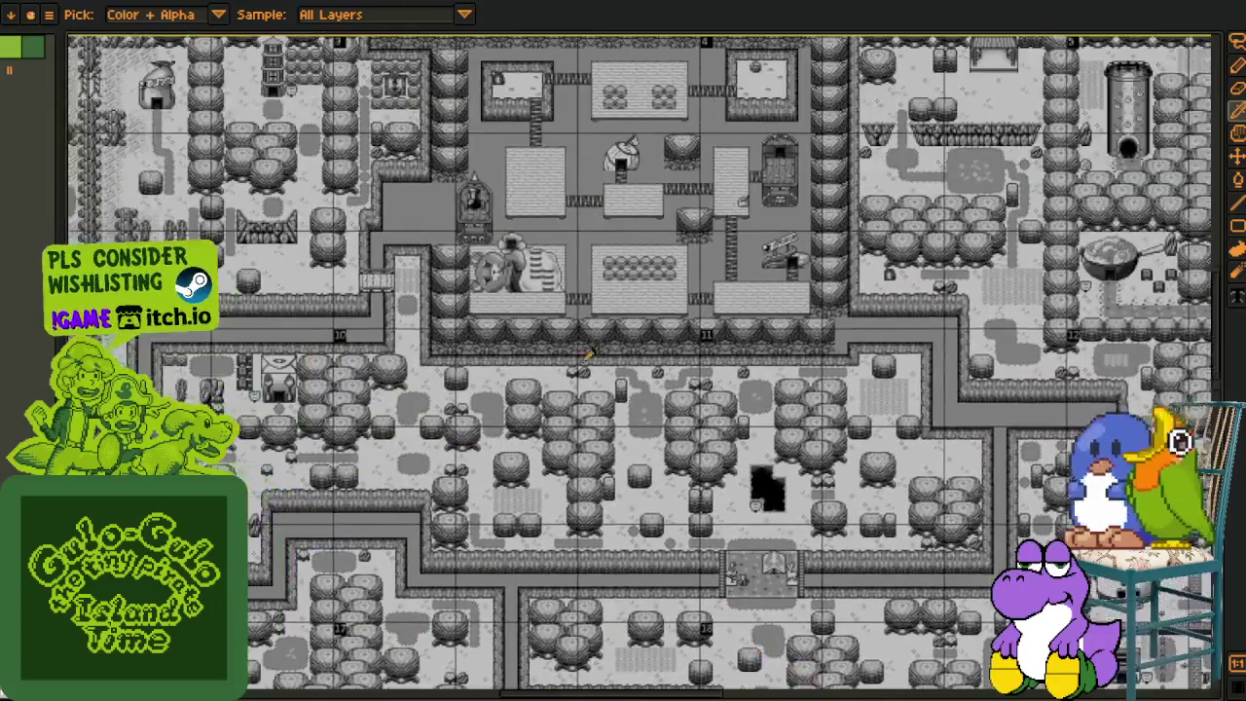
# - Move from the grey town map onto the yellow overworld's village, showing the green pan and tower
pyautogui.scroll(5, 534, 446)
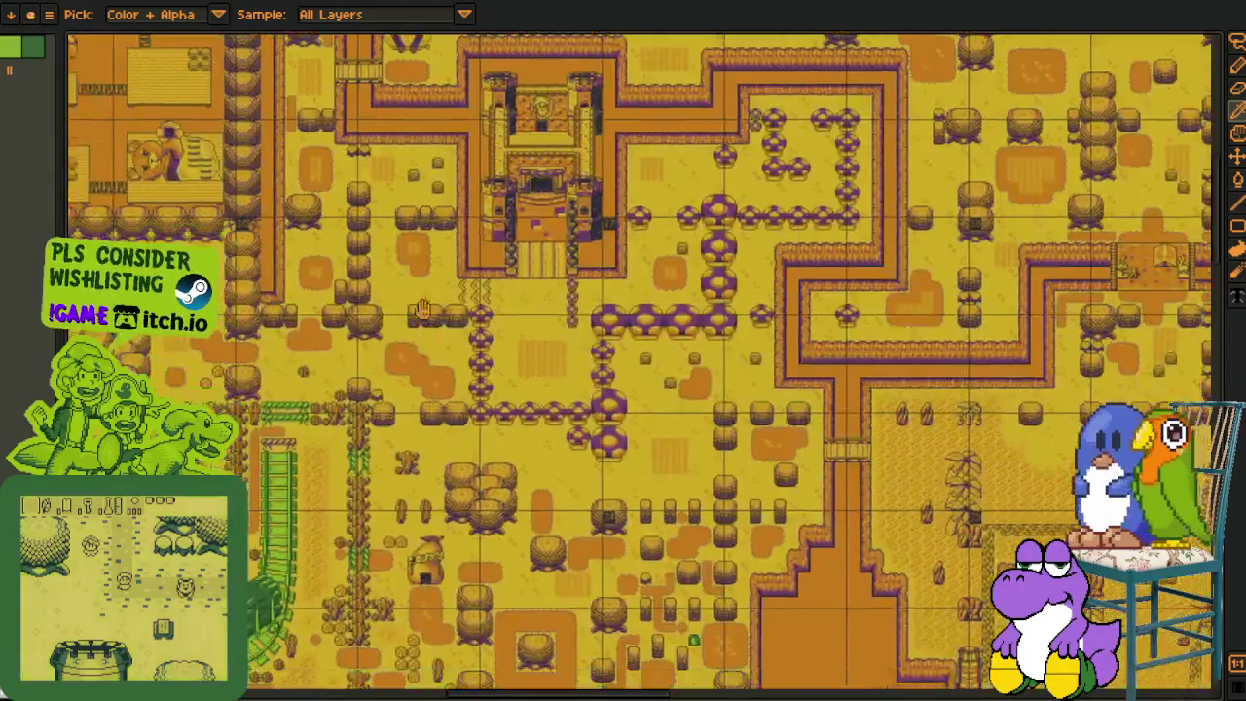
pyautogui.hscroll(-3, 492, 333)
pyautogui.hscroll(-3, 492, 333)
pyautogui.scroll(2, 438, 292)
pyautogui.scroll(2, 341, 223)
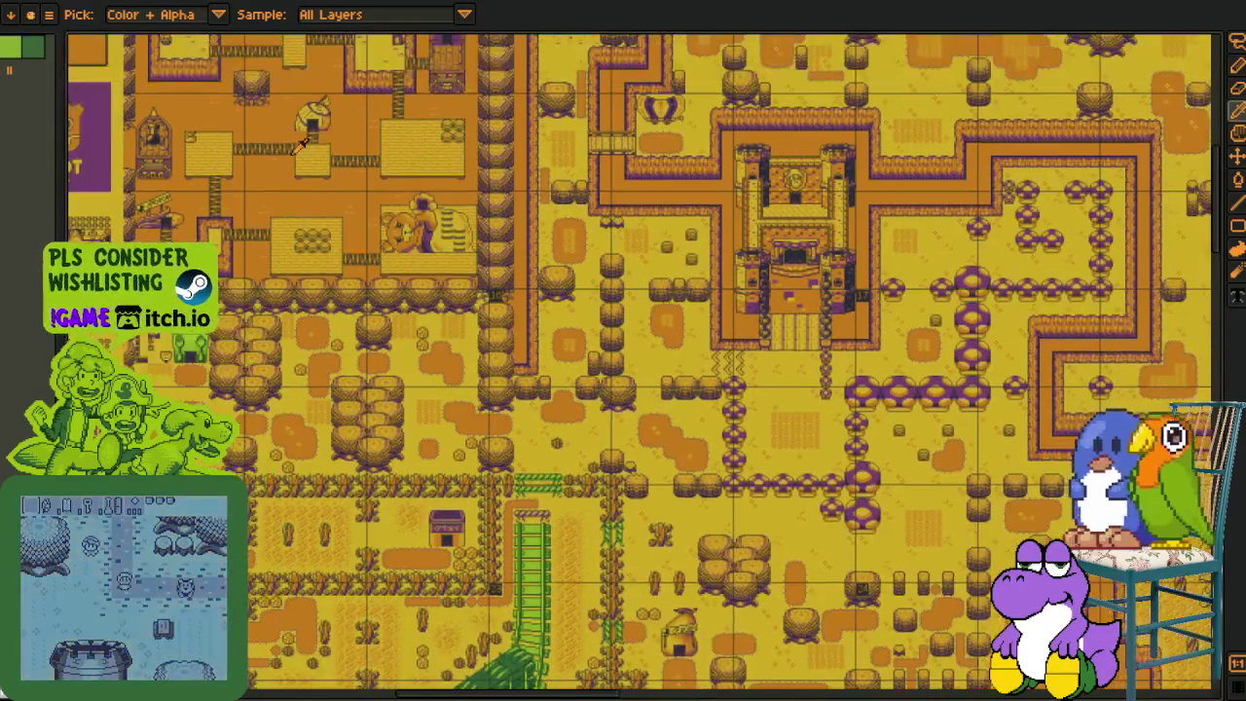
pyautogui.scroll(2, 275, 172)
pyautogui.scroll(3, 276, 171)
pyautogui.scroll(3, 370, 292)
pyautogui.scroll(3, 438, 389)
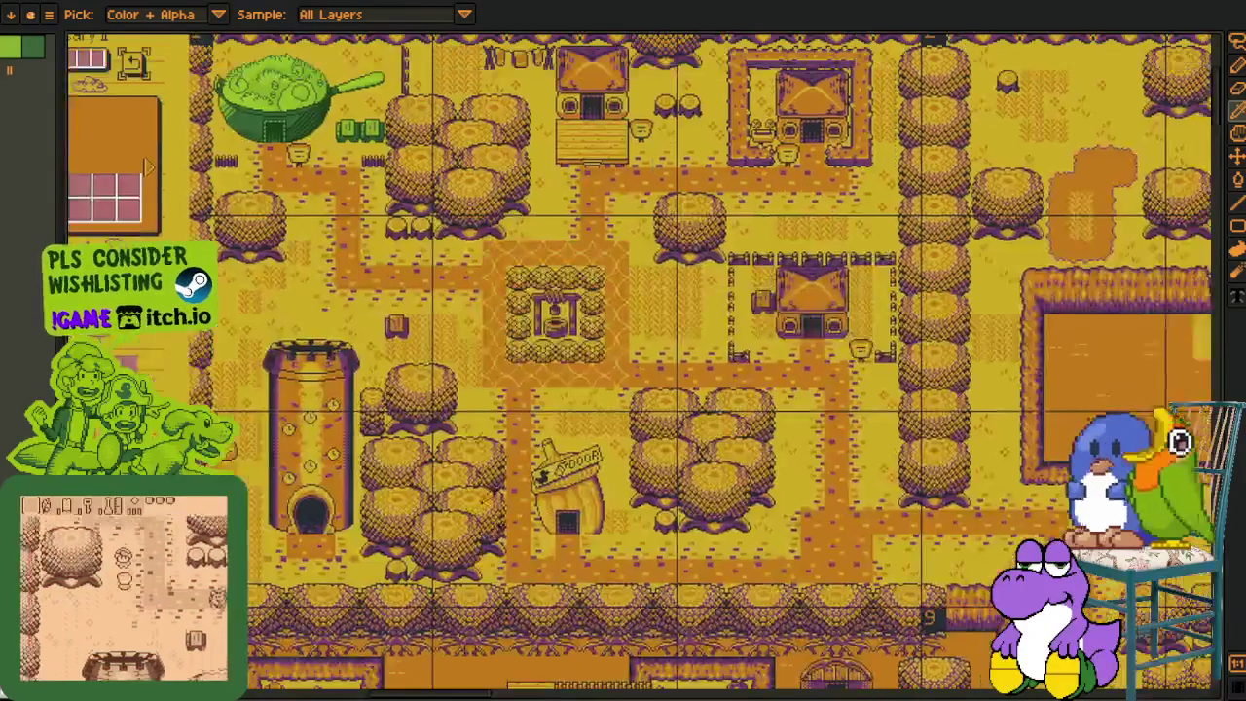
pyautogui.scroll(1, 481, 437)
pyautogui.scroll(1, 481, 437)
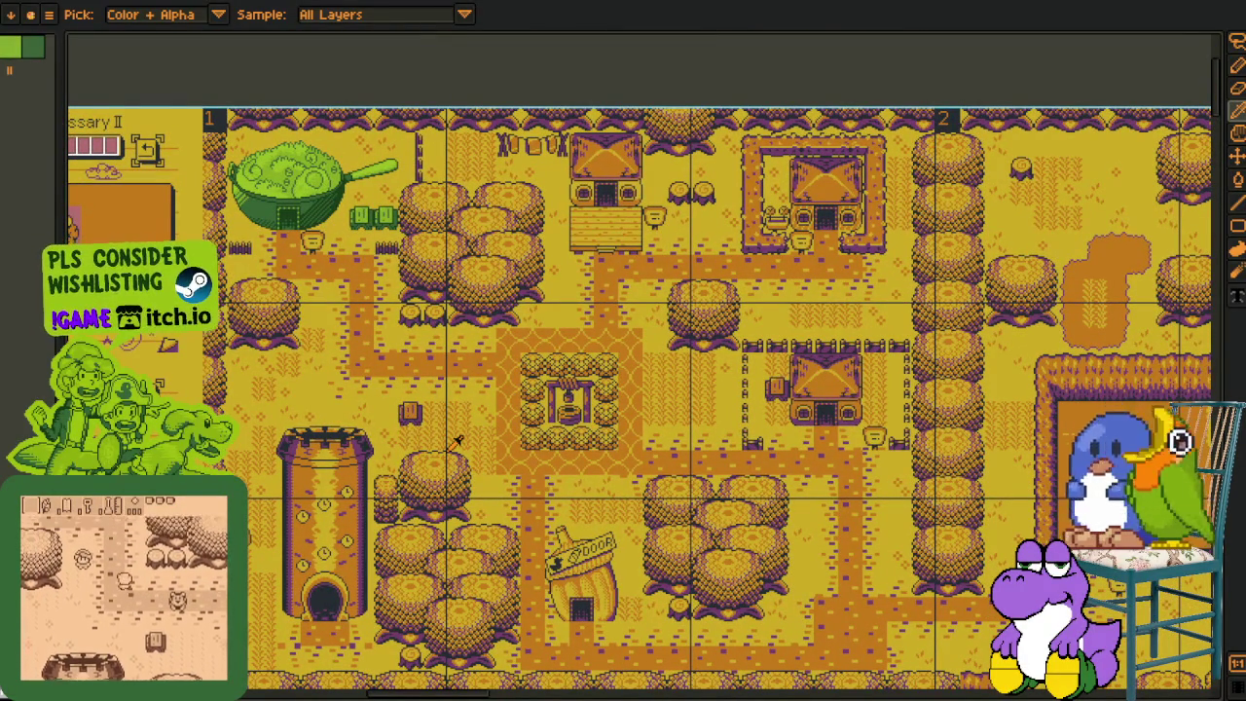
pyautogui.scroll(-2, 606, 500)
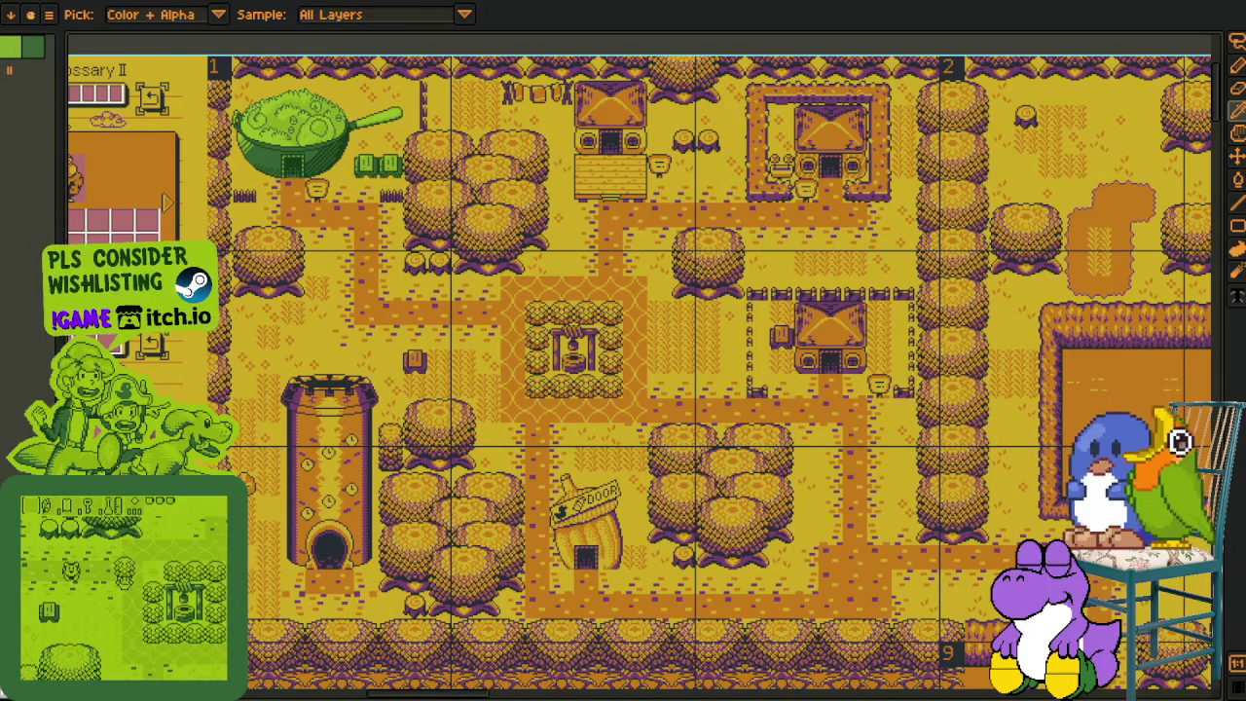
pyautogui.scroll(-2, 425, 355)
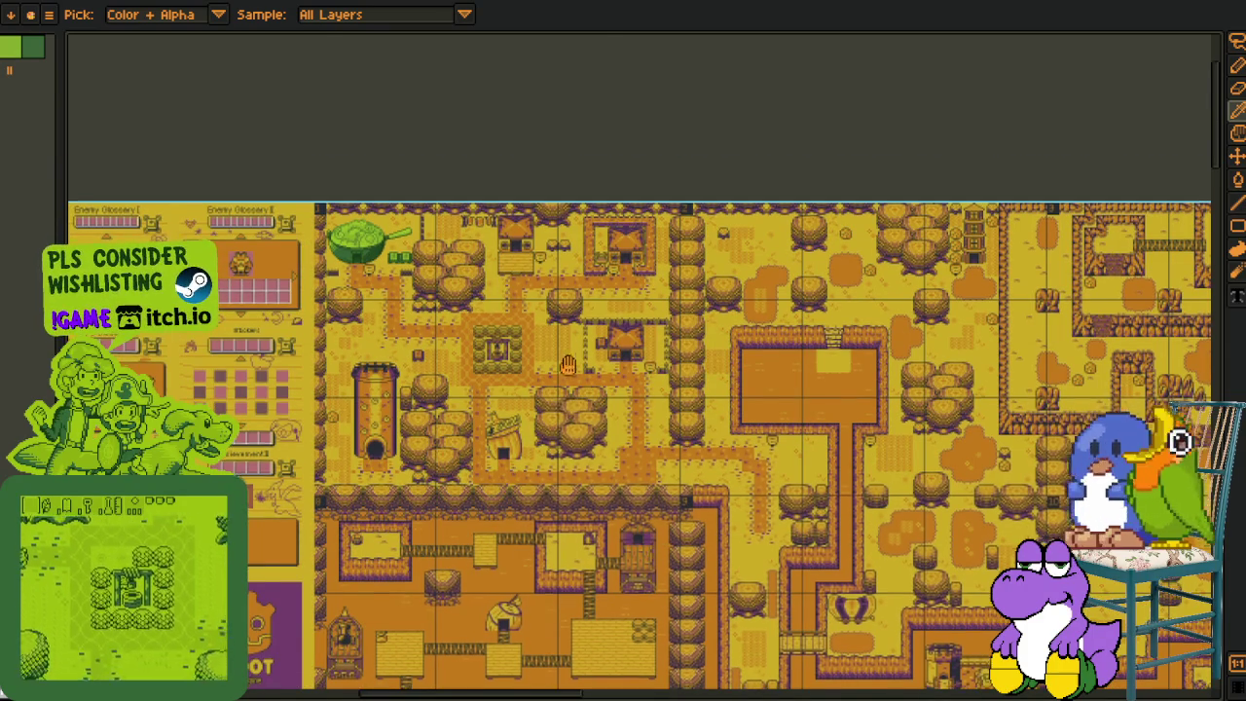
# - Zoom in on the fork-and-spoon building on the overworld map
pyautogui.scroll(-5, 628, 492)
pyautogui.scroll(-3, 633, 487)
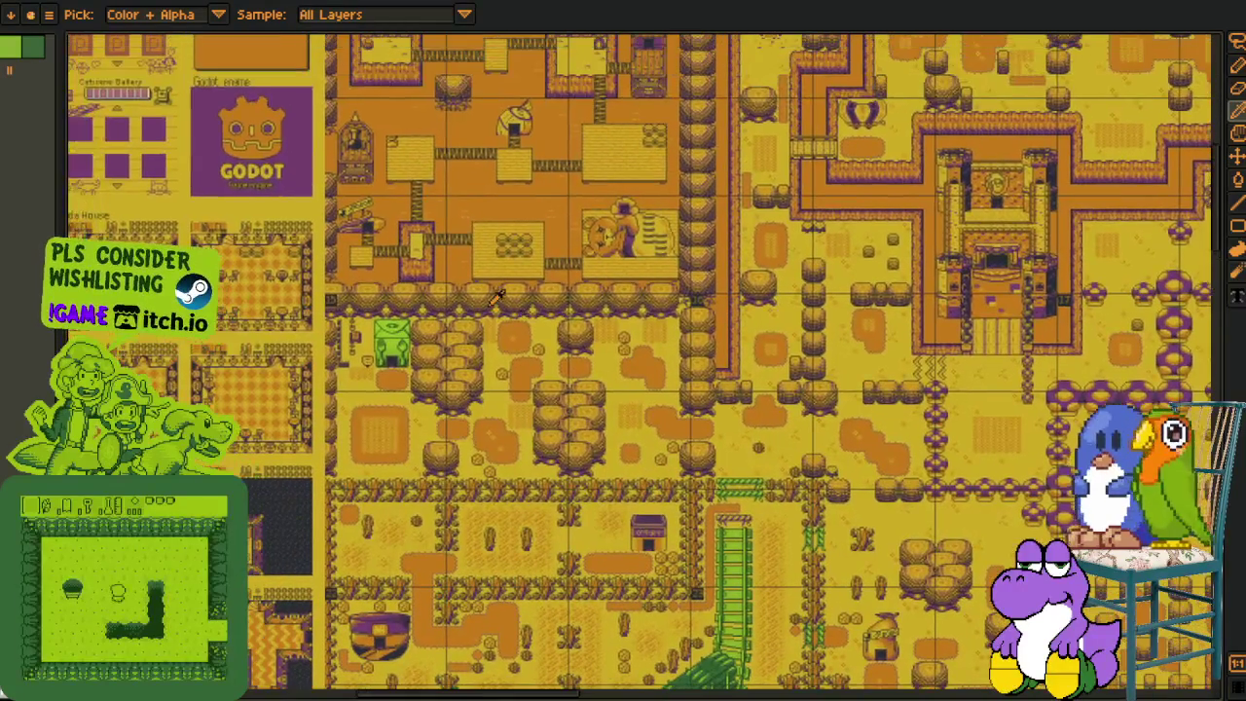
pyautogui.scroll(2, 465, 285)
pyautogui.scroll(3, 411, 465)
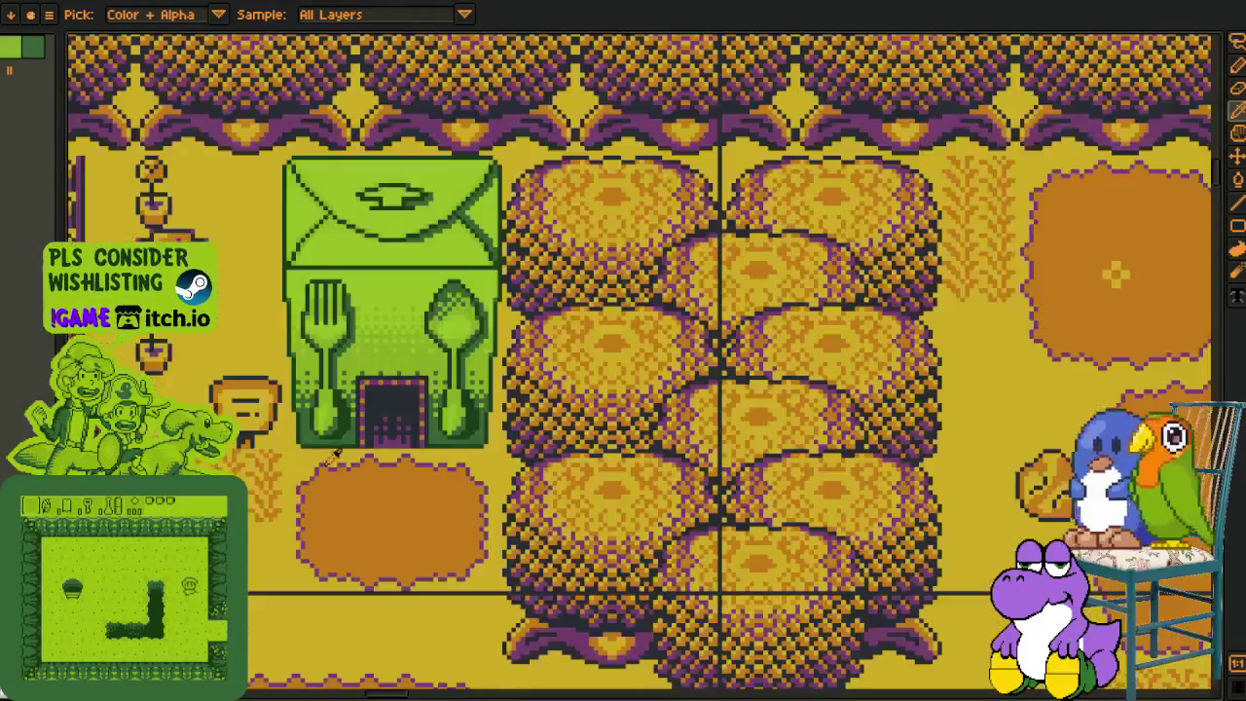
pyautogui.scroll(1, 443, 284)
pyautogui.scroll(-1, 630, 321)
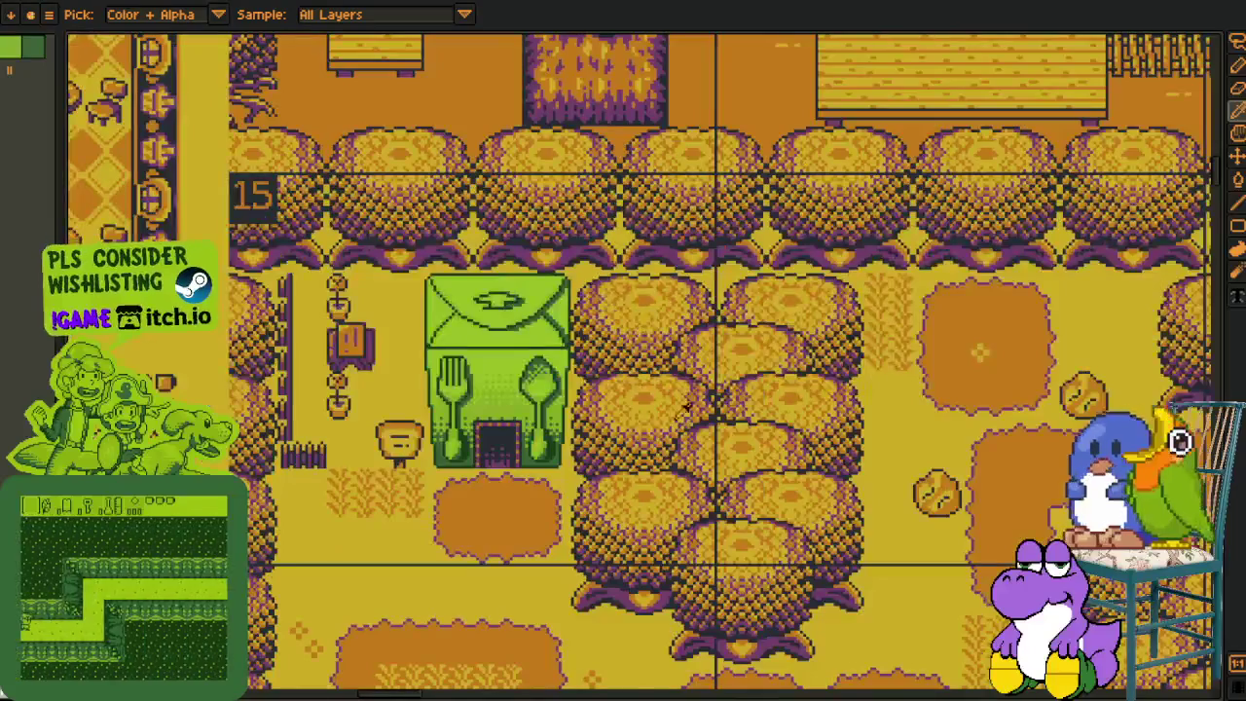
pyautogui.scroll(-1, 667, 433)
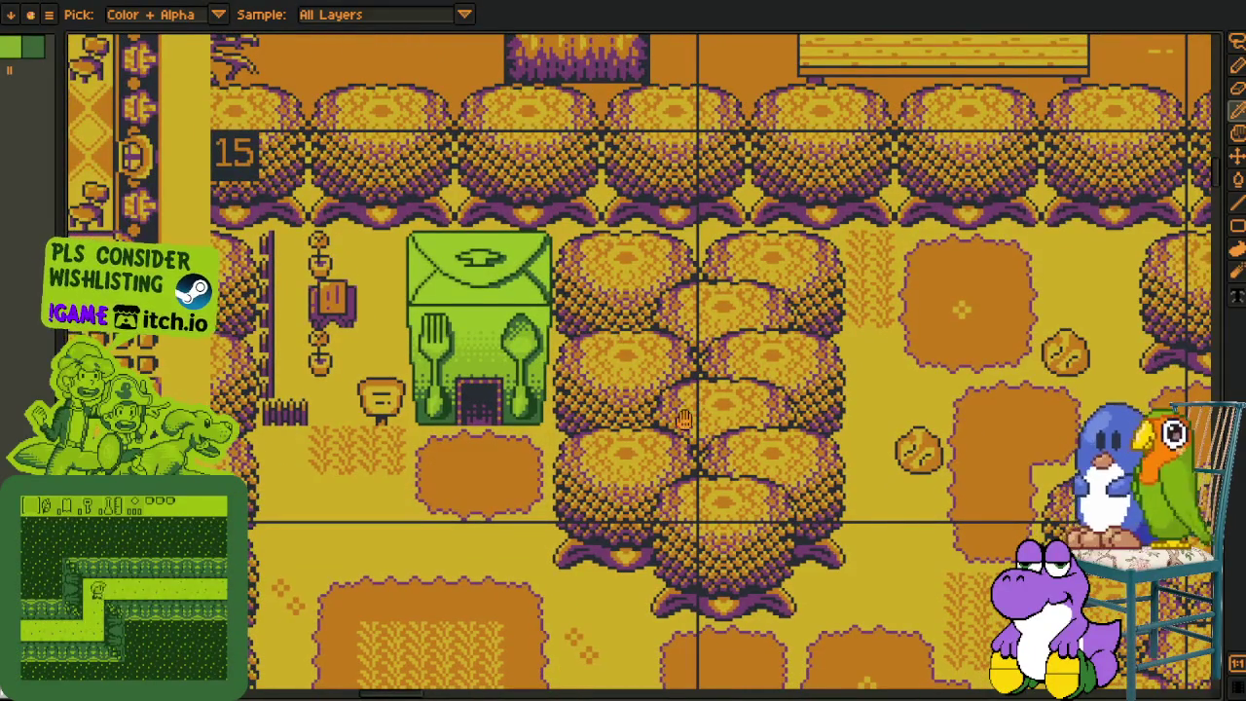
pyautogui.scroll(-1, 684, 418)
pyautogui.scroll(-1, 681, 409)
pyautogui.scroll(-1, 679, 401)
pyautogui.scroll(1, 677, 395)
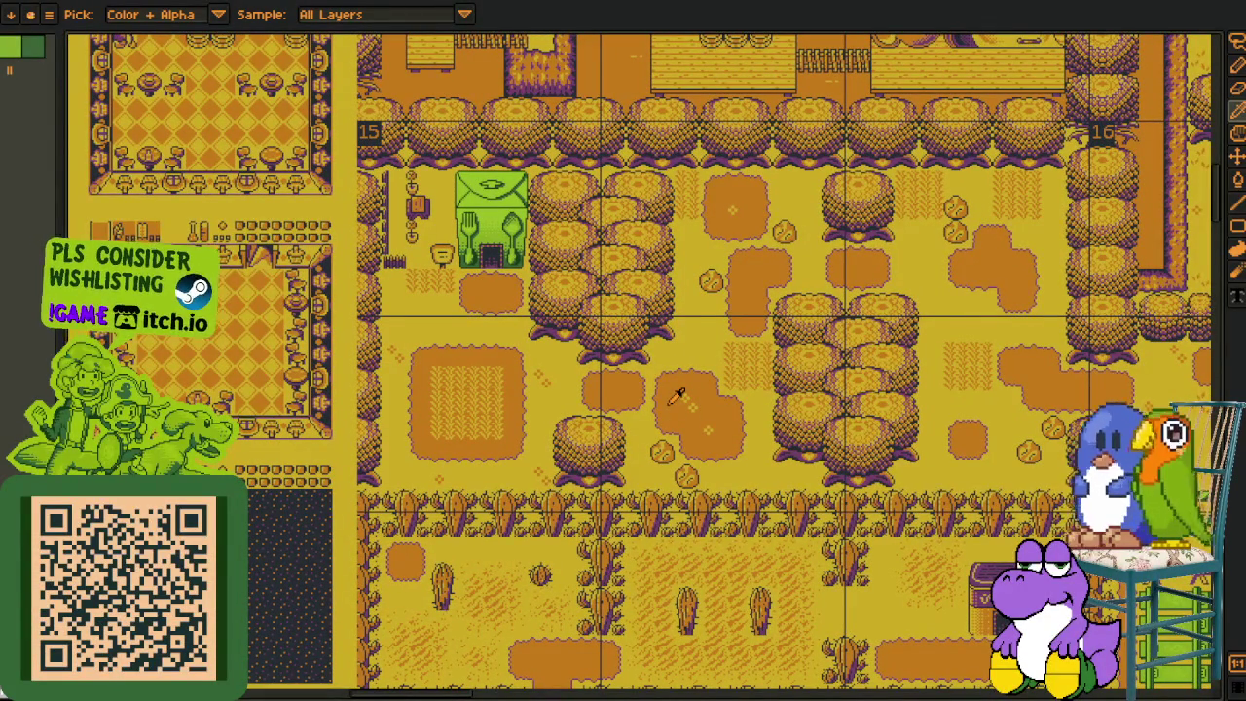
# - Move down to the desert section with the green steam train and its greyscale copy
pyautogui.scroll(-3, 740, 564)
pyautogui.scroll(-3, 711, 535)
pyautogui.scroll(-3, 681, 506)
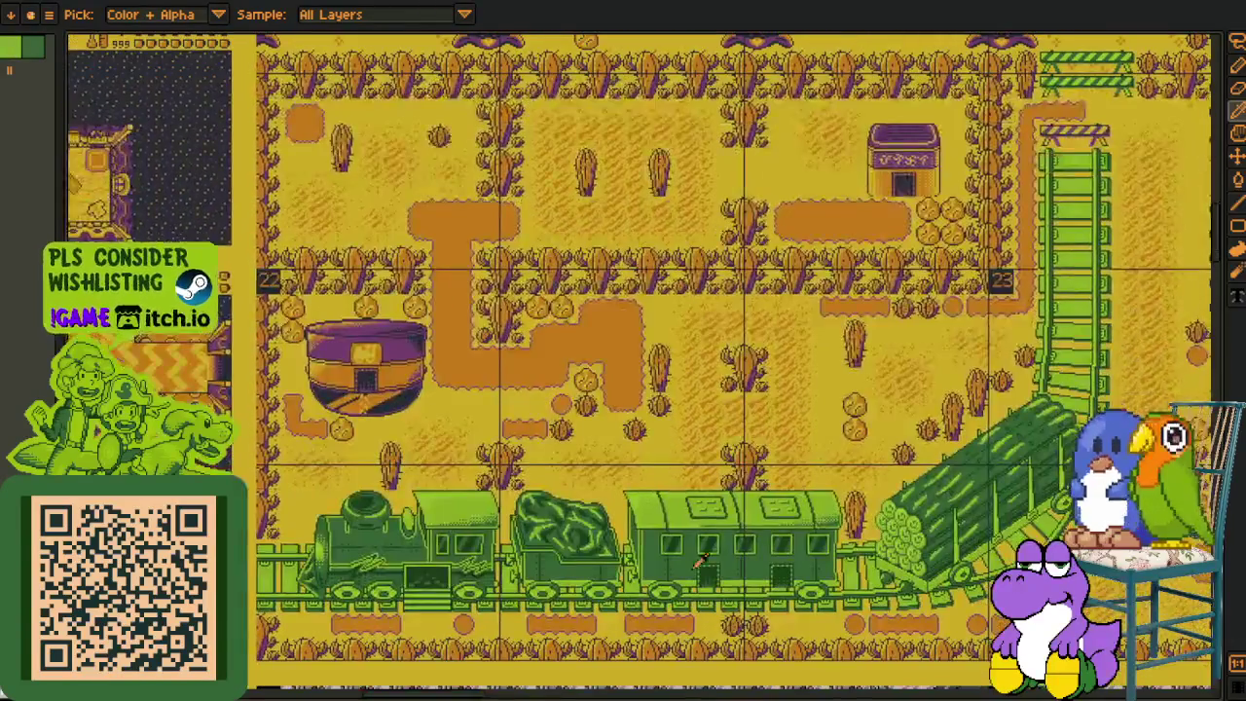
pyautogui.scroll(-3, 652, 477)
pyautogui.scroll(1, 416, 478)
pyautogui.scroll(1, 457, 491)
pyautogui.scroll(-1, 519, 517)
pyautogui.moveTo(757, 458); pyautogui.dragTo(753, 464)
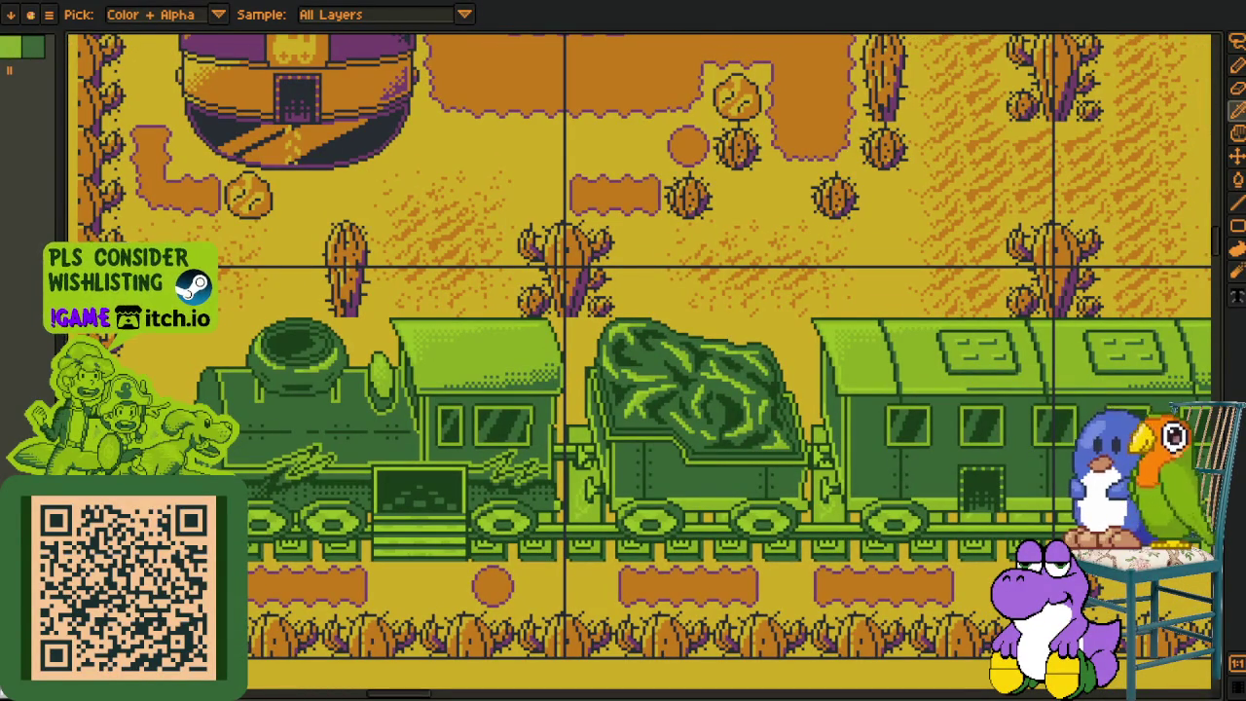
pyautogui.scroll(-2, 628, 307)
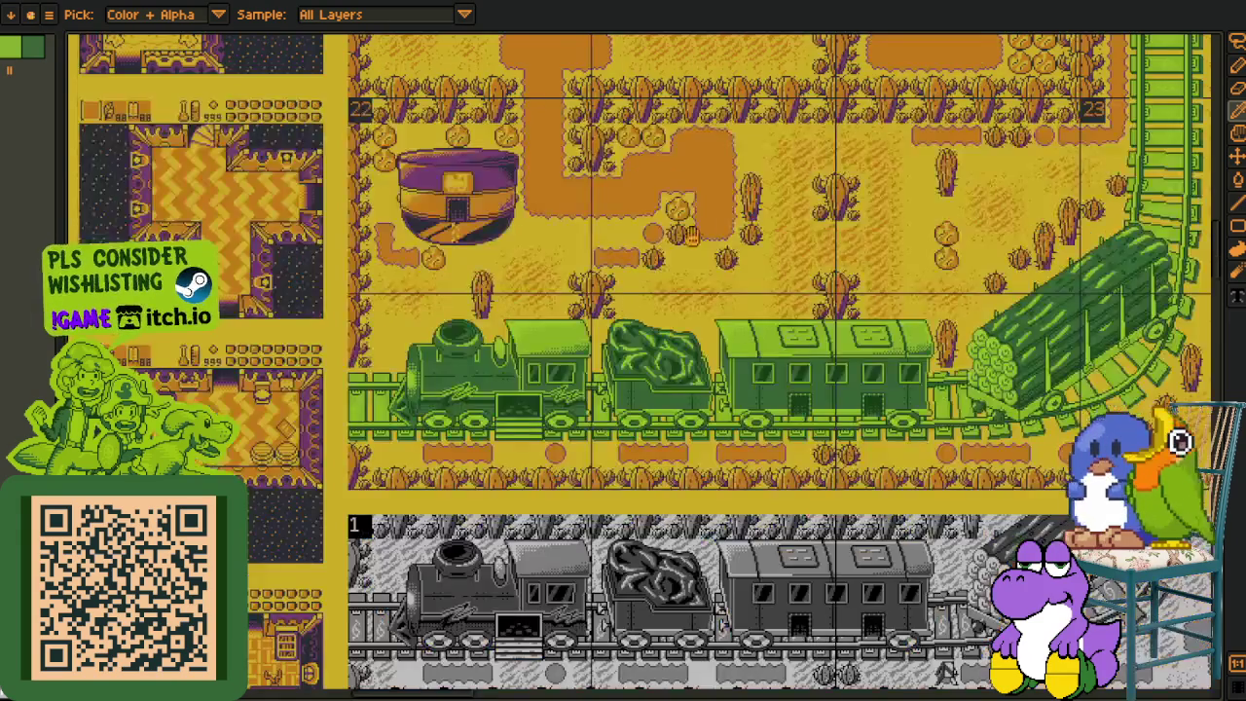
# - Zoom around the bear picture and acorn door, bringing the whole tower into view
pyautogui.scroll(5, 637, 389)
pyautogui.scroll(5, 647, 467)
pyautogui.scroll(2, 660, 538)
pyautogui.scroll(-1, 682, 448)
pyautogui.scroll(3, 706, 350)
pyautogui.scroll(-2, 663, 340)
pyautogui.scroll(-2, 661, 370)
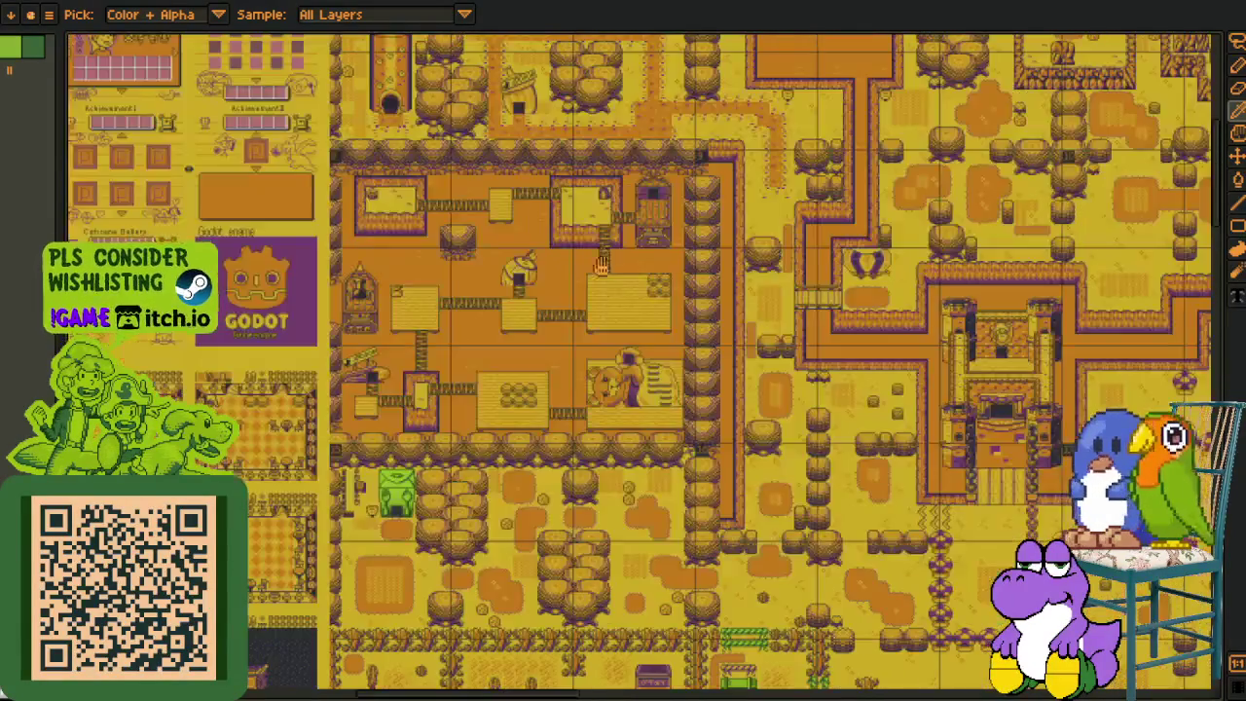
pyautogui.scroll(1, 609, 460)
pyautogui.scroll(3, 479, 437)
pyautogui.moveTo(479, 437); pyautogui.dragTo(693, 460)
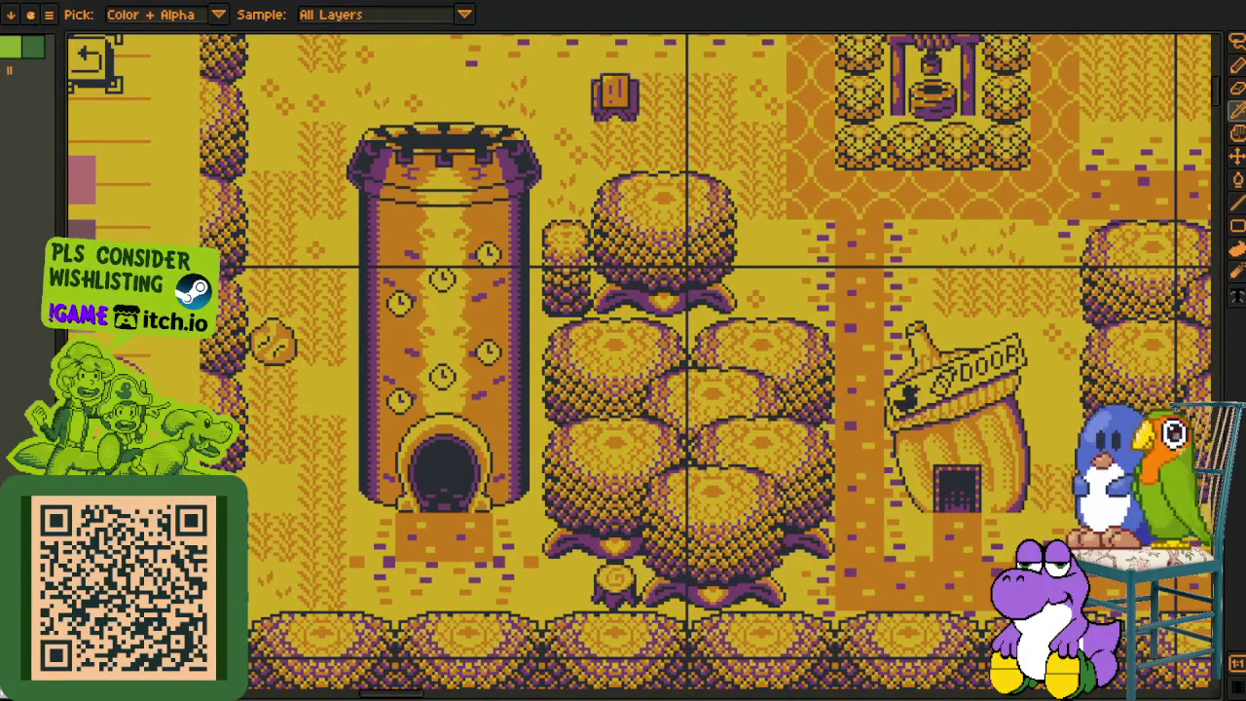
# - Pan up past the town wall to the village at the map's top edge
pyautogui.scroll(-3, 622, 385)
pyautogui.scroll(-3, 603, 389)
pyautogui.scroll(1, 584, 392)
pyautogui.scroll(1, 572, 394)
pyautogui.scroll(2, 550, 405)
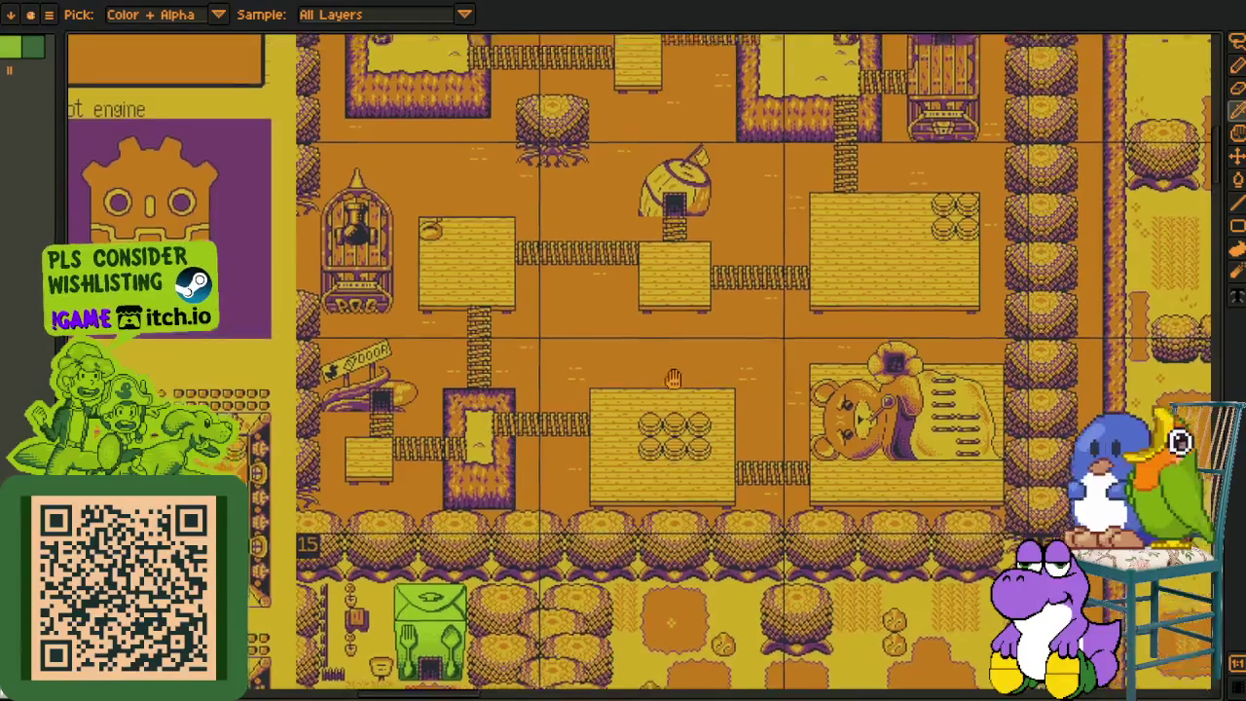
pyautogui.moveTo(584, 244); pyautogui.dragTo(548, 487)
pyautogui.moveTo(739, 224); pyautogui.dragTo(765, 502)
pyautogui.moveTo(759, 291)
pyautogui.mouseDown()
pyautogui.moveTo(720, 550)
pyautogui.moveTo(744, 446)
pyautogui.mouseUp()
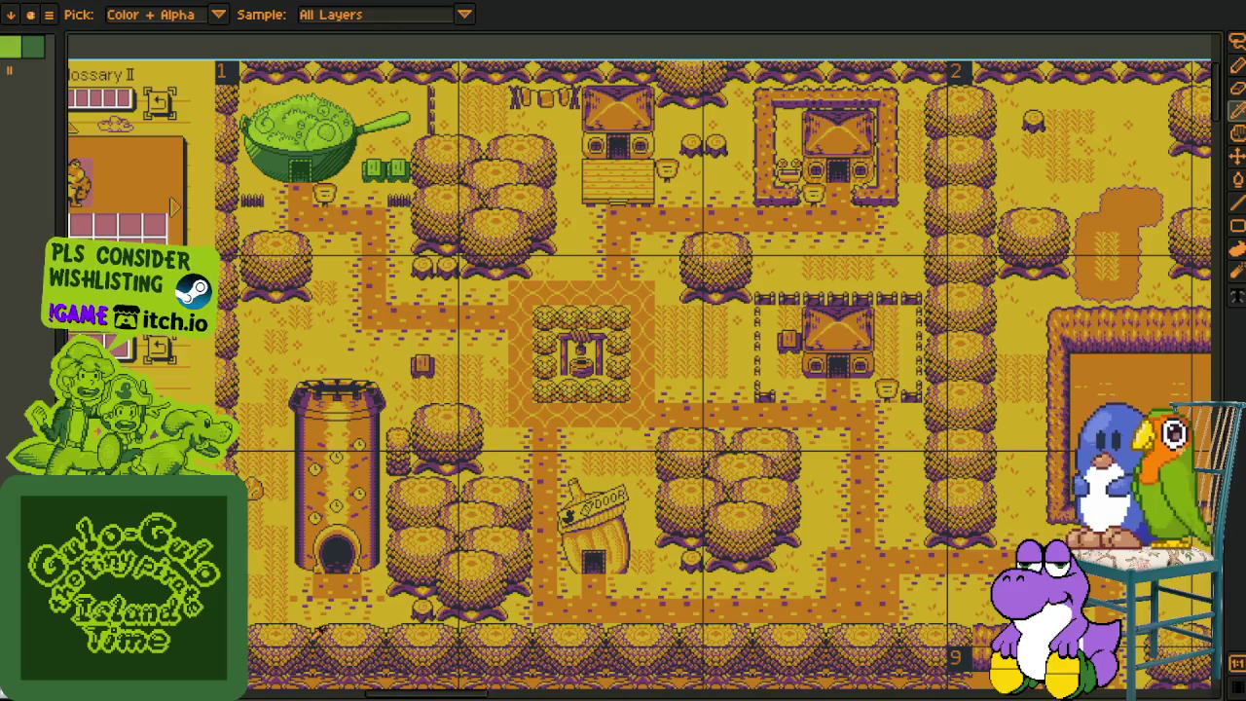
# - Zoom out and pan across the eastern part of the overworld map
pyautogui.scroll(-3, 744, 418)
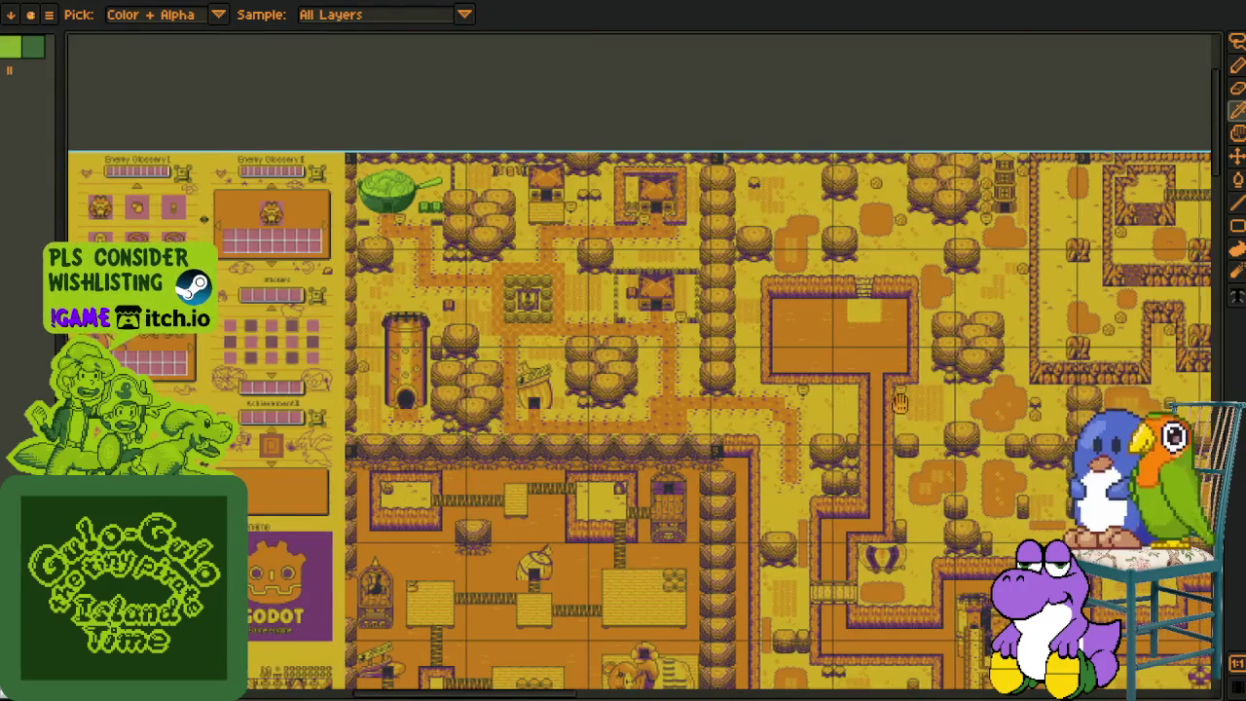
pyautogui.moveTo(928, 409); pyautogui.dragTo(513, 387)
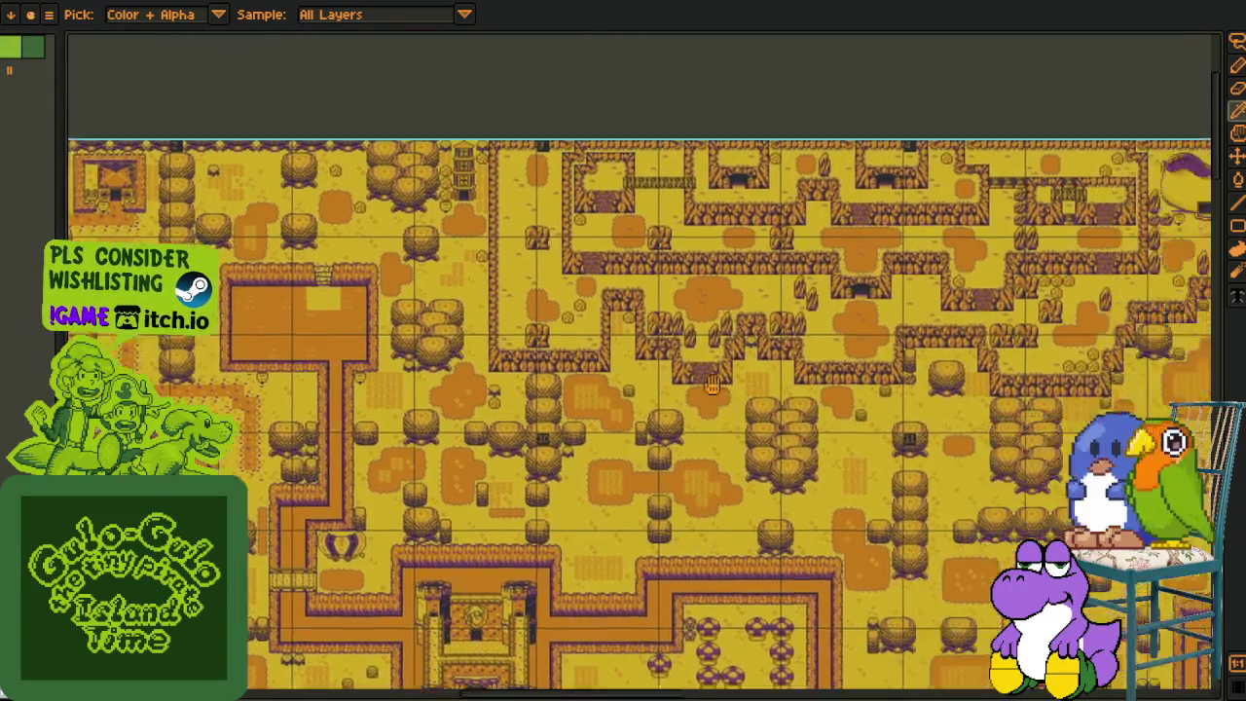
pyautogui.moveTo(712, 385); pyautogui.dragTo(551, 361)
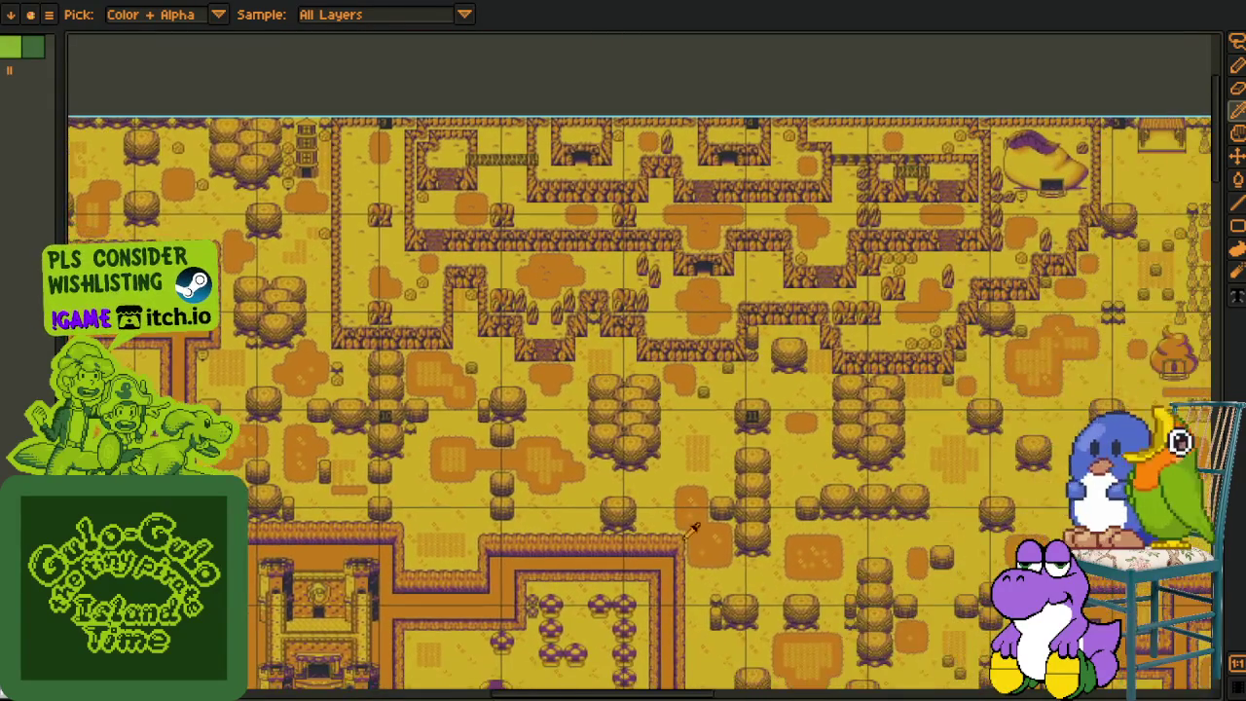
pyautogui.scroll(-2, 769, 540)
pyautogui.scroll(-3, 808, 506)
pyautogui.scroll(-3, 857, 457)
pyautogui.scroll(-1, 876, 467)
pyautogui.hscroll(3, 905, 487)
pyautogui.hscroll(3, 934, 506)
pyautogui.hscroll(3, 915, 516)
pyautogui.hscroll(1, 875, 520)
# - Zoom in for a close look at the bread-basket house
pyautogui.scroll(3, 798, 526)
pyautogui.scroll(2, 706, 530)
pyautogui.scroll(2, 740, 515)
pyautogui.scroll(2, 797, 481)
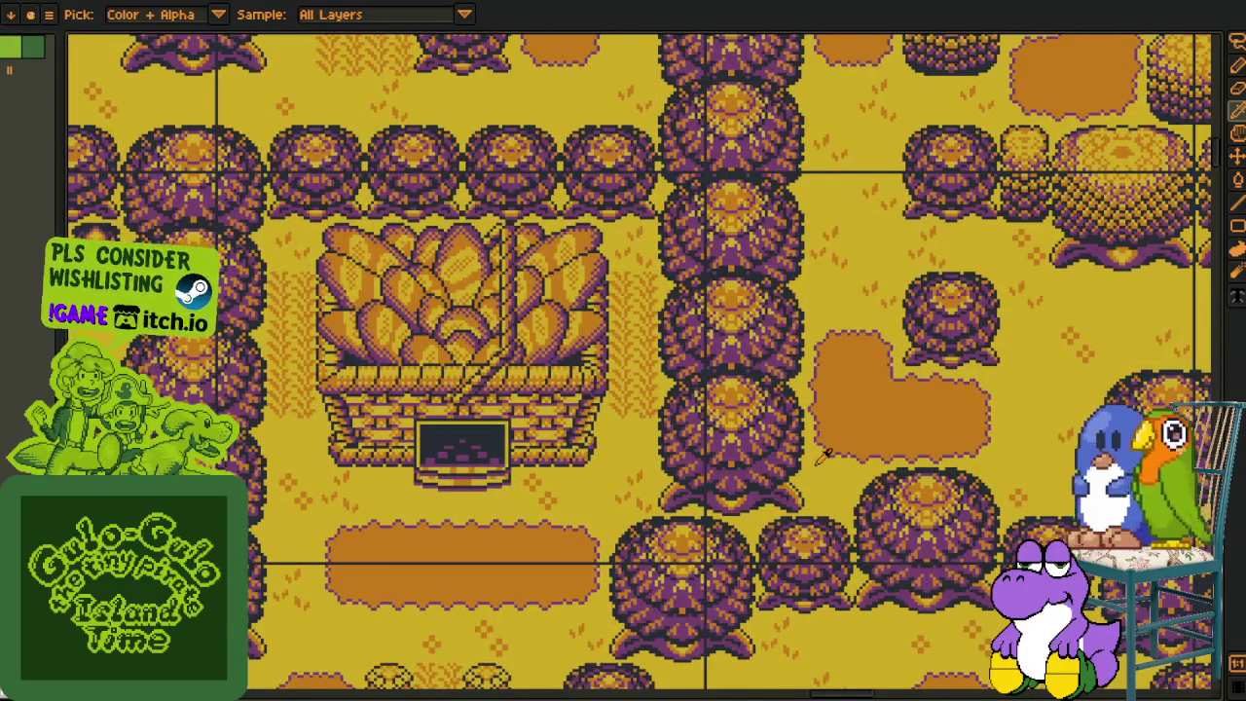
pyautogui.scroll(-2, 822, 458)
pyautogui.scroll(-2, 973, 477)
pyautogui.hscroll(2, 827, 428)
pyautogui.scroll(-1, 632, 370)
pyautogui.scroll(1, 417, 305)
pyautogui.scroll(2, 438, 321)
pyautogui.scroll(2, 477, 350)
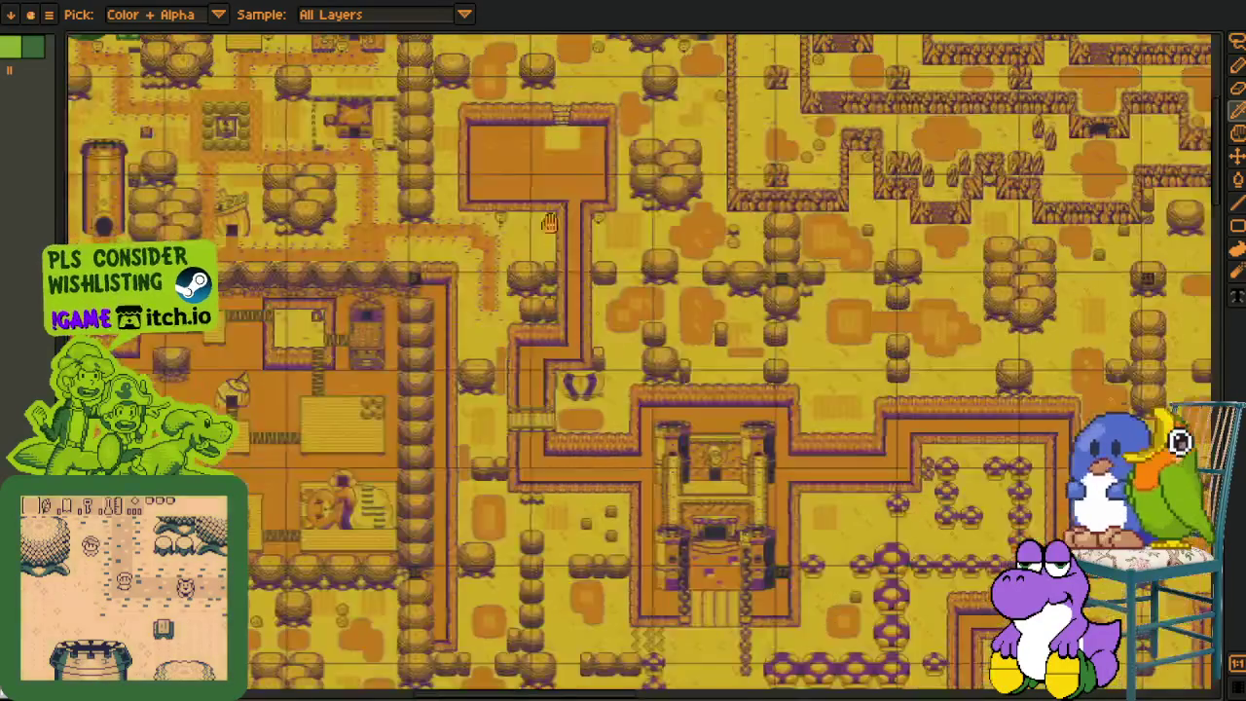
pyautogui.scroll(2, 516, 379)
pyautogui.scroll(2, 549, 407)
pyautogui.scroll(2, 550, 406)
pyautogui.scroll(1, 633, 379)
pyautogui.scroll(2, 759, 341)
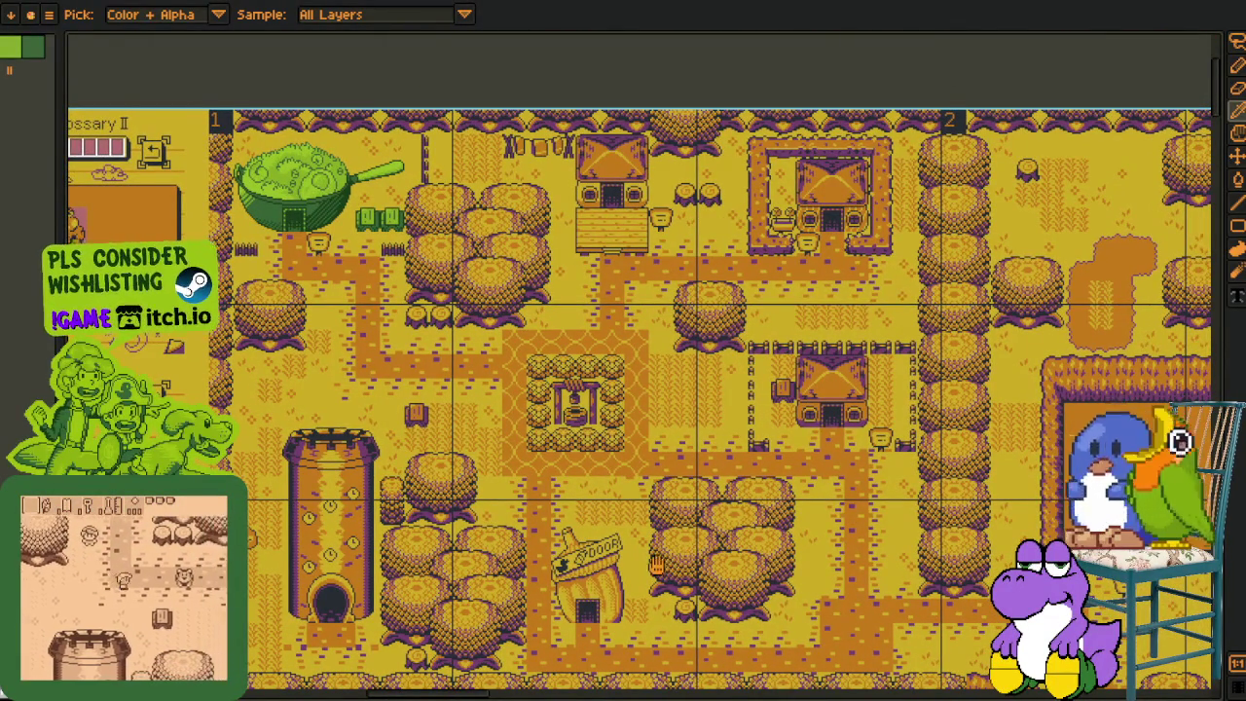
# - Zoom out and move across the castle area to the character portrait sheet
pyautogui.scroll(-2, 657, 479)
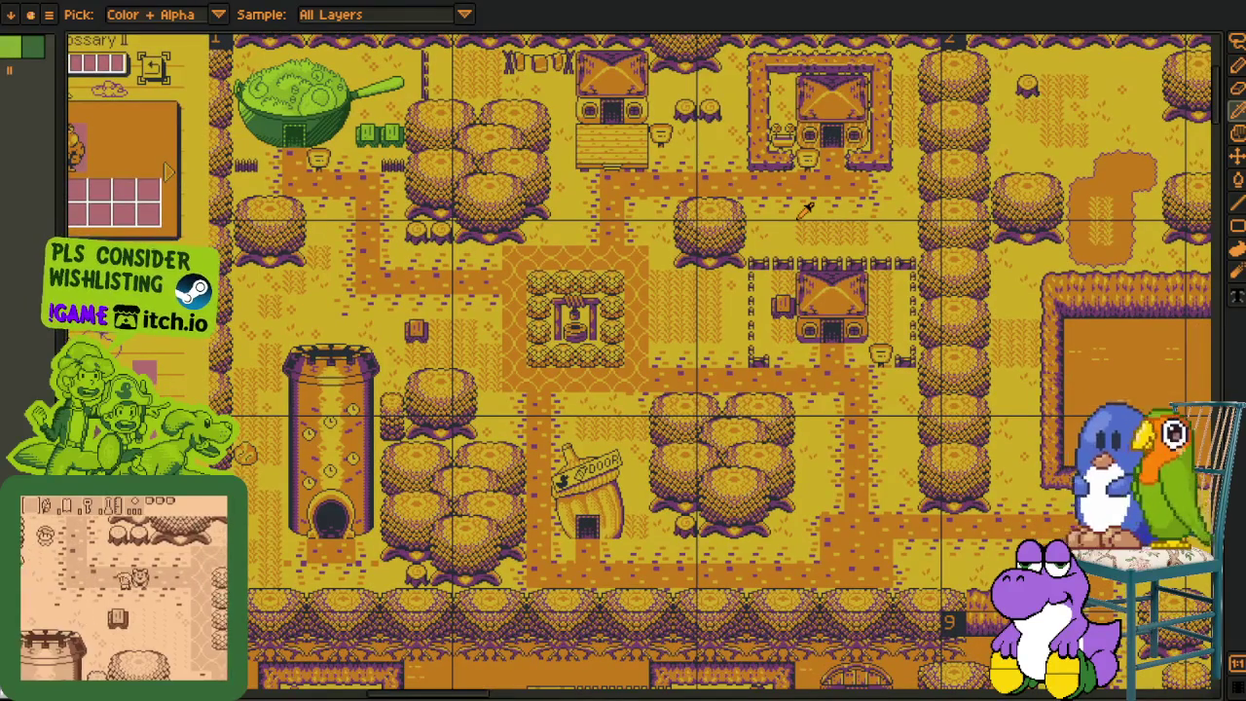
pyautogui.scroll(-1, 788, 390)
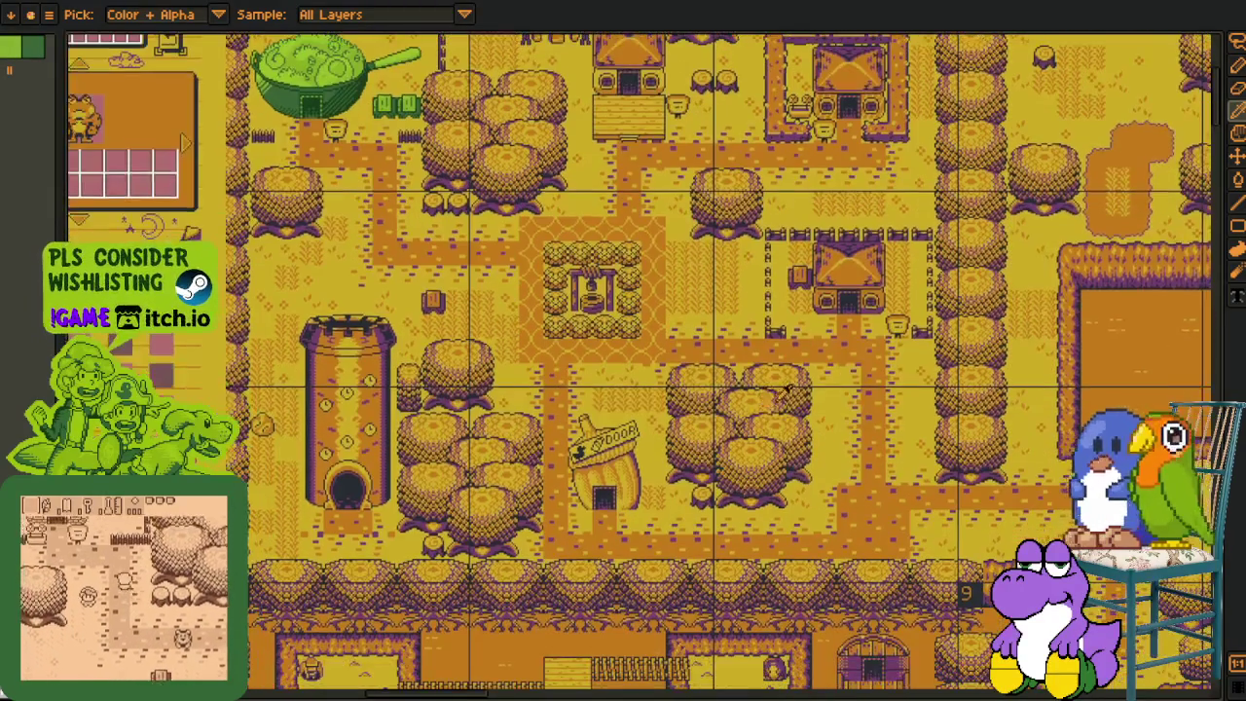
pyautogui.scroll(-3, 787, 390)
pyautogui.moveTo(1168, 603)
pyautogui.mouseDown()
pyautogui.moveTo(804, 486)
pyautogui.moveTo(696, 469)
pyautogui.mouseUp()
pyautogui.scroll(3, 804, 486)
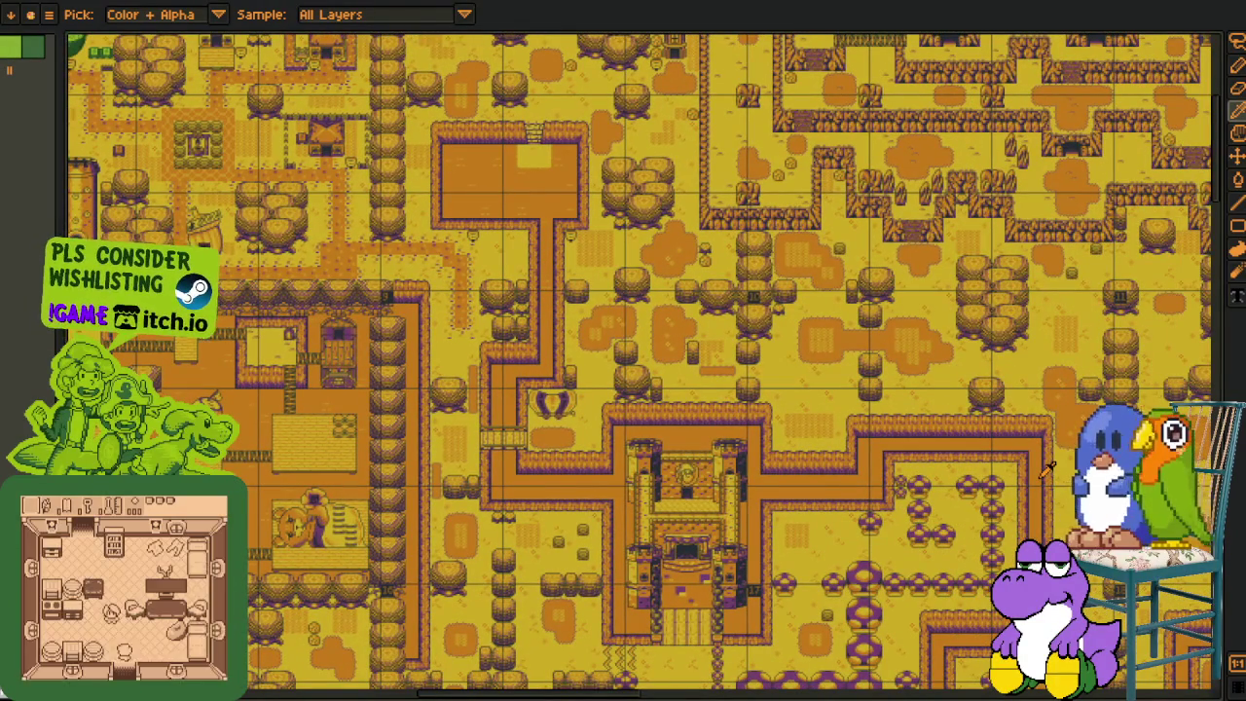
pyautogui.moveTo(1041, 465); pyautogui.dragTo(795, 398)
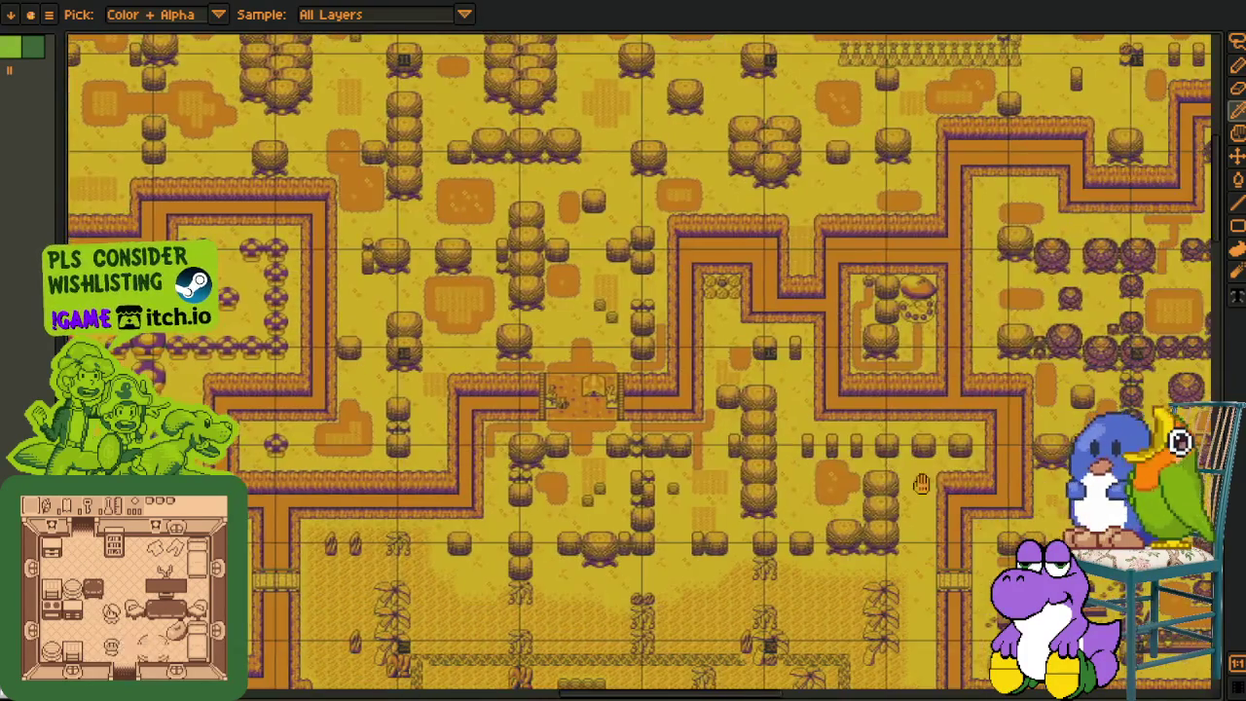
pyautogui.moveTo(795, 399); pyautogui.dragTo(632, 336)
pyautogui.moveTo(950, 518)
pyautogui.mouseDown()
pyautogui.moveTo(888, 511)
pyautogui.moveTo(906, 483)
pyautogui.mouseUp()
pyautogui.scroll(2, 806, 427)
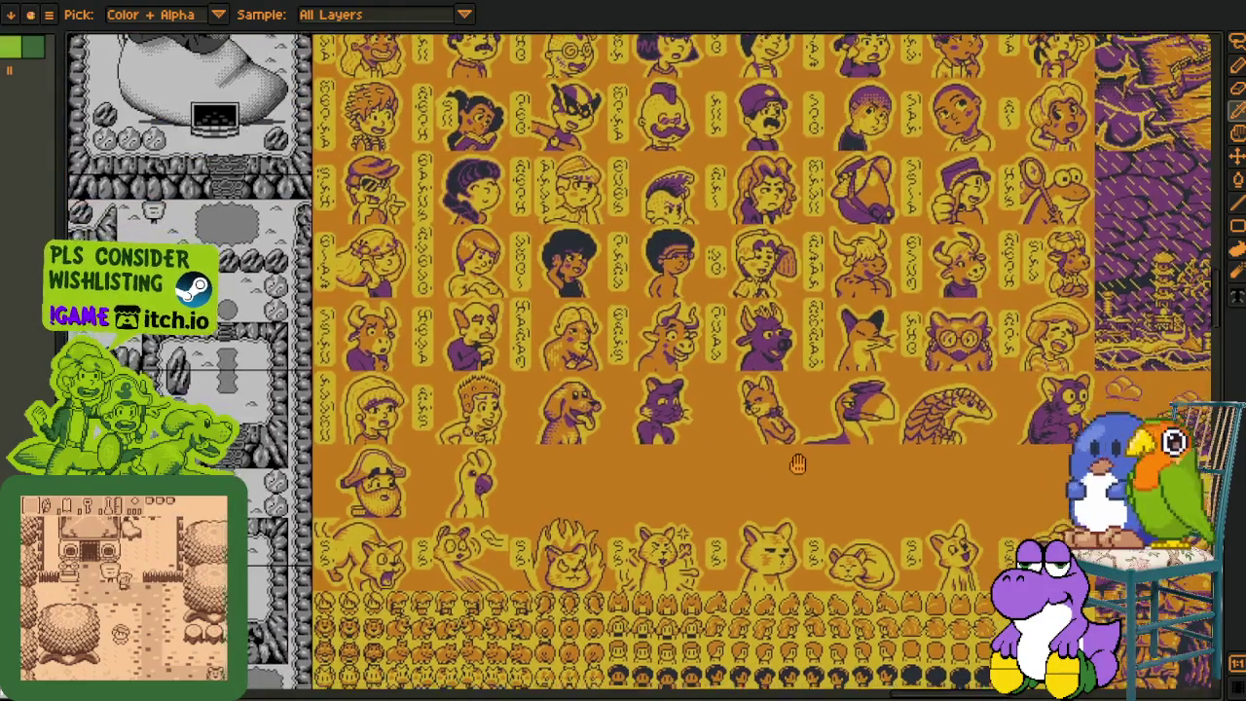
pyautogui.moveTo(816, 471); pyautogui.dragTo(722, 338)
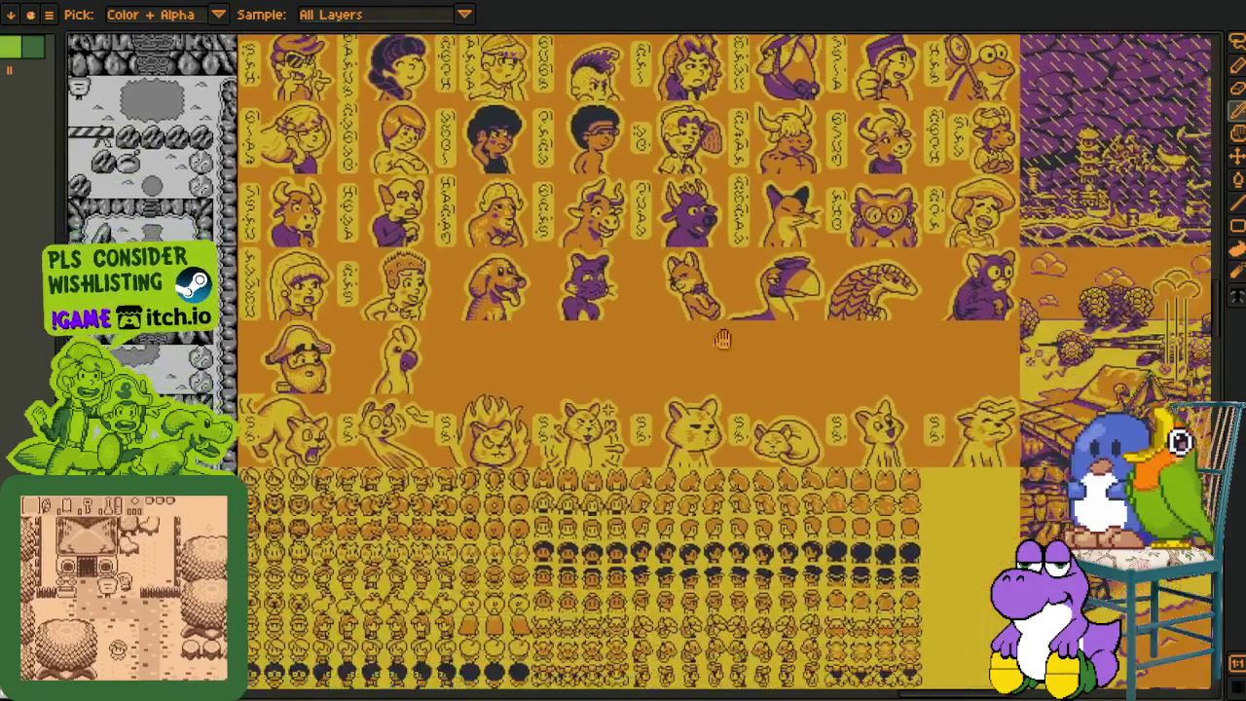
pyautogui.scroll(2, 732, 331)
pyautogui.scroll(1, 681, 350)
pyautogui.scroll(1, 623, 370)
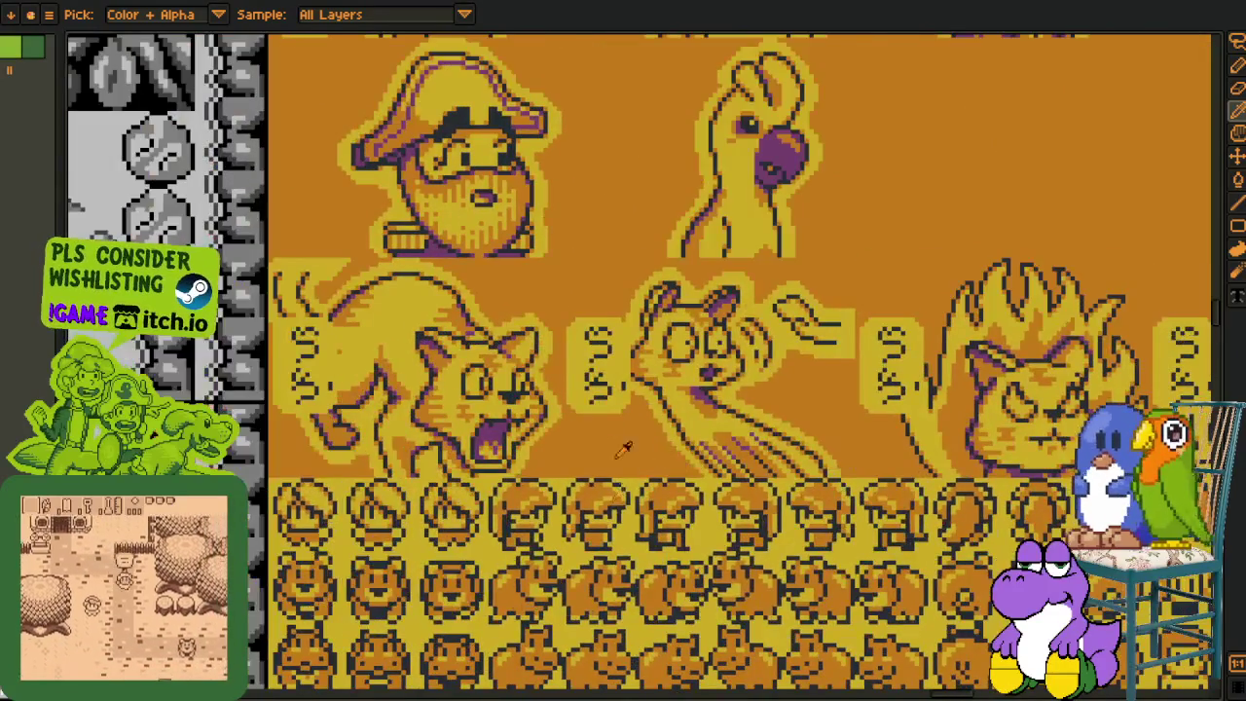
pyautogui.scroll(1, 565, 392)
pyautogui.moveTo(566, 392); pyautogui.dragTo(590, 396)
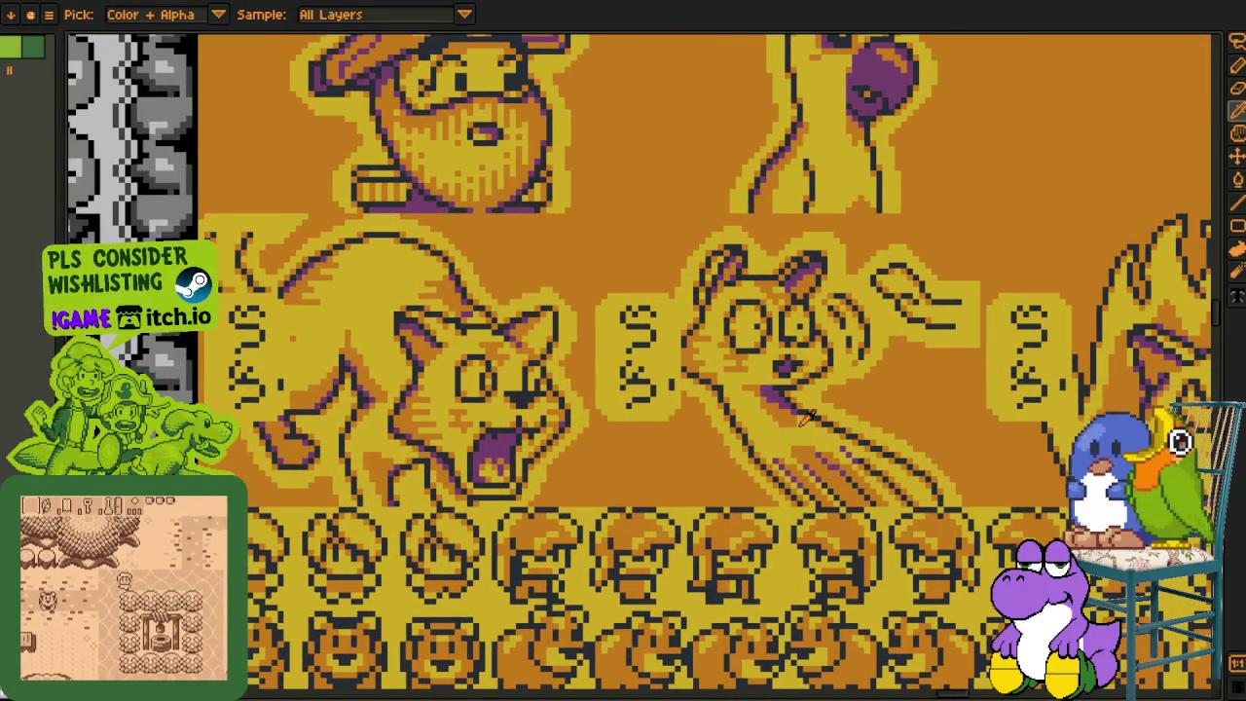
pyautogui.moveTo(913, 395); pyautogui.dragTo(699, 414)
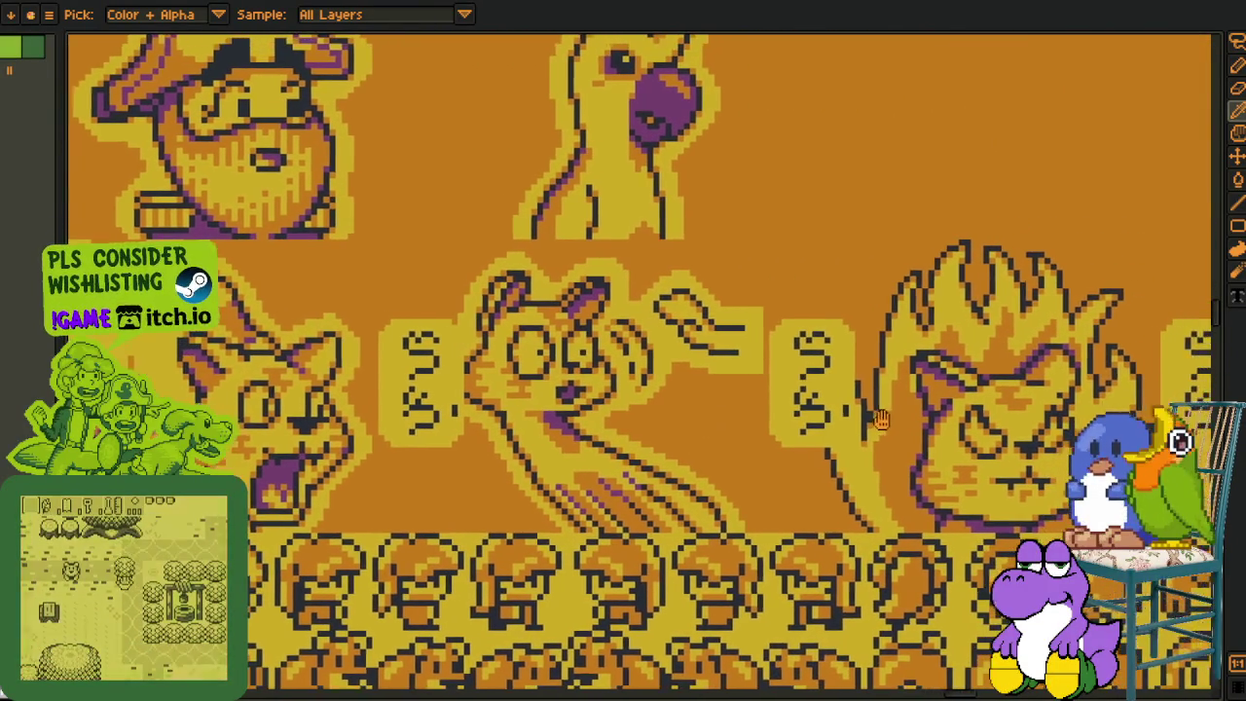
pyautogui.moveTo(881, 419); pyautogui.dragTo(673, 409)
pyautogui.moveTo(876, 413); pyautogui.dragTo(681, 414)
pyautogui.moveTo(953, 413); pyautogui.dragTo(720, 419)
pyautogui.moveTo(993, 418)
pyautogui.mouseDown()
pyautogui.moveTo(715, 423)
pyautogui.moveTo(745, 438)
pyautogui.moveTo(638, 439)
pyautogui.mouseUp()
pyautogui.moveTo(1049, 442); pyautogui.dragTo(789, 438)
pyautogui.moveTo(963, 428); pyautogui.dragTo(869, 390)
pyautogui.scroll(1, 869, 383)
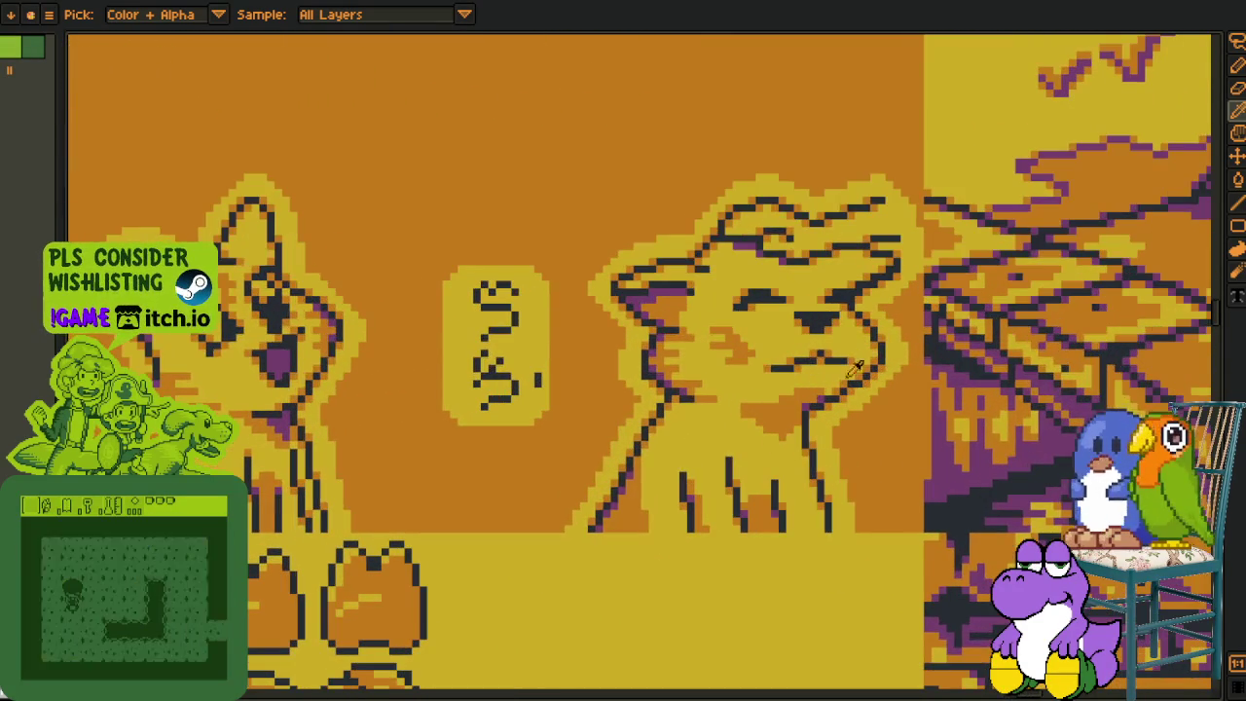
pyautogui.scroll(-1, 869, 383)
pyautogui.scroll(-1, 869, 382)
pyautogui.moveTo(895, 417); pyautogui.dragTo(905, 455)
pyautogui.moveTo(587, 275); pyautogui.dragTo(704, 508)
pyautogui.scroll(1, 704, 509)
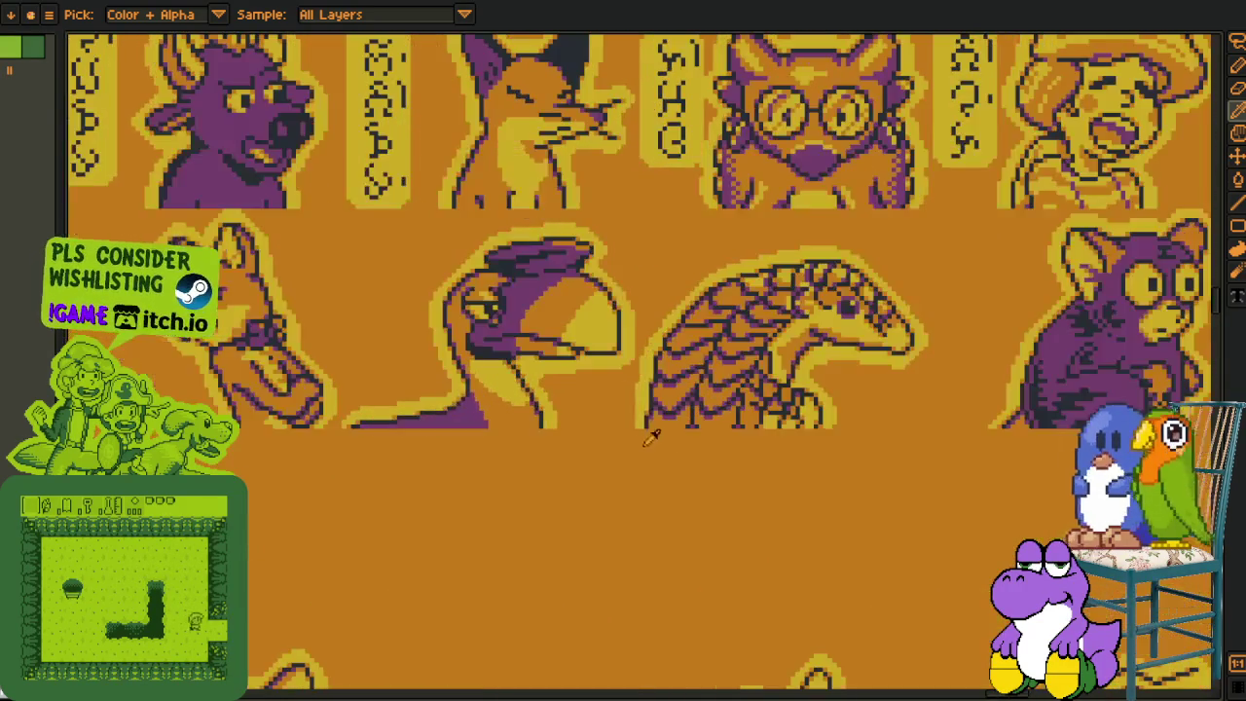
pyautogui.scroll(1, 651, 472)
pyautogui.scroll(-1, 651, 472)
pyautogui.moveTo(651, 472)
pyautogui.mouseDown()
pyautogui.moveTo(681, 613)
pyautogui.moveTo(729, 691)
pyautogui.mouseUp()
pyautogui.scroll(1, 681, 613)
pyautogui.moveTo(682, 243); pyautogui.dragTo(681, 603)
pyautogui.moveTo(681, 292); pyautogui.dragTo(584, 486)
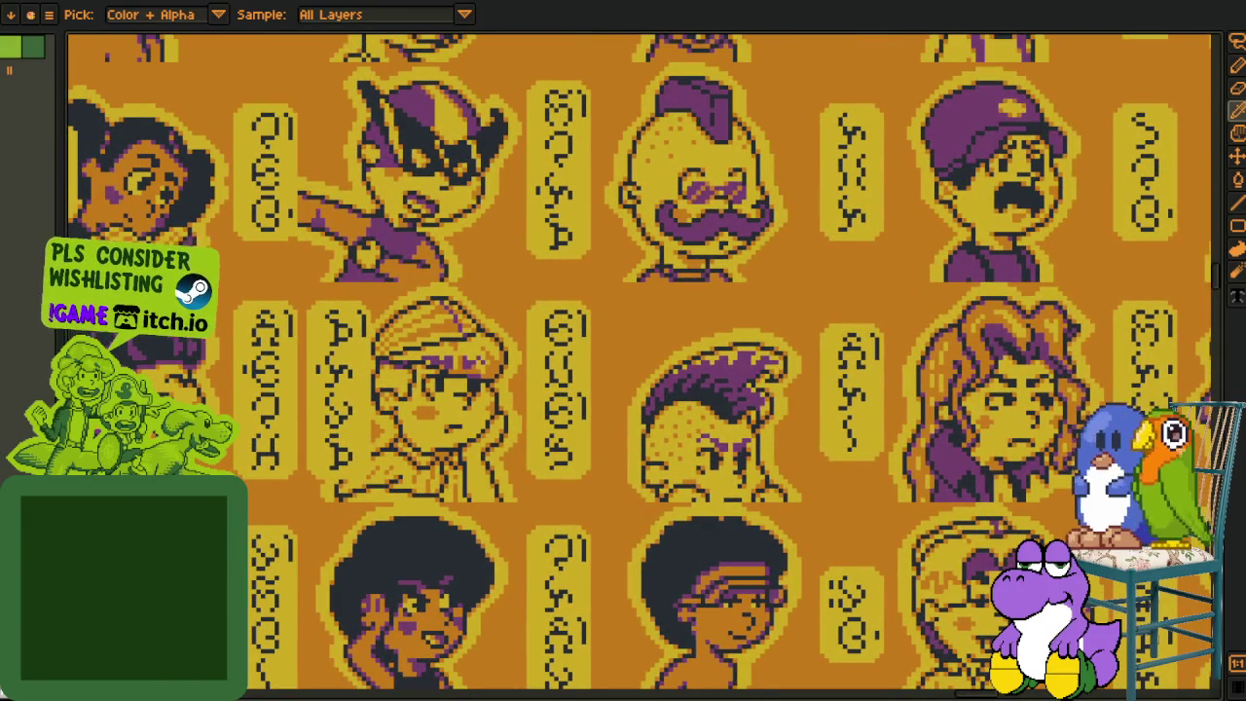
pyautogui.moveTo(491, 447)
pyautogui.mouseDown()
pyautogui.moveTo(569, 465)
pyautogui.moveTo(584, 679)
pyautogui.mouseUp()
pyautogui.moveTo(409, 292); pyautogui.dragTo(467, 389)
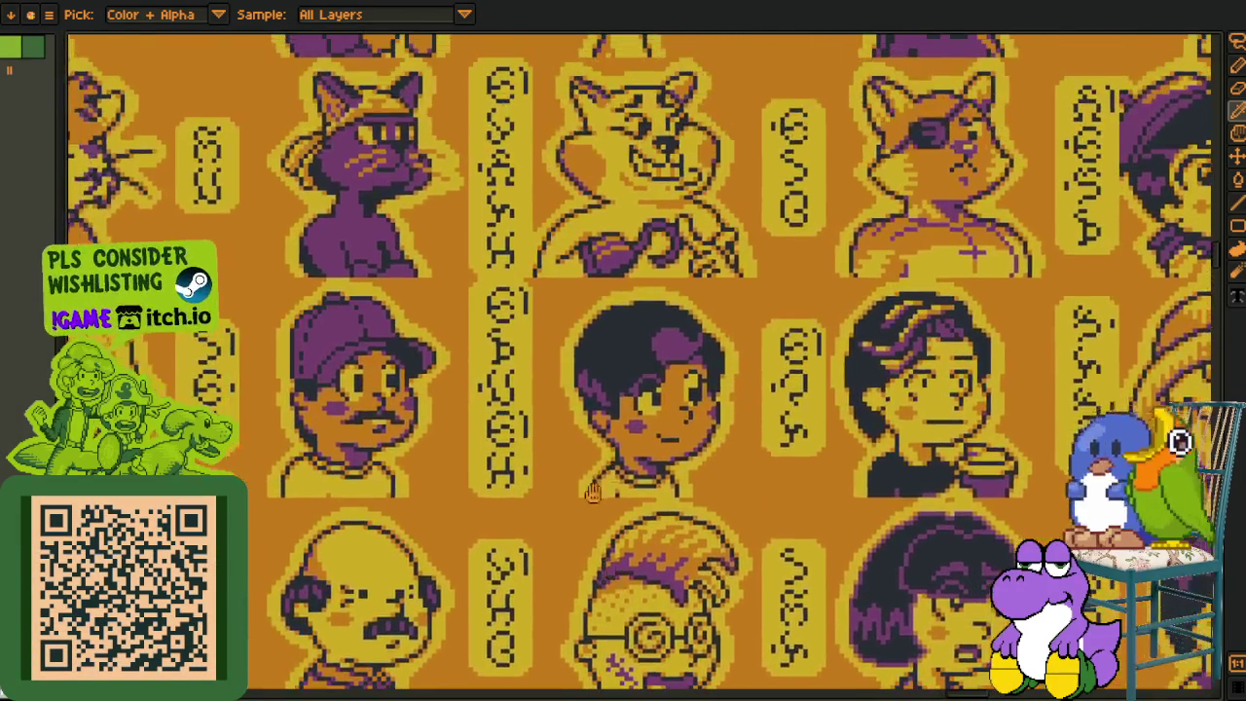
pyautogui.moveTo(409, 244); pyautogui.dragTo(545, 380)
pyautogui.scroll(1, 408, 350)
pyautogui.moveTo(414, 364); pyautogui.dragTo(684, 556)
pyautogui.scroll(1, 684, 557)
pyautogui.hscroll(4, 855, 542)
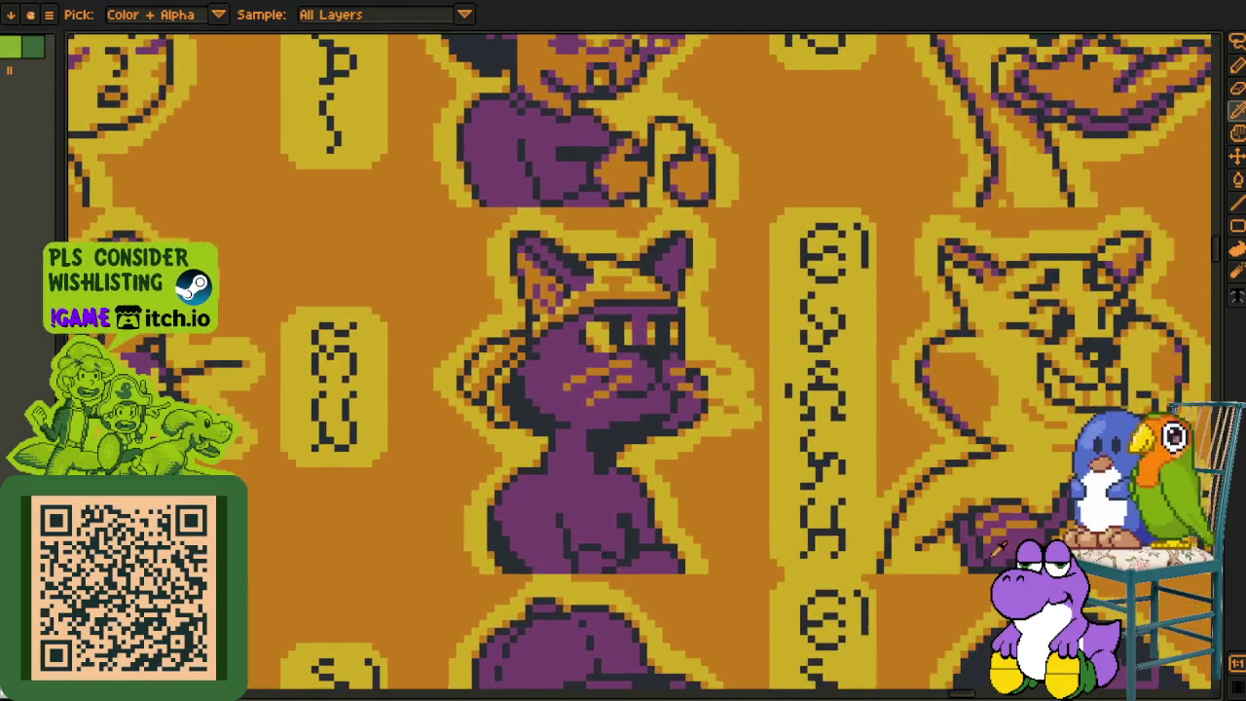
pyautogui.hscroll(1, 895, 550)
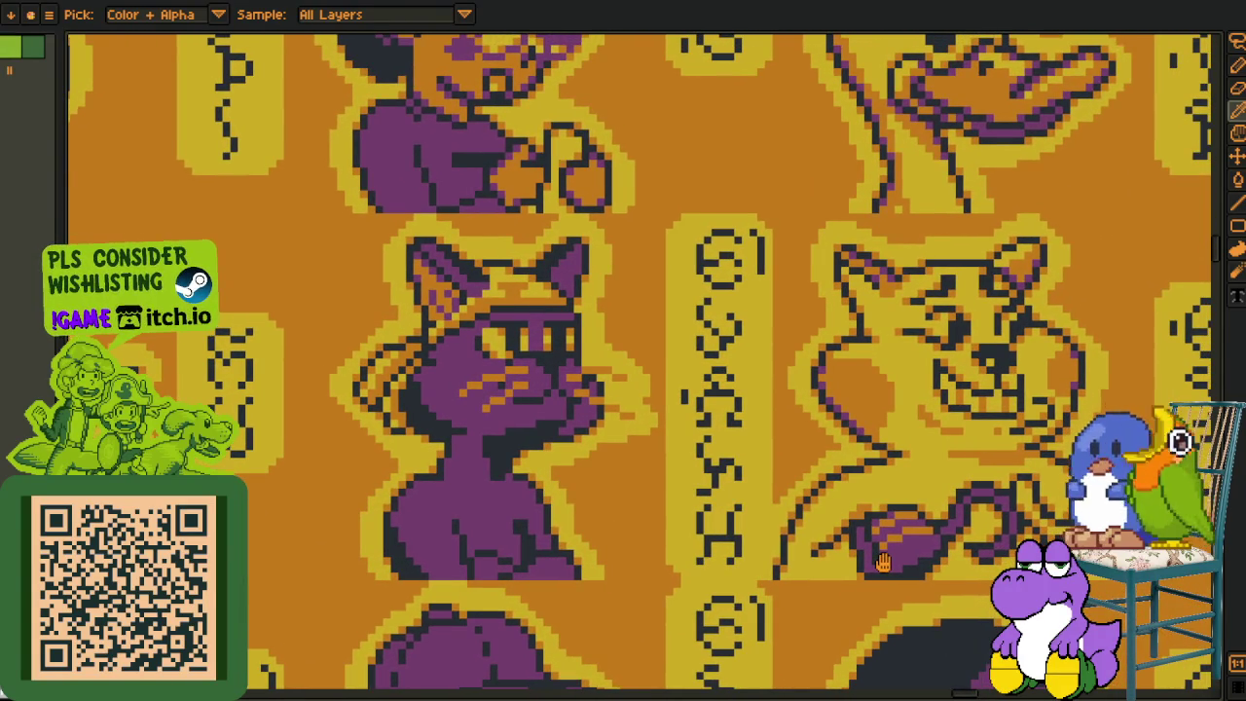
pyautogui.hscroll(3, 857, 557)
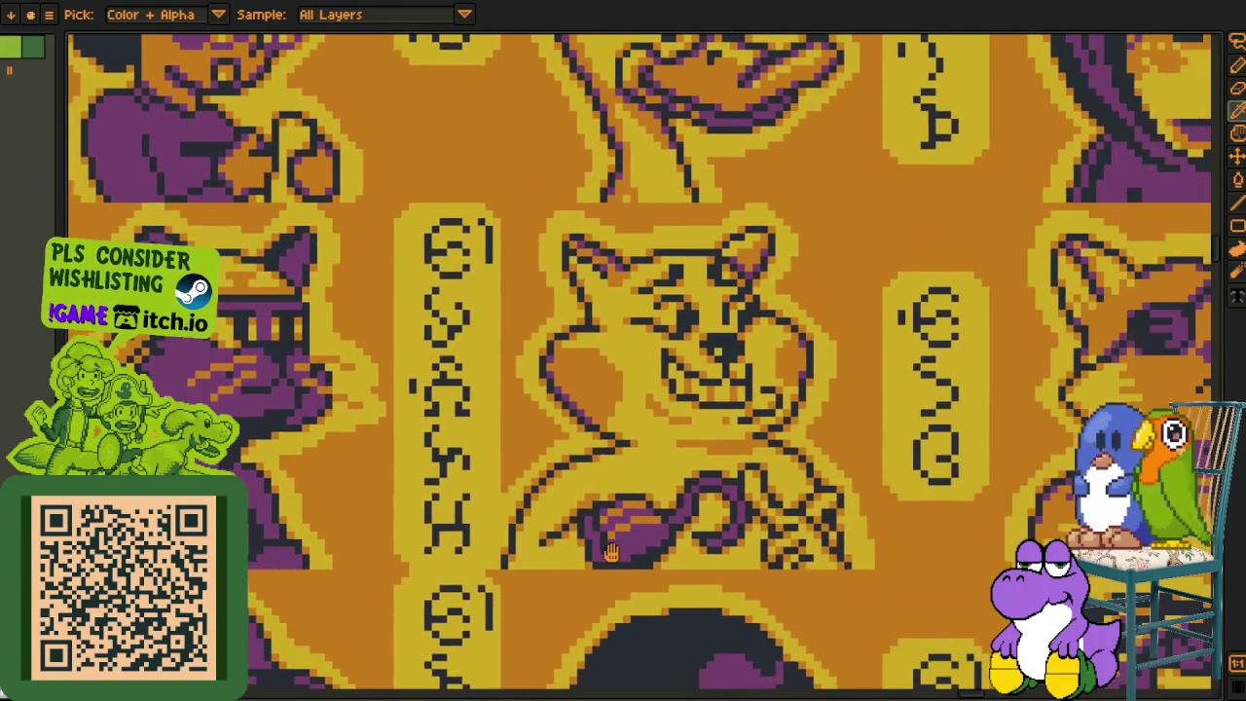
pyautogui.hscroll(2, 832, 547)
pyautogui.hscroll(2, 806, 537)
pyautogui.hscroll(1, 806, 537)
pyautogui.scroll(2, 739, 525)
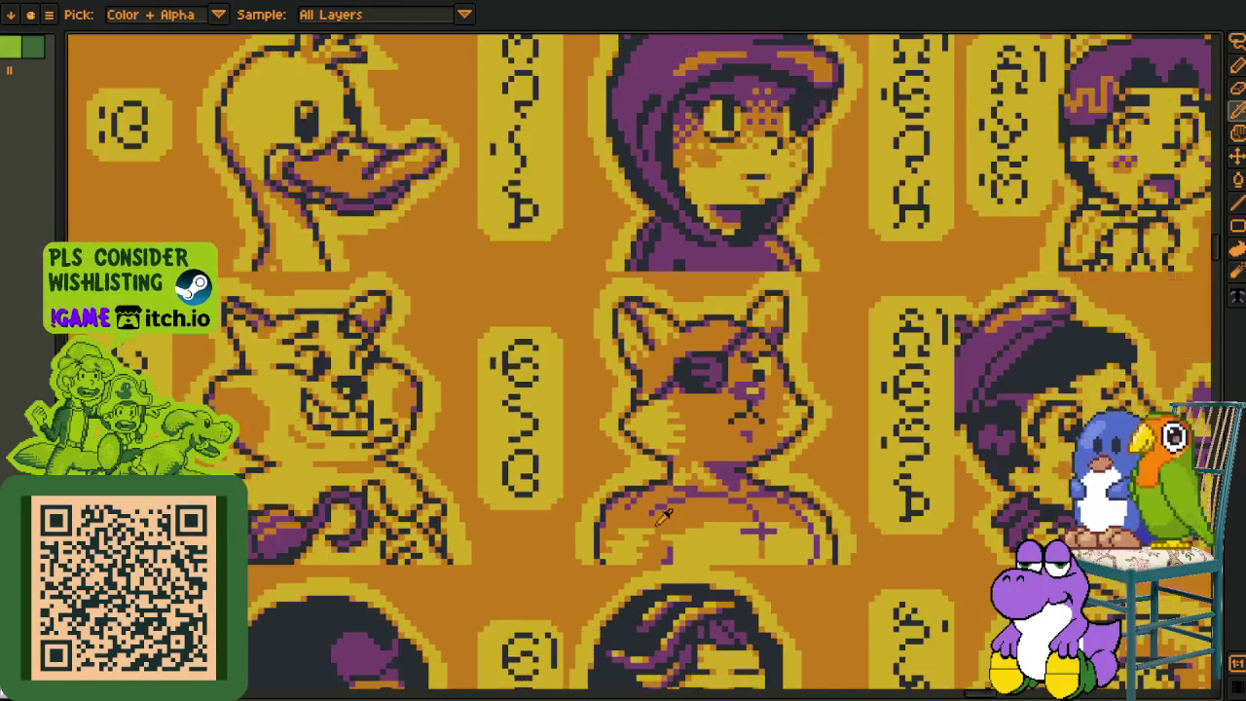
pyautogui.scroll(-2, 664, 516)
pyautogui.hscroll(-2, 562, 546)
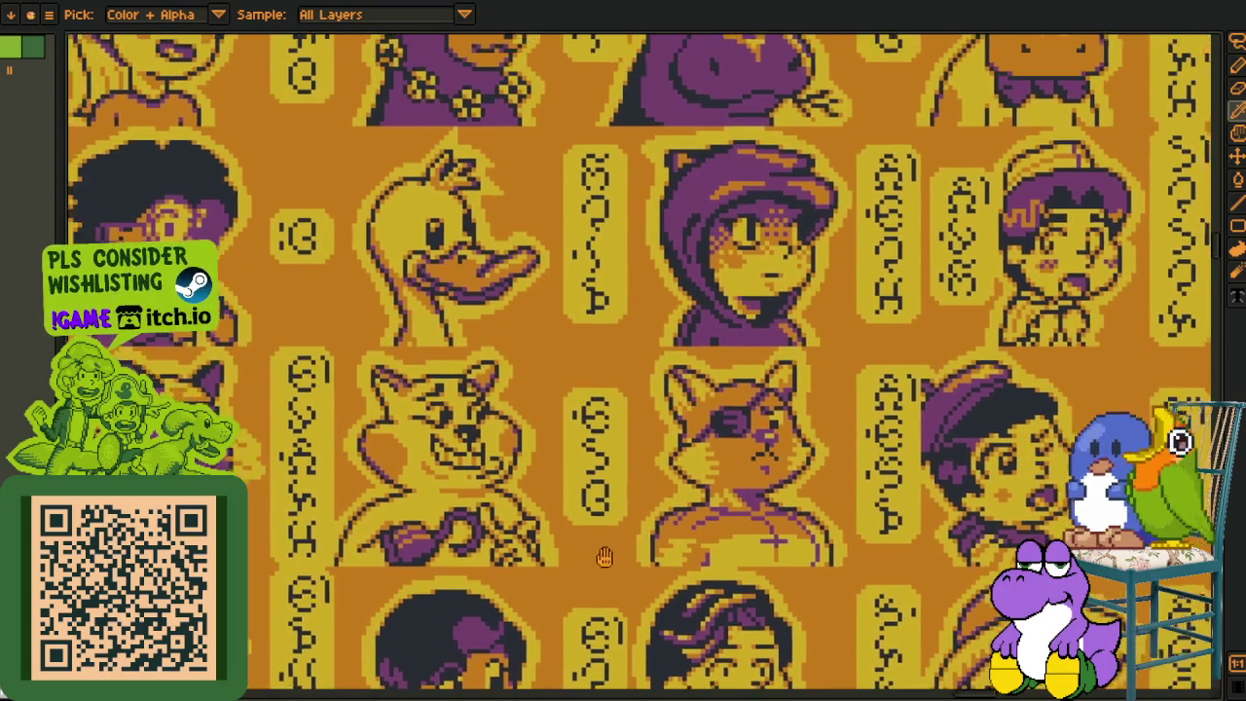
pyautogui.scroll(2, 639, 551)
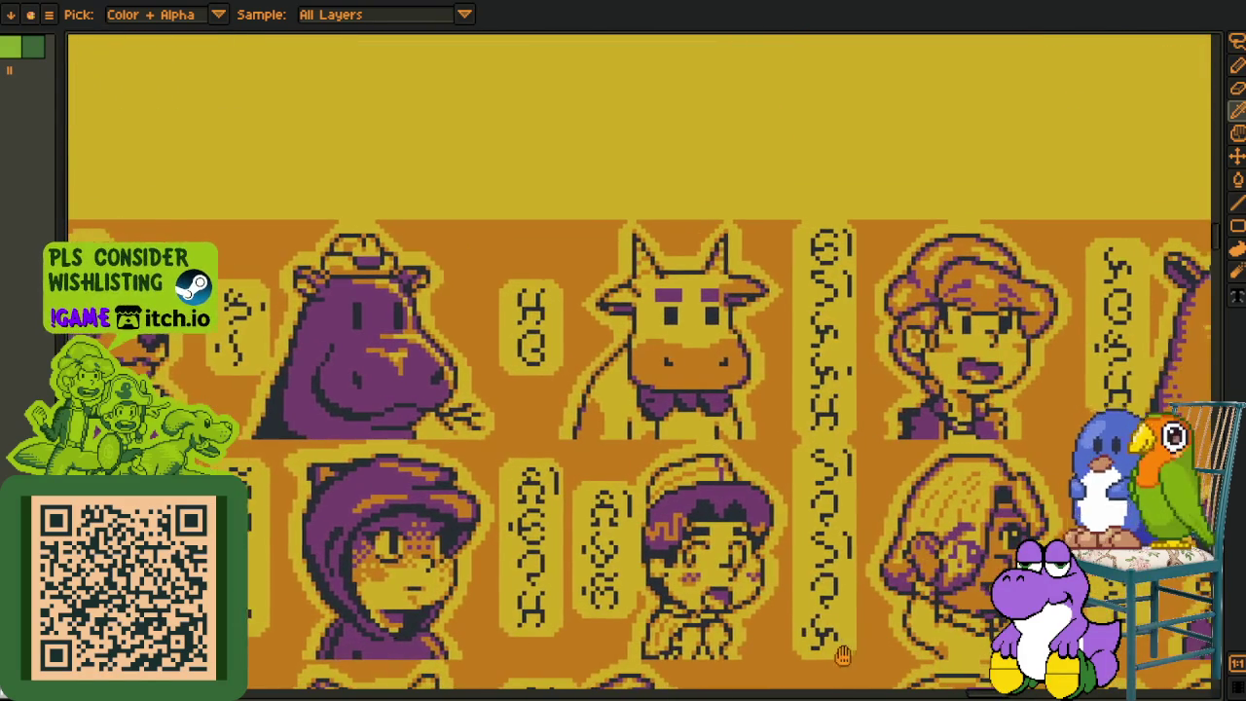
pyautogui.scroll(-3, 633, 584)
pyautogui.scroll(-2, 638, 516)
pyautogui.scroll(-2, 646, 447)
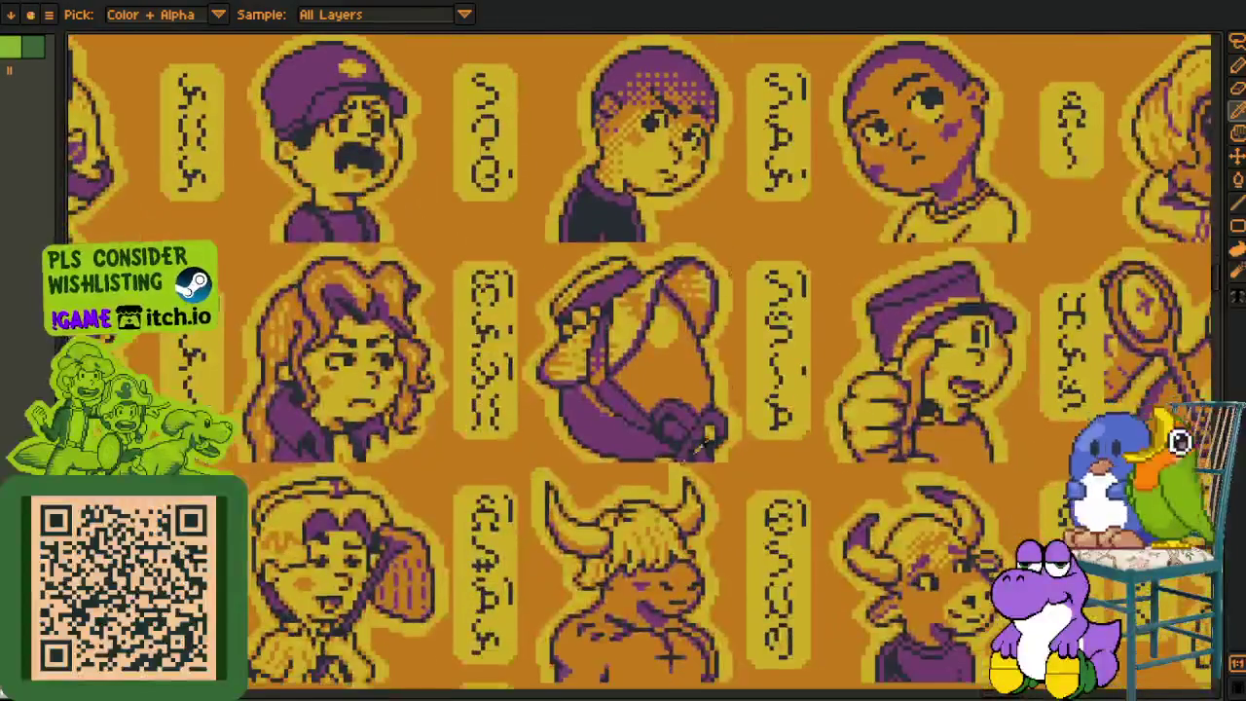
pyautogui.scroll(2, 652, 379)
pyautogui.scroll(1, 652, 380)
pyautogui.scroll(1, 523, 139)
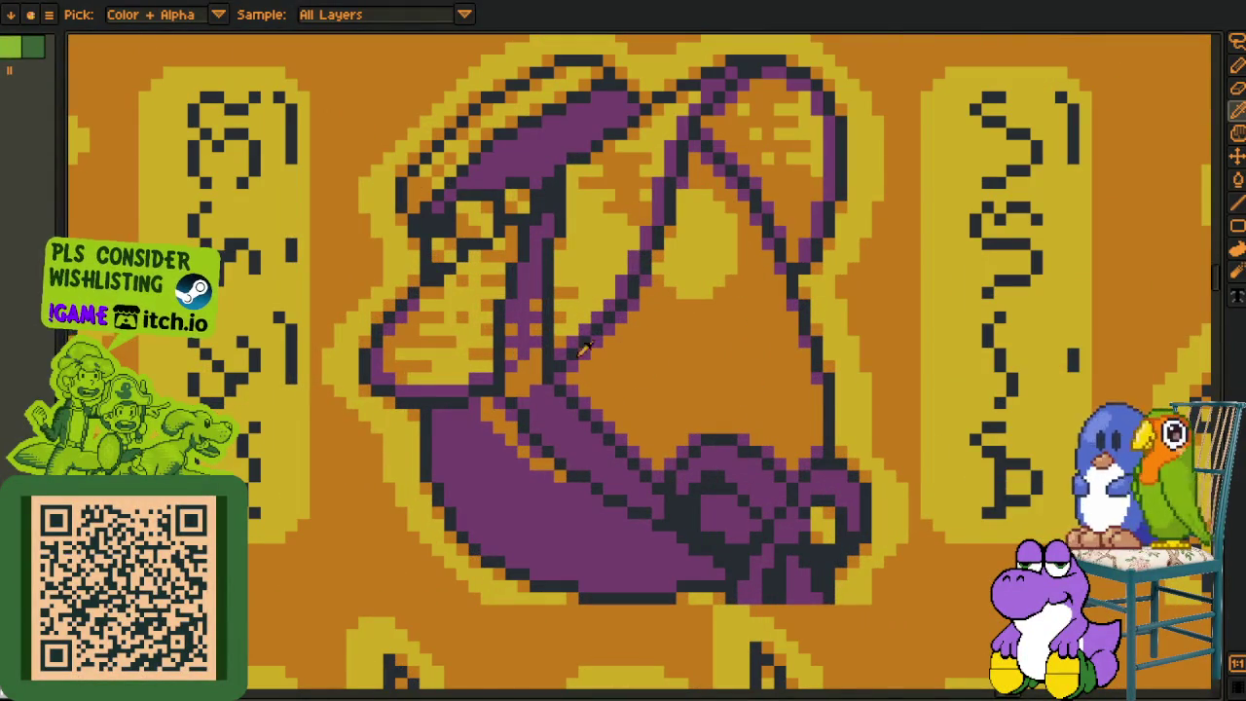
pyautogui.scroll(-2, 992, 345)
pyautogui.hscroll(3, 1015, 255)
pyautogui.hscroll(2, 847, 361)
pyautogui.hscroll(3, 795, 373)
pyautogui.scroll(1, 394, 276)
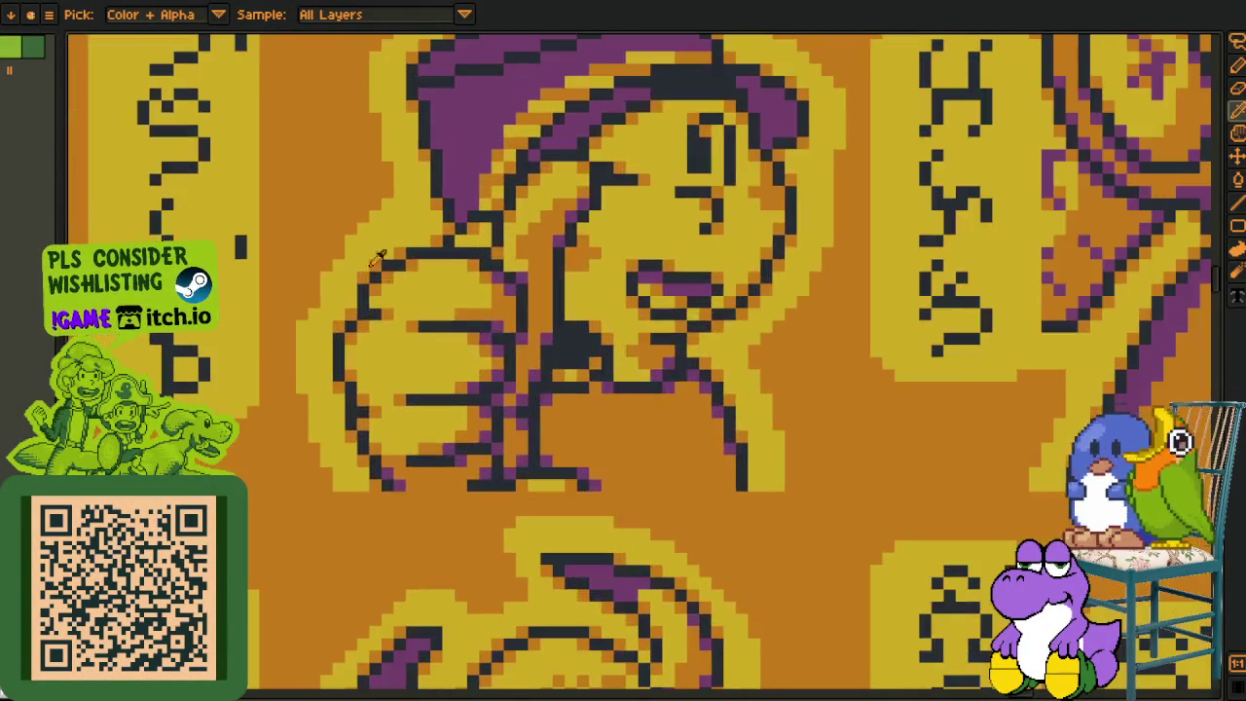
pyautogui.scroll(-2, 474, 297)
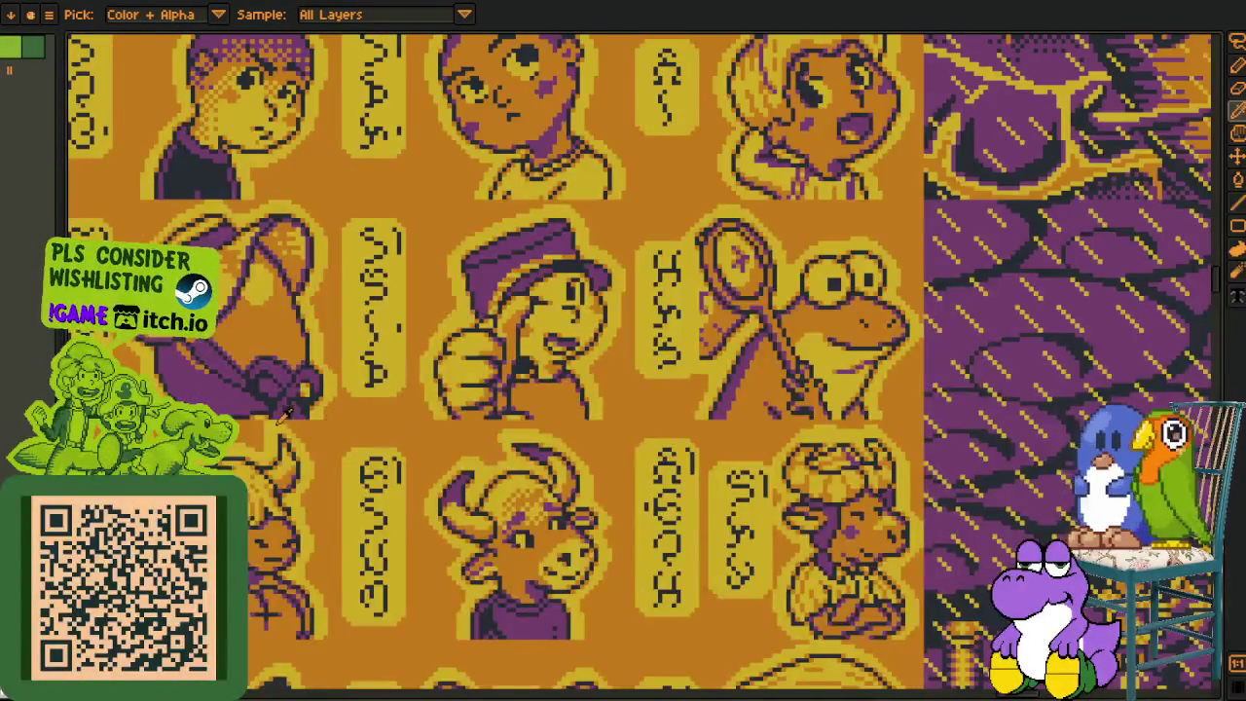
pyautogui.hscroll(-2, 292, 414)
pyautogui.scroll(-3, 496, 428)
pyautogui.hscroll(-4, 497, 428)
pyautogui.scroll(2, 545, 467)
pyautogui.scroll(3, 561, 489)
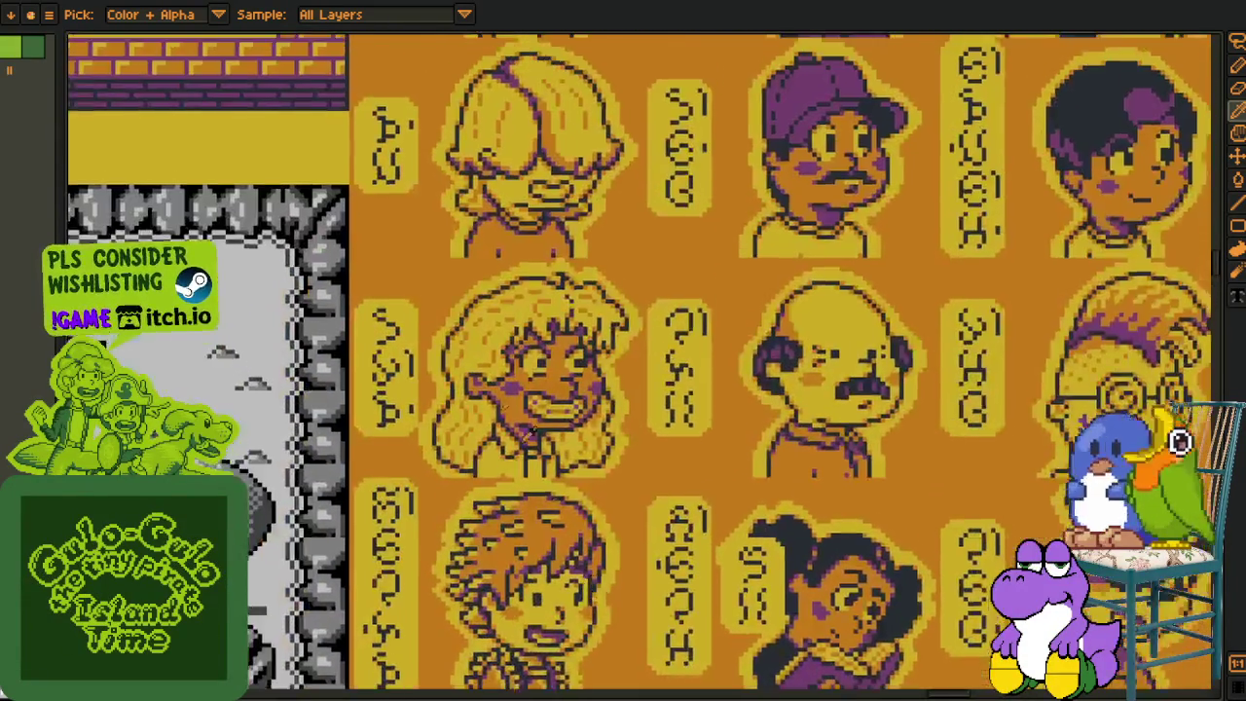
pyautogui.scroll(2, 562, 489)
pyautogui.scroll(2, 572, 408)
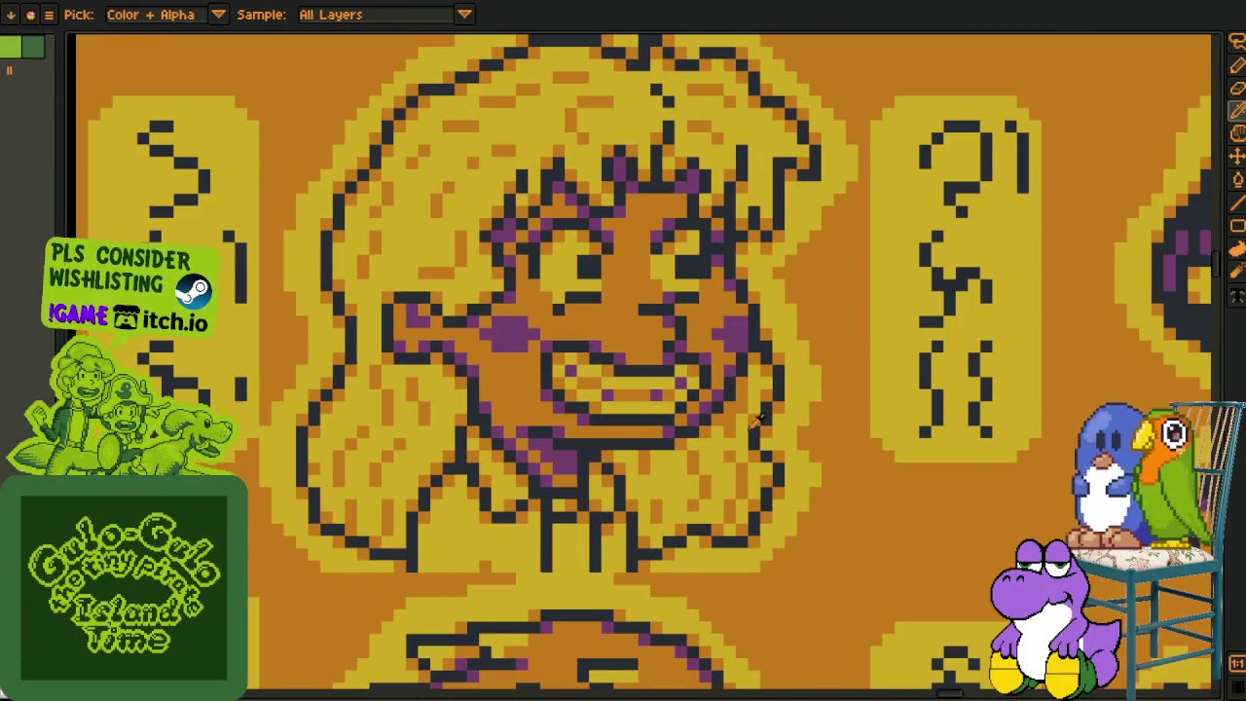
pyautogui.scroll(-2, 849, 407)
pyautogui.moveTo(1000, 483); pyautogui.dragTo(907, 479)
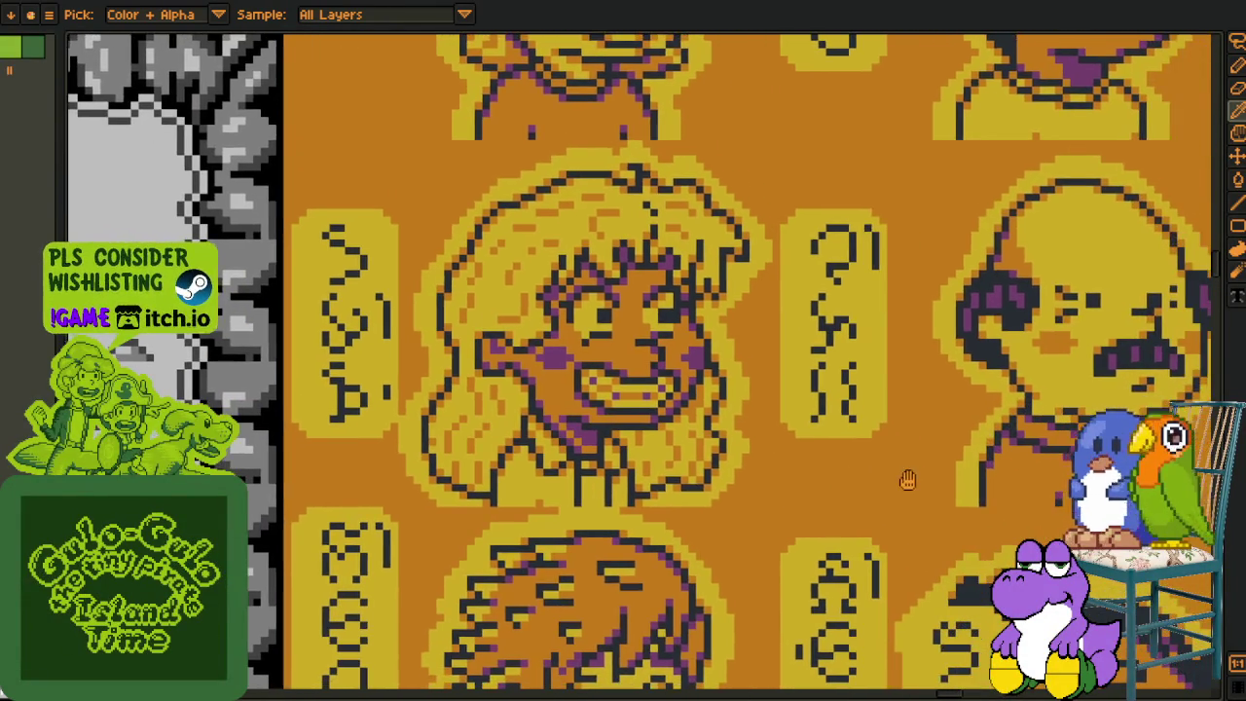
pyautogui.scroll(-3, 1034, 487)
pyautogui.scroll(-2, 939, 462)
pyautogui.scroll(-2, 939, 462)
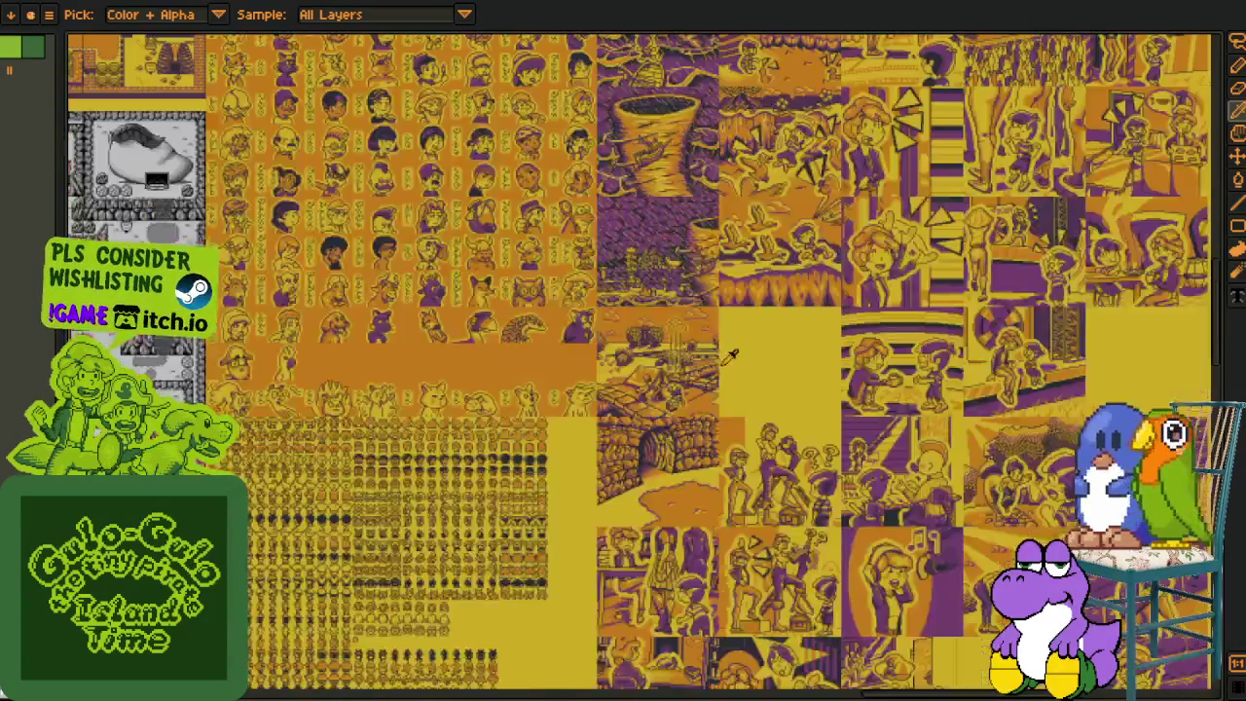
pyautogui.hscroll(-5, 438, 350)
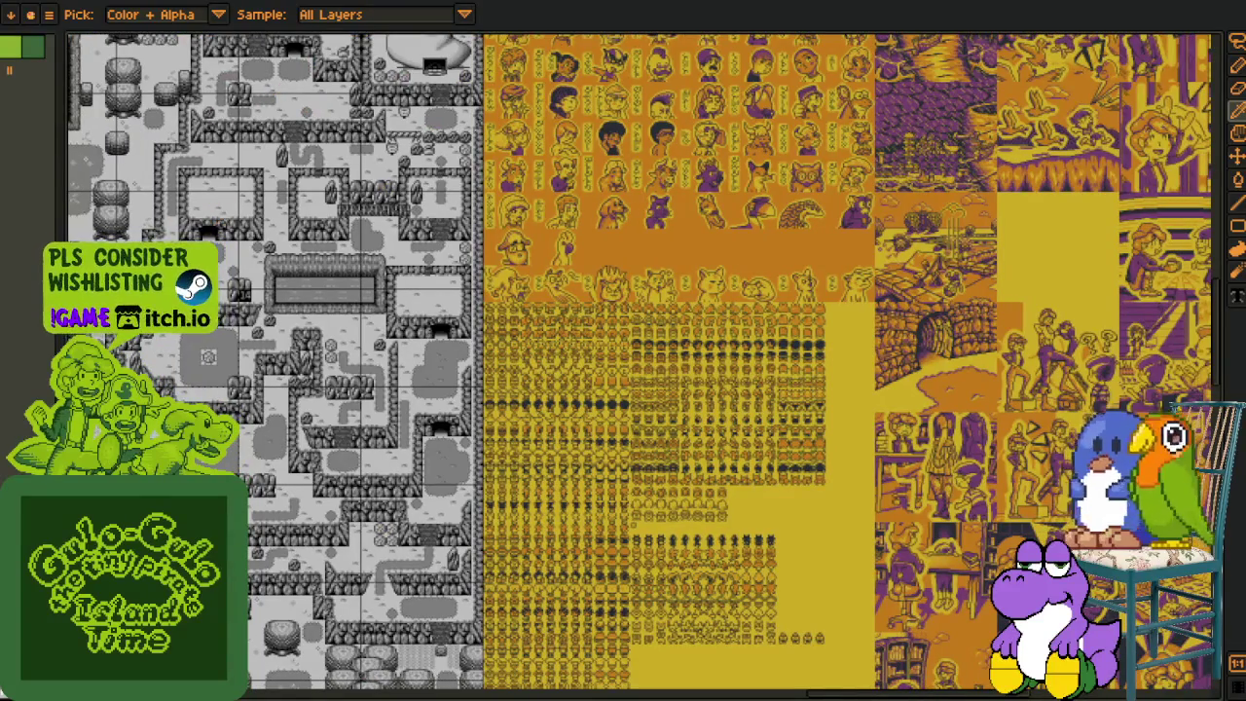
pyautogui.hscroll(-5, 374, 474)
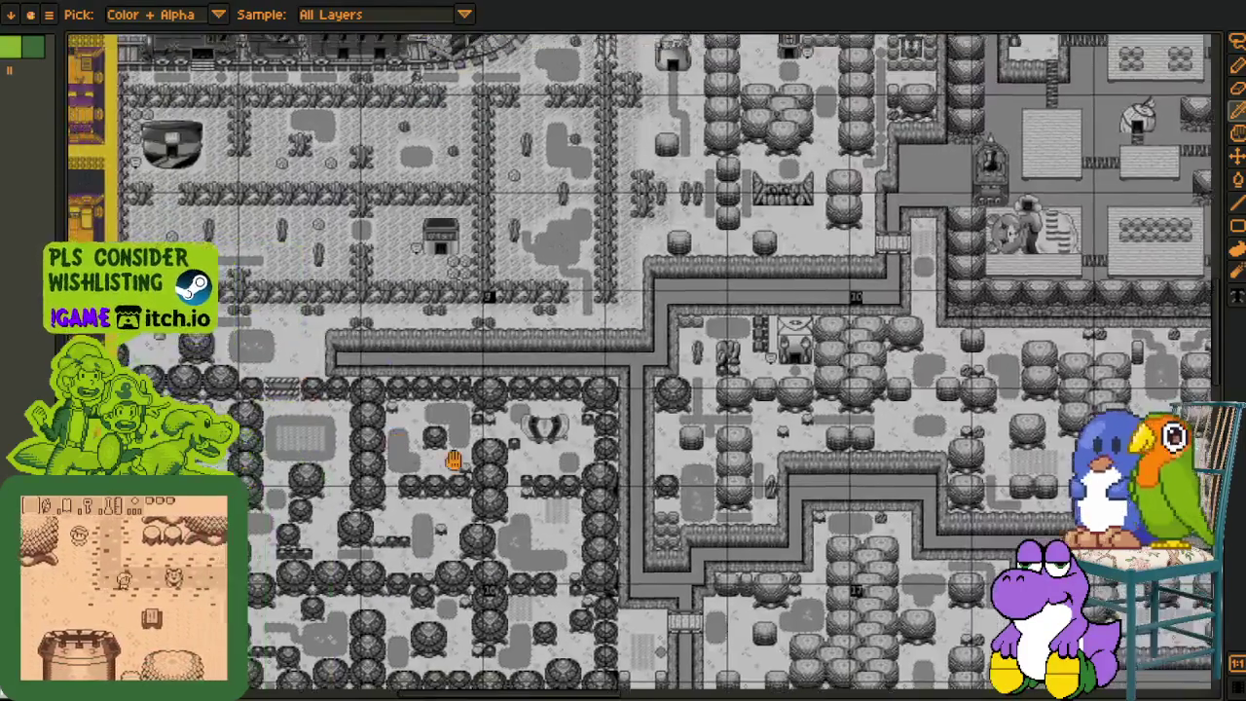
pyautogui.moveTo(379, 352); pyautogui.dragTo(445, 351)
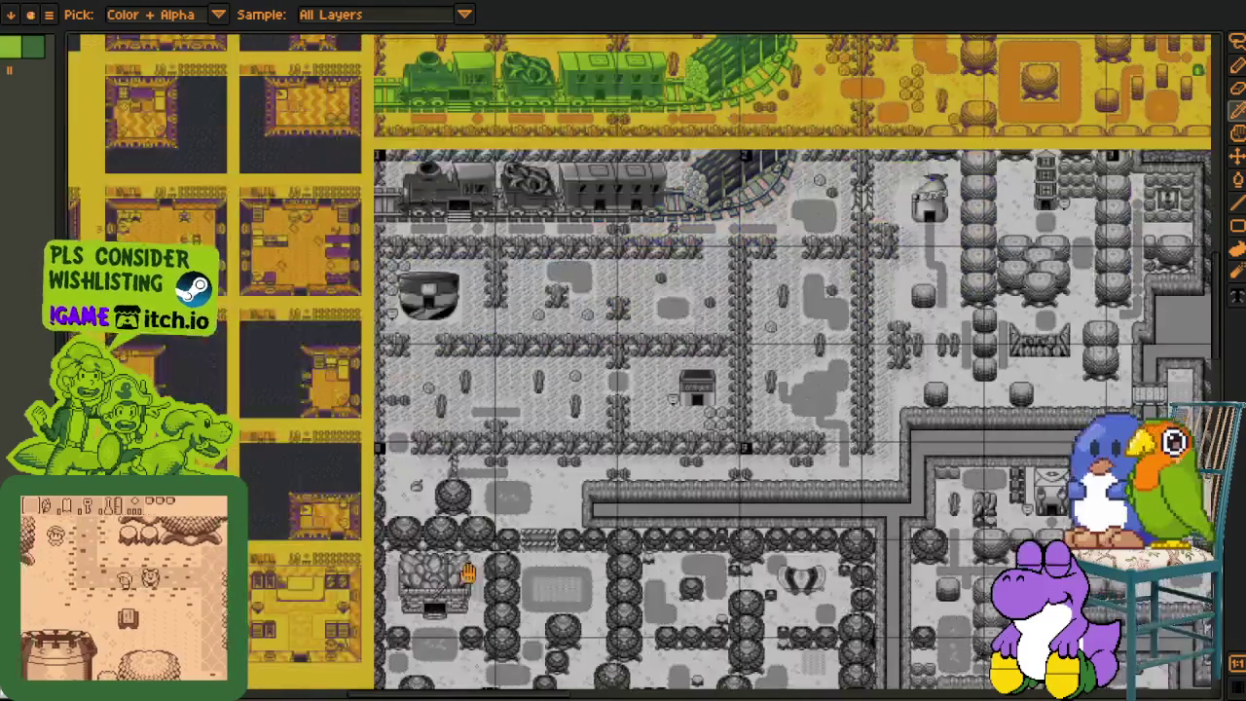
pyautogui.moveTo(467, 574); pyautogui.dragTo(471, 343)
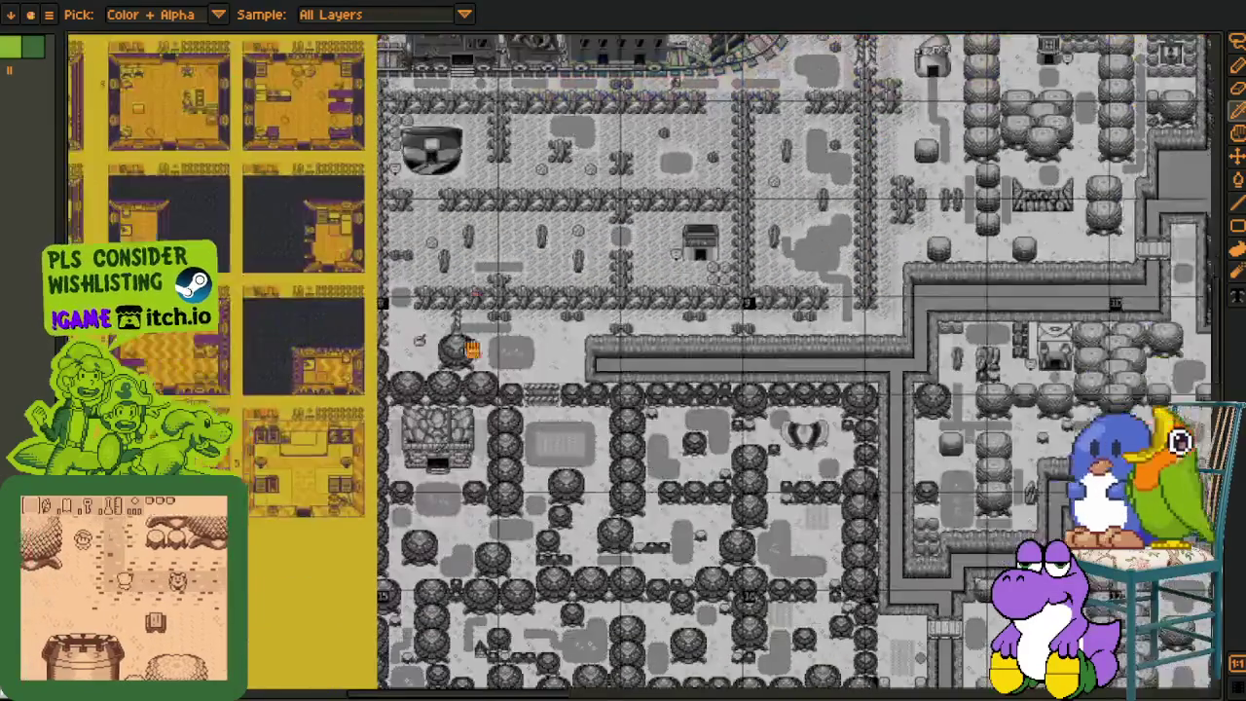
pyautogui.moveTo(484, 416)
pyautogui.mouseDown()
pyautogui.moveTo(453, 356)
pyautogui.moveTo(495, 243)
pyautogui.mouseUp()
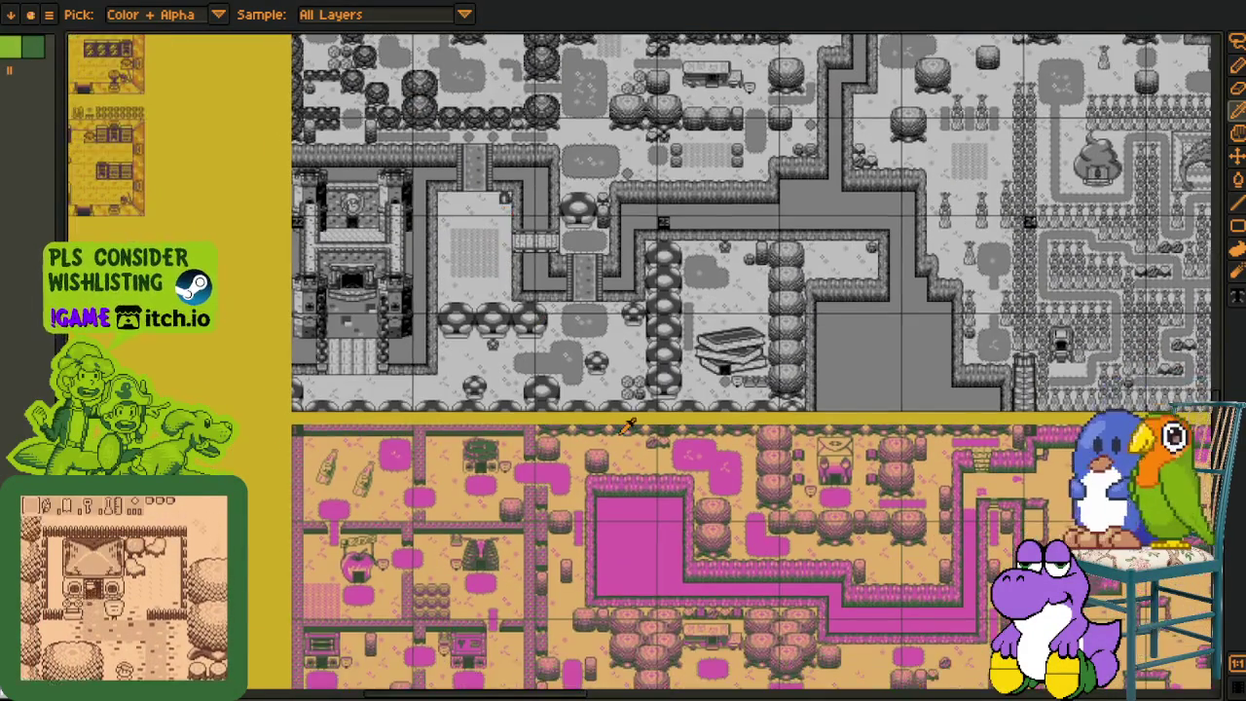
pyautogui.scroll(5, 674, 582)
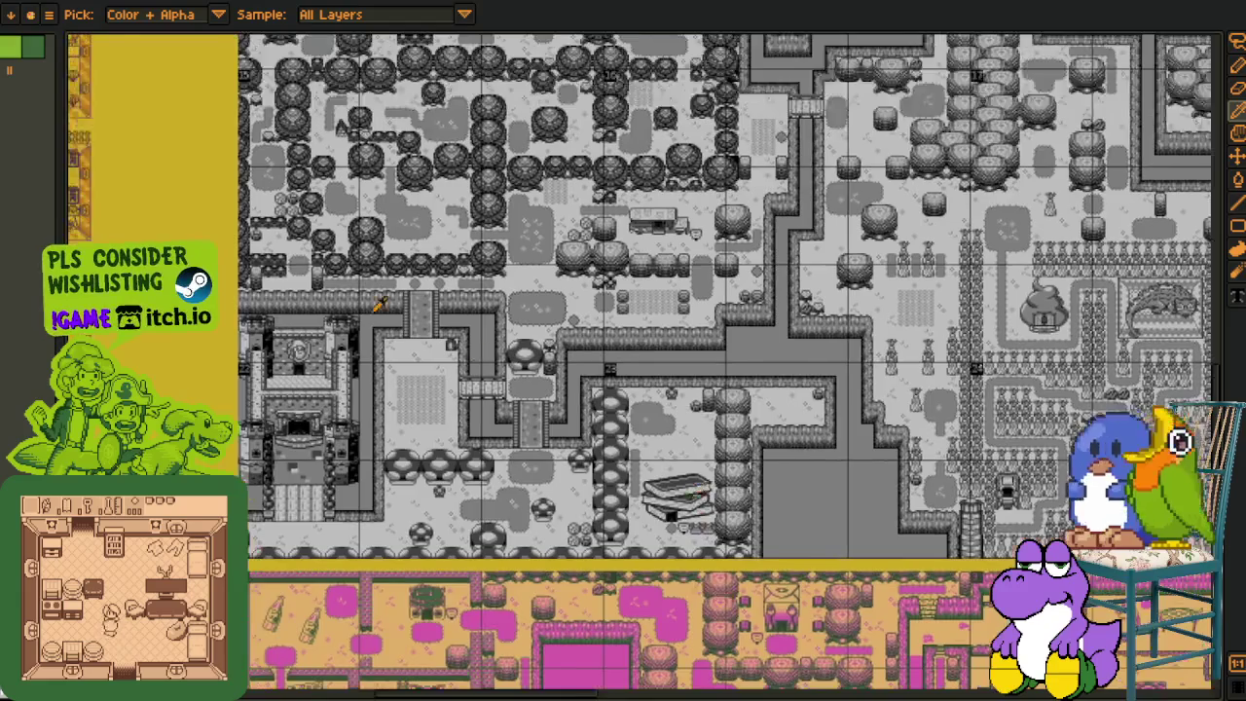
pyautogui.hscroll(-5, 547, 355)
pyautogui.hscroll(-5, 547, 355)
pyautogui.scroll(3, 375, 214)
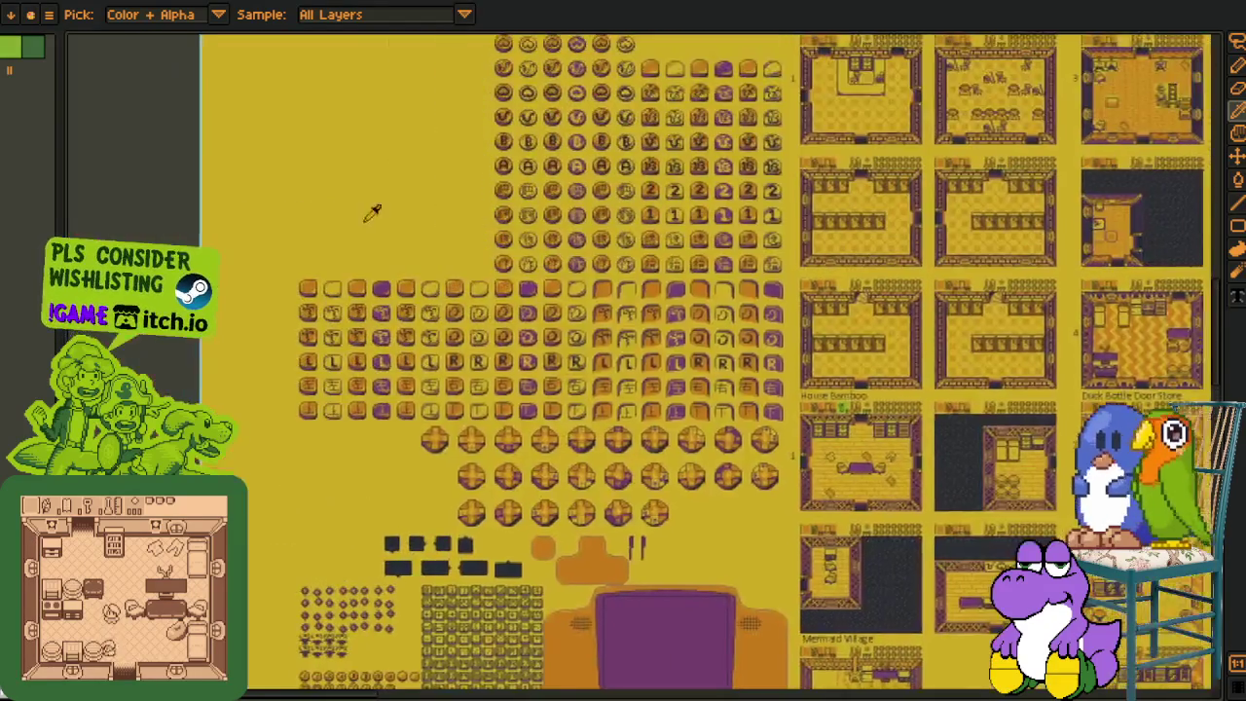
# - Zoom and shift the view around the castle area
pyautogui.scroll(3, 374, 374)
pyautogui.scroll(3, 389, 321)
pyautogui.hscroll(2, 390, 321)
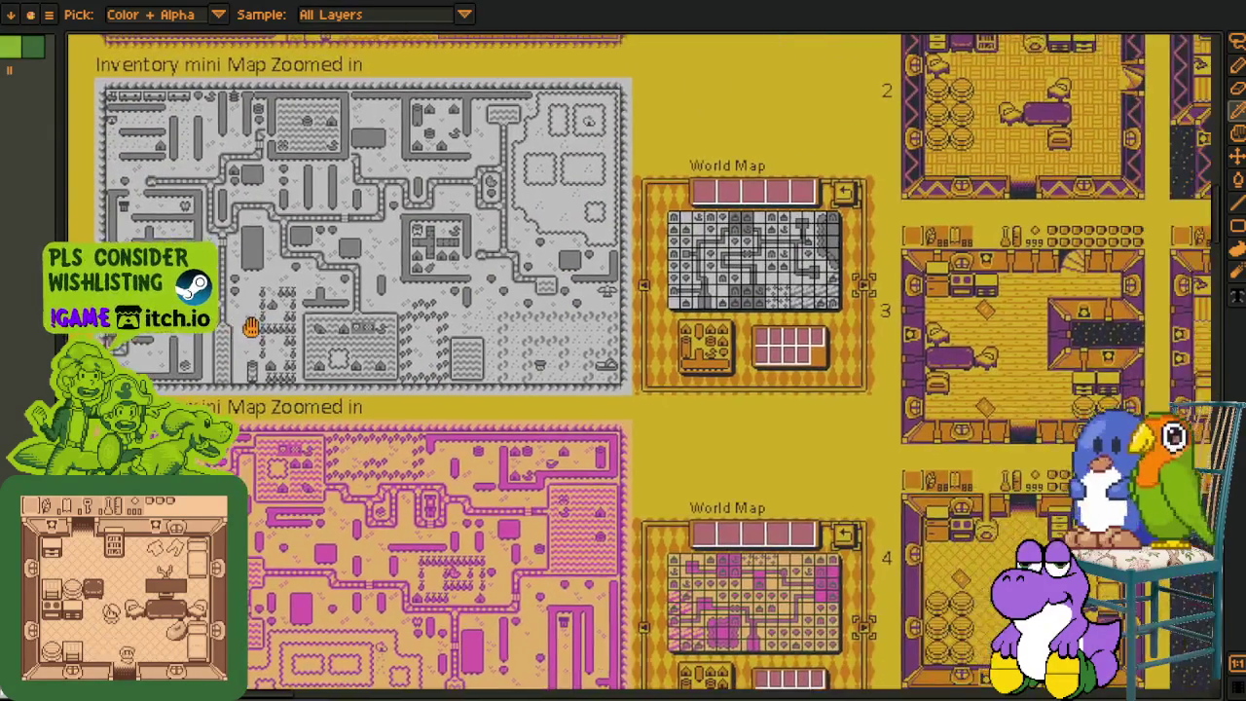
pyautogui.scroll(-2, 443, 303)
pyautogui.hscroll(5, 806, 489)
pyautogui.scroll(-1, 759, 409)
pyautogui.hscroll(5, 740, 350)
pyautogui.scroll(-1, 718, 303)
pyautogui.scroll(-3, 718, 303)
pyautogui.hscroll(2, 632, 370)
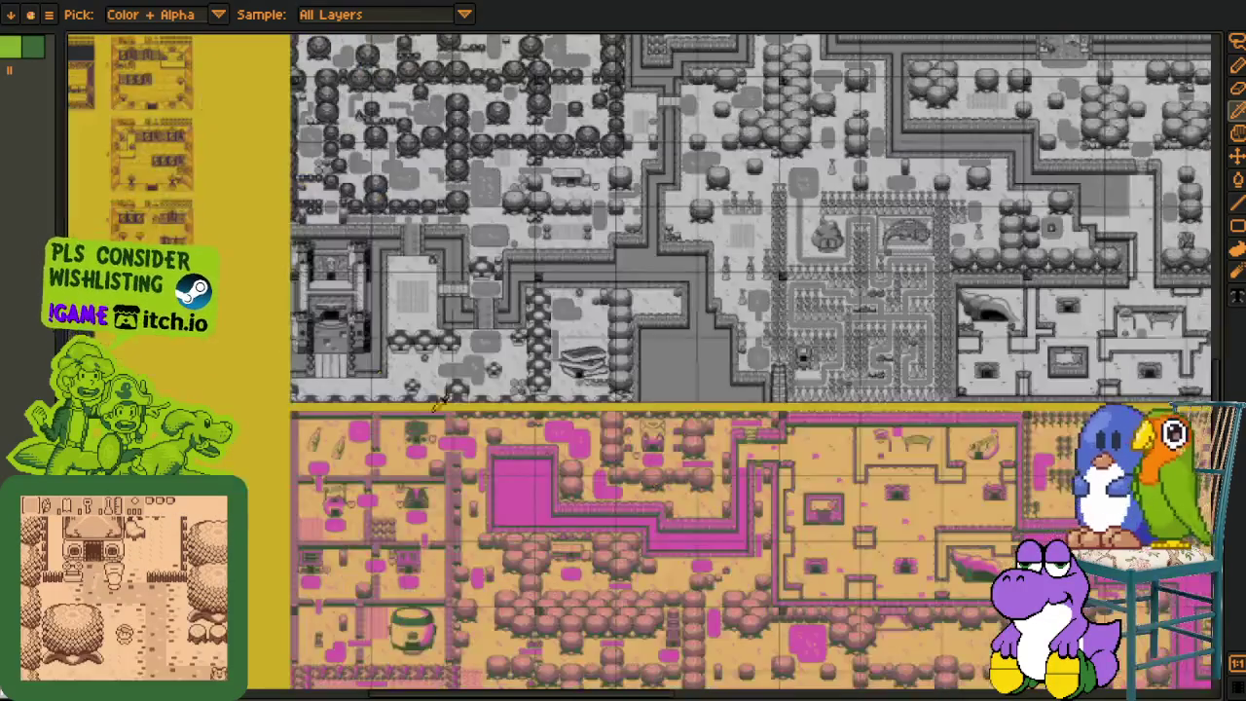
pyautogui.scroll(5, 288, 258)
pyautogui.hscroll(1, 350, 119)
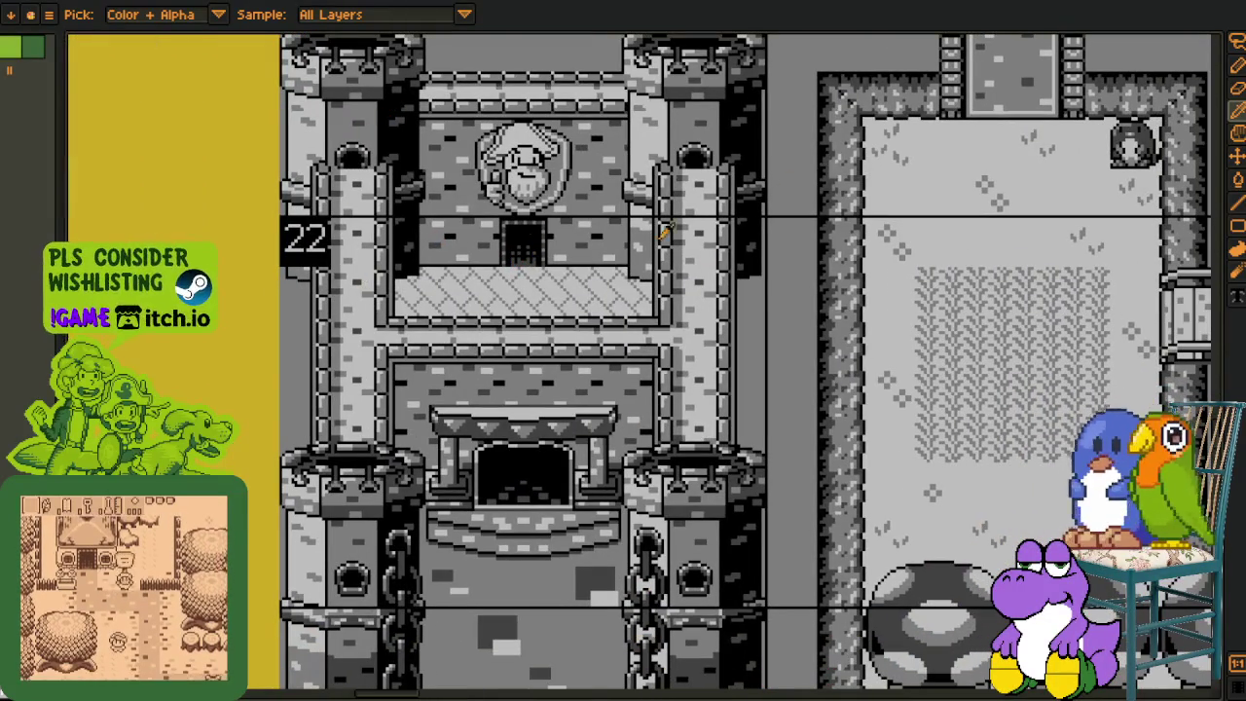
pyautogui.scroll(-3, 637, 365)
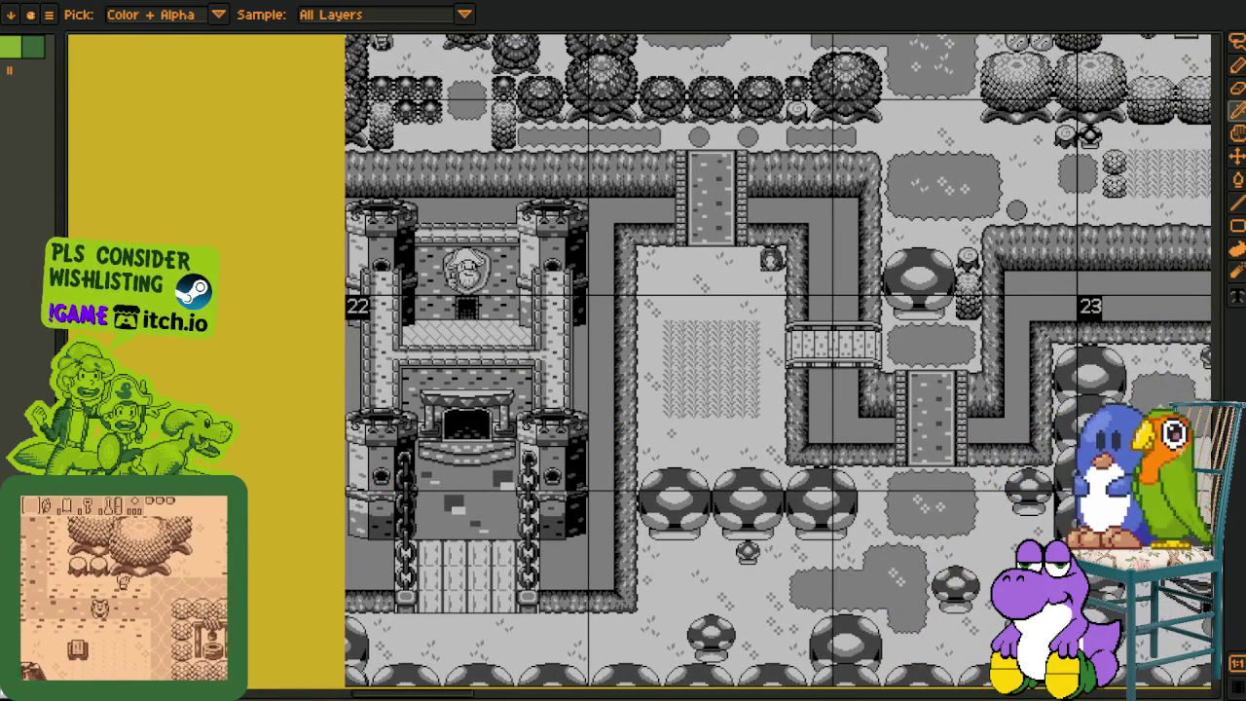
pyautogui.scroll(-3, 456, 465)
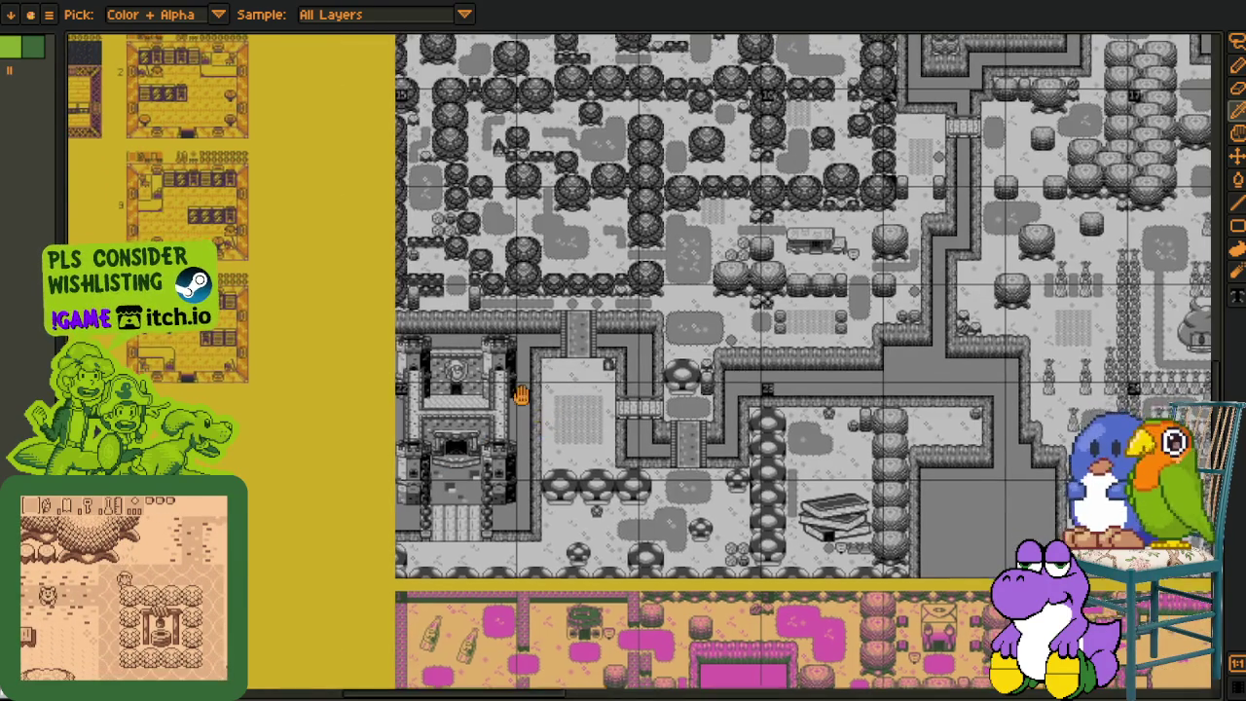
# - Get a close view of the castle room's shield, then zoom back out
pyautogui.moveTo(522, 394)
pyautogui.mouseDown()
pyautogui.moveTo(445, 356)
pyautogui.moveTo(351, 283)
pyautogui.mouseUp()
pyautogui.scroll(3, 346, 262)
pyautogui.scroll(3, 342, 255)
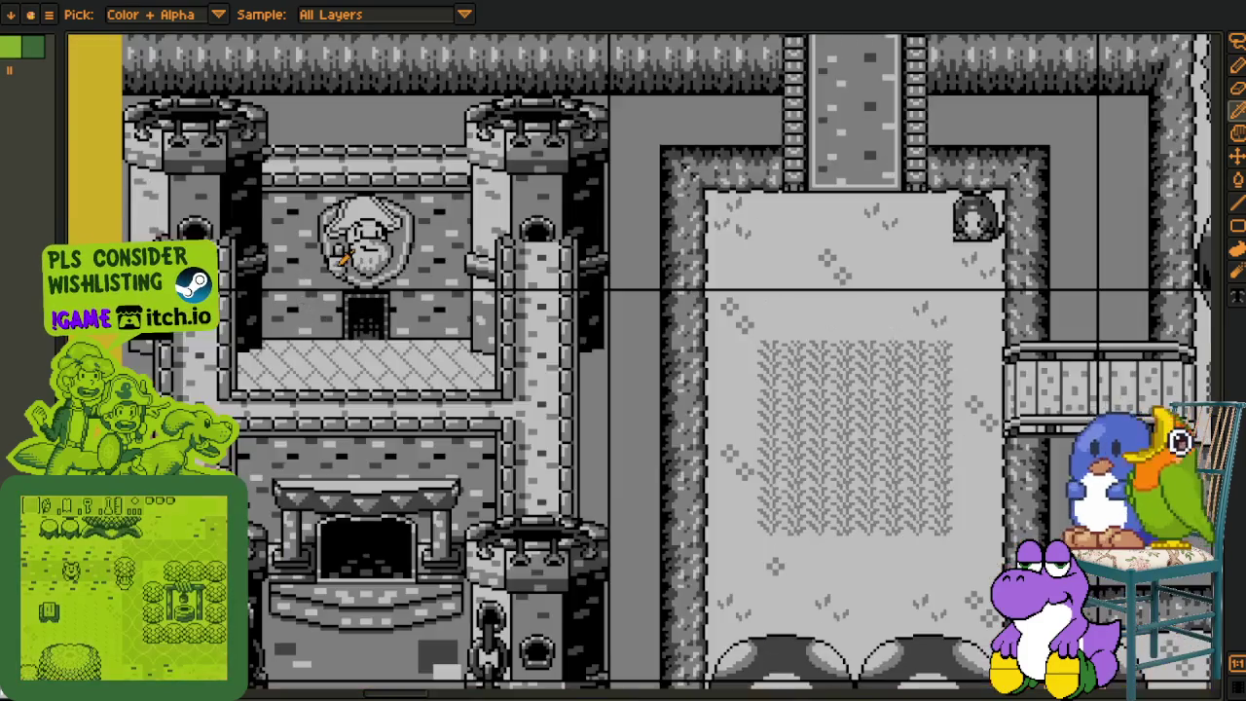
pyautogui.scroll(2, 343, 255)
pyautogui.scroll(1, 342, 255)
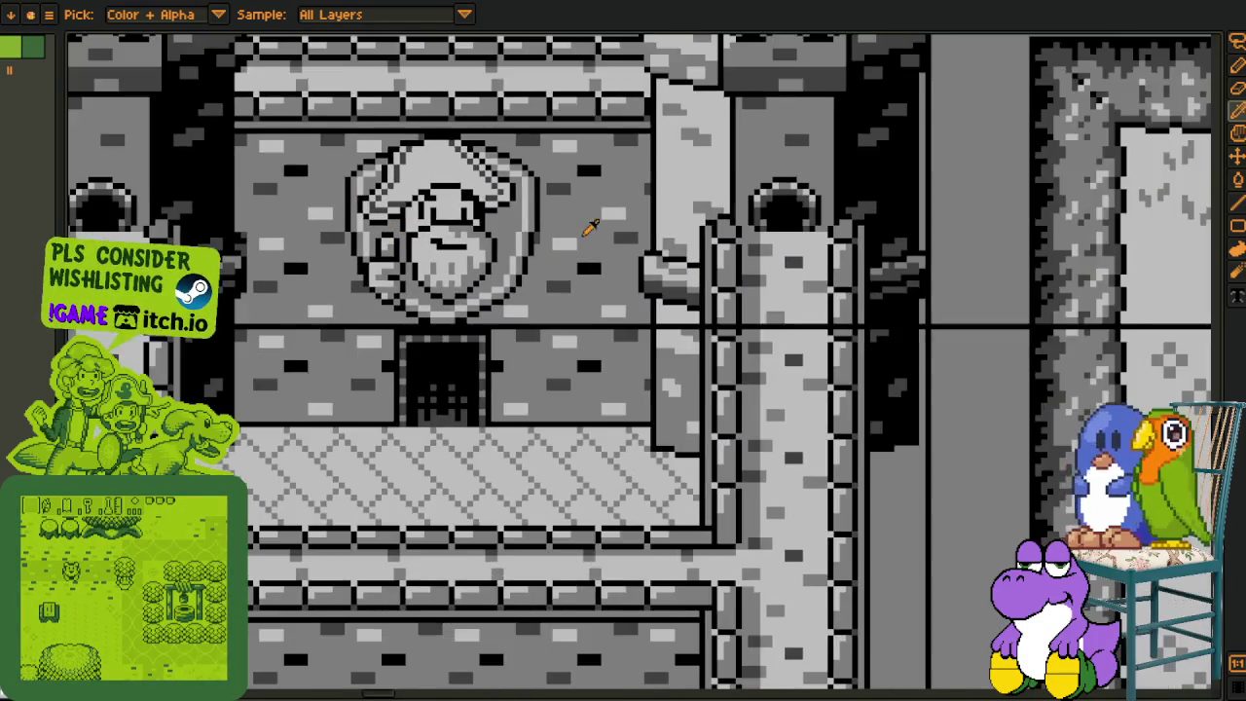
pyautogui.scroll(-1, 589, 227)
pyautogui.scroll(-3, 934, 404)
# - Pan past the map's right edge to the sprite sheets and purple-and-orange cutscenes
pyautogui.moveTo(935, 404); pyautogui.dragTo(876, 380)
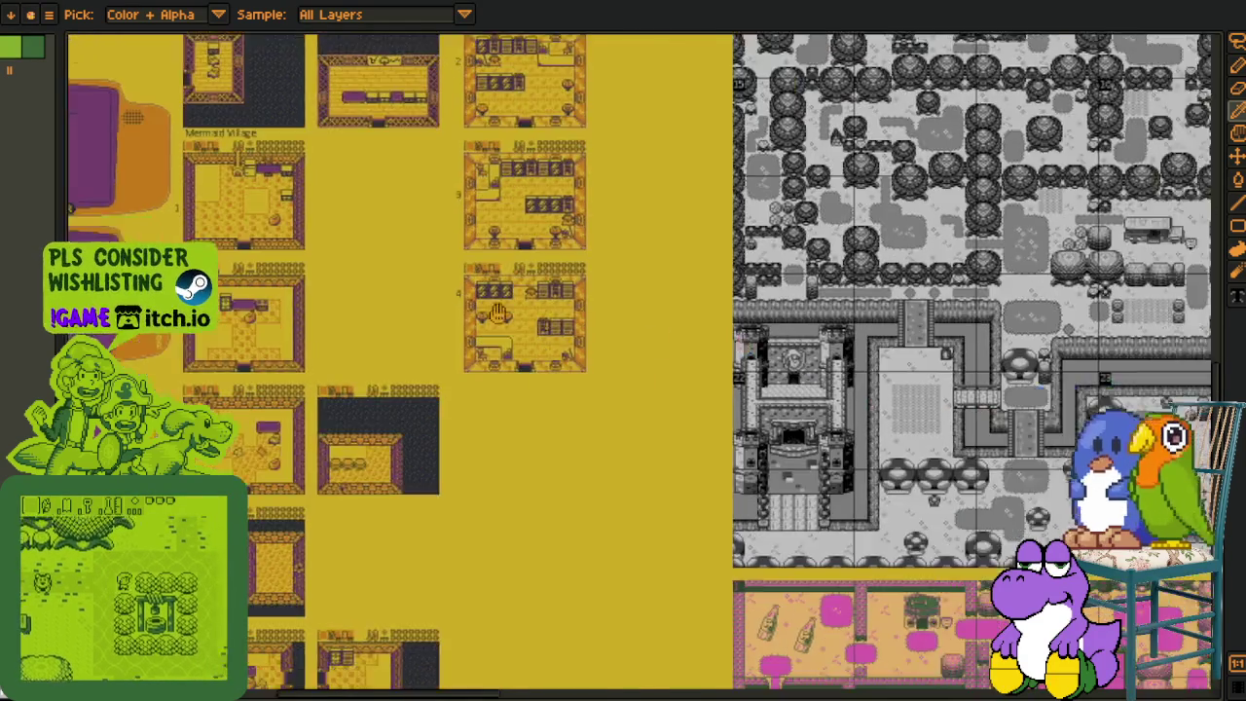
pyautogui.scroll(2, 778, 369)
pyautogui.scroll(1, 753, 365)
pyautogui.moveTo(752, 365)
pyautogui.mouseDown()
pyautogui.moveTo(623, 355)
pyautogui.moveTo(571, 327)
pyautogui.mouseUp()
pyautogui.hscroll(5, 786, 314)
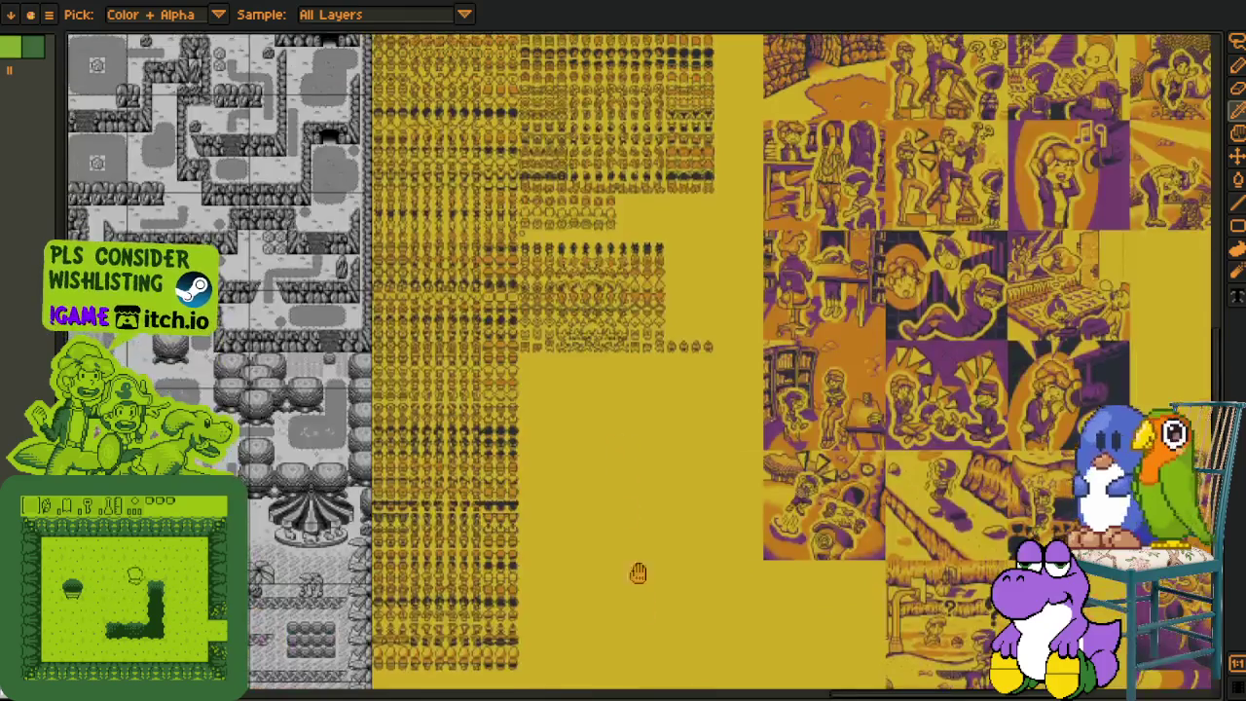
# - Zoom in close and center the view on the bearded pirate portrait
pyautogui.scroll(1, 635, 255)
pyautogui.scroll(2, 636, 255)
pyautogui.scroll(2, 635, 255)
pyautogui.scroll(1, 635, 255)
pyautogui.scroll(2, 636, 255)
pyautogui.moveTo(701, 322); pyautogui.dragTo(775, 392)
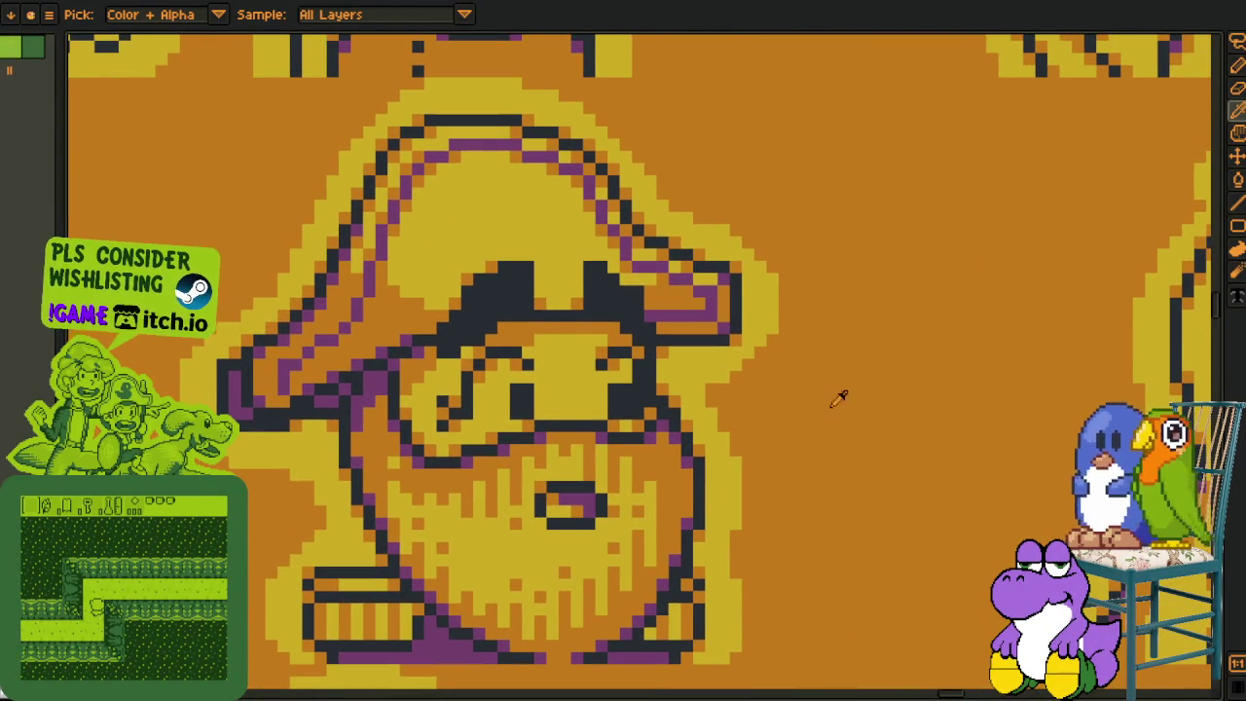
# - Zoom out to show the grey rocky tile map beside the full portrait sheet
pyautogui.scroll(-2, 789, 290)
pyautogui.scroll(-1, 826, 328)
pyautogui.scroll(-1, 862, 361)
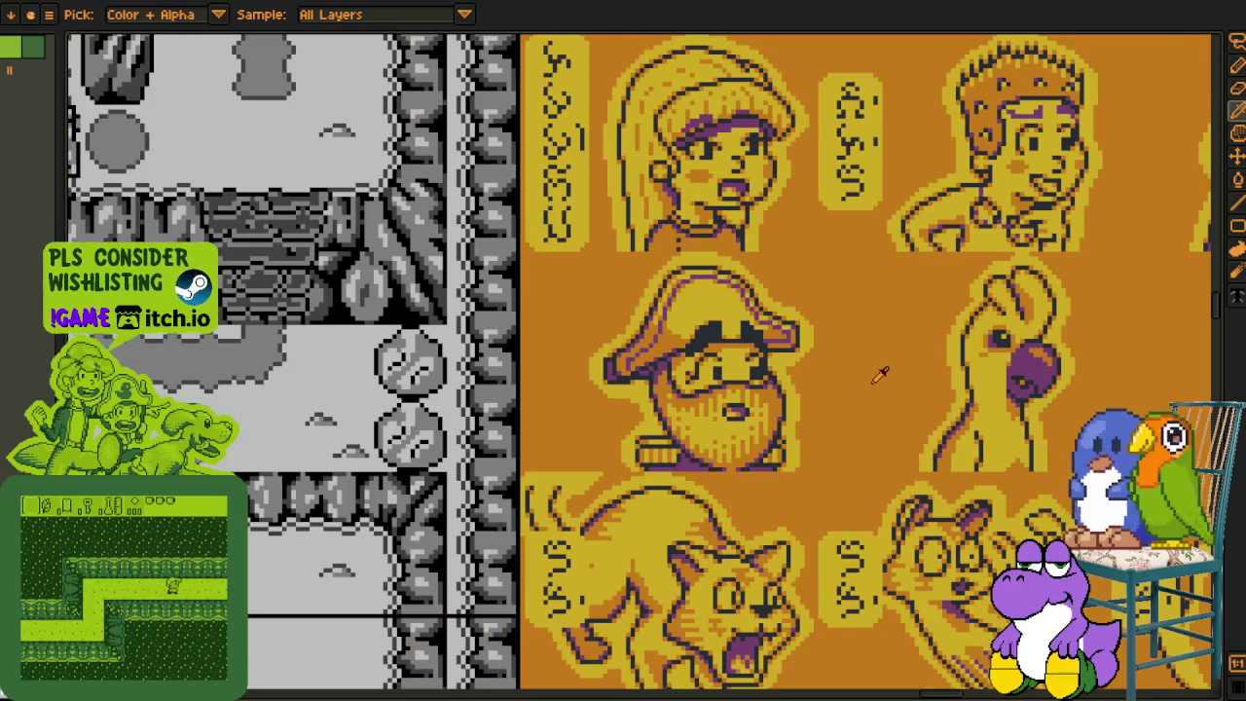
pyautogui.scroll(-1, 881, 380)
pyautogui.scroll(1, 682, 331)
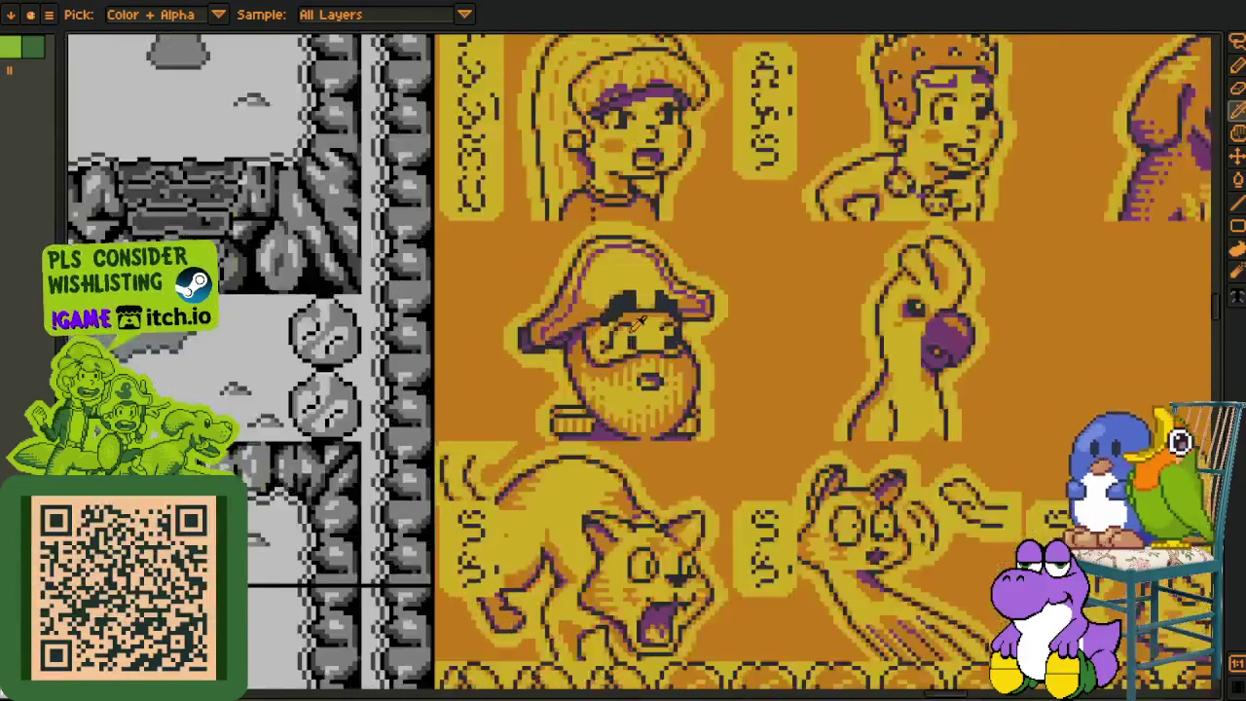
pyautogui.scroll(1, 650, 317)
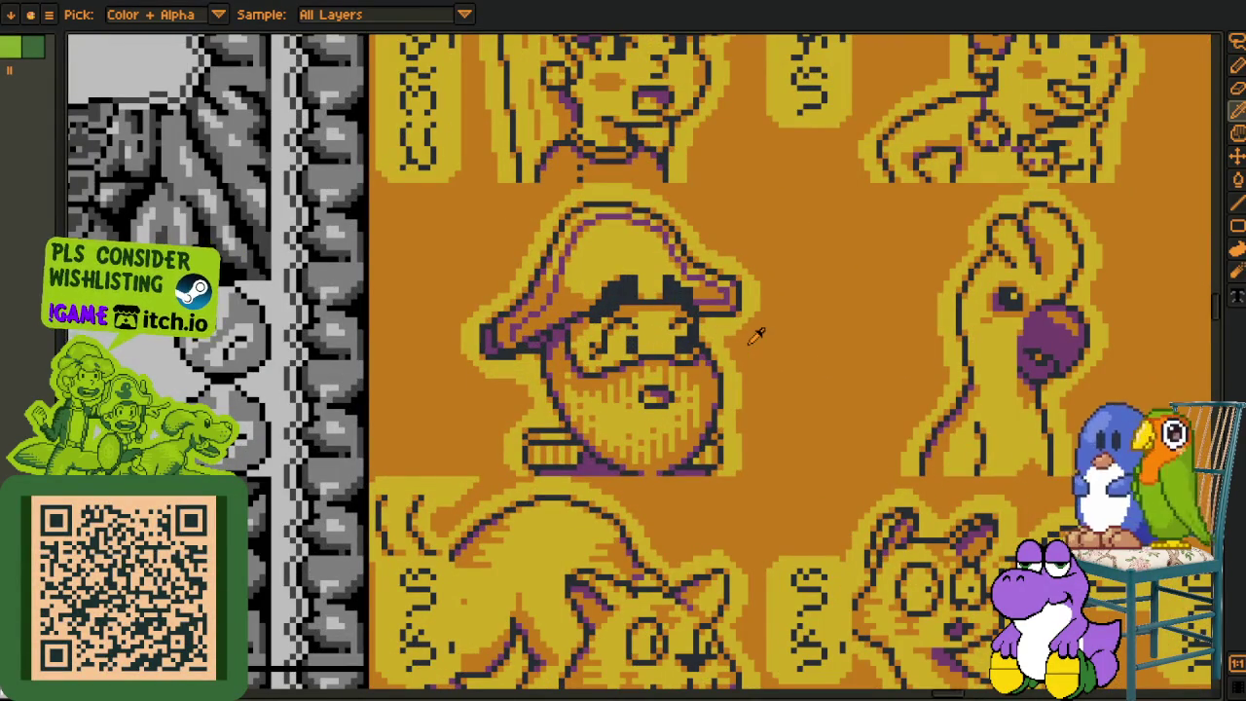
pyautogui.scroll(-1, 336, 365)
pyautogui.scroll(-1, 425, 244)
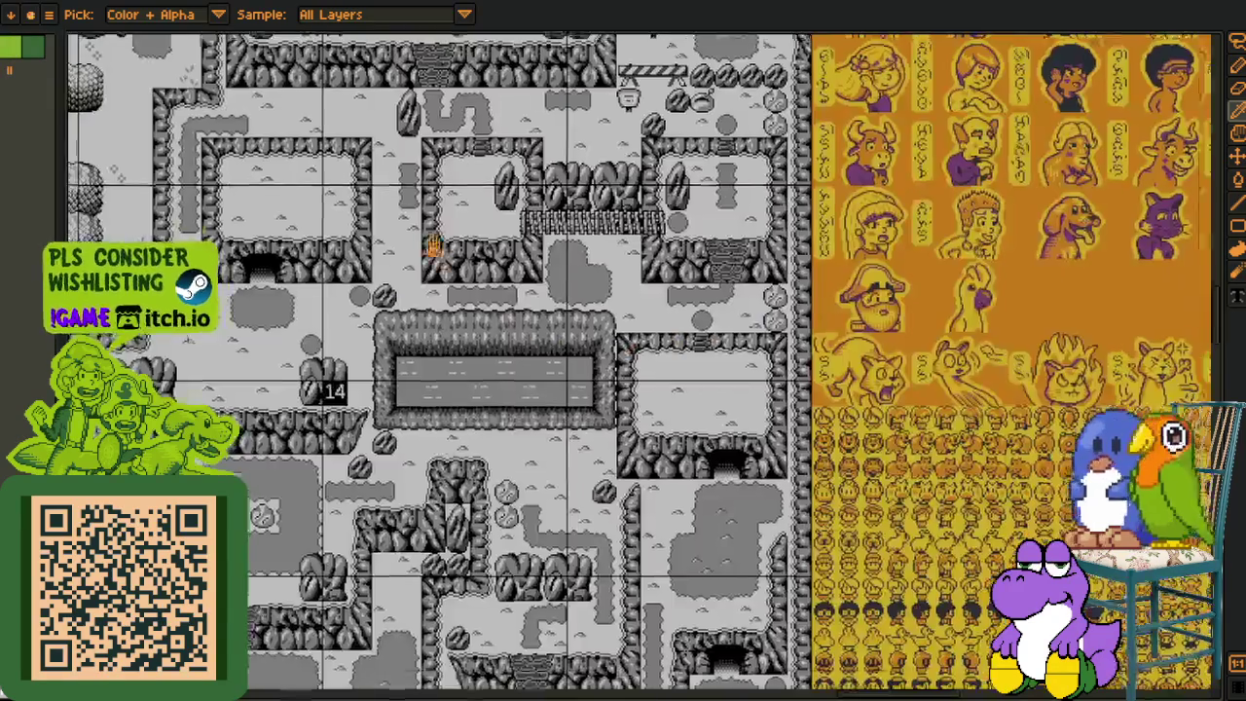
# - Zoom in on the pirate castle emblem near the mushroom enclosure on the yellow map, then back out
pyautogui.scroll(1, 369, 397)
pyautogui.scroll(1, 370, 397)
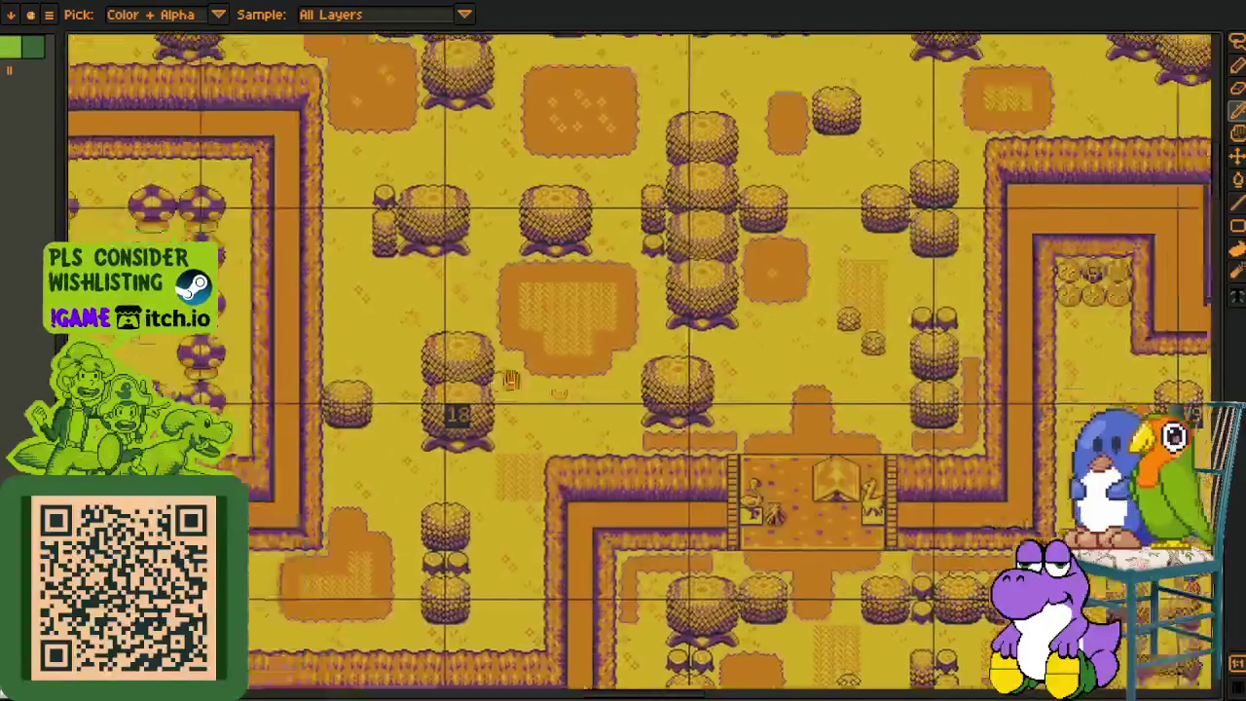
pyautogui.moveTo(545, 389)
pyautogui.mouseDown()
pyautogui.moveTo(756, 550)
pyautogui.moveTo(951, 614)
pyautogui.mouseUp()
pyautogui.scroll(3, 370, 211)
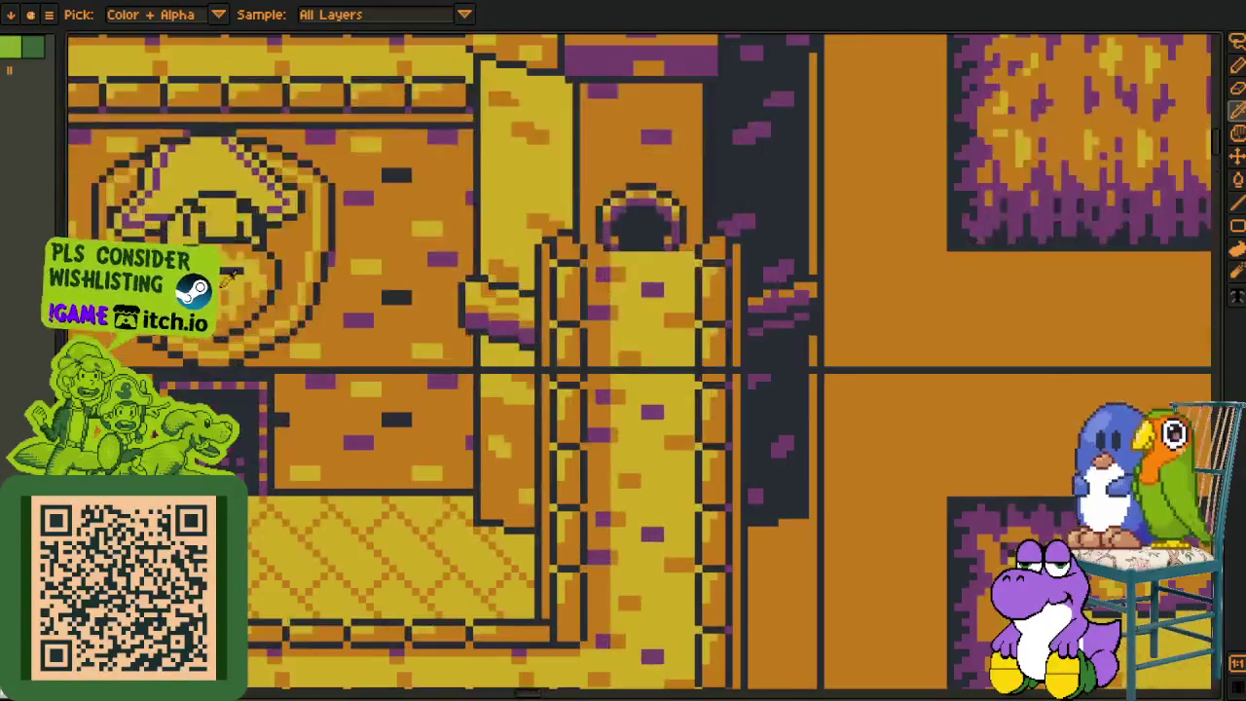
pyautogui.scroll(1, 370, 211)
pyautogui.scroll(1, 369, 211)
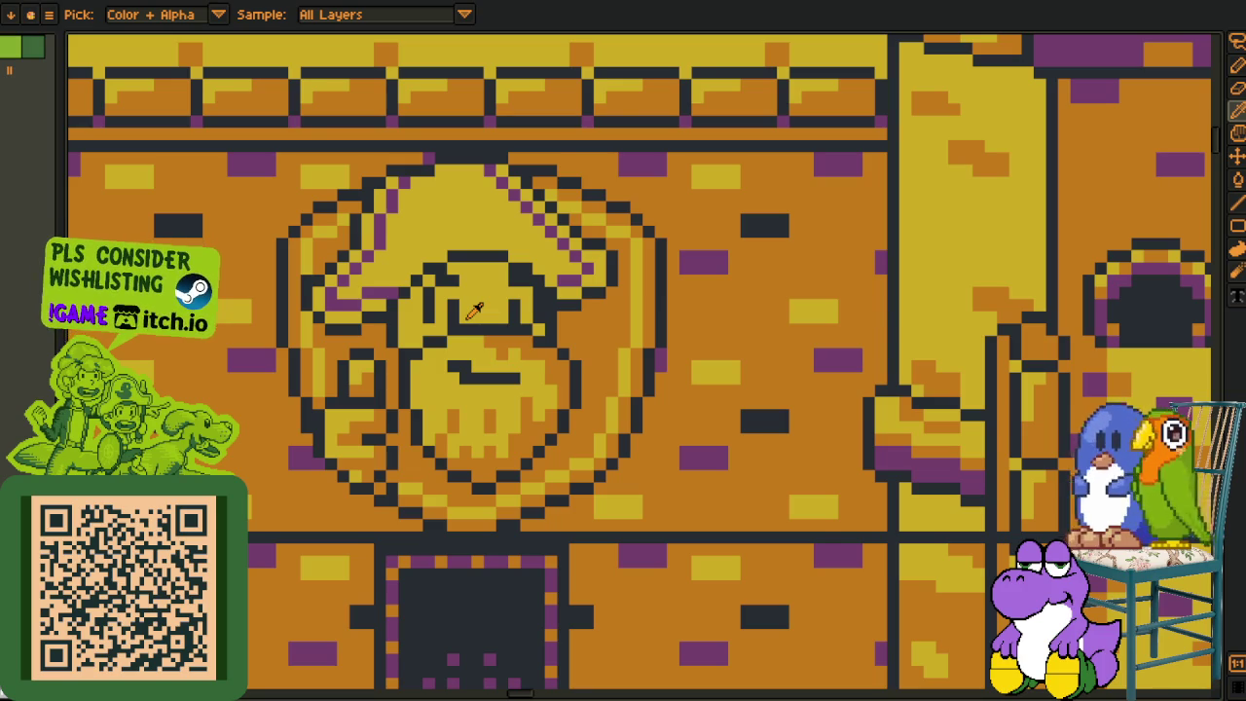
pyautogui.scroll(-3, 487, 305)
pyautogui.scroll(-2, 583, 343)
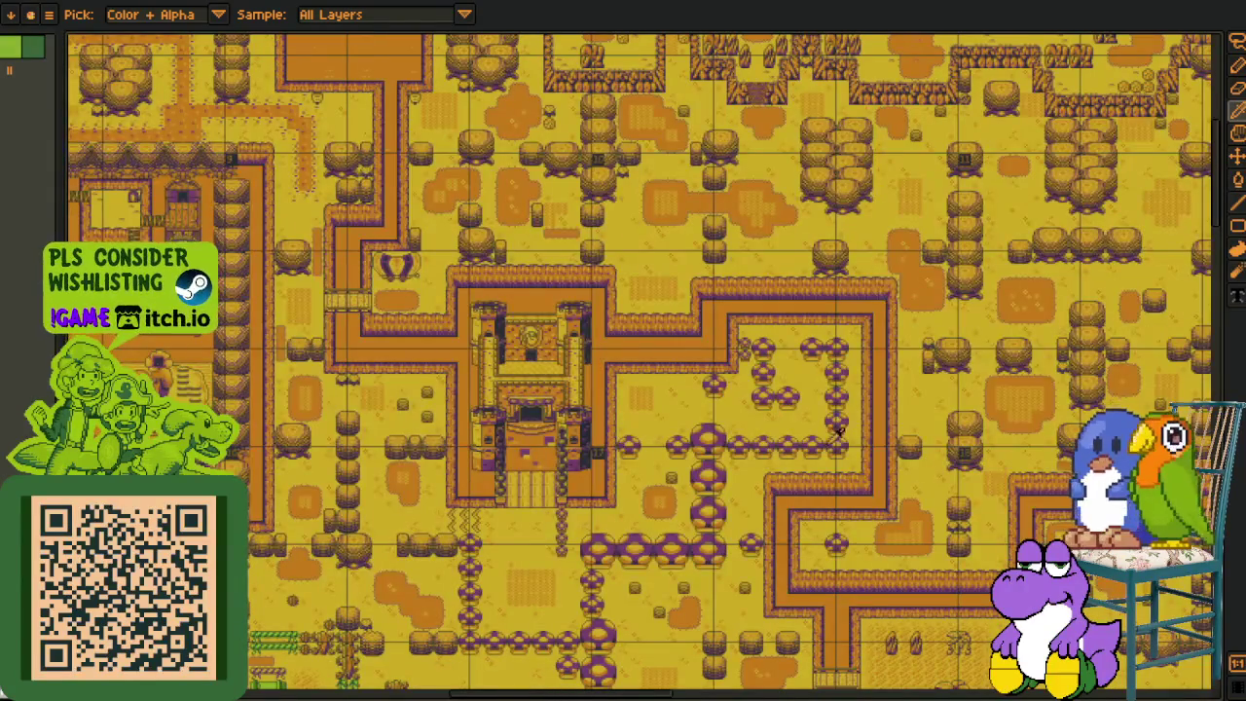
# - Pan away from the castle and zoom in on the pirate and bird portraits
pyautogui.moveTo(894, 468); pyautogui.dragTo(724, 412)
pyautogui.moveTo(886, 429); pyautogui.dragTo(716, 363)
pyautogui.scroll(2, 728, 506)
pyautogui.scroll(2, 728, 506)
pyautogui.moveTo(728, 504); pyautogui.dragTo(727, 66)
pyautogui.moveTo(584, 487); pyautogui.dragTo(806, 347)
pyautogui.scroll(2, 588, 405)
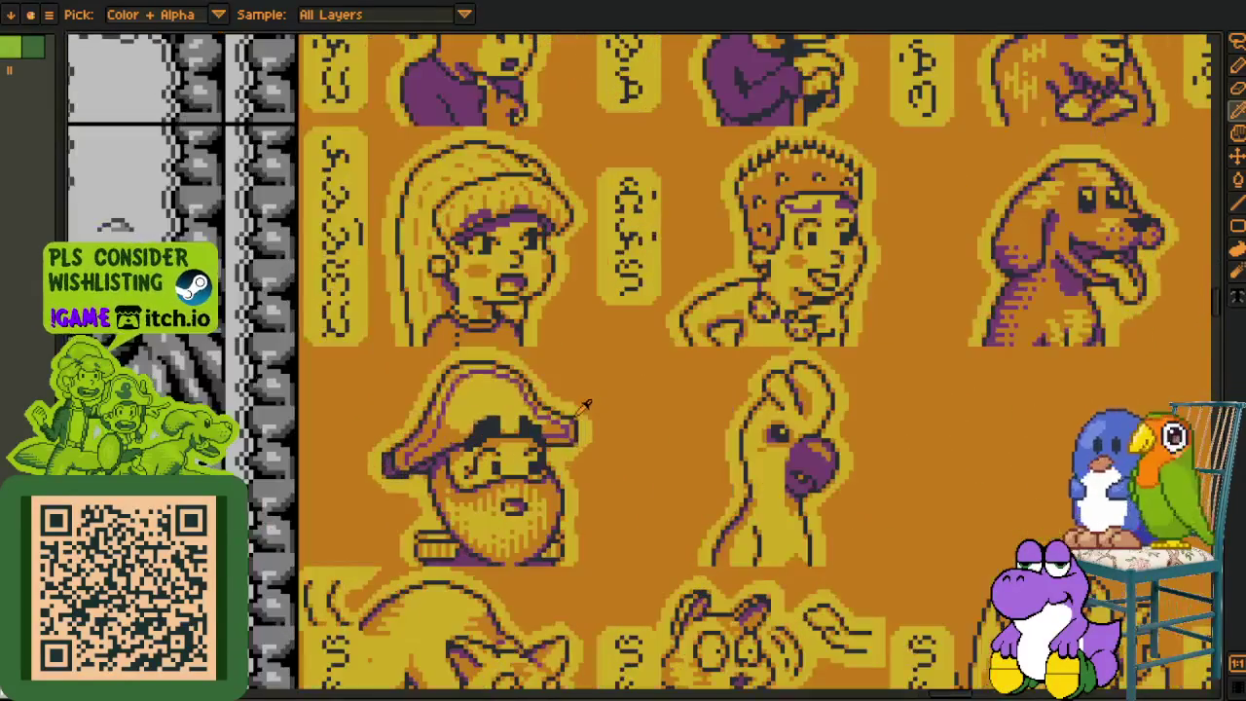
pyautogui.scroll(1, 631, 515)
pyautogui.moveTo(891, 537); pyautogui.dragTo(584, 460)
# - Zoom far out and place the grey map beside all the sprite sheets
pyautogui.scroll(-1, 652, 473)
pyautogui.scroll(-3, 909, 446)
pyautogui.scroll(-2, 681, 250)
pyautogui.scroll(-2, 642, 438)
pyautogui.scroll(-2, 626, 580)
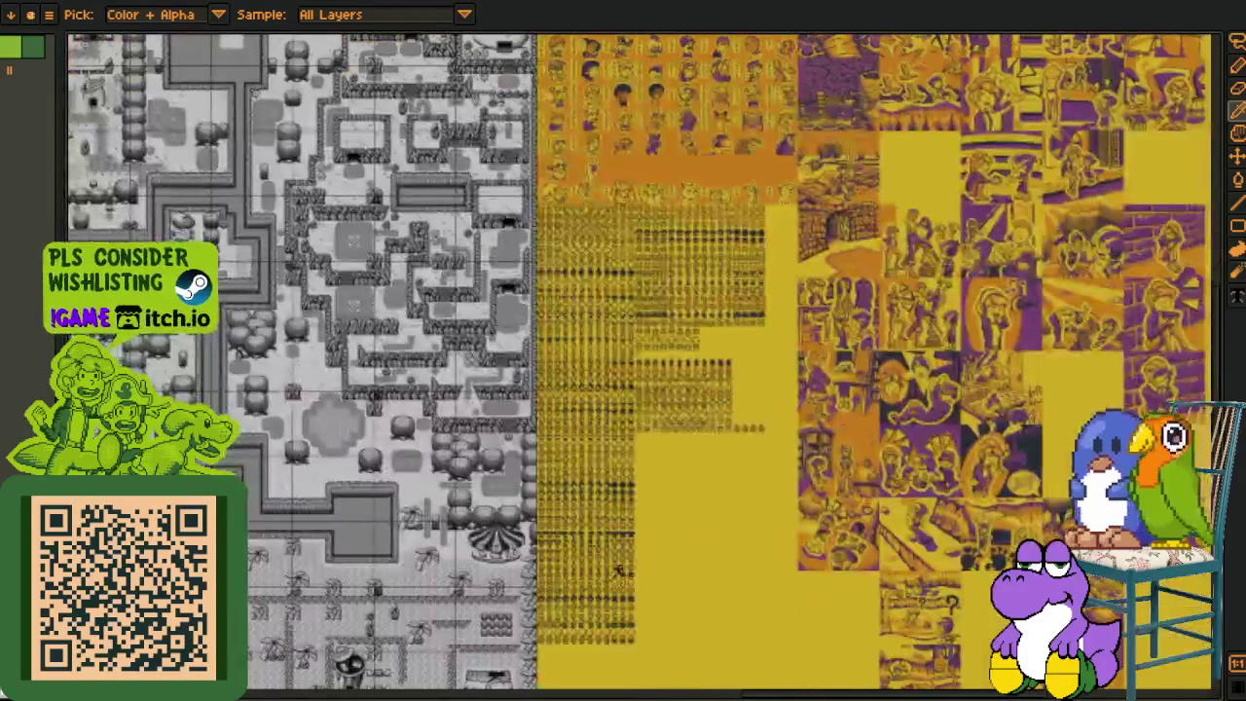
pyautogui.scroll(5, 624, 579)
pyautogui.moveTo(624, 579); pyautogui.dragTo(819, 579)
# - Select a single character sprite with the Rectangular Marquee (M)
pyautogui.press('m')
pyautogui.moveTo(389, 299); pyautogui.dragTo(472, 381)
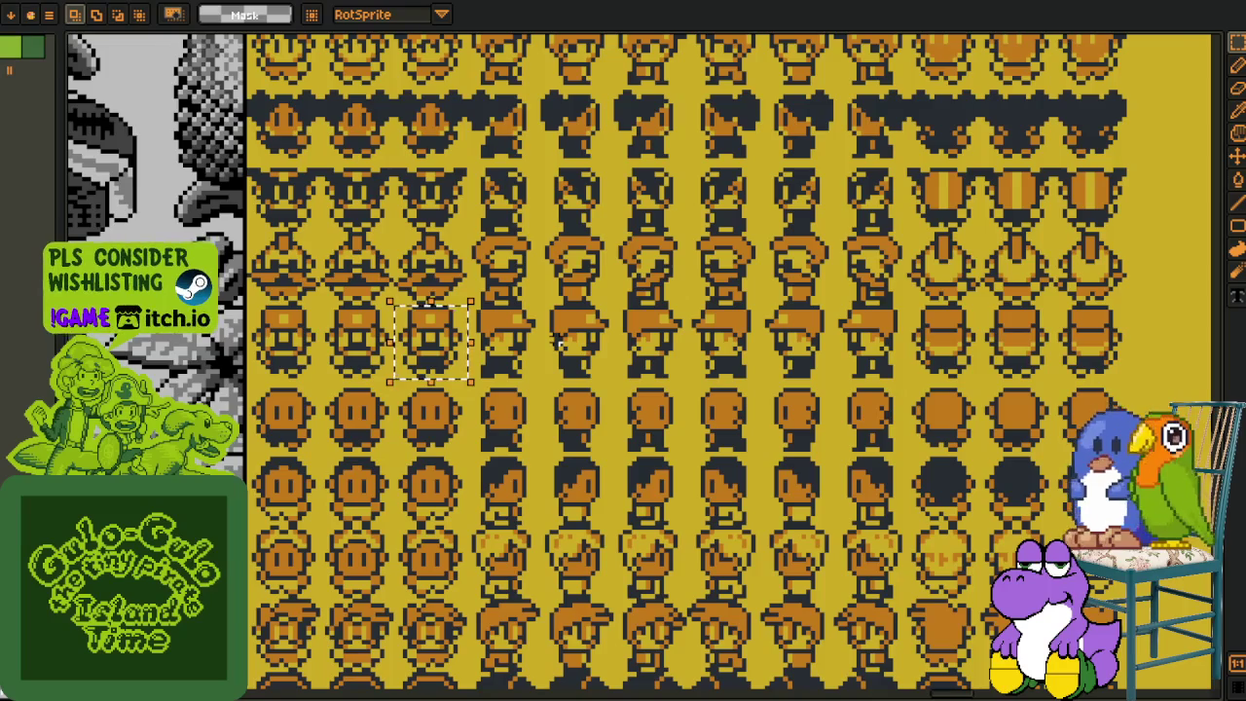
pyautogui.scroll(-2, 555, 338)
pyautogui.scroll(-2, 701, 285)
# - Zoom in on the upper rows of portraits, then on a different group of characters
pyautogui.scroll(2, 700, 284)
pyautogui.scroll(1, 643, 280)
pyautogui.scroll(1, 584, 278)
pyautogui.scroll(1, 523, 274)
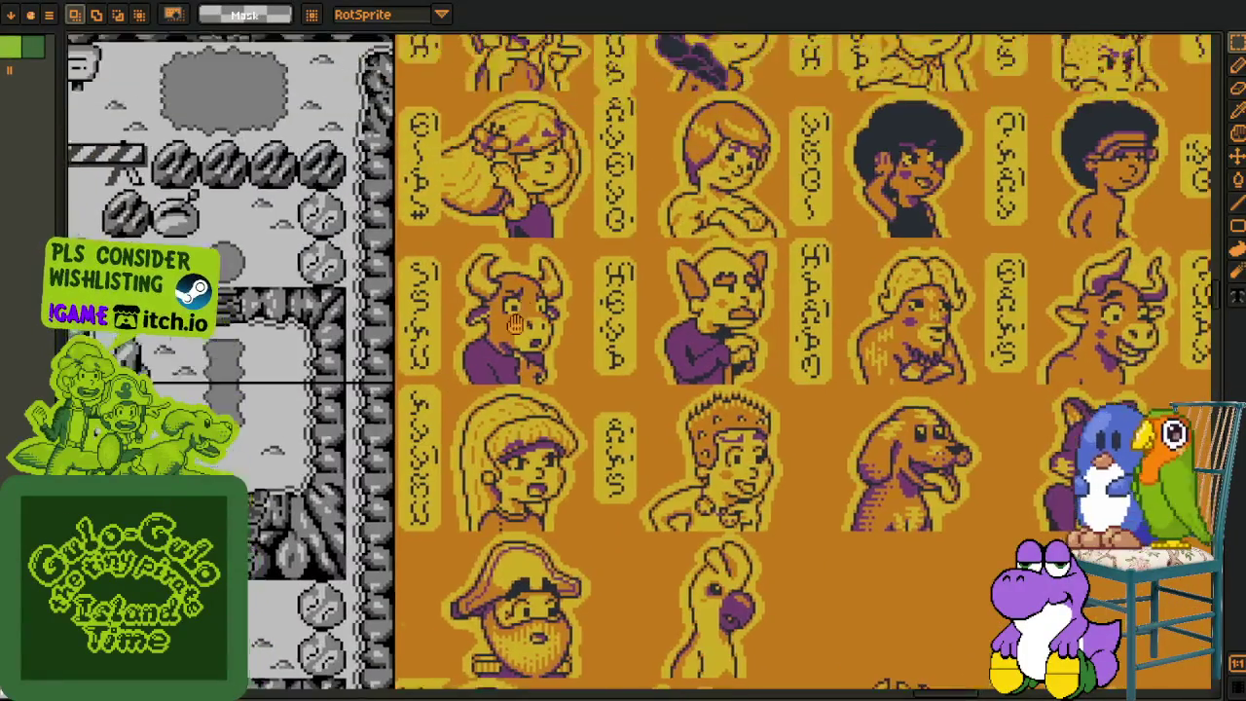
pyautogui.scroll(1, 522, 275)
pyautogui.scroll(1, 409, 282)
pyautogui.moveTo(305, 199); pyautogui.dragTo(287, 292)
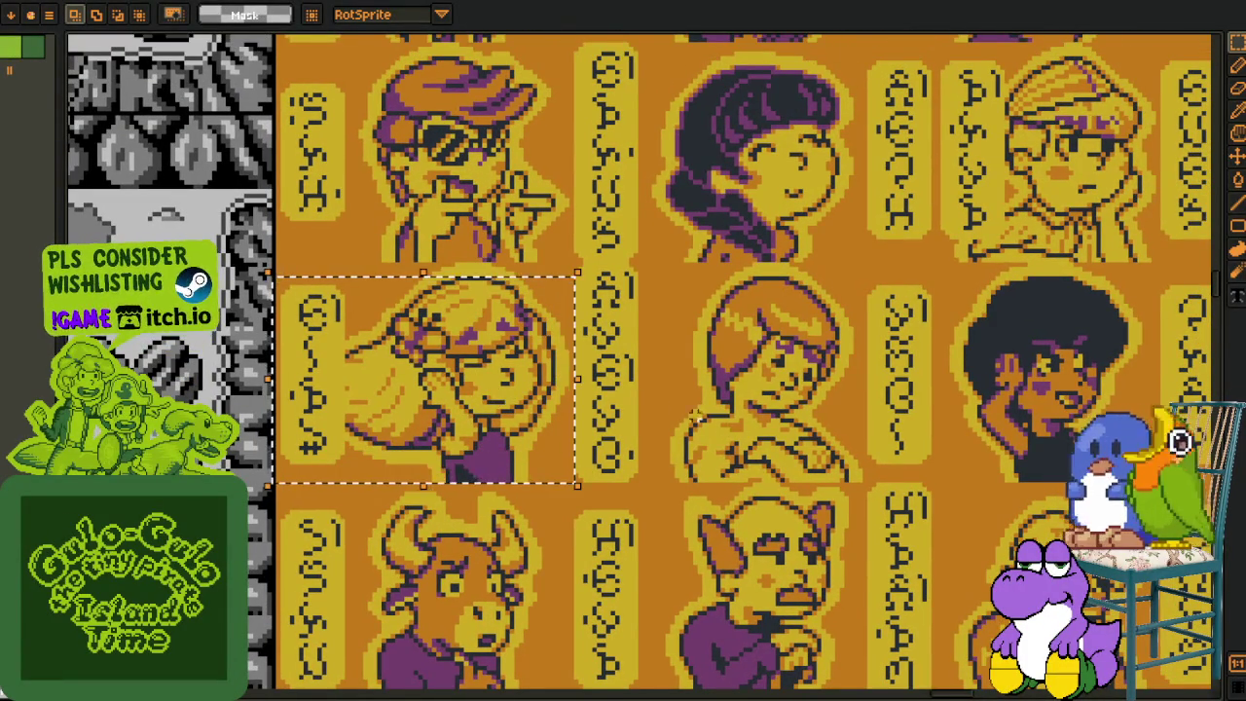
pyautogui.moveTo(733, 310)
pyautogui.mouseDown()
pyautogui.moveTo(649, 592)
pyautogui.moveTo(644, 699)
pyautogui.mouseUp()
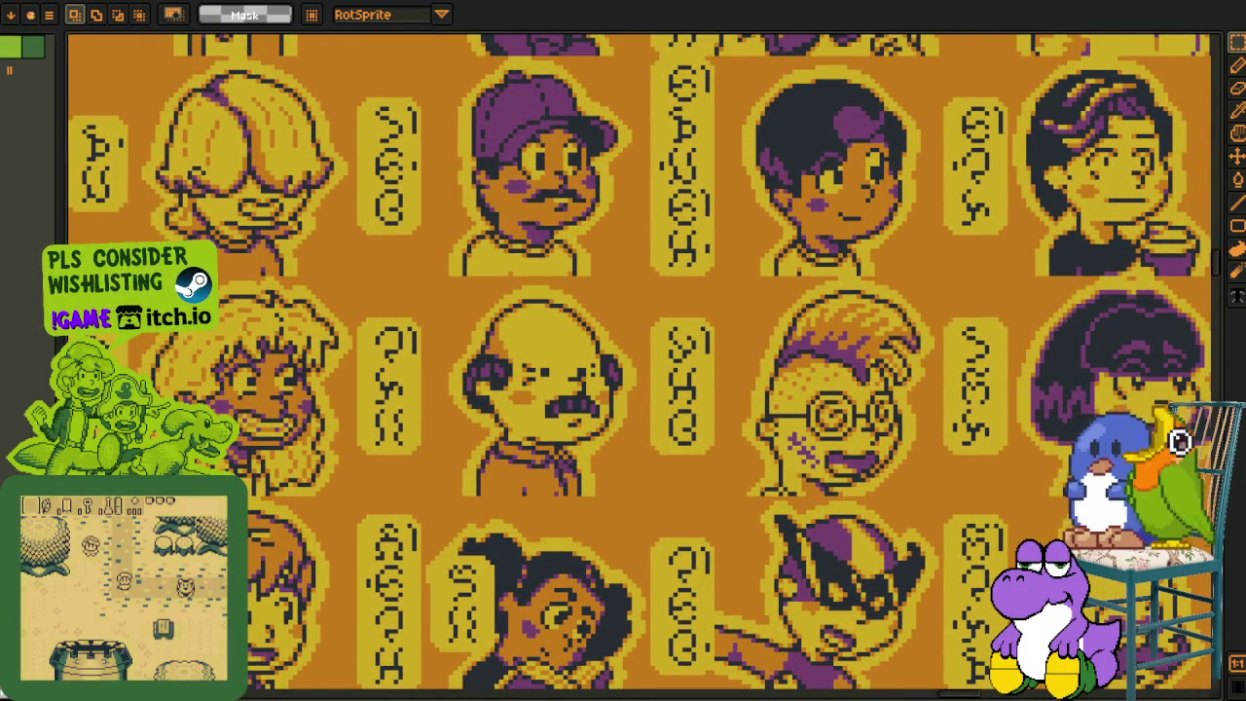
# - Pan across to the large cutscenes and the purple-and-orange portrait scene
pyautogui.scroll(-3, 587, 271)
pyautogui.scroll(-2, 587, 270)
pyautogui.scroll(1, 587, 270)
pyautogui.moveTo(586, 270); pyautogui.dragTo(292, 214)
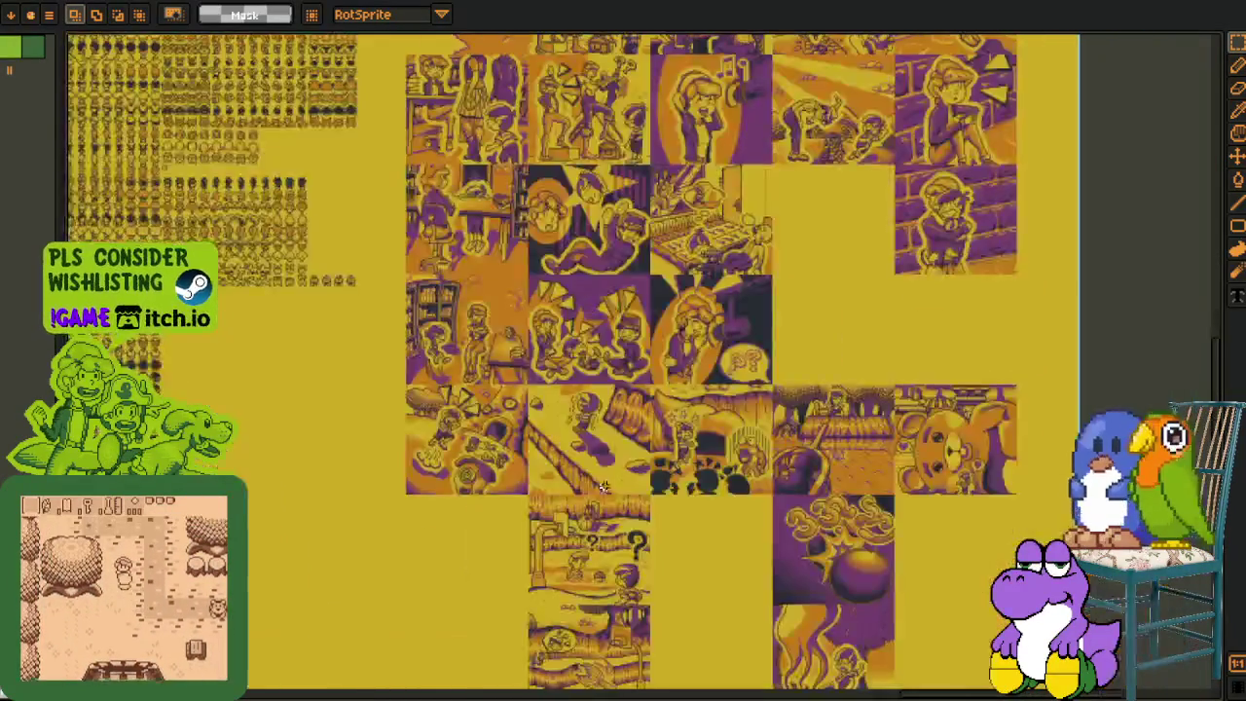
pyautogui.scroll(3, 486, 407)
pyautogui.moveTo(486, 407)
pyautogui.mouseDown()
pyautogui.moveTo(676, 433)
pyautogui.moveTo(668, 328)
pyautogui.mouseUp()
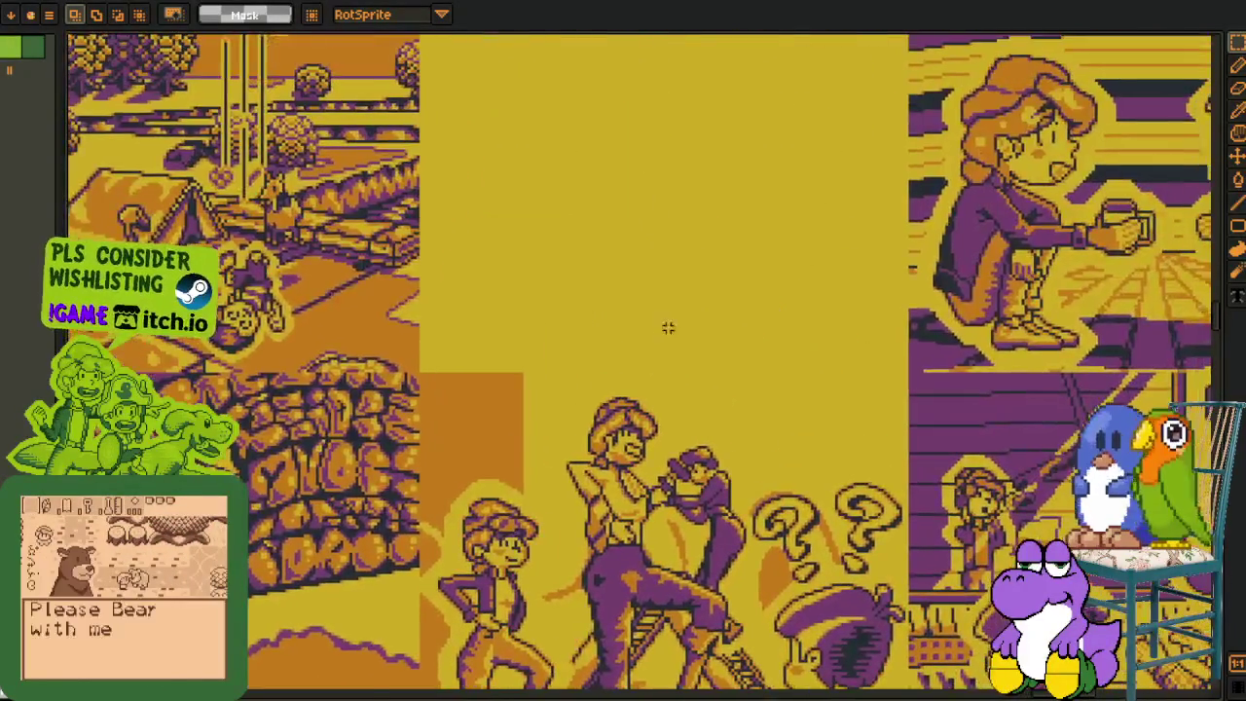
pyautogui.scroll(-1, 606, 396)
# - Open the green duck-frame sprite sheet, answering the load-as-animation Notice prompt
pyautogui.moveTo(605, 395)
pyautogui.mouseDown()
pyautogui.moveTo(591, 418)
pyautogui.moveTo(530, 126)
pyautogui.mouseUp()
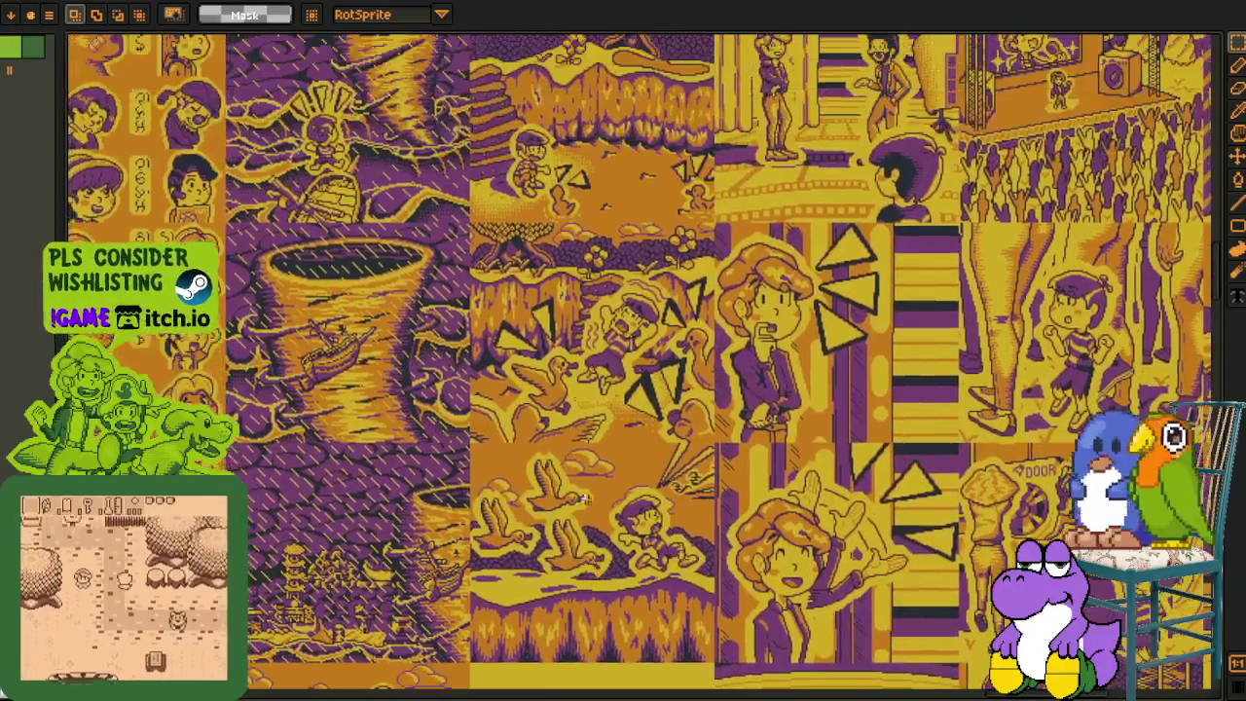
pyautogui.scroll(1, 510, 93)
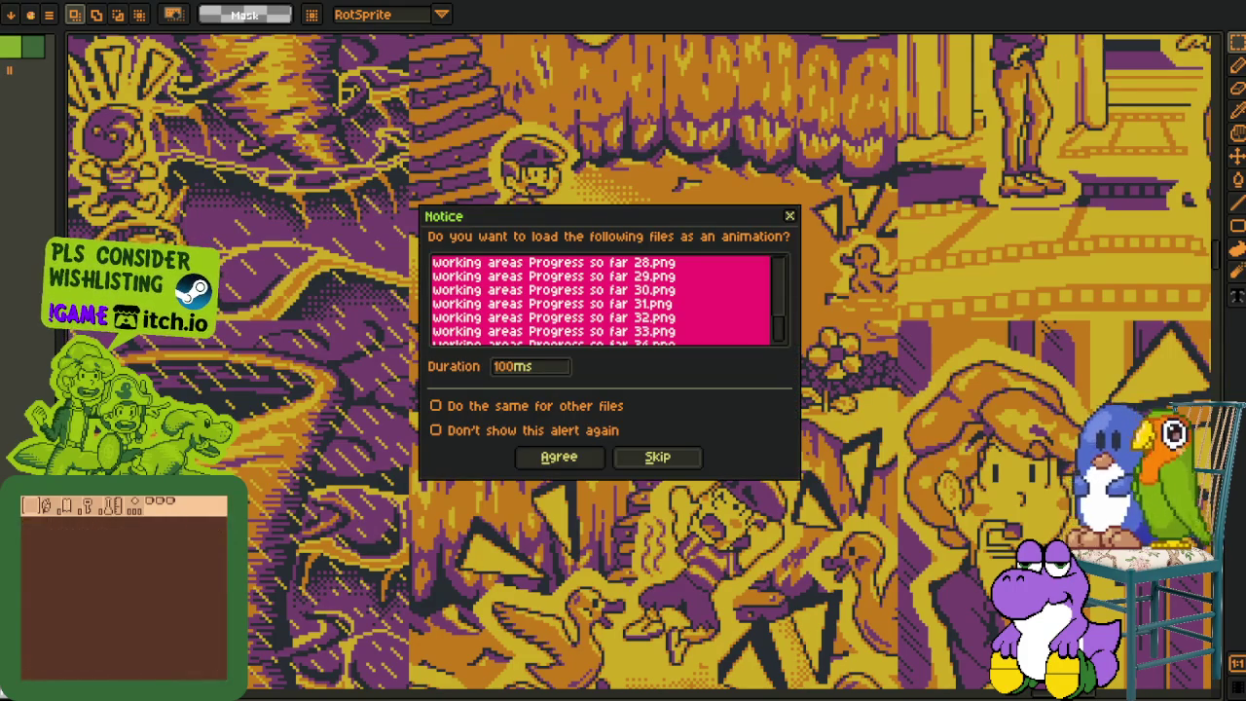
pyautogui.click(673, 465)
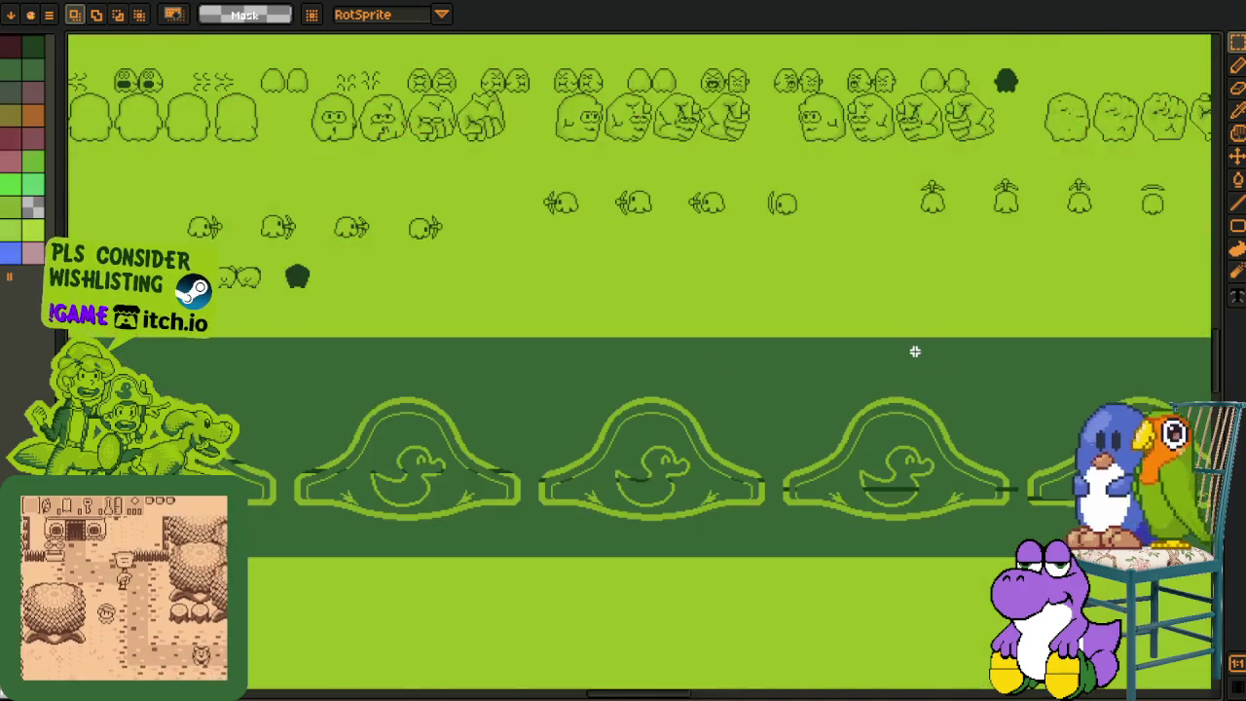
# - Look over the onigiri and dumpling sprites and the labelled sprite rows
pyautogui.scroll(5, 307, 359)
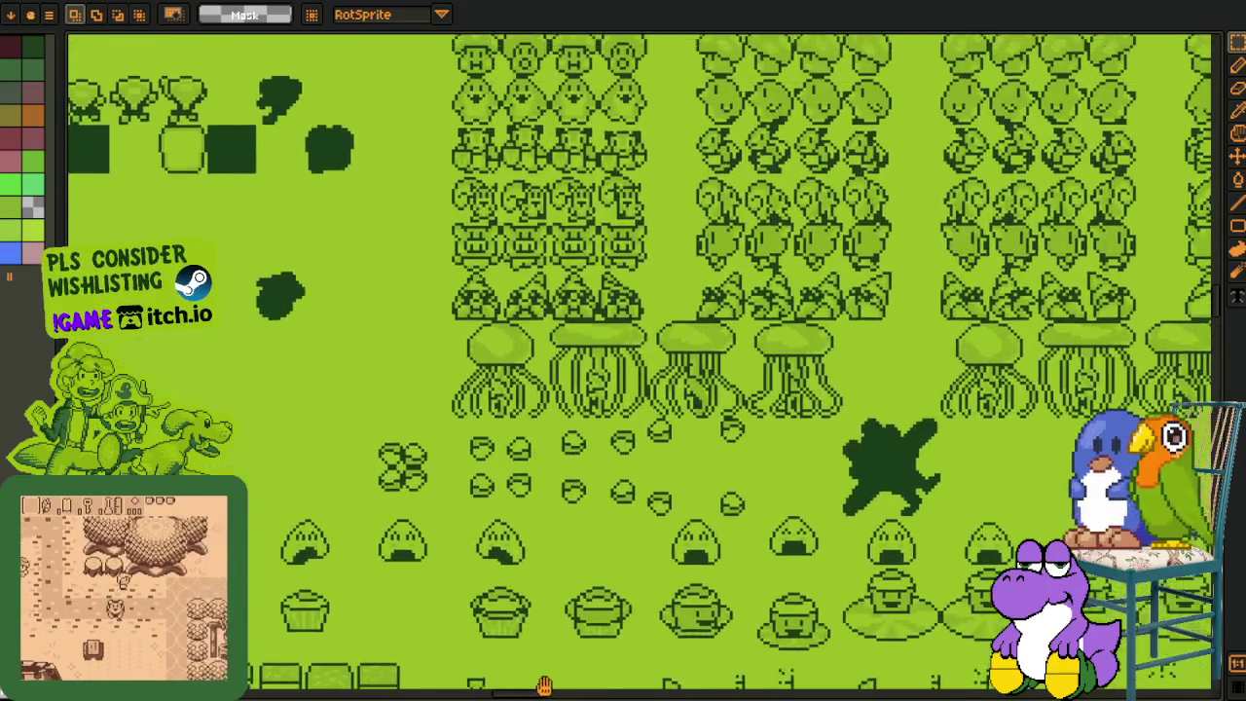
pyautogui.moveTo(623, 234); pyautogui.dragTo(651, 304)
pyautogui.scroll(-3, 651, 304)
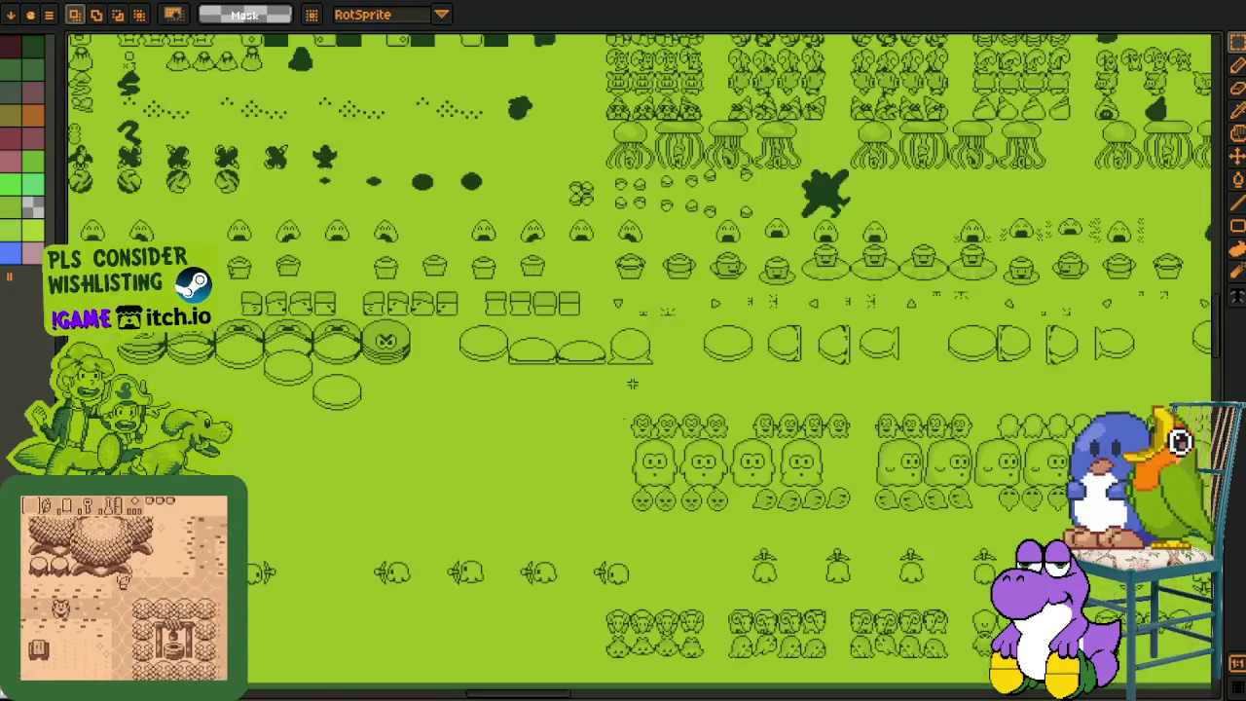
pyautogui.scroll(3, 570, 130)
pyautogui.hscroll(-3, 409, 429)
pyautogui.scroll(2, 408, 429)
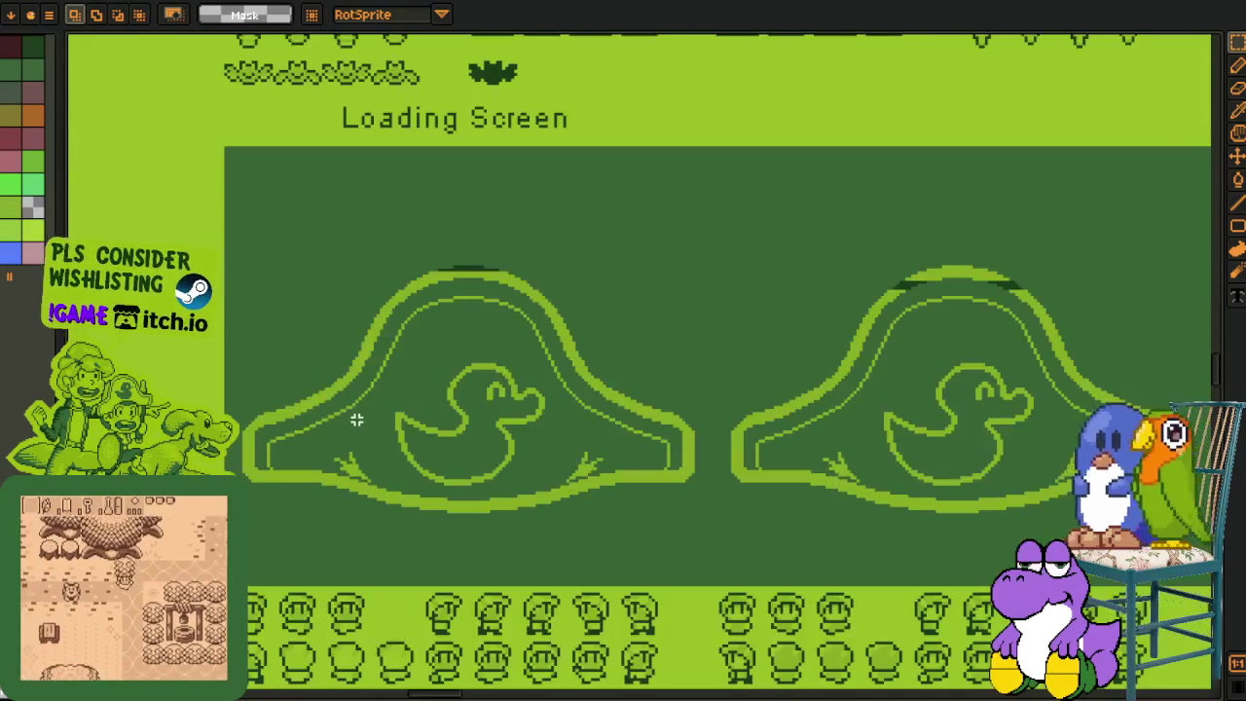
pyautogui.scroll(-3, 374, 397)
pyautogui.scroll(-2, 374, 397)
pyautogui.moveTo(708, 495); pyautogui.dragTo(646, 328)
pyautogui.hscroll(3, 835, 361)
# - Zoom out and pan until the overworld map with tree-lined paths and enclosures shows
pyautogui.scroll(3, 835, 361)
pyautogui.scroll(3, 834, 361)
pyautogui.scroll(2, 517, 338)
pyautogui.scroll(-1, 518, 337)
pyautogui.scroll(-5, 668, 392)
pyautogui.scroll(-3, 512, 111)
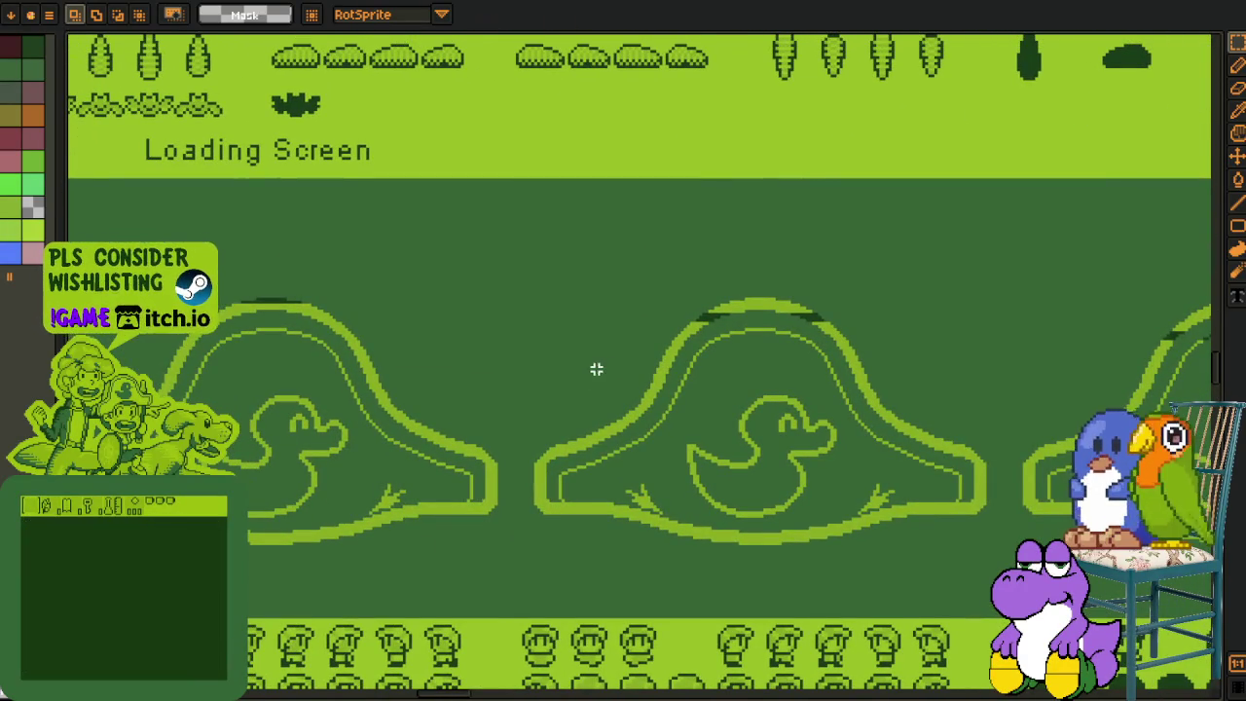
pyautogui.scroll(-2, 633, 363)
pyautogui.scroll(2, 806, 369)
pyautogui.hscroll(2, 848, 358)
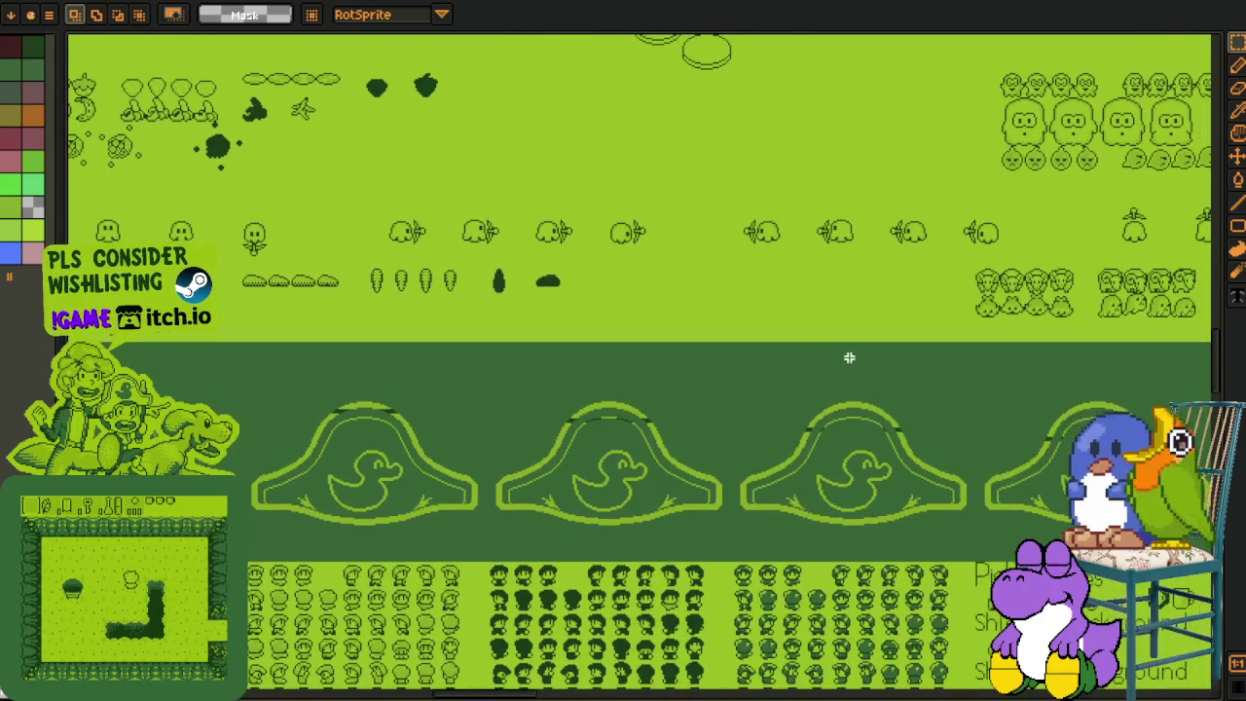
pyautogui.scroll(2, 862, 291)
pyautogui.hscroll(-3, 862, 291)
pyautogui.scroll(-1, 745, 356)
pyautogui.hscroll(2, 745, 356)
pyautogui.scroll(-1, 671, 312)
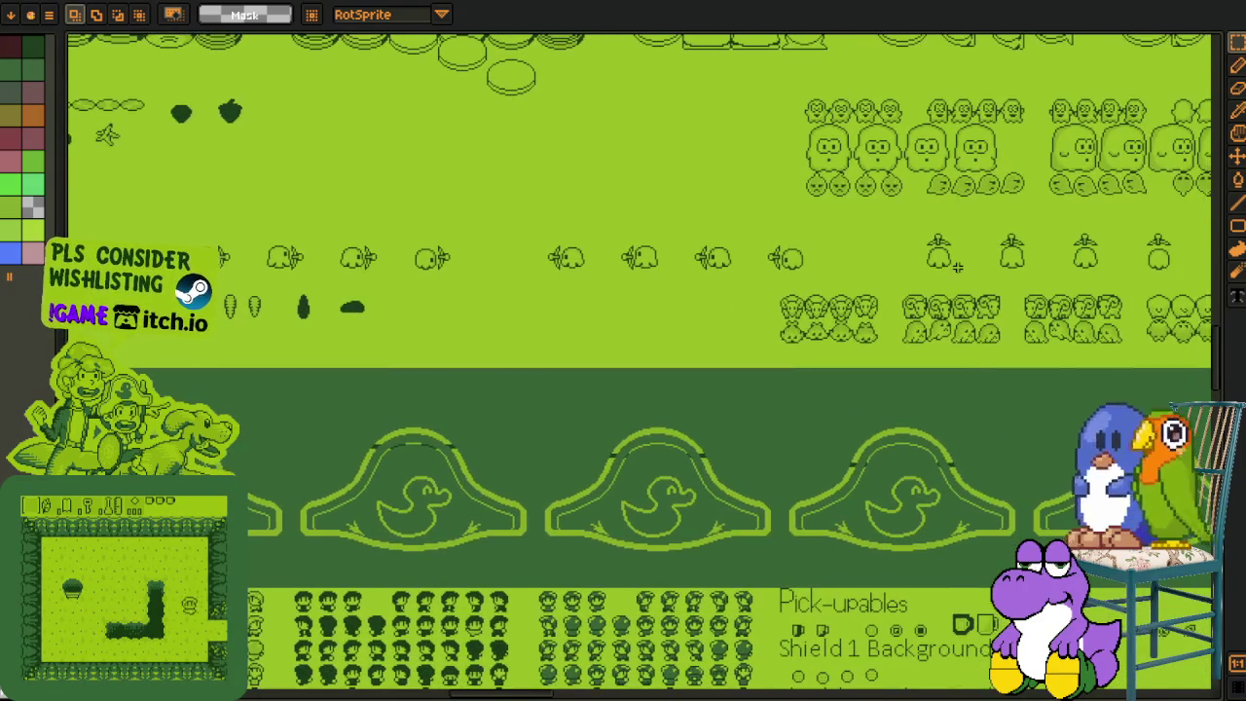
pyautogui.scroll(1, 681, 369)
pyautogui.hscroll(2, 681, 370)
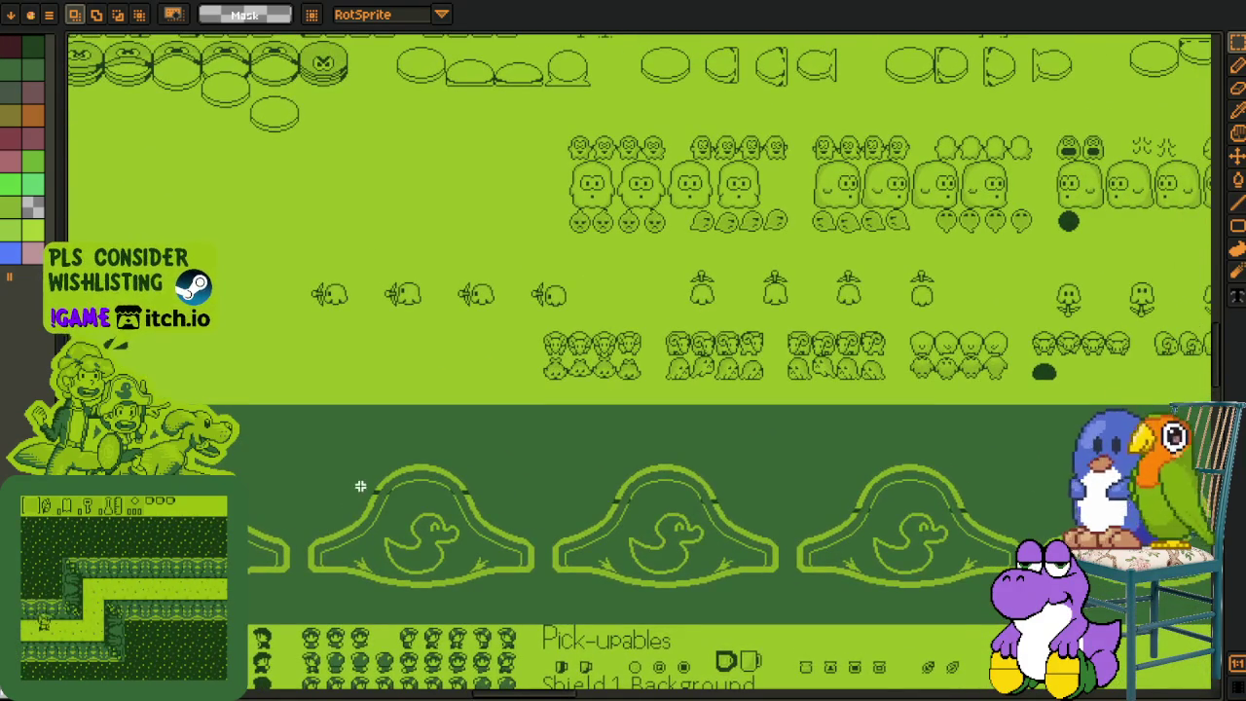
pyautogui.scroll(-3, 361, 486)
pyautogui.hscroll(4, 361, 486)
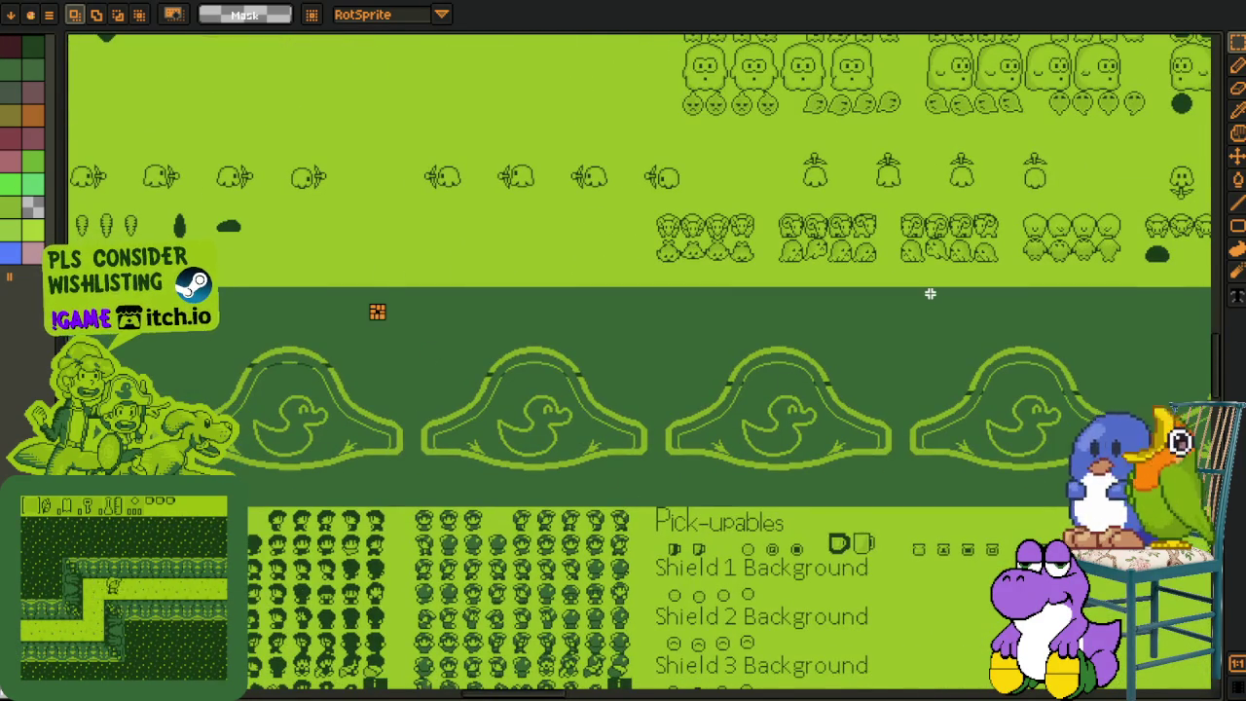
pyautogui.scroll(-2, 929, 293)
pyautogui.scroll(4, 654, 405)
pyautogui.scroll(5, 654, 405)
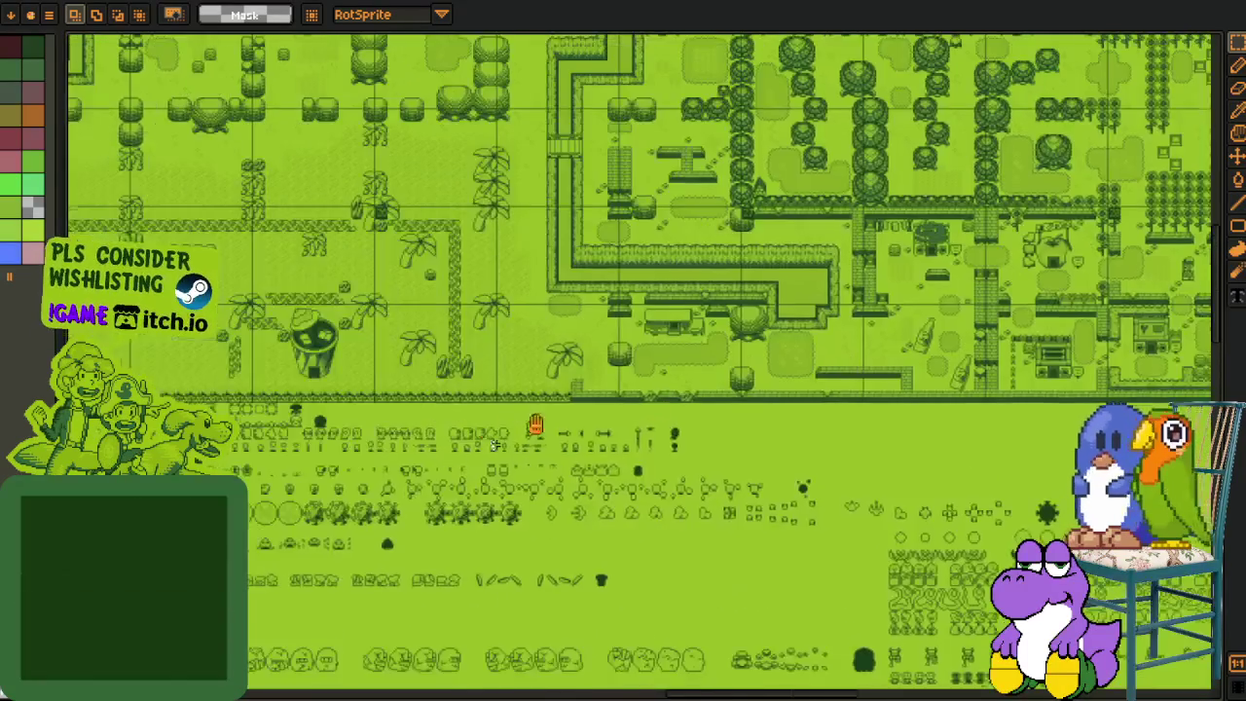
# - Pan right across the green sheet to the comic panels and show the 'working area' document
pyautogui.hscroll(5, 654, 405)
pyautogui.hscroll(8, 571, 356)
pyautogui.hscroll(6, 625, 375)
pyautogui.hscroll(8, 634, 431)
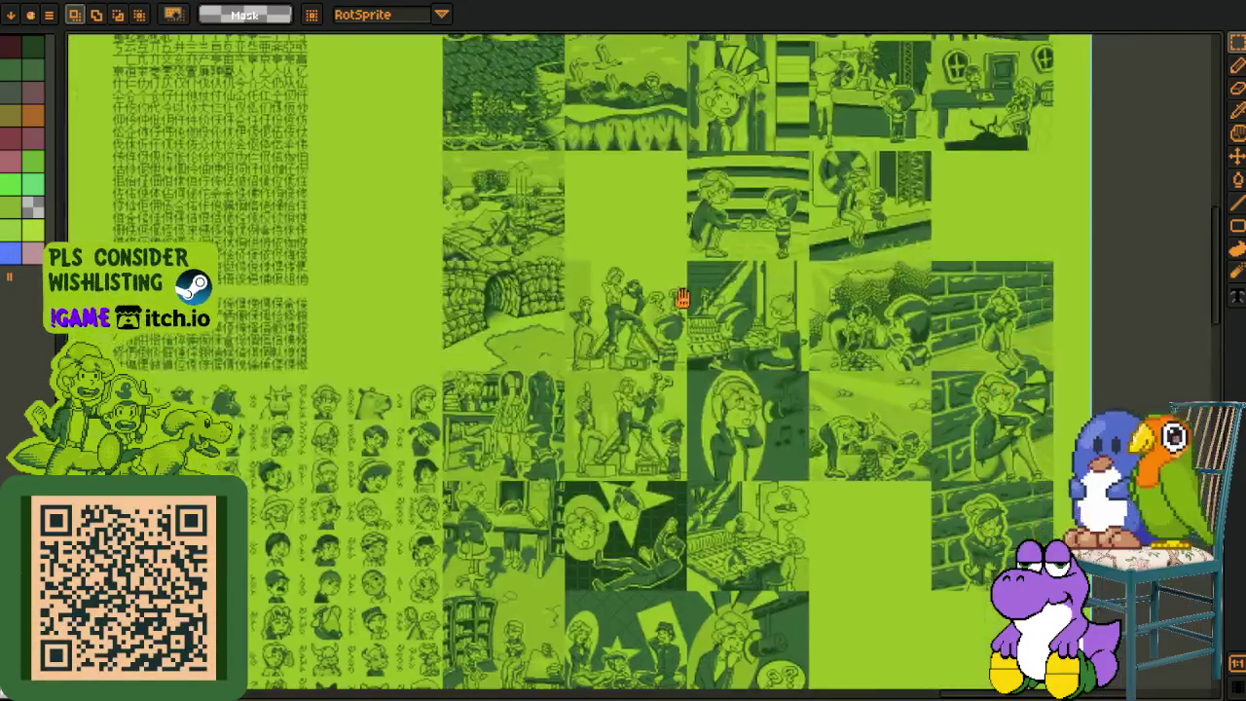
pyautogui.scroll(5, 682, 298)
pyautogui.scroll(2, 604, 348)
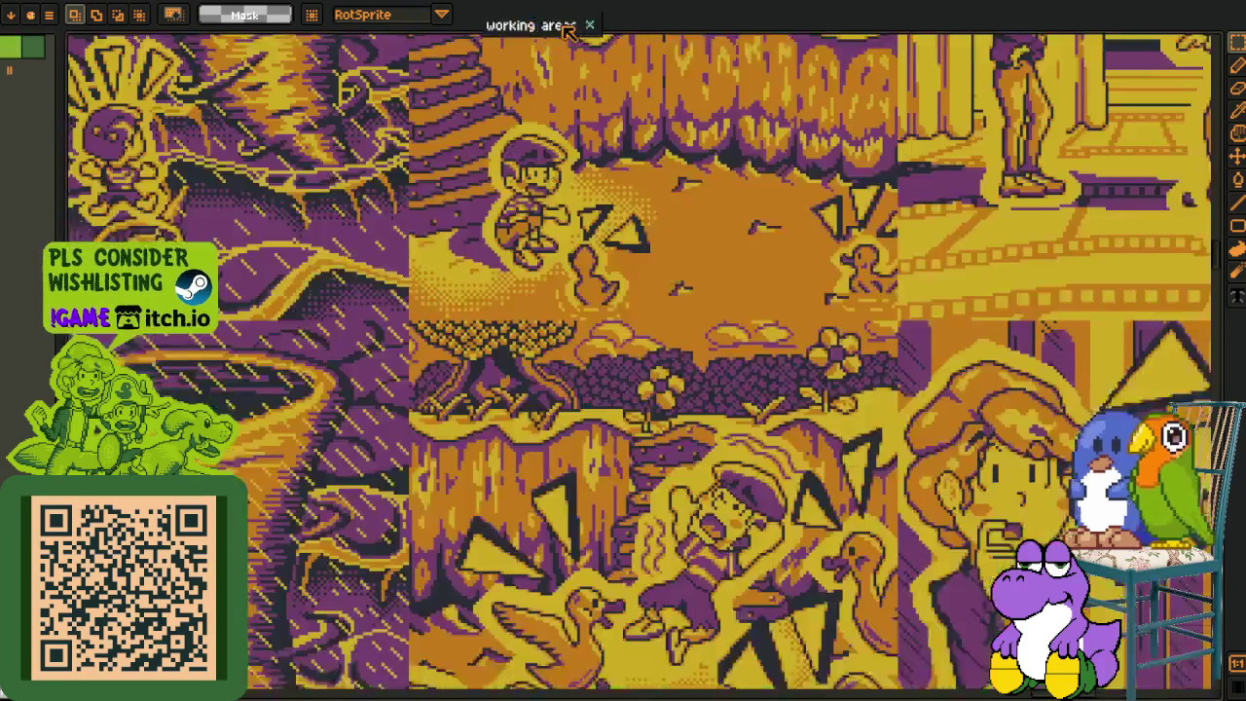
# - Widen the 'working areas' pane by dragging the split-view divider left
pyautogui.scroll(3, 554, 239)
pyautogui.scroll(3, 481, 365)
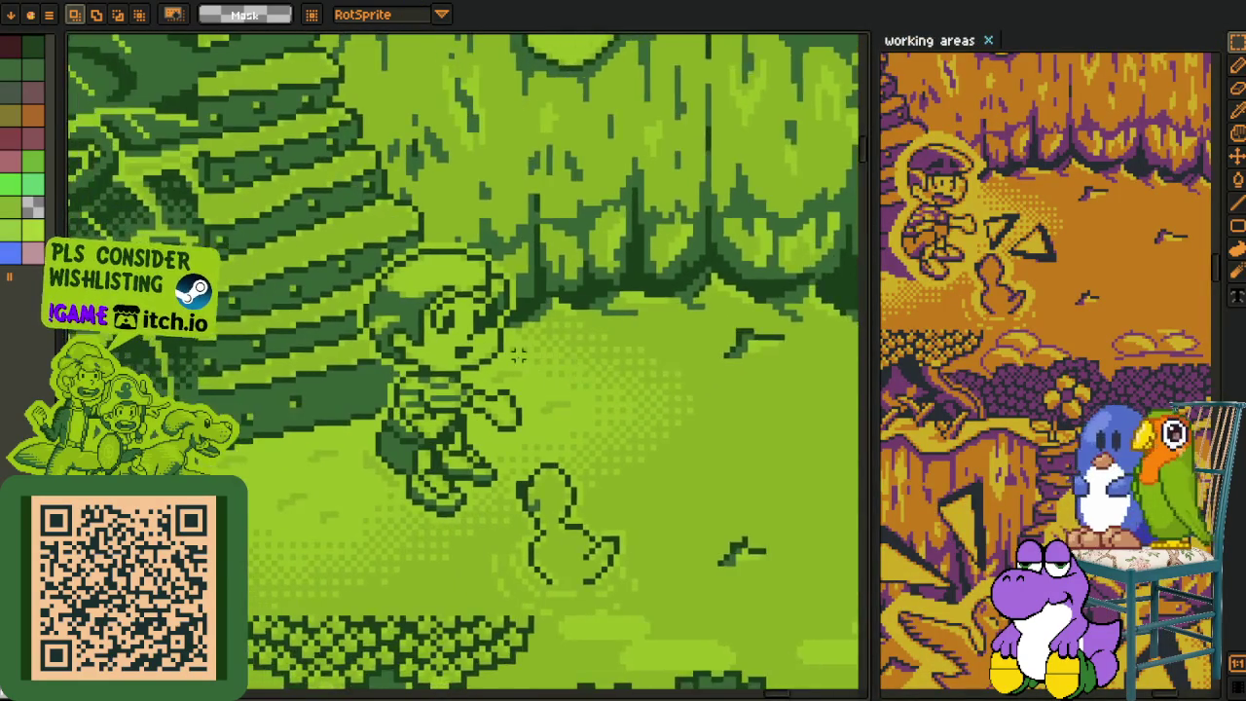
pyautogui.scroll(1, 530, 361)
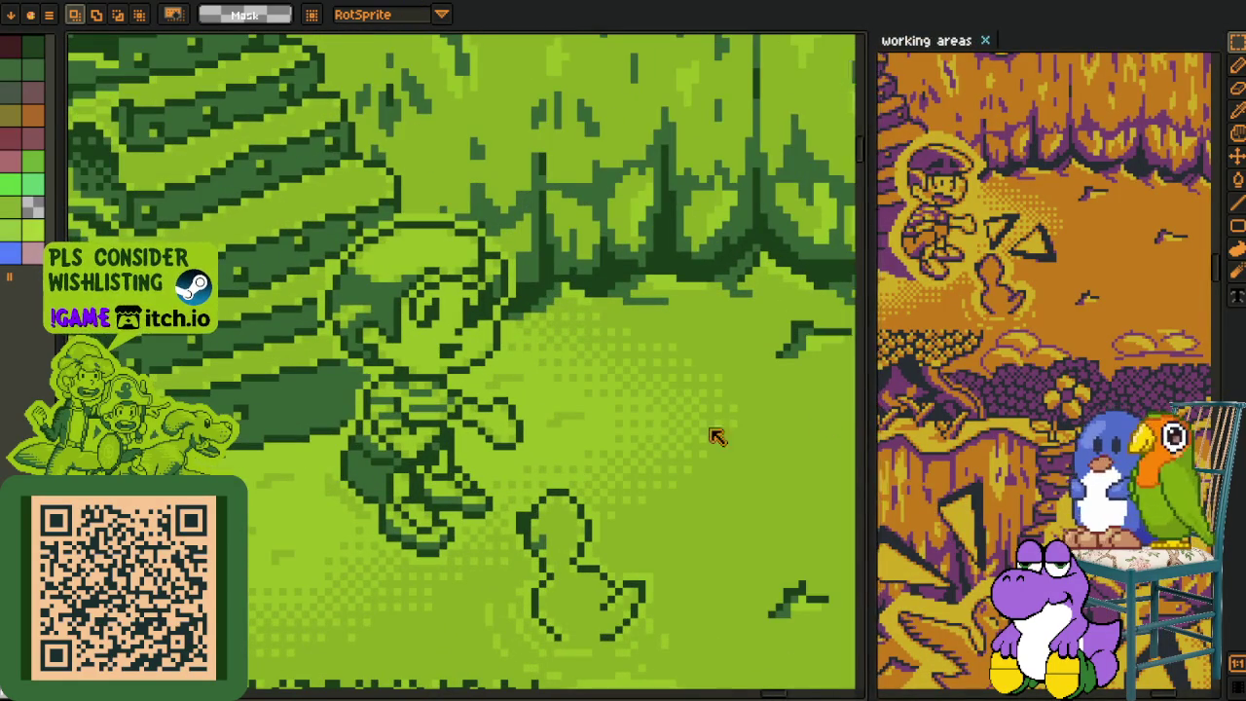
pyautogui.moveTo(871, 406); pyautogui.dragTo(591, 428)
# - Zoom in on the green sheet's kid-and-duck scene and look around it
pyautogui.scroll(2, 794, 441)
pyautogui.scroll(1, 794, 440)
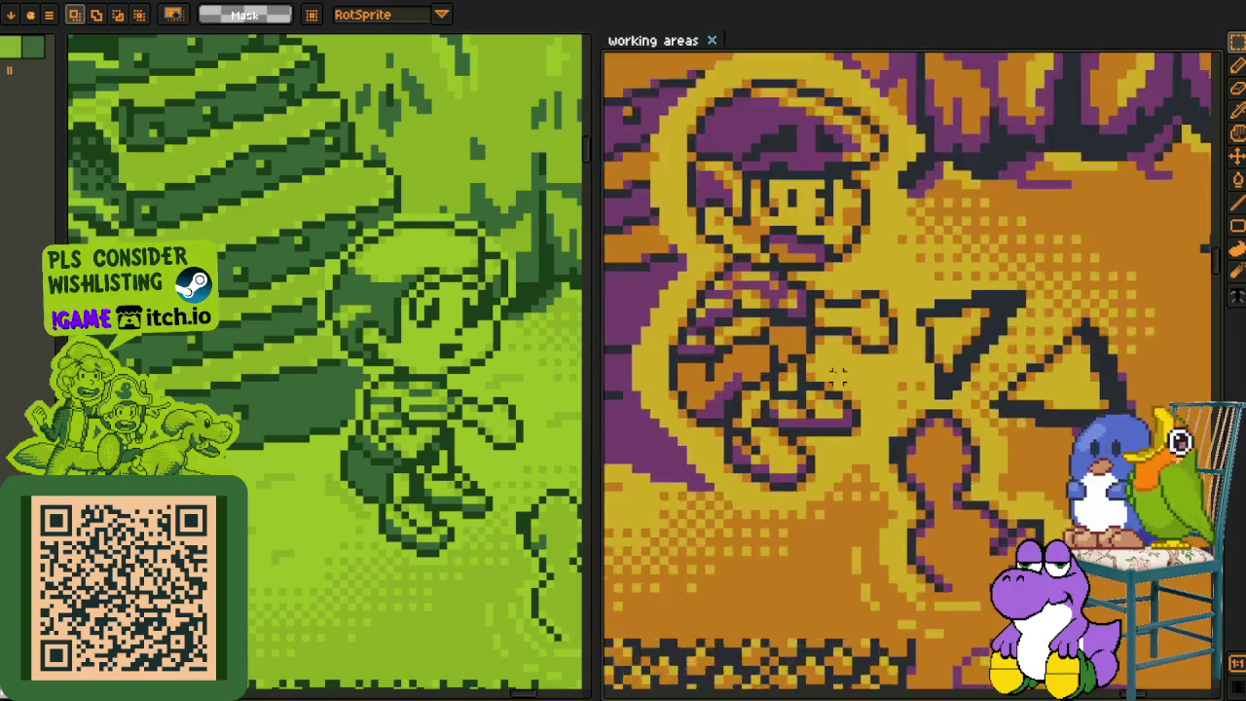
pyautogui.scroll(1, 794, 440)
pyautogui.scroll(1, 794, 440)
pyautogui.scroll(1, 299, 352)
pyautogui.scroll(1, 299, 352)
pyautogui.scroll(1, 311, 360)
pyautogui.scroll(1, 330, 370)
pyautogui.scroll(1, 344, 377)
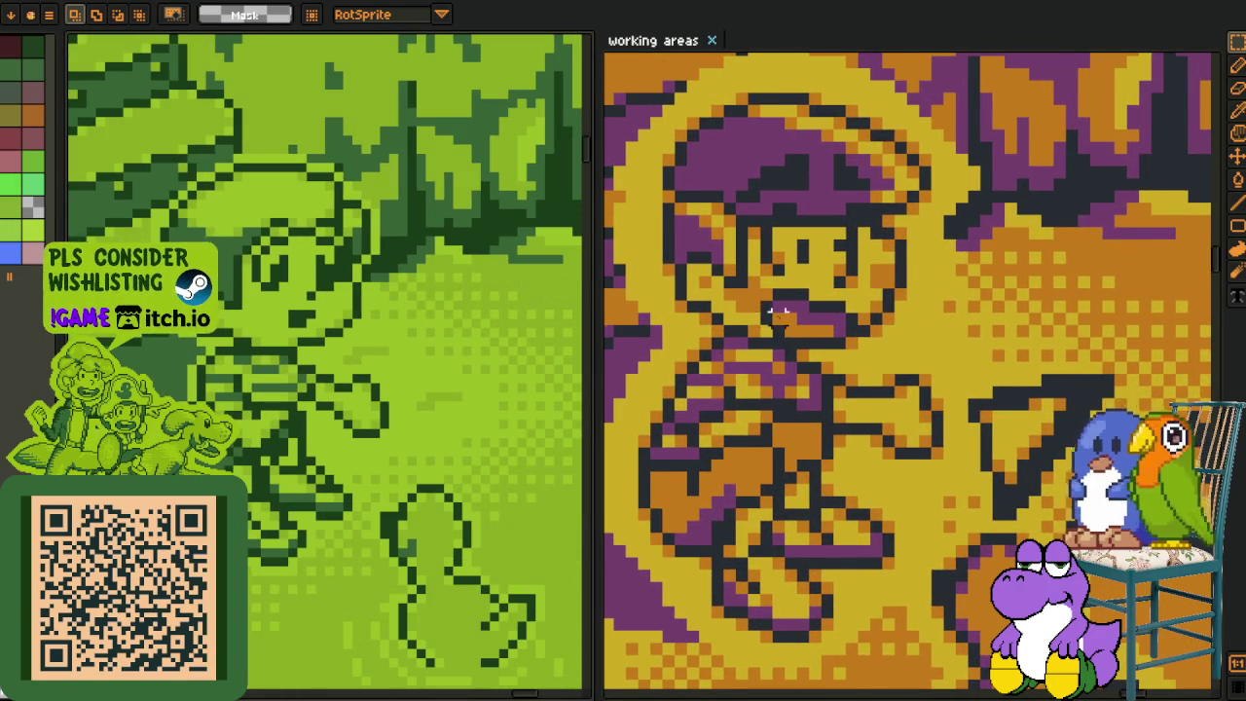
pyautogui.scroll(-2, 779, 311)
pyautogui.scroll(-1, 380, 347)
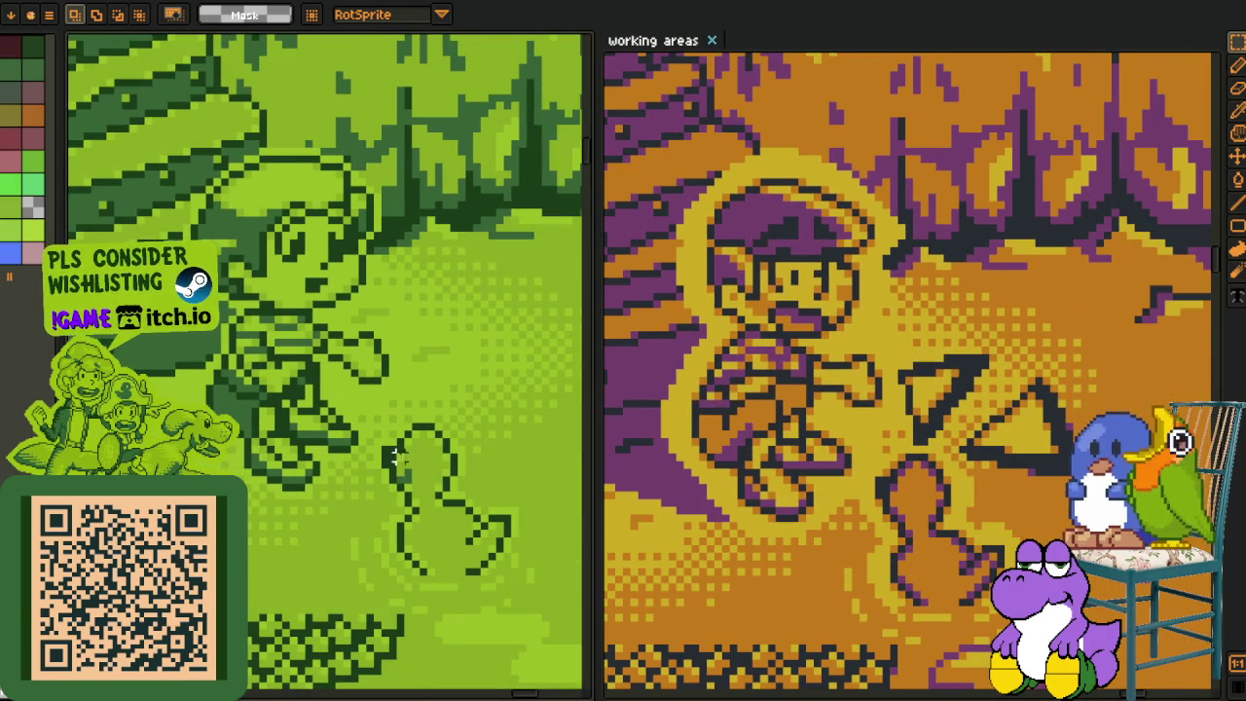
pyautogui.moveTo(386, 496)
pyautogui.mouseDown()
pyautogui.moveTo(294, 290)
pyautogui.moveTo(253, 243)
pyautogui.mouseUp()
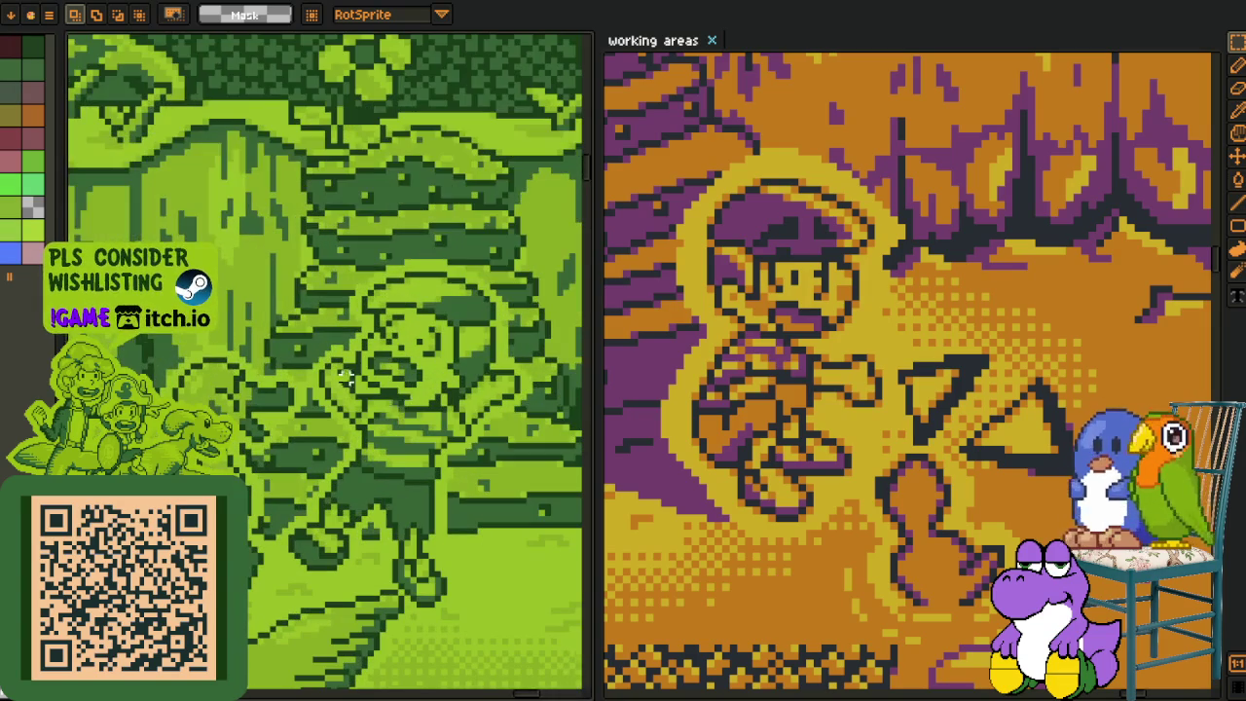
# - Move the working areas view to the duck chase panel and the green canvas to the kart scene
pyautogui.moveTo(827, 389); pyautogui.dragTo(876, 292)
pyautogui.scroll(3, 883, 270)
pyautogui.scroll(-2, 882, 270)
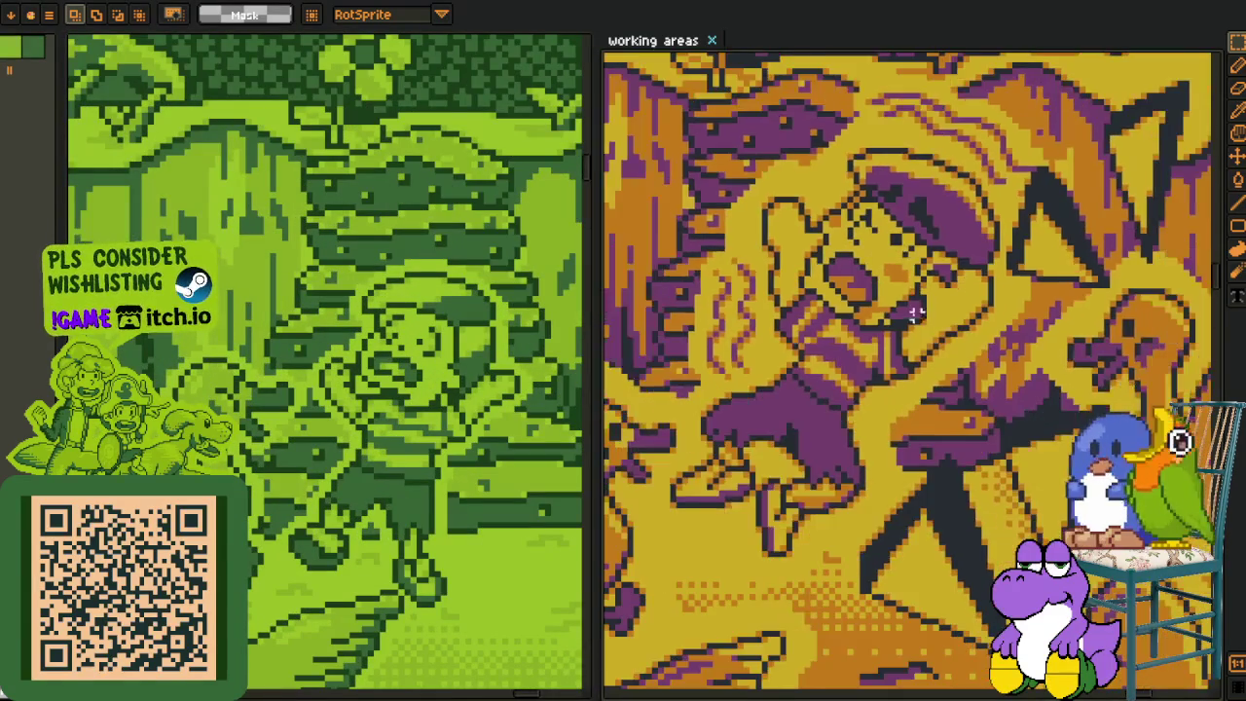
pyautogui.scroll(-1, 883, 269)
pyautogui.scroll(-2, 883, 270)
pyautogui.scroll(-1, 883, 270)
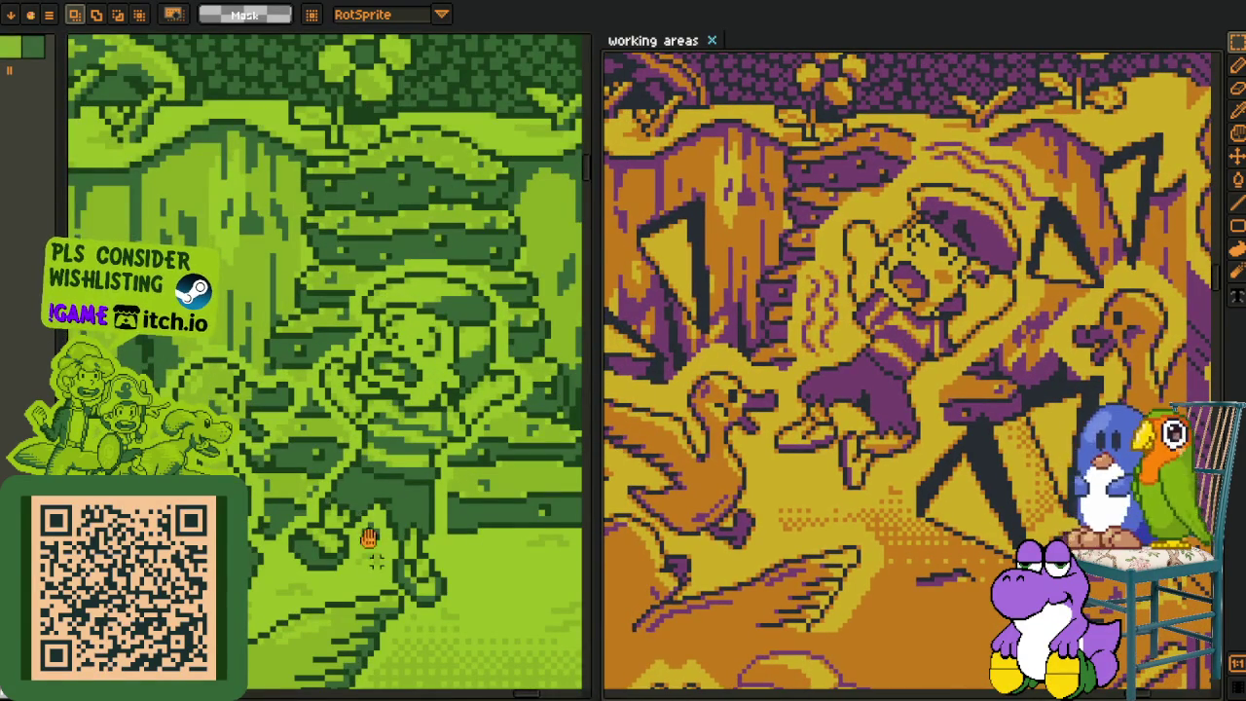
pyautogui.moveTo(373, 553); pyautogui.dragTo(342, 361)
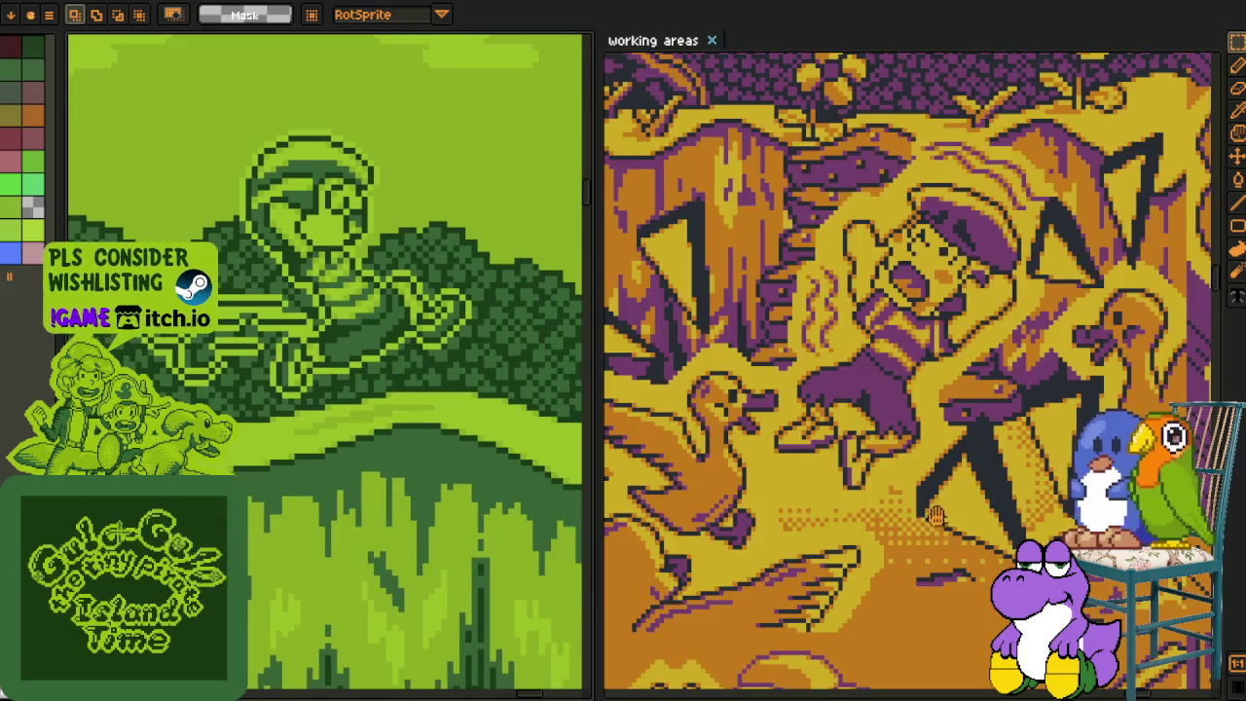
# - Bring the flying ducks panel and the green cave and library panels into view
pyautogui.moveTo(936, 517); pyautogui.dragTo(647, 449)
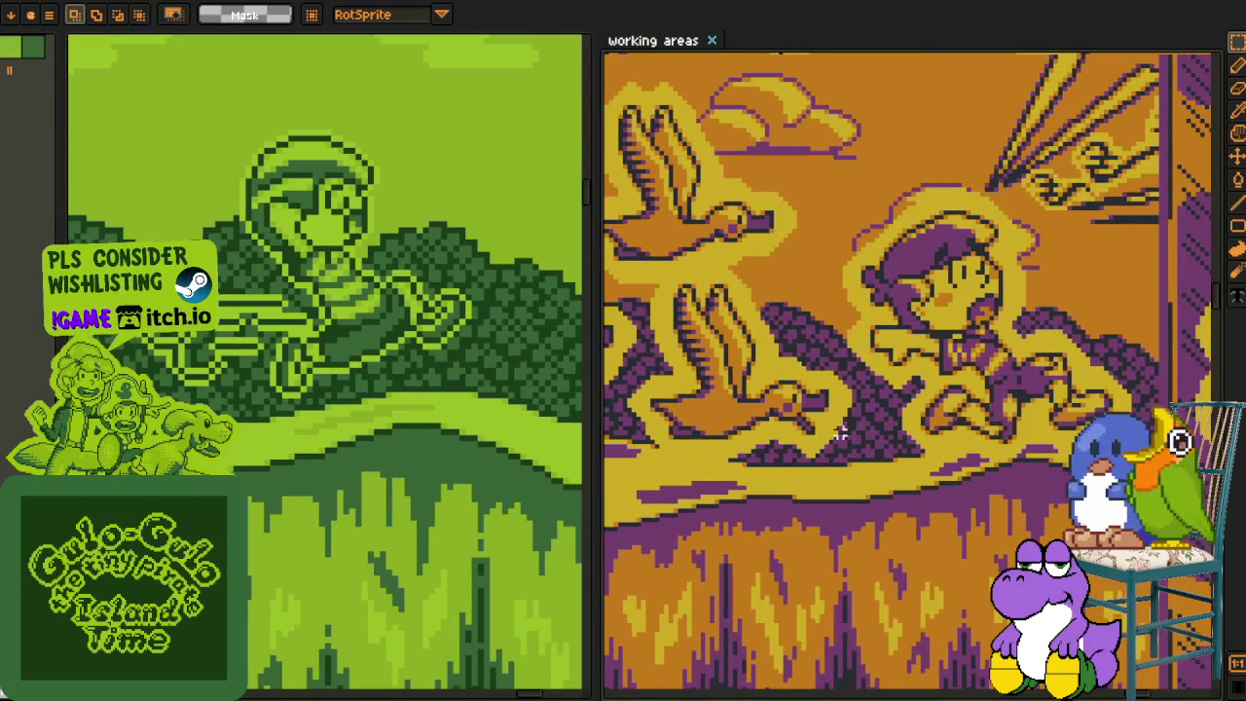
pyautogui.scroll(-3, 345, 462)
pyautogui.scroll(-2, 328, 526)
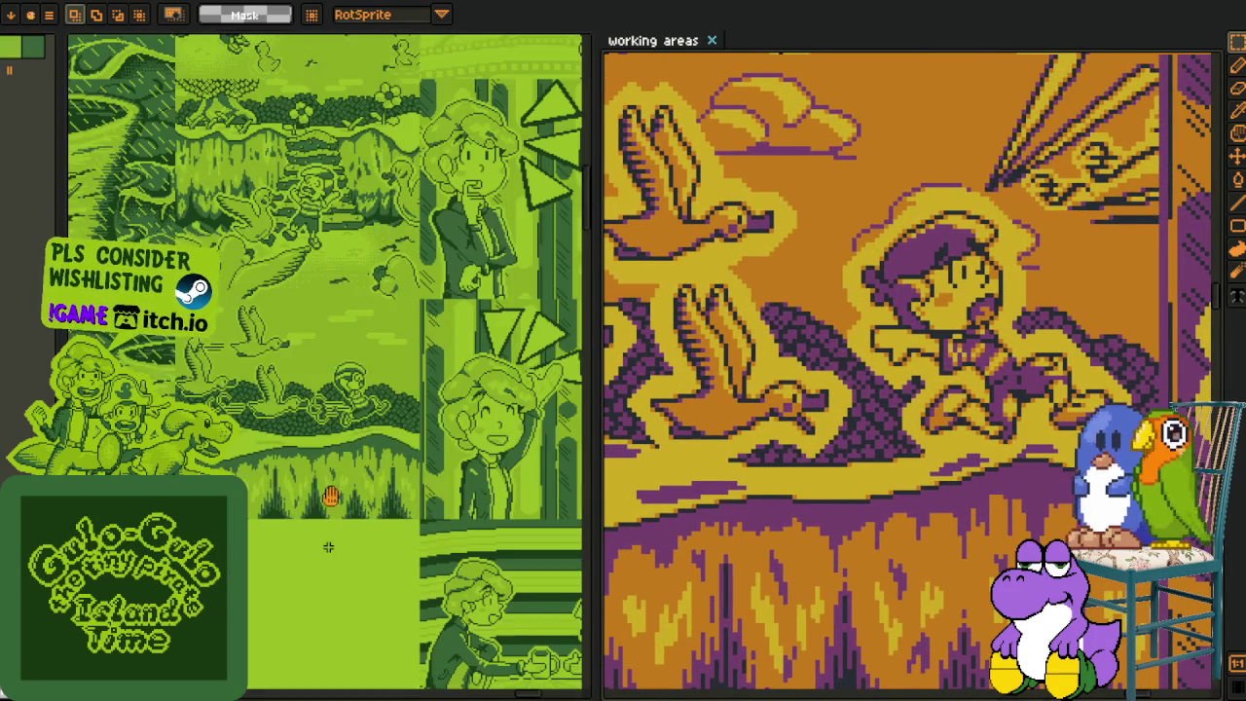
pyautogui.moveTo(328, 525); pyautogui.dragTo(411, 348)
pyautogui.scroll(1, 431, 288)
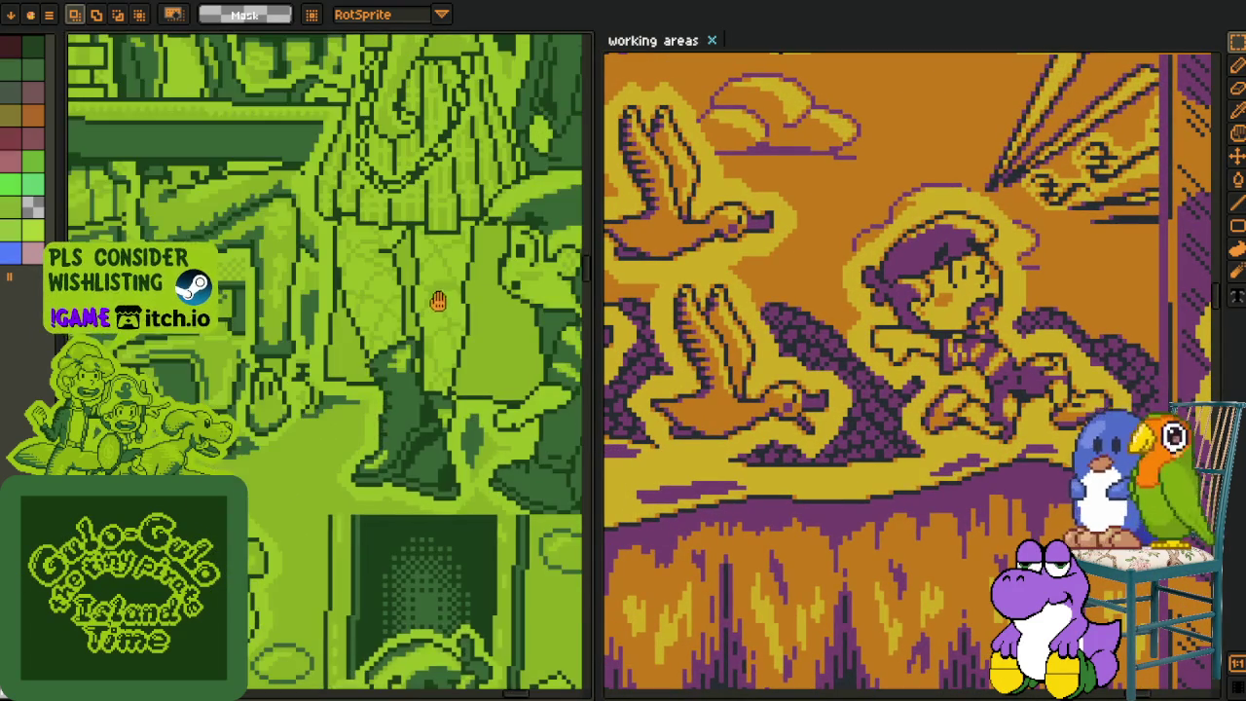
pyautogui.scroll(1, 431, 288)
pyautogui.scroll(1, 431, 289)
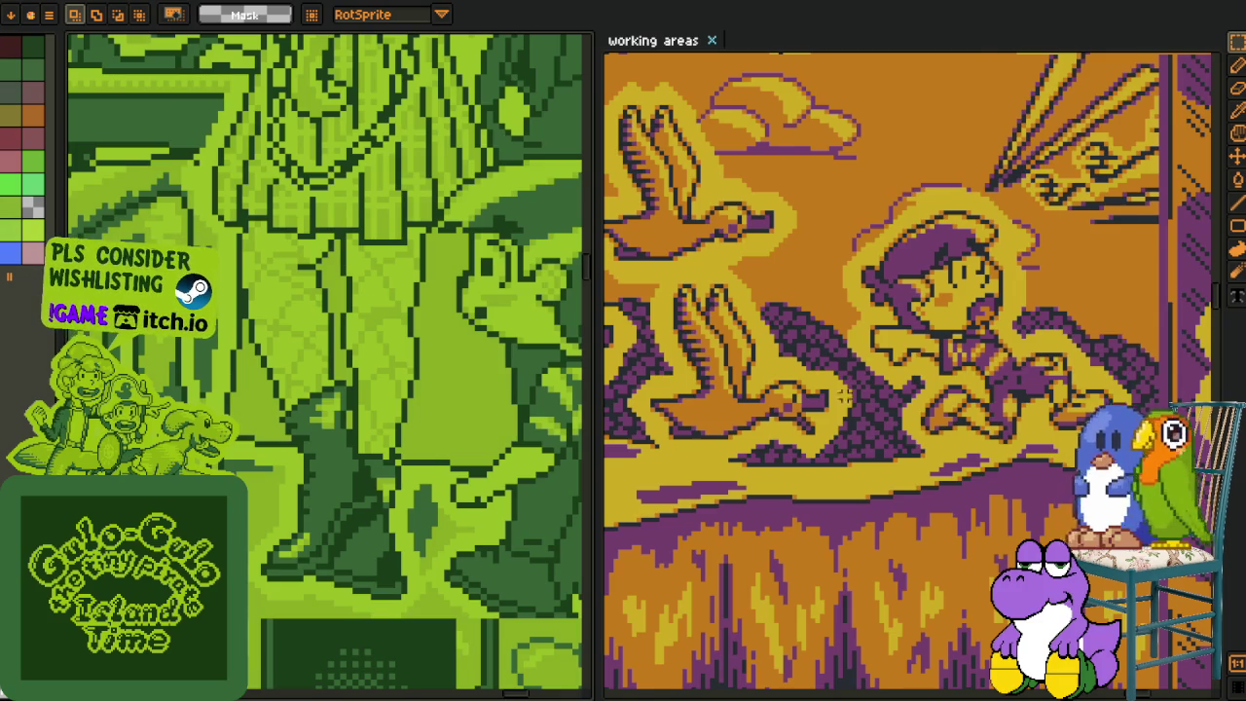
# - Zoom the working areas canvas onto the table-and-bookshelf panel with the matching standing figure
pyautogui.scroll(-3, 843, 394)
pyautogui.scroll(1, 735, 475)
pyautogui.scroll(1, 734, 475)
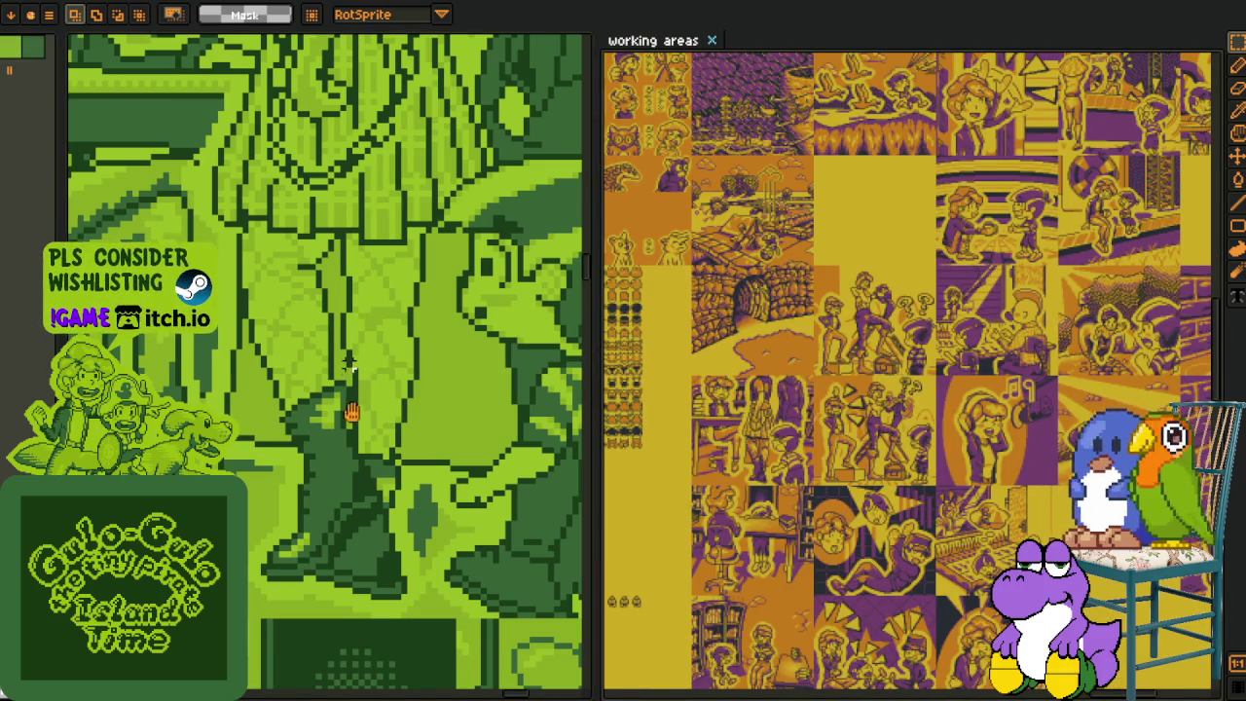
pyautogui.scroll(1, 826, 570)
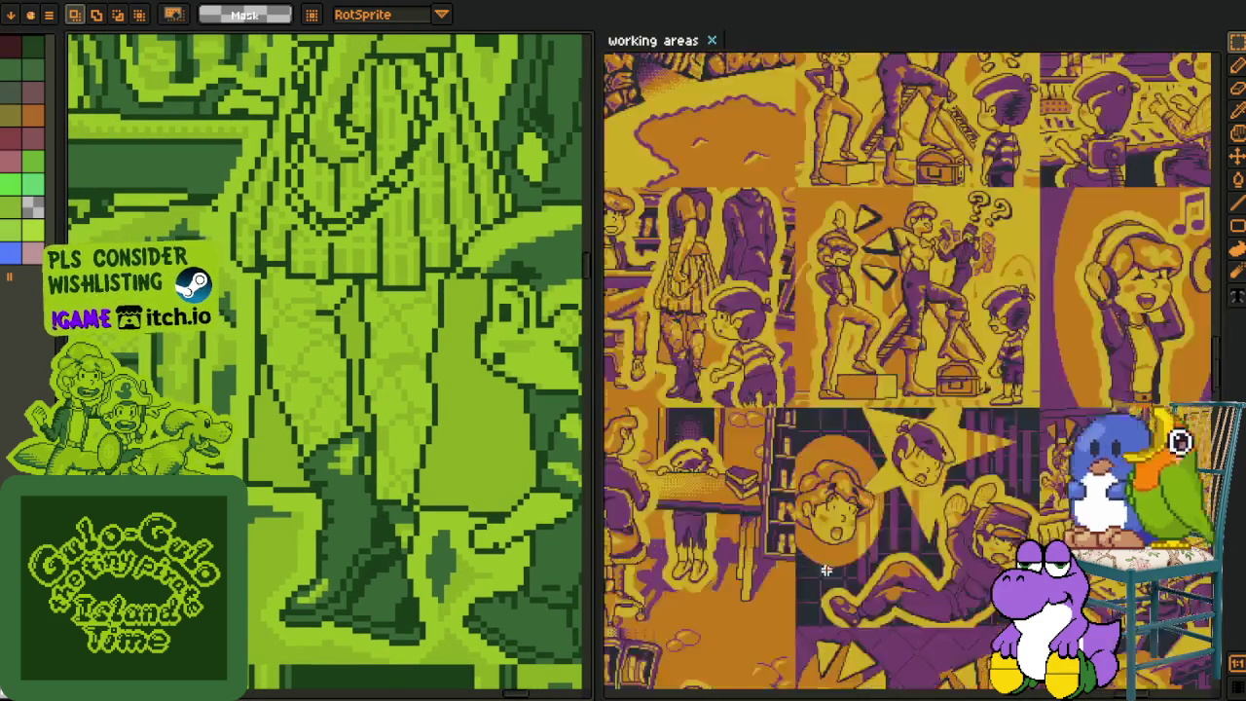
pyautogui.scroll(1, 825, 570)
pyautogui.hscroll(-3, 825, 570)
pyautogui.scroll(-3, 825, 570)
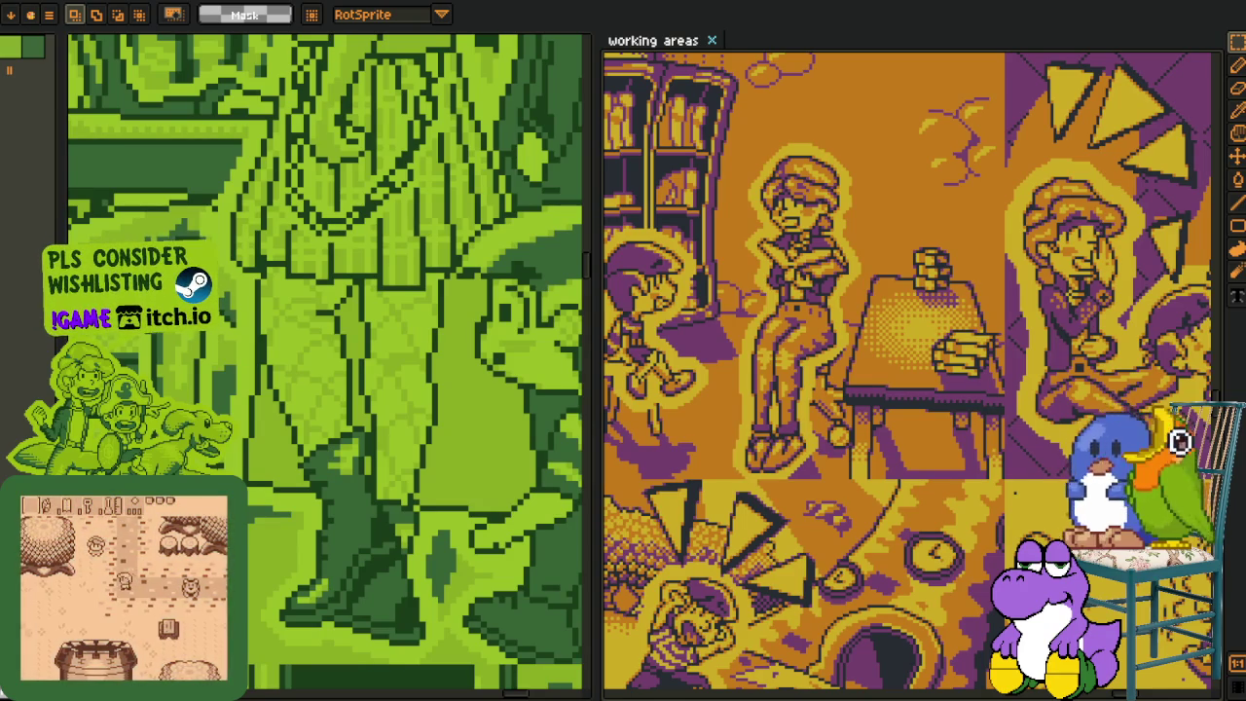
pyautogui.scroll(-3, 912, 370)
# - Zoom and pan to frame the green close-up of the singer character
pyautogui.scroll(-1, 873, 178)
pyautogui.scroll(-2, 872, 178)
pyautogui.scroll(1, 815, 557)
pyautogui.scroll(1, 816, 556)
pyautogui.scroll(1, 847, 506)
pyautogui.scroll(1, 875, 477)
pyautogui.scroll(1, 903, 458)
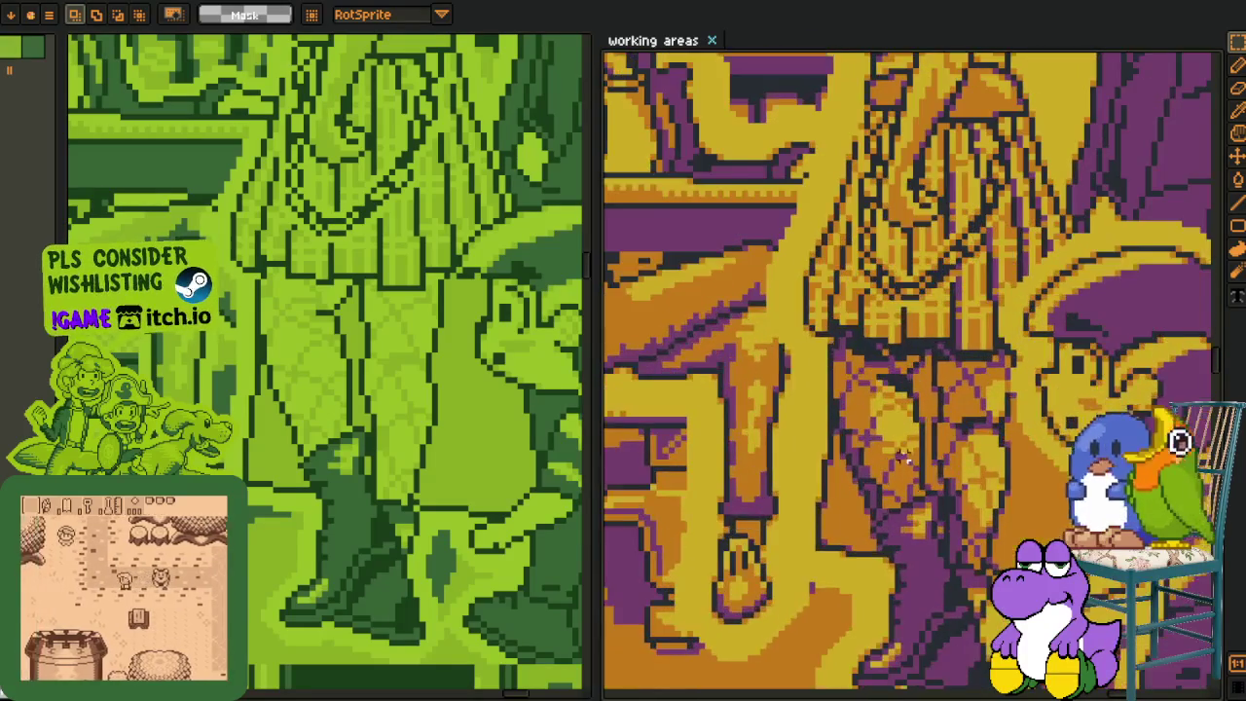
pyautogui.scroll(1, 905, 456)
pyautogui.scroll(-1, 905, 456)
pyautogui.scroll(-1, 766, 382)
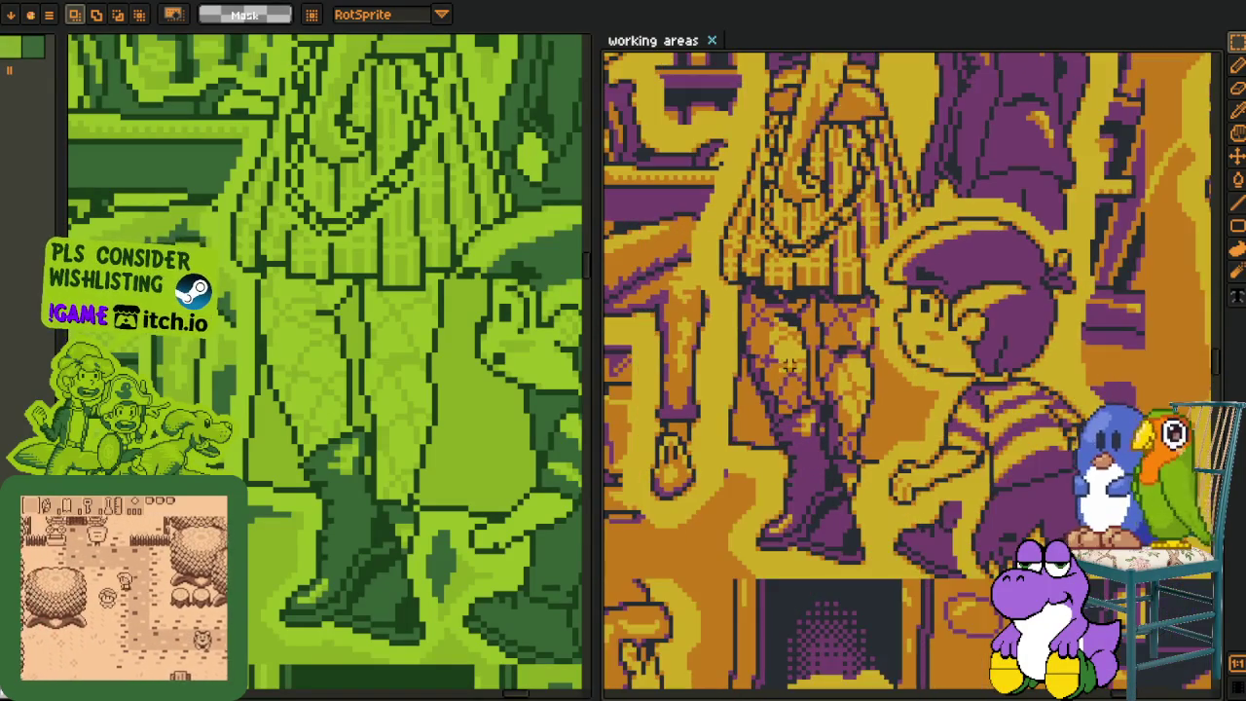
pyautogui.moveTo(415, 440); pyautogui.dragTo(374, 436)
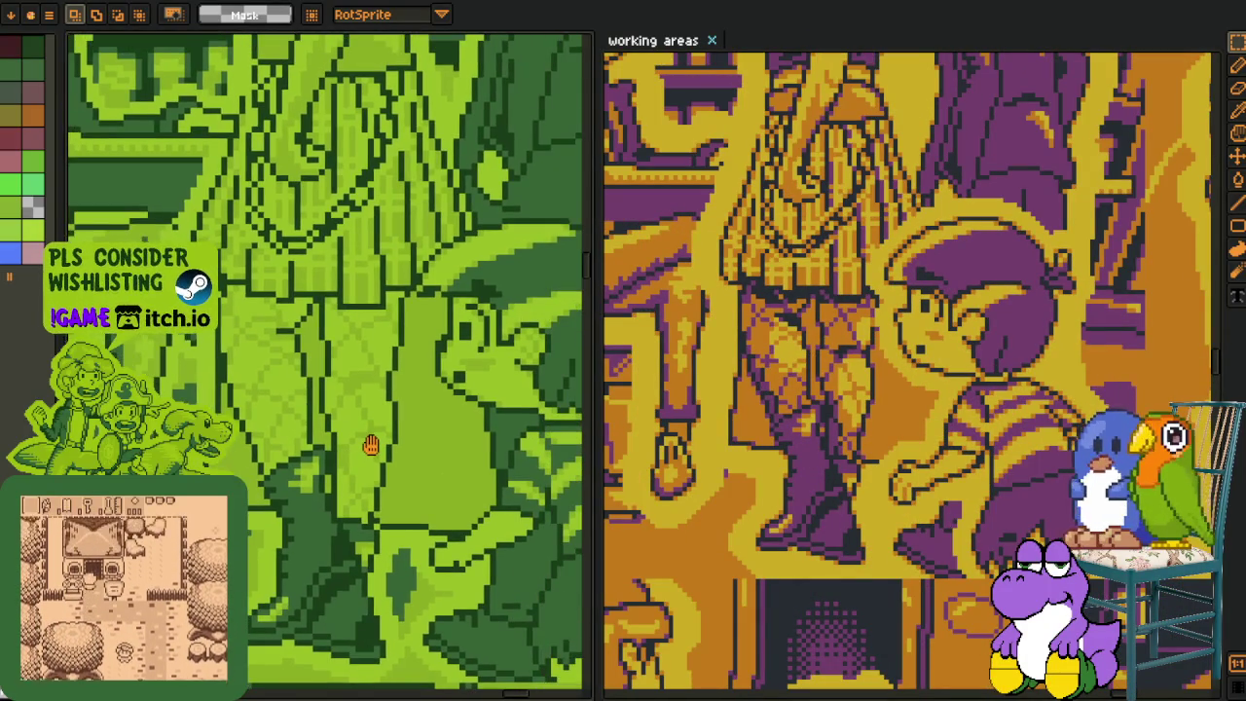
pyautogui.moveTo(374, 436); pyautogui.dragTo(387, 445)
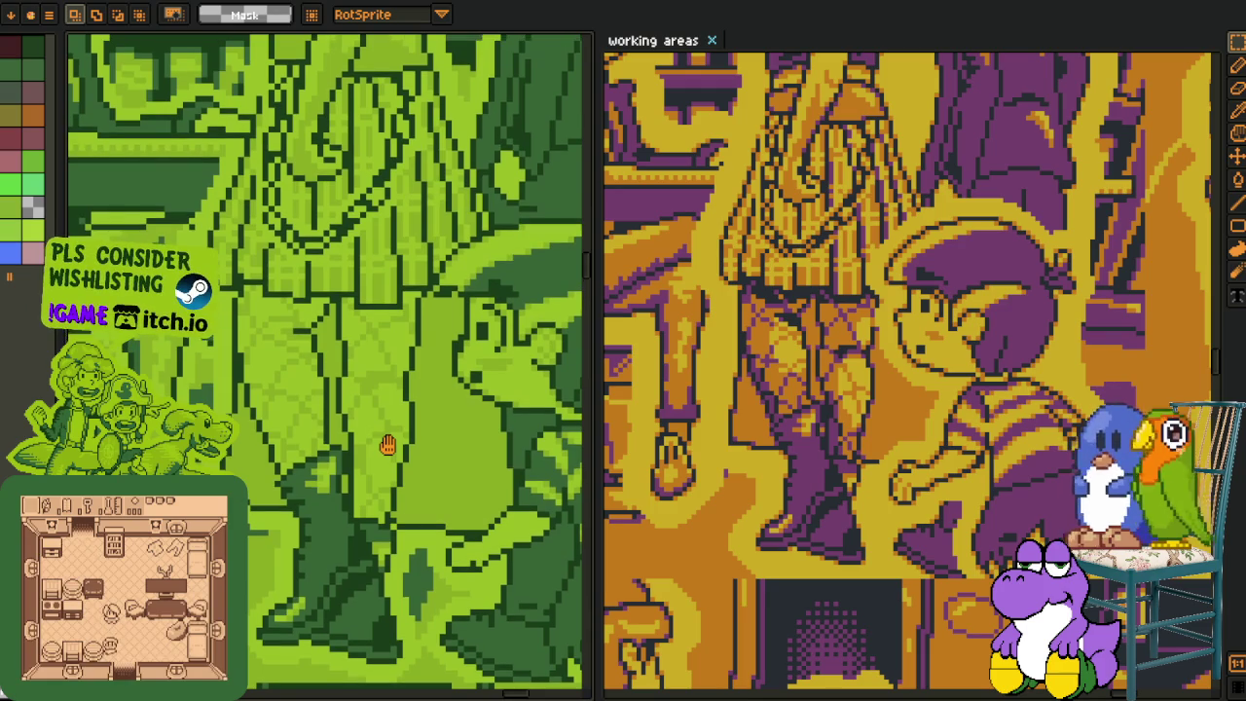
# - Zoom in and out to reframe the falling character panel on the working areas sheet
pyautogui.scroll(-1, 879, 392)
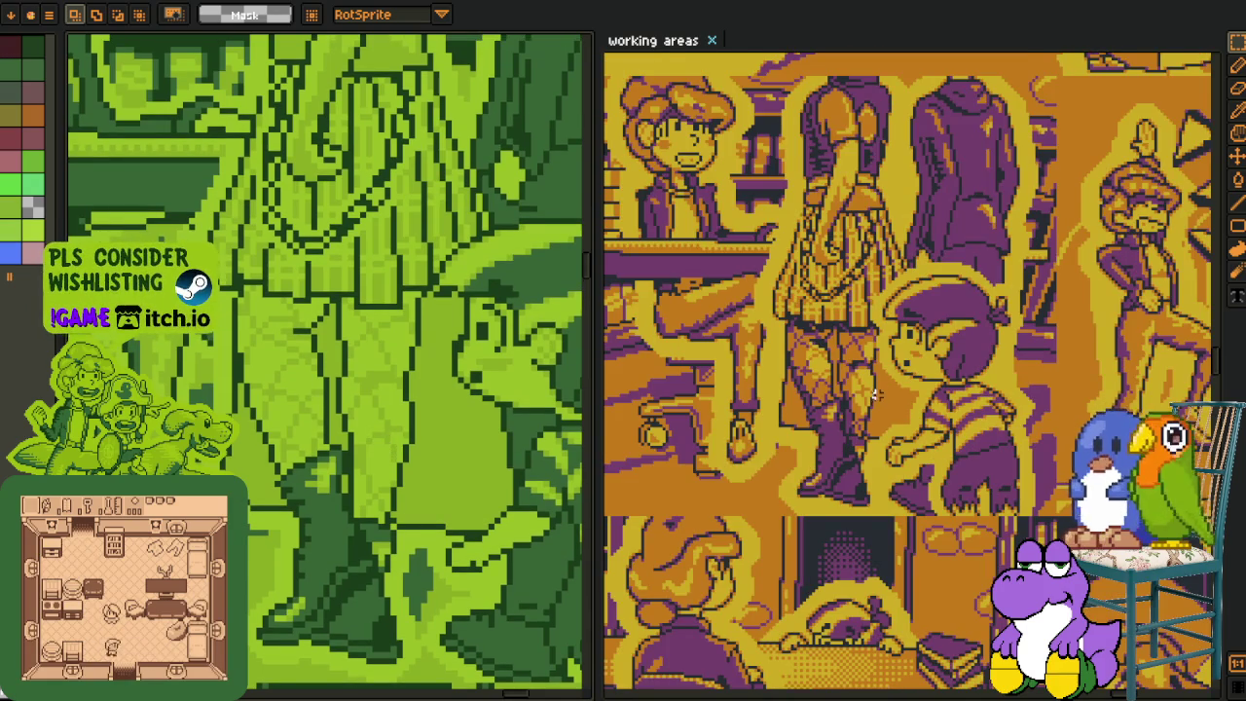
pyautogui.scroll(-1, 883, 389)
pyautogui.scroll(-1, 478, 356)
pyautogui.scroll(-1, 414, 407)
pyautogui.scroll(-1, 412, 410)
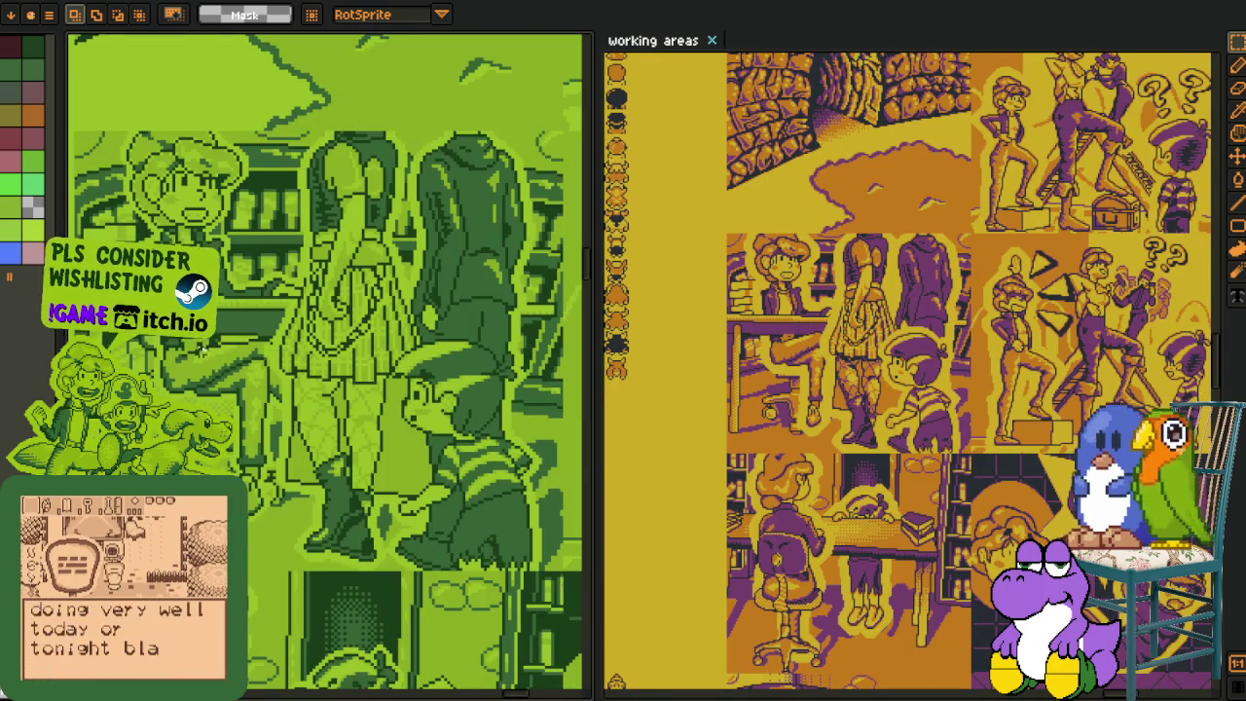
pyautogui.scroll(2, 199, 352)
pyautogui.scroll(1, 195, 357)
pyautogui.scroll(1, 187, 361)
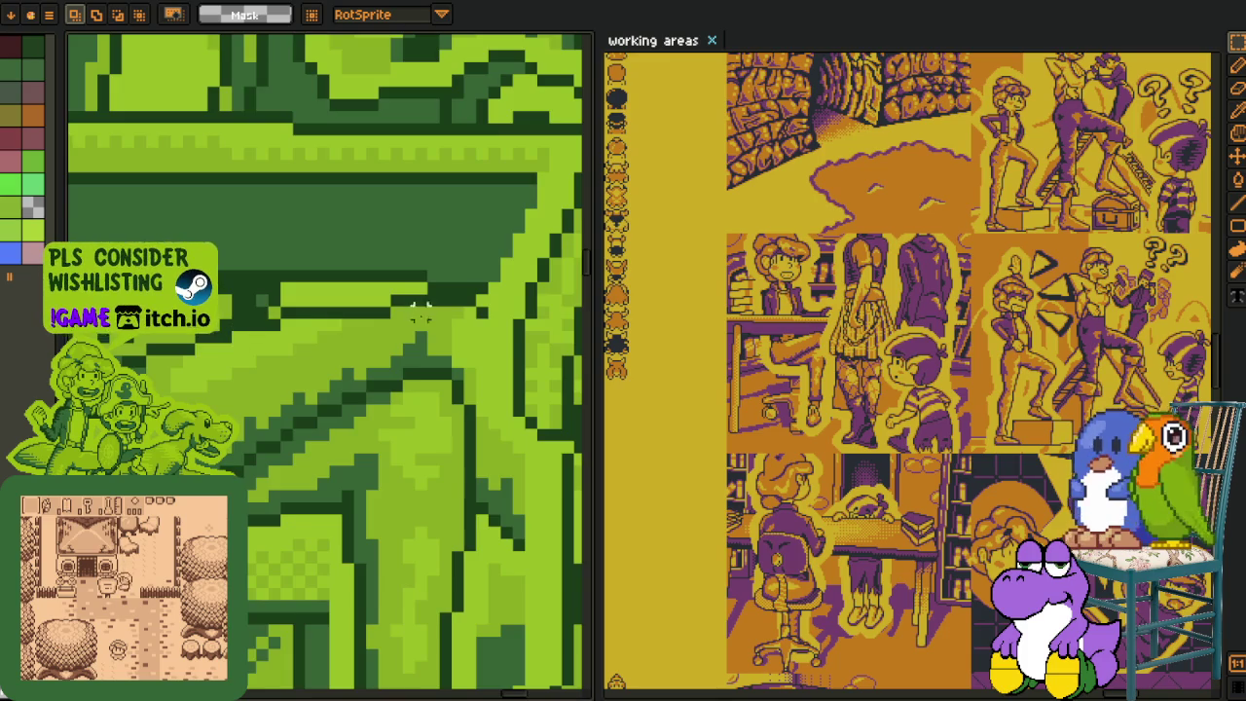
pyautogui.scroll(-2, 409, 310)
pyautogui.scroll(-1, 389, 409)
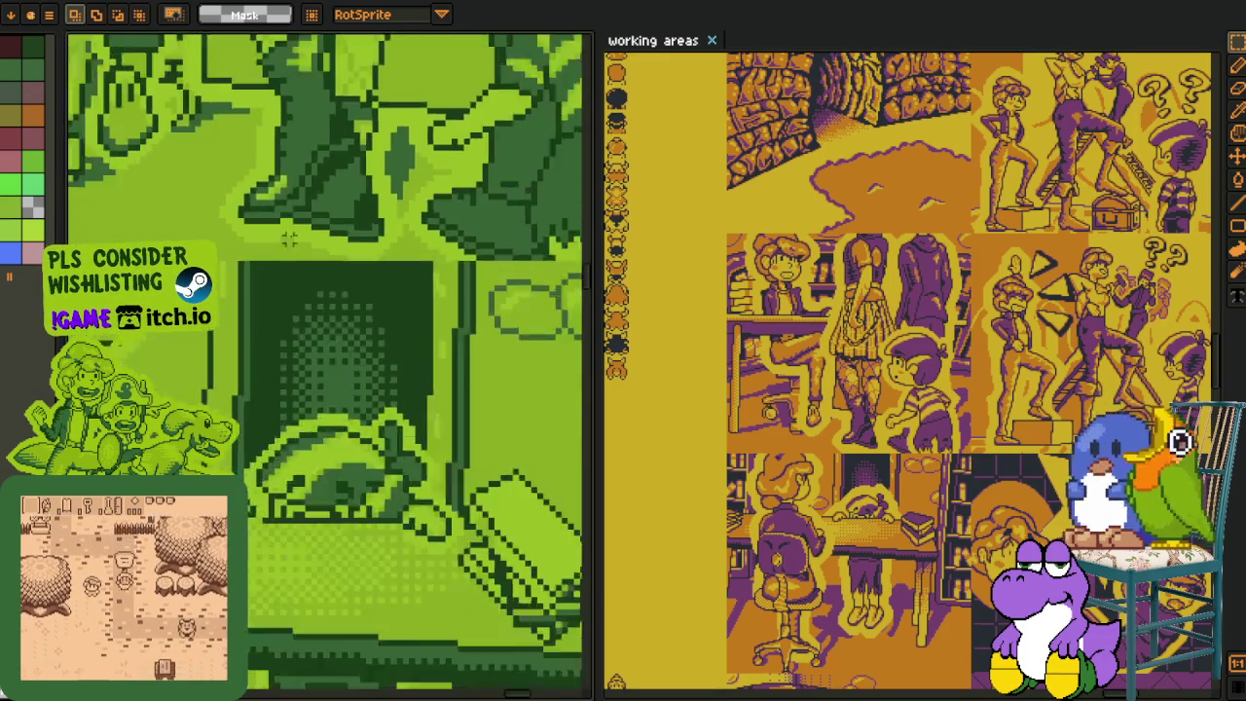
pyautogui.scroll(-1, 289, 220)
pyautogui.scroll(-1, 321, 244)
pyautogui.scroll(3, 353, 269)
pyautogui.scroll(-1, 259, 285)
pyautogui.scroll(-2, 259, 285)
pyautogui.scroll(2, 292, 292)
pyautogui.scroll(3, 1024, 324)
pyautogui.scroll(2, 1023, 324)
pyautogui.scroll(-1, 1003, 369)
pyautogui.scroll(-1, 987, 412)
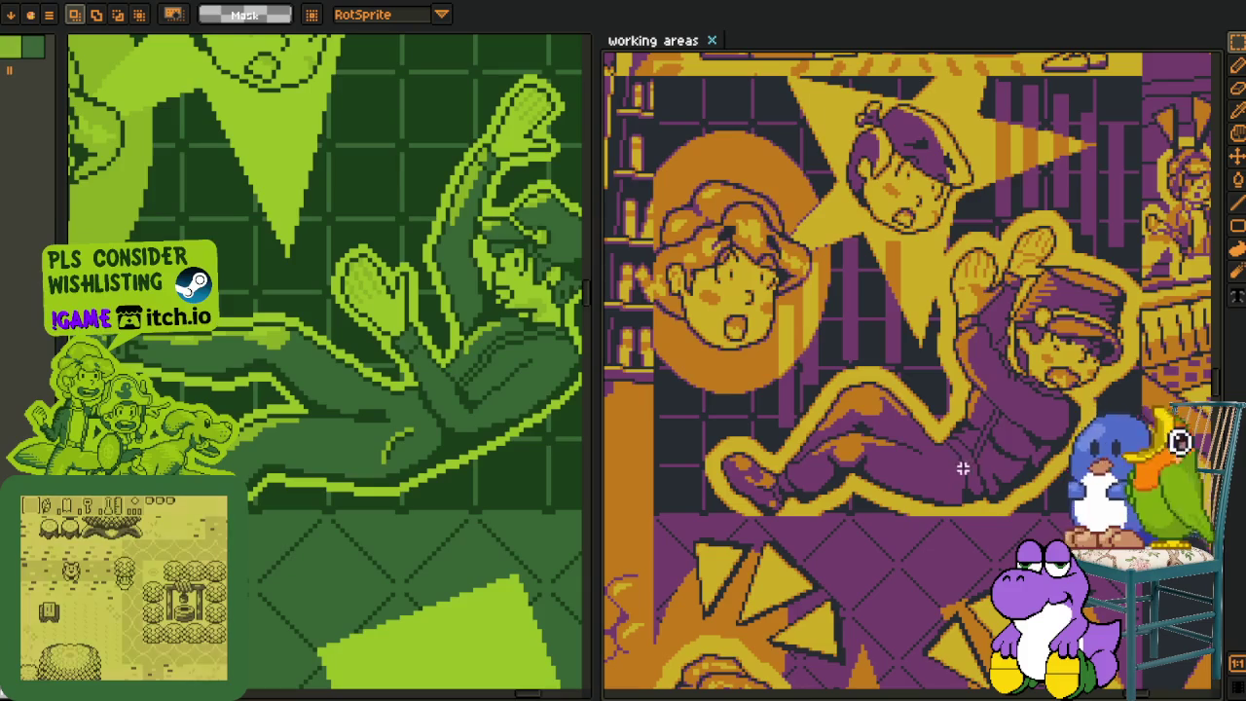
pyautogui.moveTo(956, 472); pyautogui.dragTo(1008, 382)
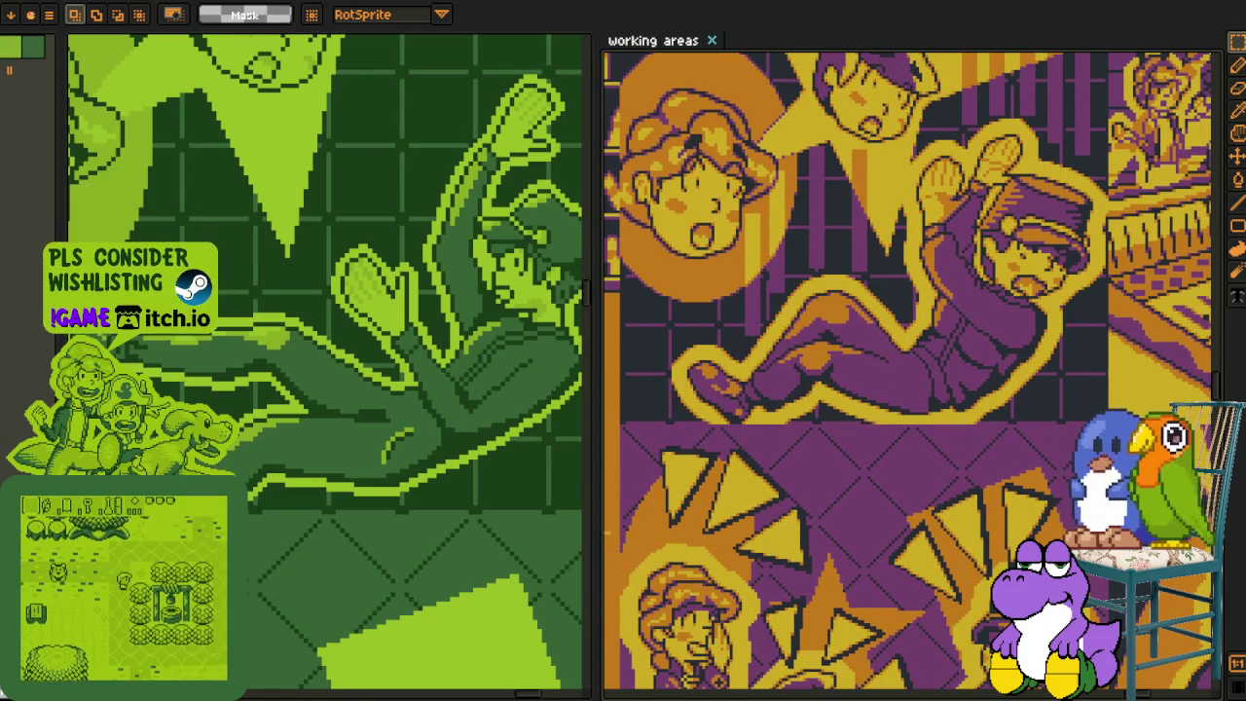
# - Browse other cutscene panels, then center the singer panel on both canvases
pyautogui.scroll(-4, 852, 485)
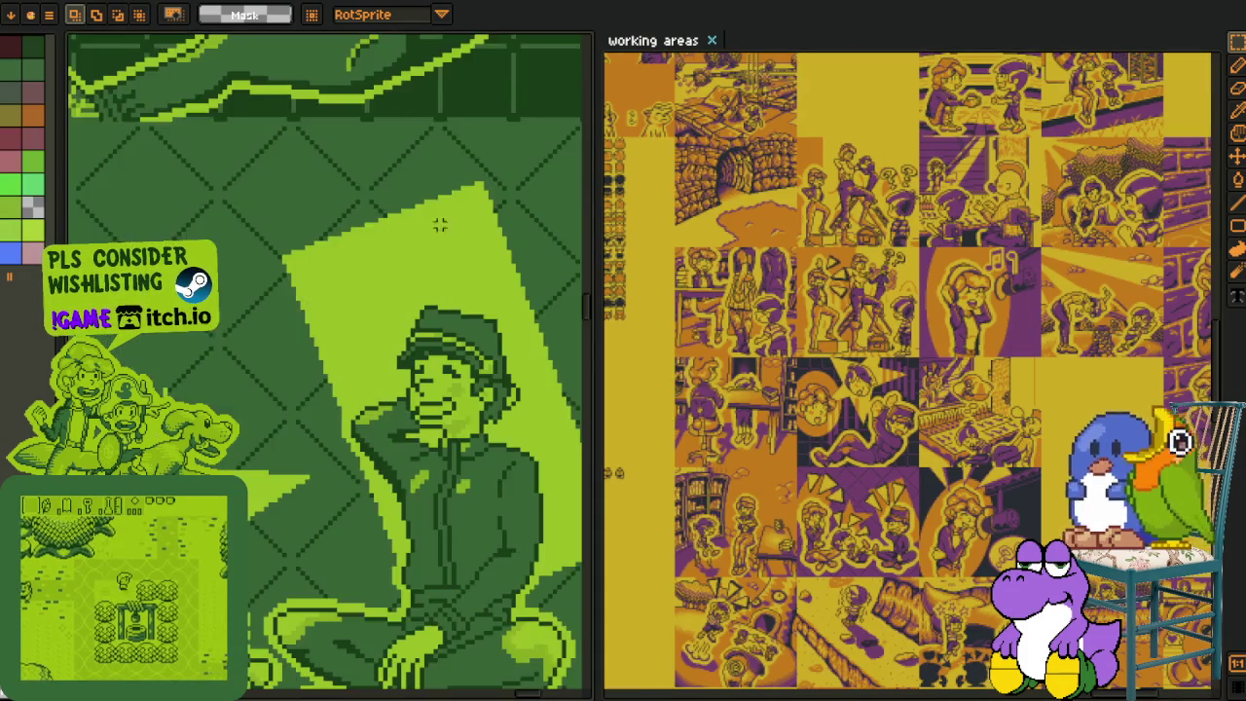
pyautogui.scroll(-5, 458, 339)
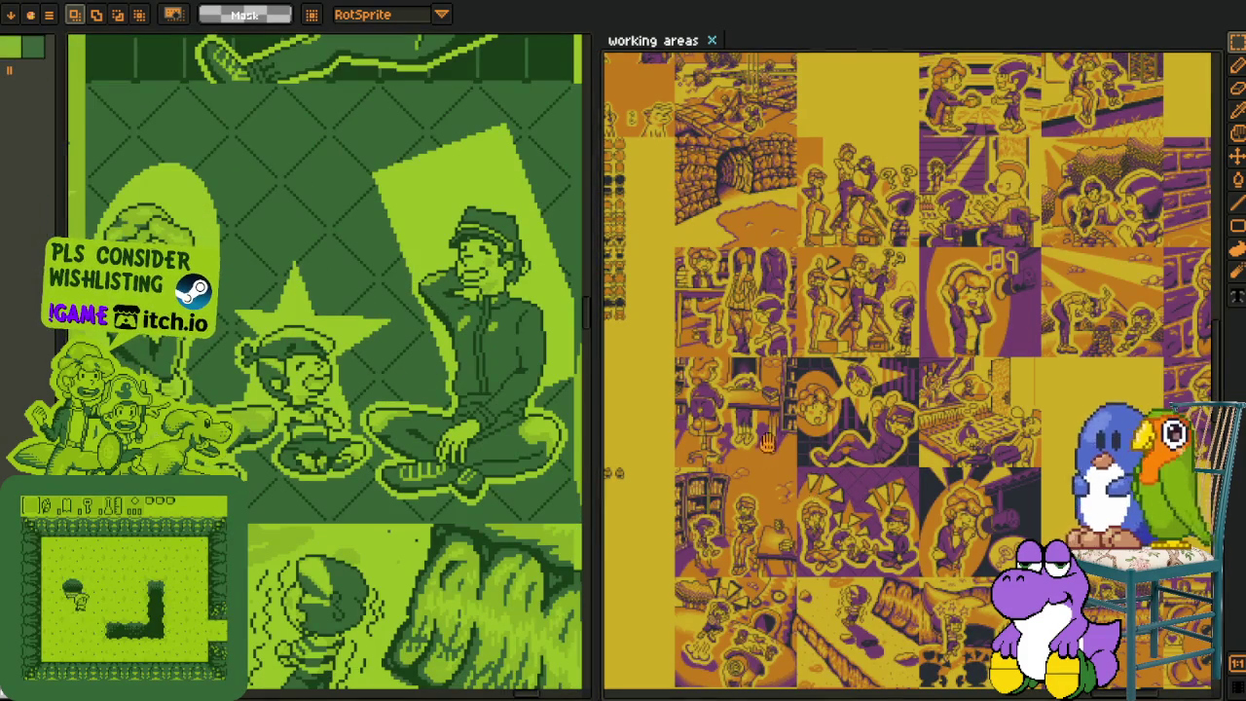
pyautogui.scroll(3, 828, 471)
pyautogui.scroll(1, 866, 389)
pyautogui.scroll(1, 893, 325)
pyautogui.scroll(-1, 894, 325)
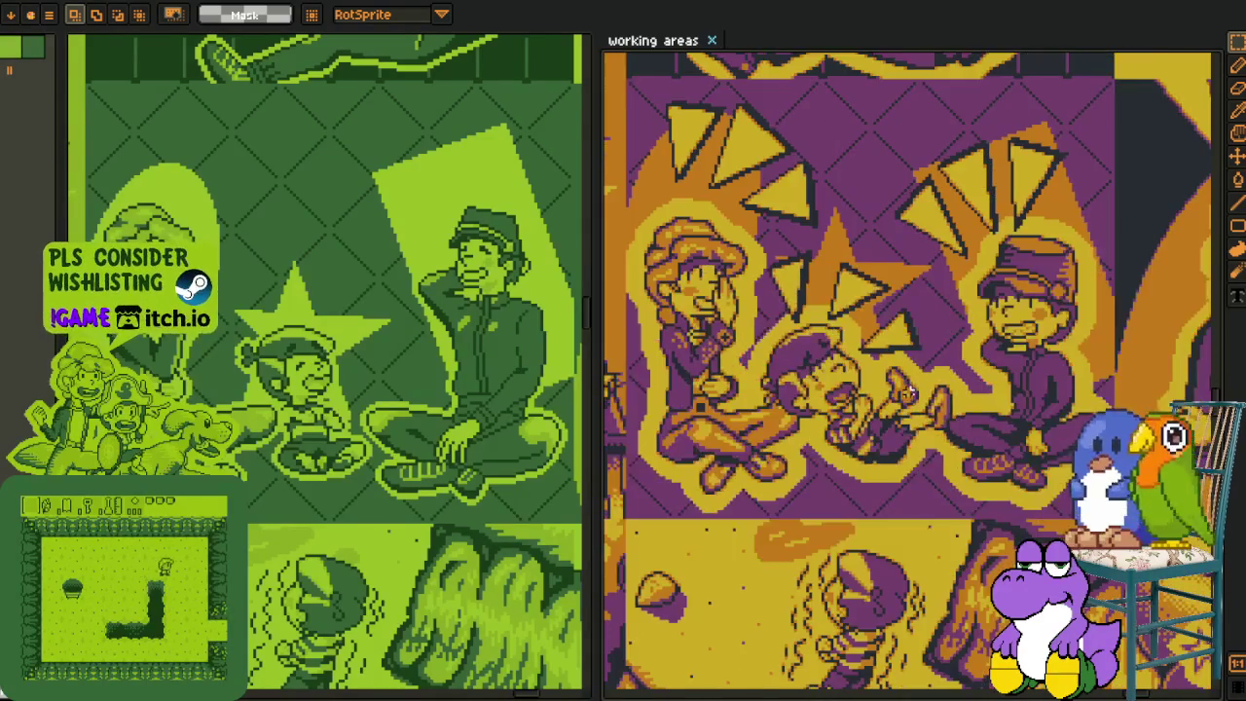
pyautogui.scroll(-1, 905, 351)
pyautogui.scroll(-2, 856, 390)
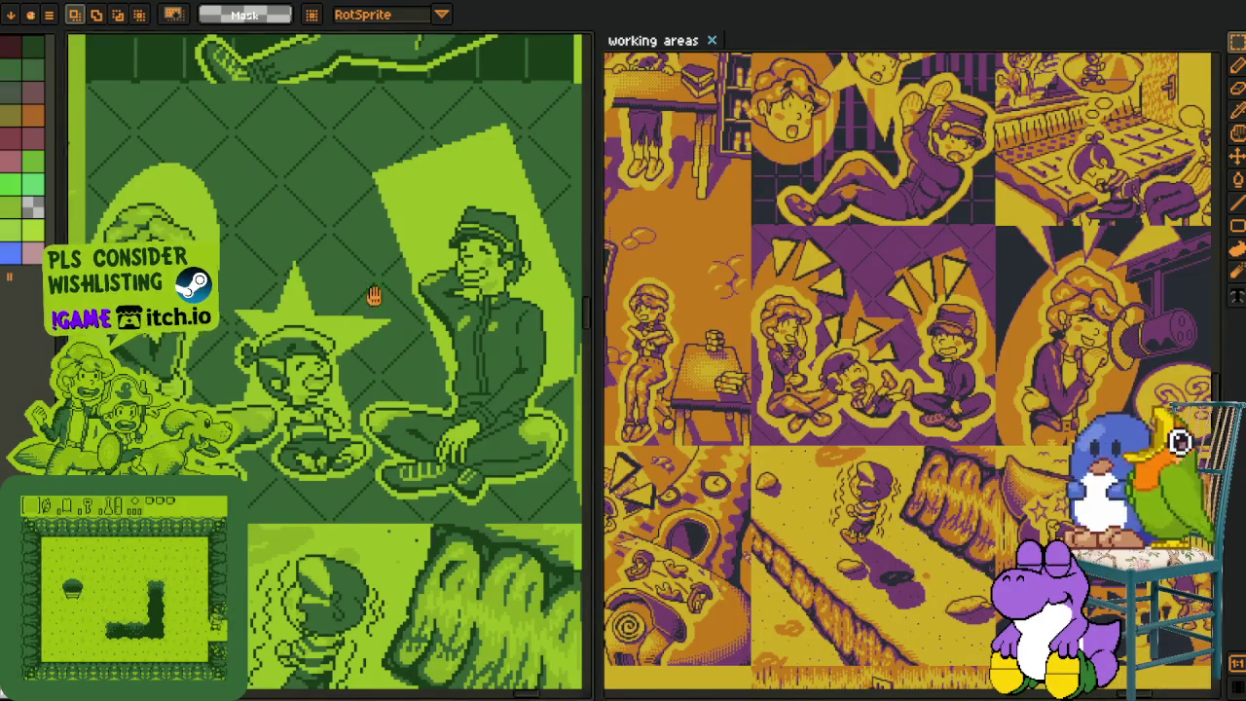
pyautogui.scroll(-3, 412, 517)
pyautogui.scroll(-2, 324, 439)
pyautogui.moveTo(324, 439); pyautogui.dragTo(343, 515)
pyautogui.scroll(2, 343, 516)
pyautogui.scroll(2, 350, 418)
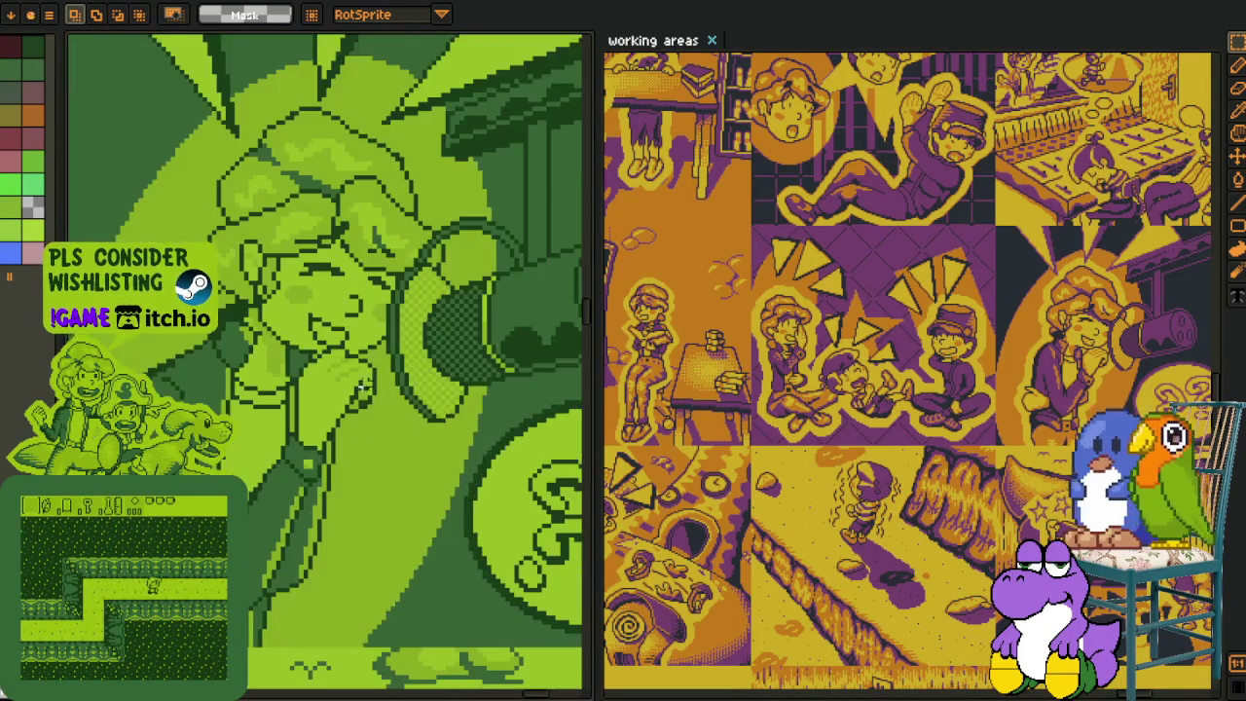
pyautogui.moveTo(354, 434); pyautogui.dragTo(353, 412)
pyautogui.moveTo(1084, 345); pyautogui.dragTo(1022, 345)
# - Inspect the studio desk scene and singer close-up, then show working areas in the left pane
pyautogui.scroll(3, 1021, 348)
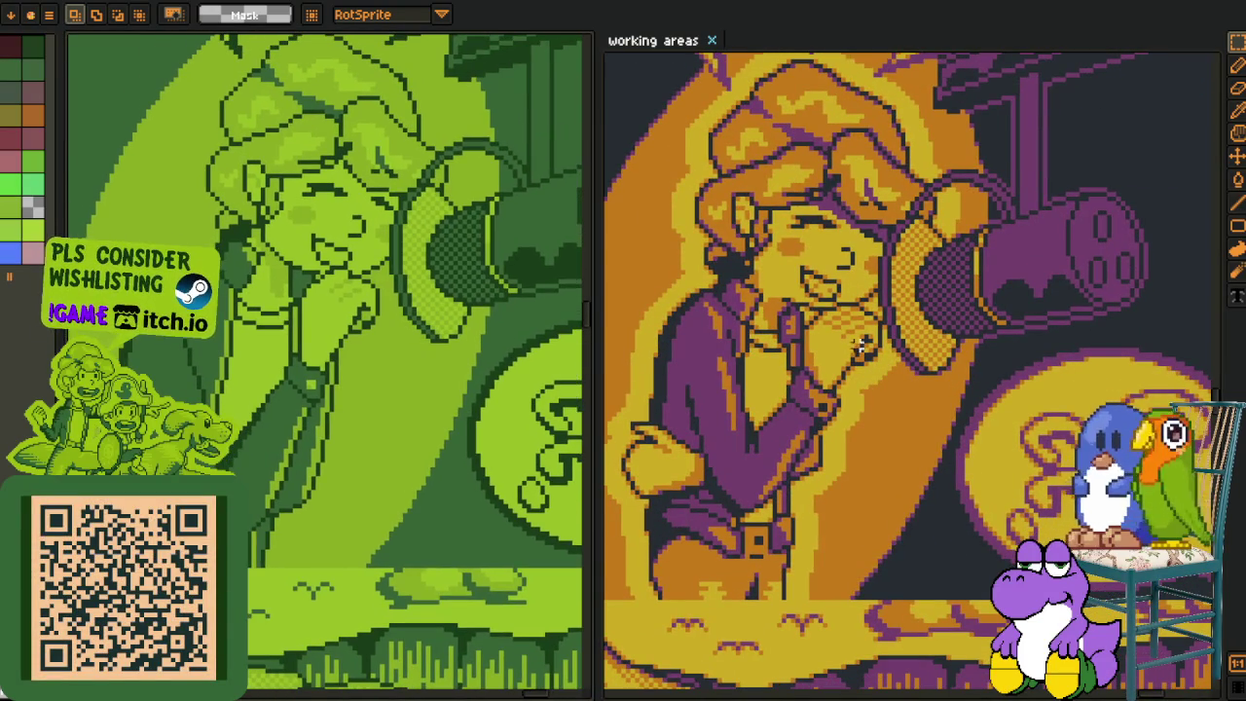
pyautogui.scroll(-3, 918, 513)
pyautogui.scroll(1, 918, 513)
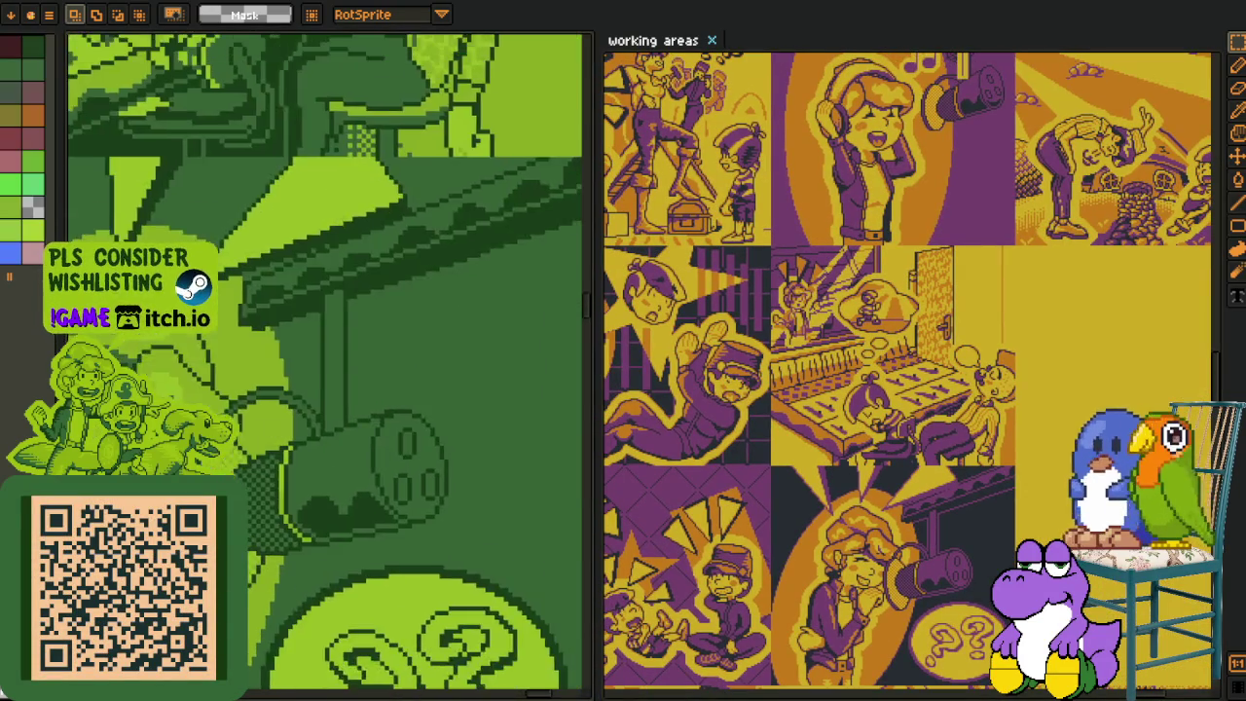
pyautogui.moveTo(373, 185); pyautogui.dragTo(373, 474)
pyautogui.scroll(-2, 411, 453)
pyautogui.scroll(3, 422, 525)
pyautogui.moveTo(411, 576); pyautogui.dragTo(389, 467)
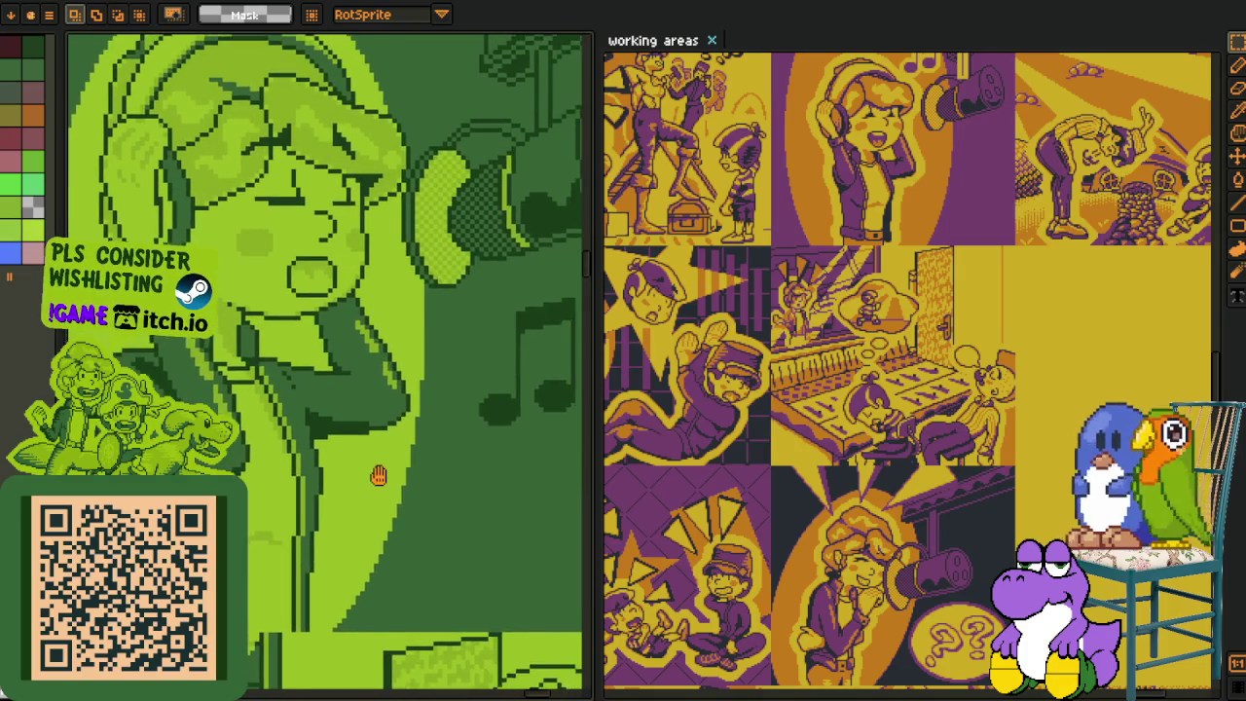
pyautogui.moveTo(941, 206); pyautogui.dragTo(858, 387)
pyautogui.scroll(2, 857, 387)
pyautogui.scroll(-1, 863, 528)
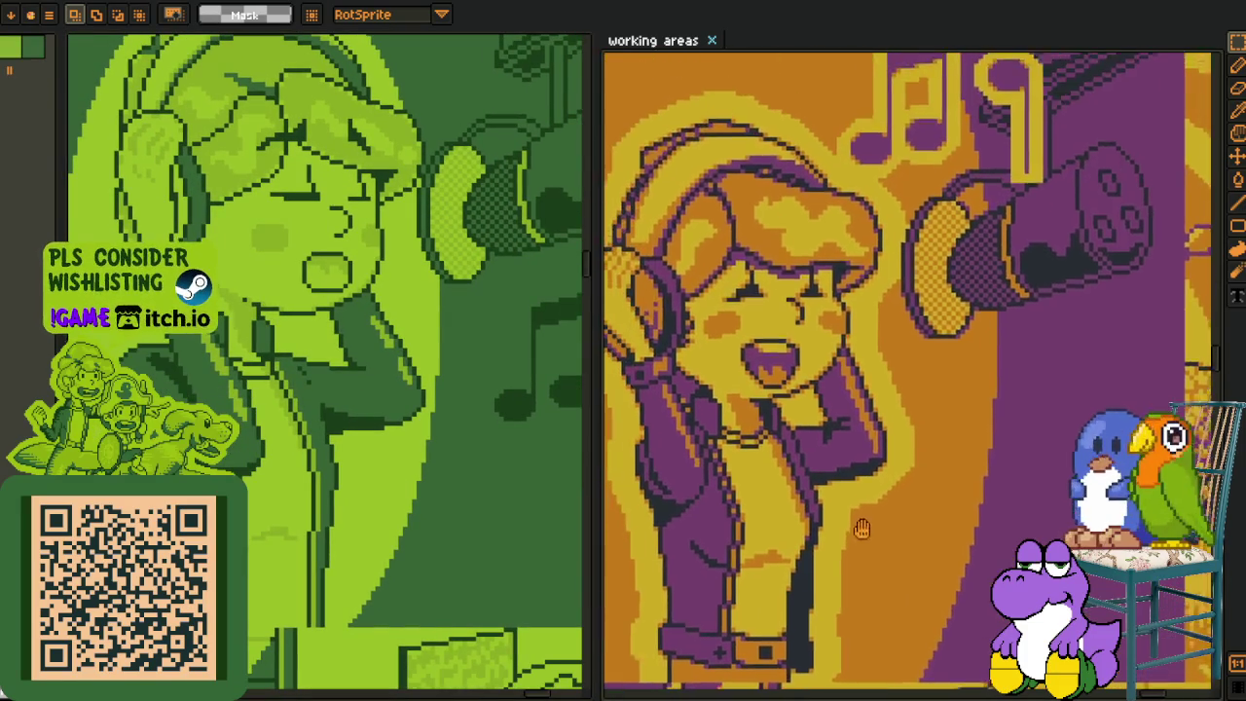
pyautogui.scroll(1, 862, 529)
pyautogui.moveTo(904, 509)
pyautogui.mouseDown()
pyautogui.moveTo(980, 503)
pyautogui.moveTo(964, 456)
pyautogui.mouseUp()
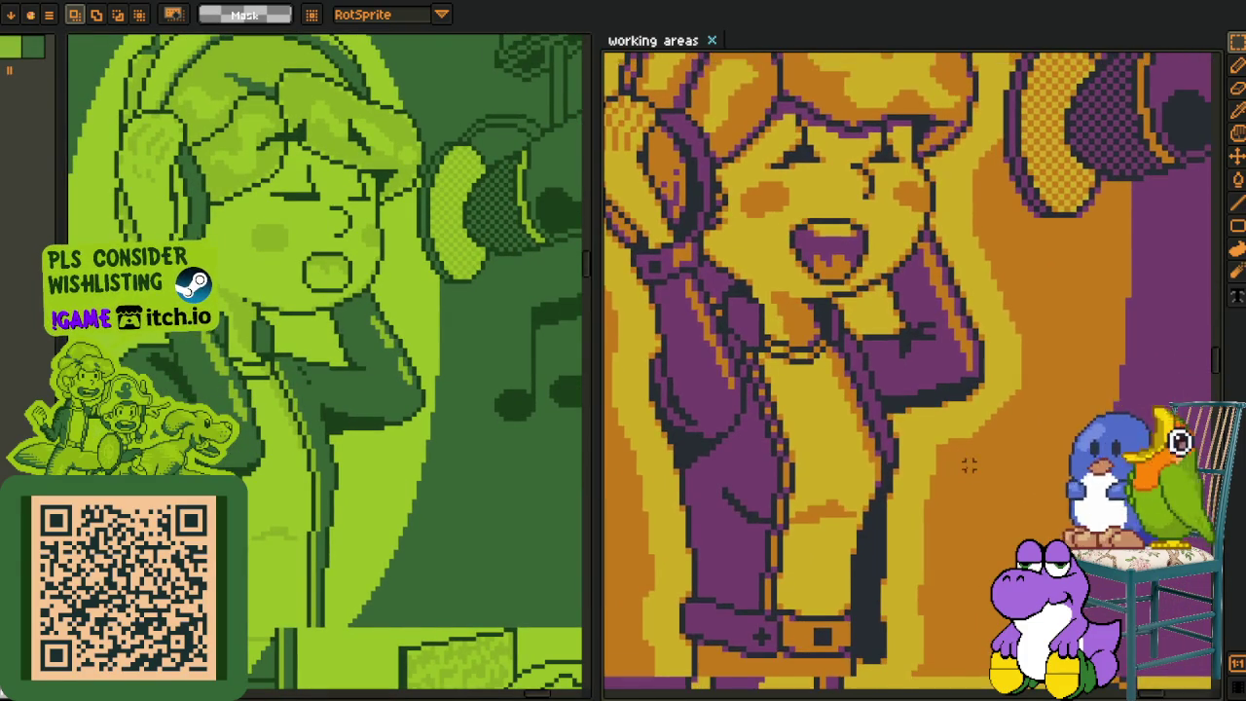
pyautogui.scroll(-1, 953, 450)
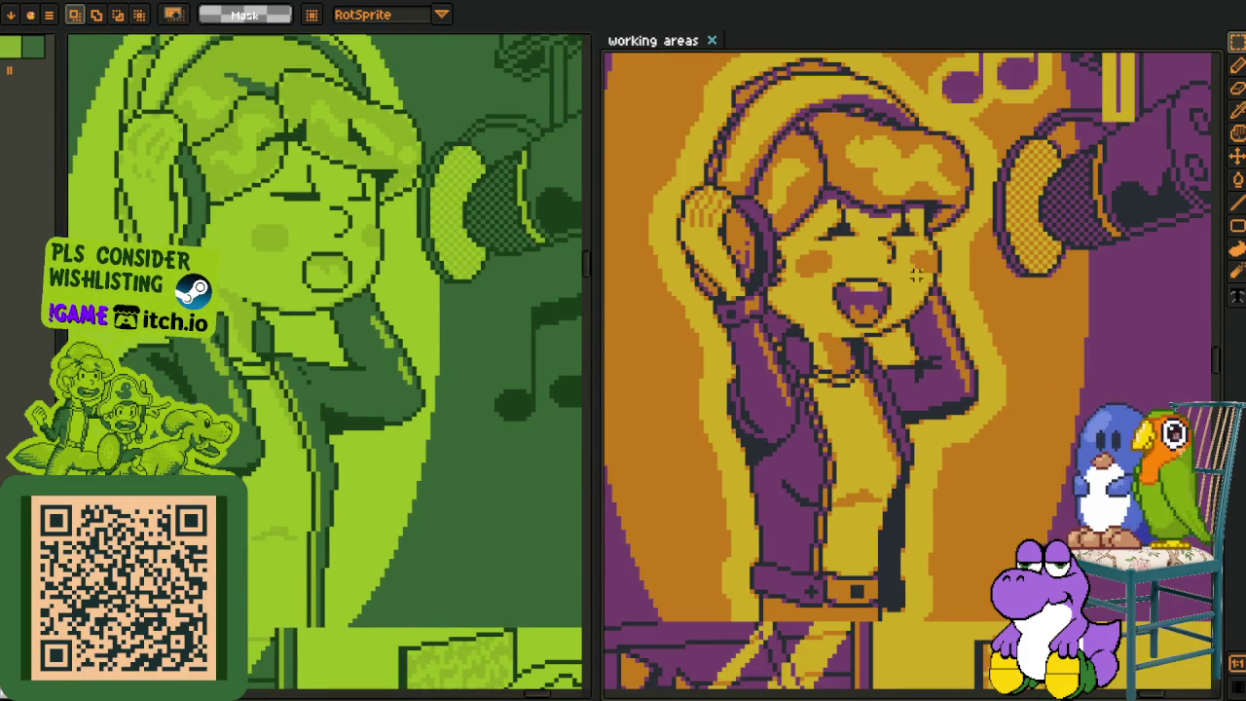
pyautogui.scroll(-1, 906, 279)
pyautogui.scroll(-1, 920, 268)
pyautogui.scroll(-1, 930, 257)
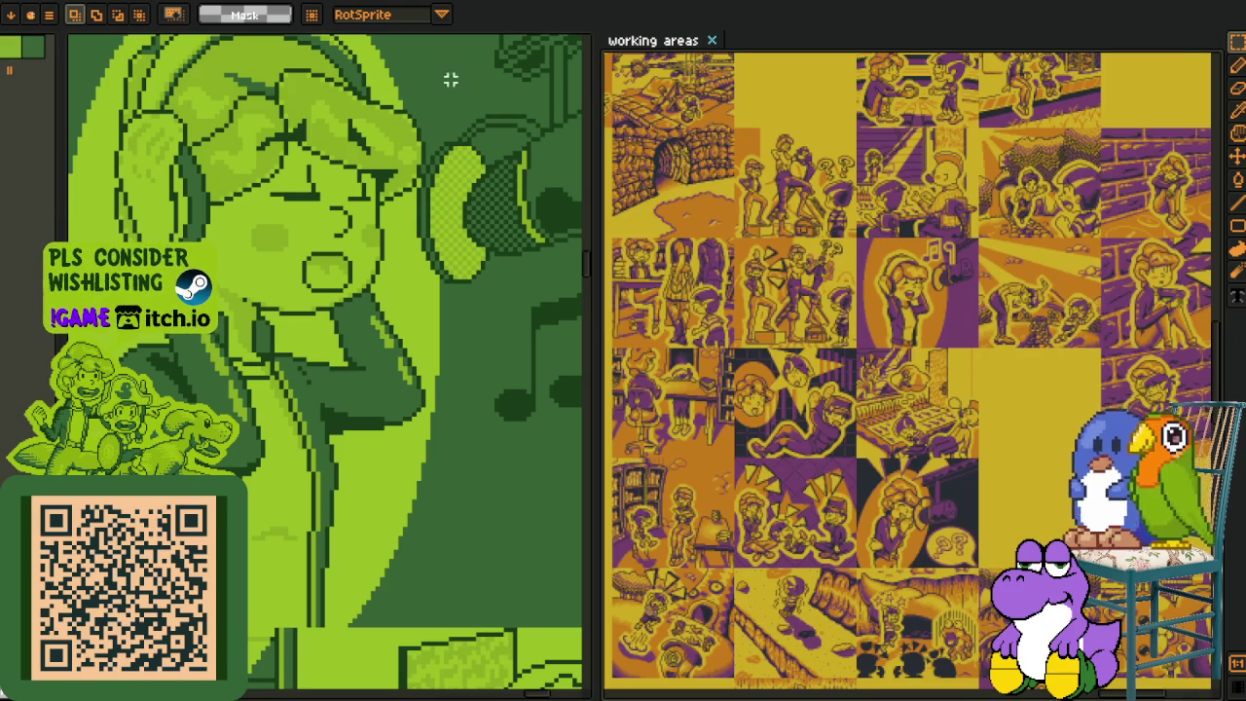
pyautogui.click(680, 40)
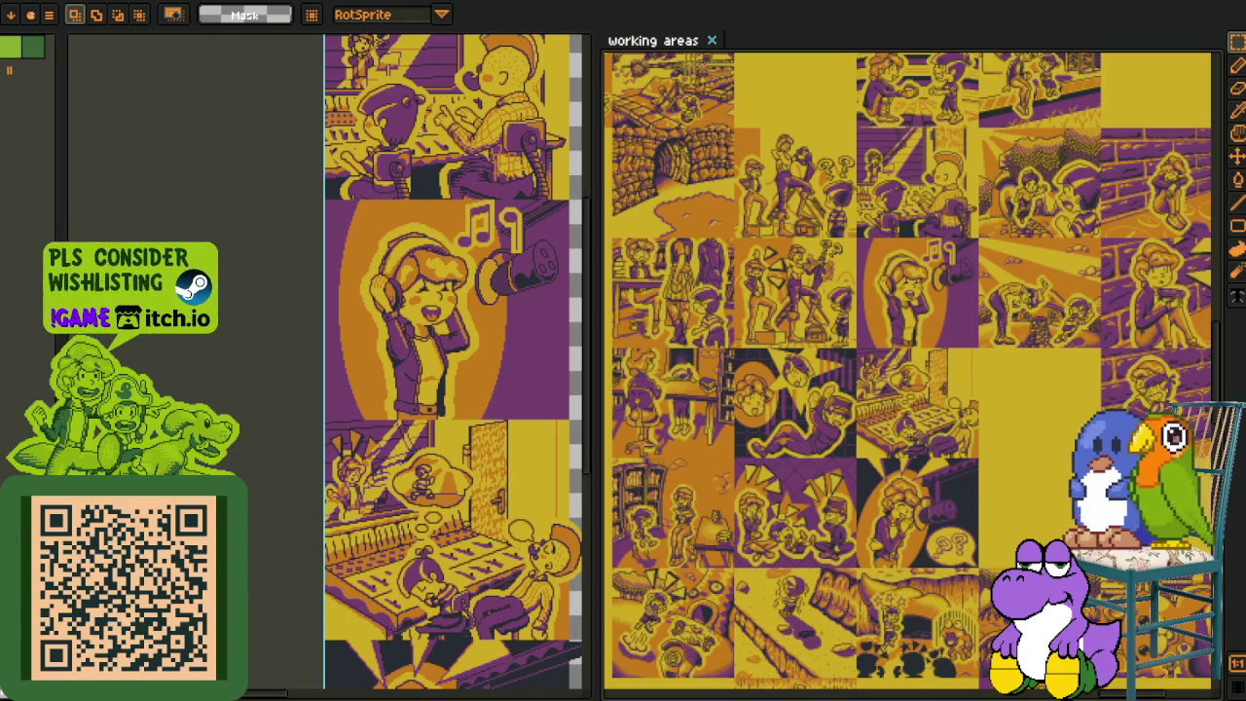
# - Pan the working areas sheet over to its portrait and tileset section
pyautogui.moveTo(887, 339)
pyautogui.mouseDown()
pyautogui.moveTo(778, 438)
pyautogui.moveTo(885, 386)
pyautogui.moveTo(904, 498)
pyautogui.mouseUp()
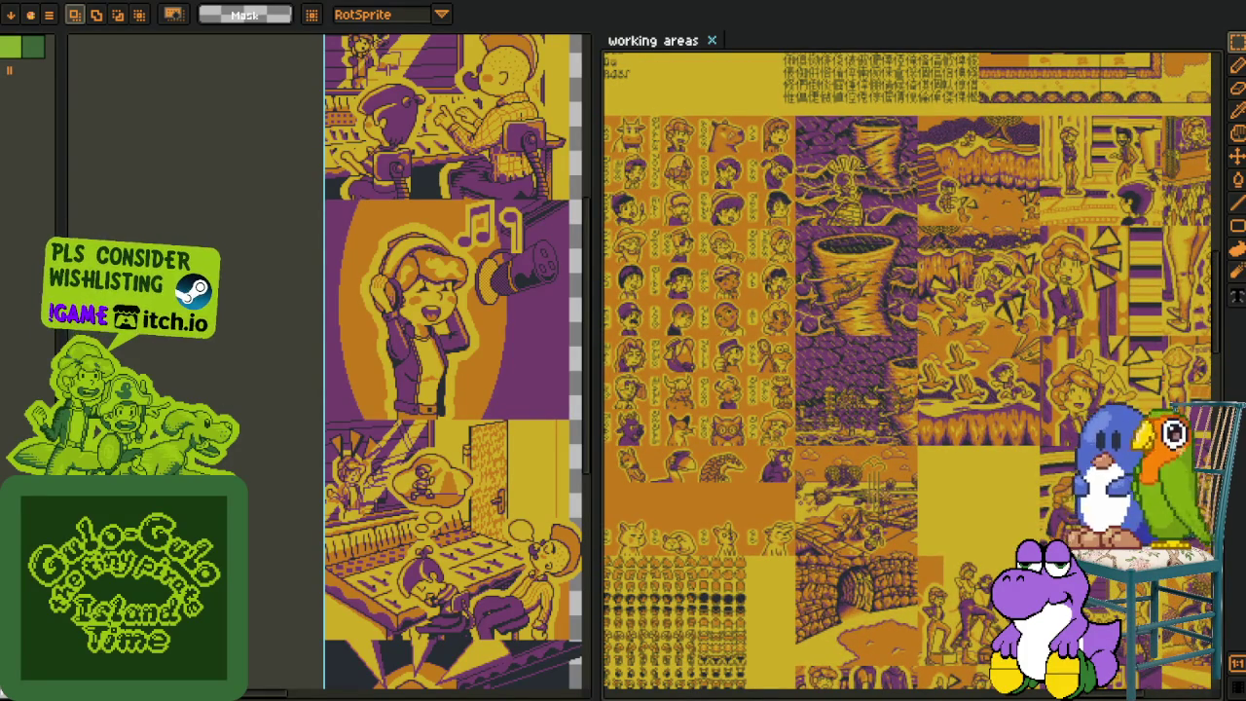
pyautogui.moveTo(825, 453); pyautogui.dragTo(894, 436)
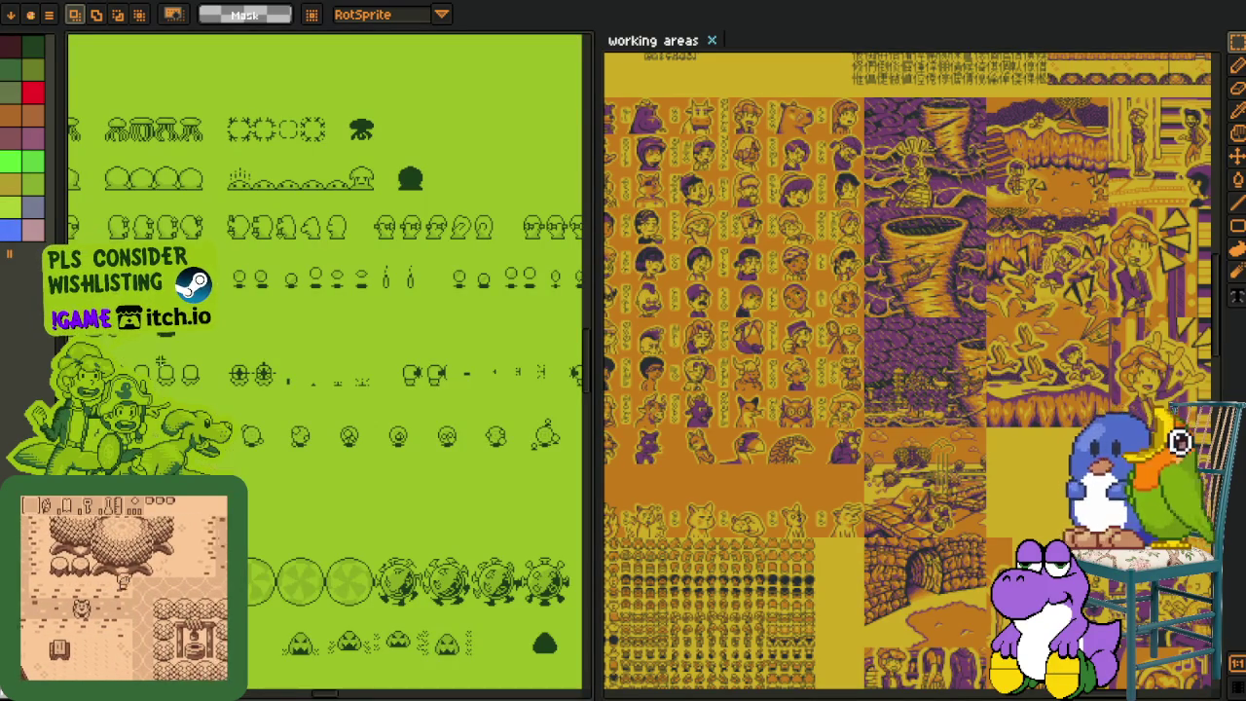
# - Zoom and pan the green sheet to center the duck, cat and face tiles
pyautogui.scroll(2, 307, 332)
pyautogui.scroll(2, 304, 345)
pyautogui.scroll(3, 299, 360)
pyautogui.scroll(4, 294, 382)
pyautogui.moveTo(294, 382); pyautogui.dragTo(325, 347)
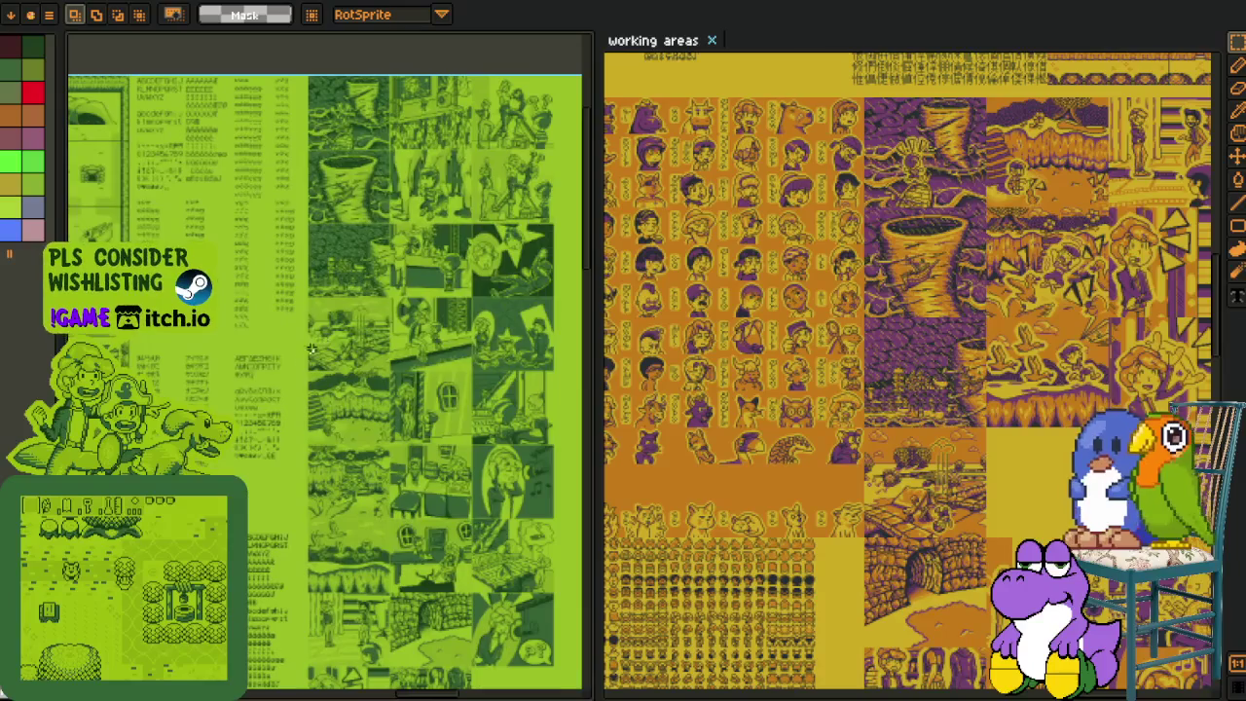
pyautogui.moveTo(317, 537); pyautogui.dragTo(255, 321)
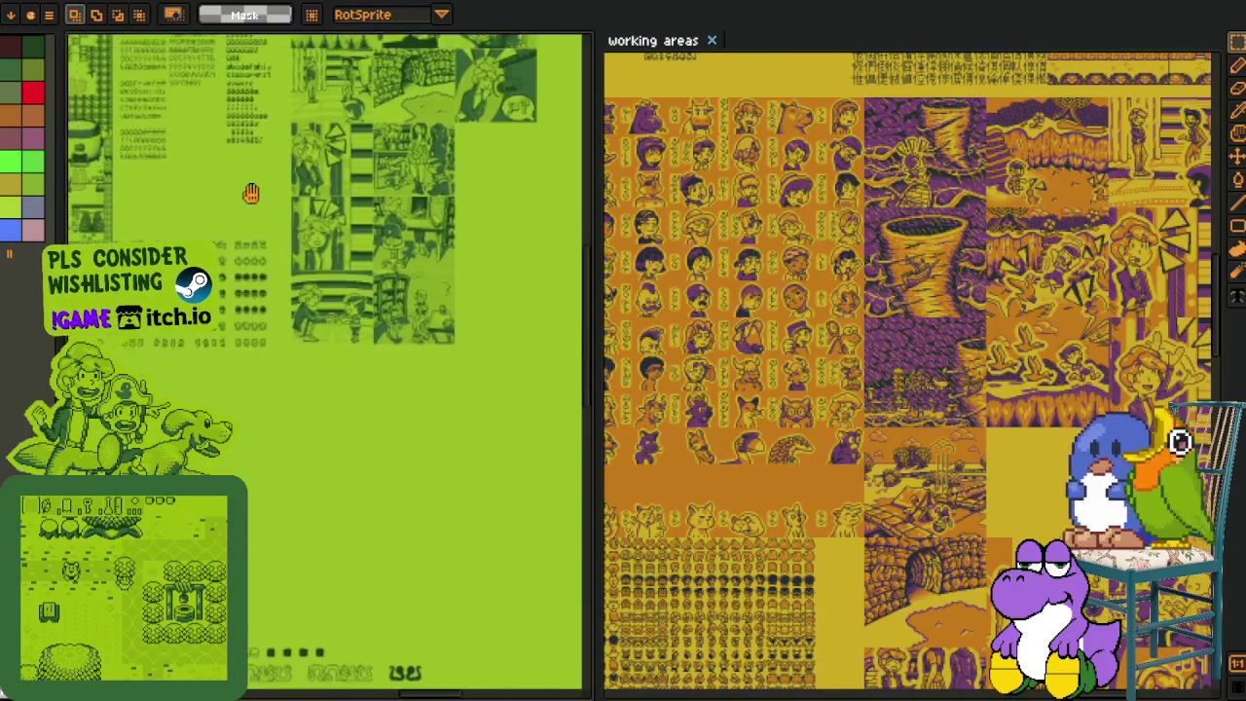
pyautogui.scroll(-2, 255, 321)
pyautogui.scroll(-2, 292, 243)
pyautogui.moveTo(320, 144); pyautogui.dragTo(320, 329)
pyautogui.scroll(1, 250, 280)
pyautogui.scroll(3, 250, 280)
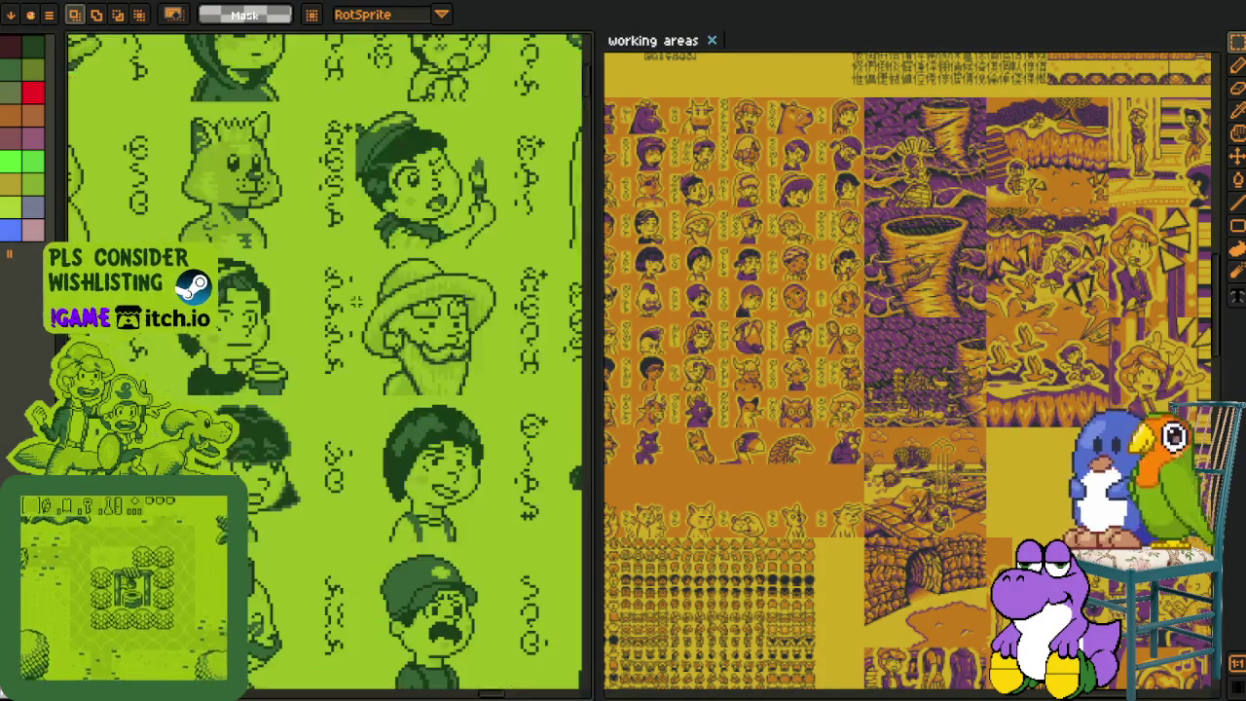
pyautogui.moveTo(65, 226)
pyautogui.mouseDown()
pyautogui.moveTo(250, 281)
pyautogui.moveTo(274, 304)
pyautogui.mouseUp()
# - Bring the cat sprite into view on the right and other character faces on the left
pyautogui.scroll(3, 740, 275)
pyautogui.scroll(1, 740, 275)
pyautogui.moveTo(567, 255); pyautogui.dragTo(567, 282)
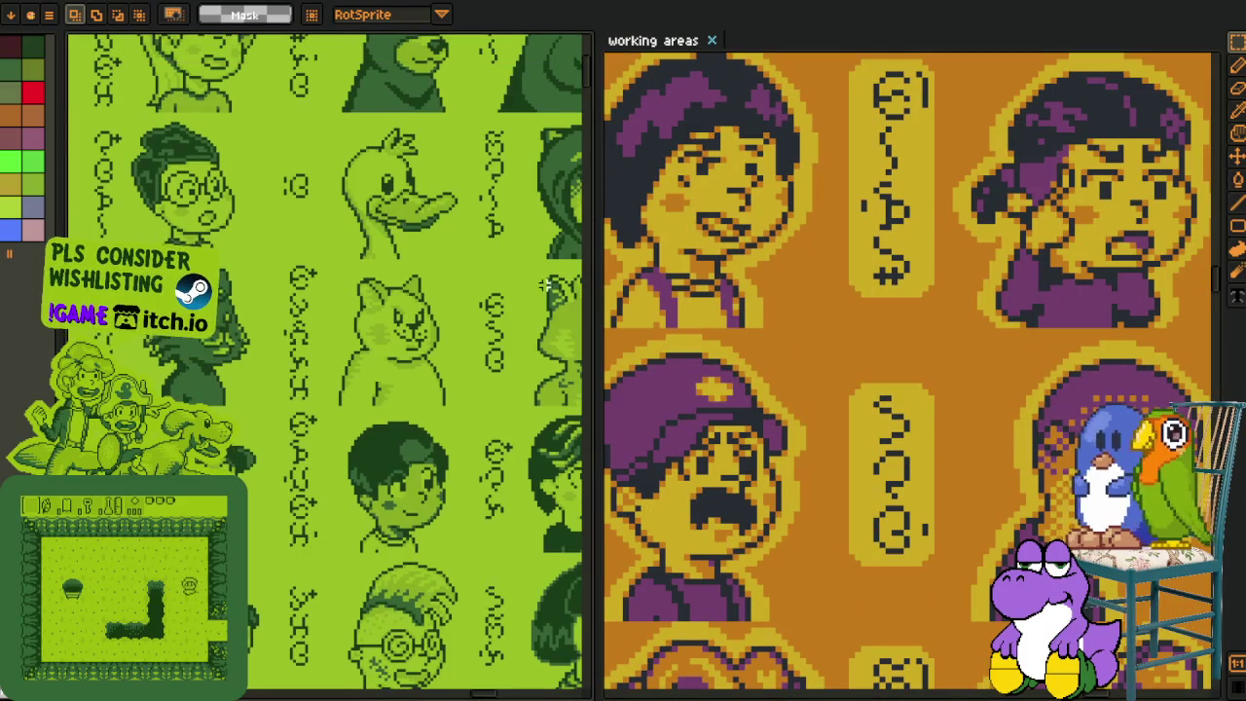
pyautogui.scroll(1, 230, 371)
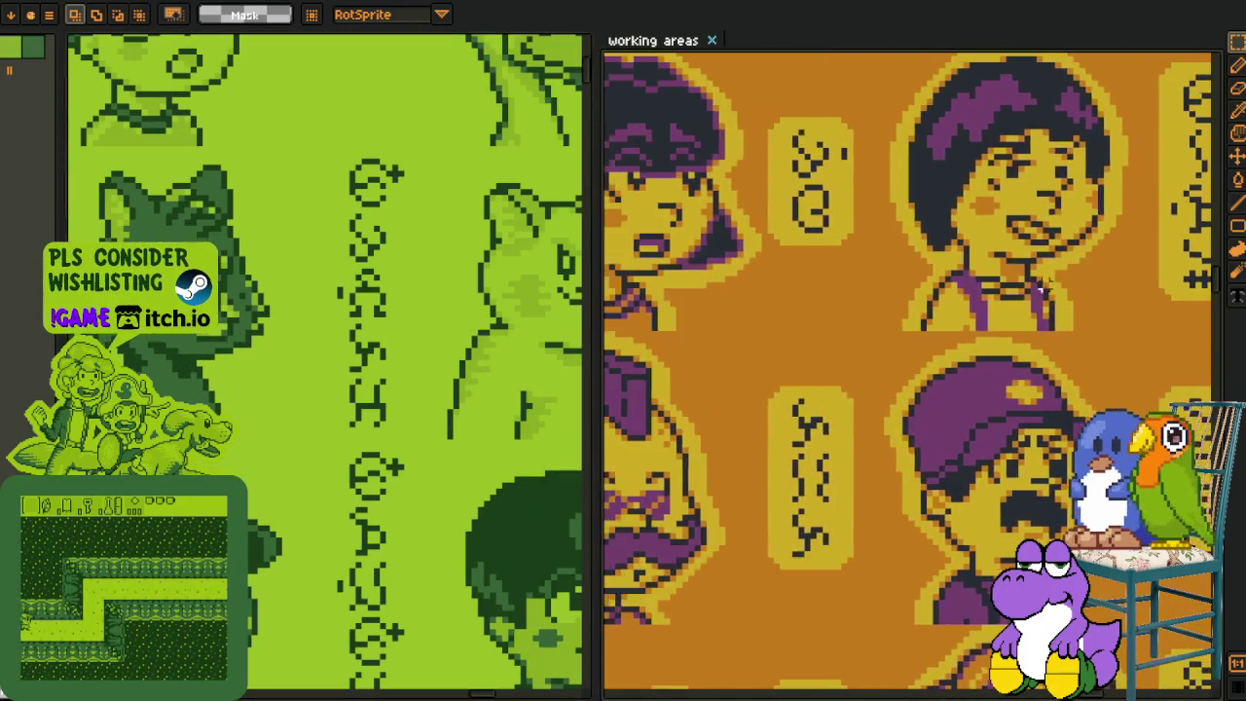
pyautogui.scroll(1, 779, 281)
pyautogui.scroll(-2, 897, 304)
pyautogui.scroll(1, 898, 305)
pyautogui.scroll(-1, 895, 304)
pyautogui.moveTo(827, 146)
pyautogui.mouseDown()
pyautogui.moveTo(827, 419)
pyautogui.moveTo(827, 321)
pyautogui.mouseUp()
pyautogui.scroll(2, 827, 217)
pyautogui.scroll(1, 827, 217)
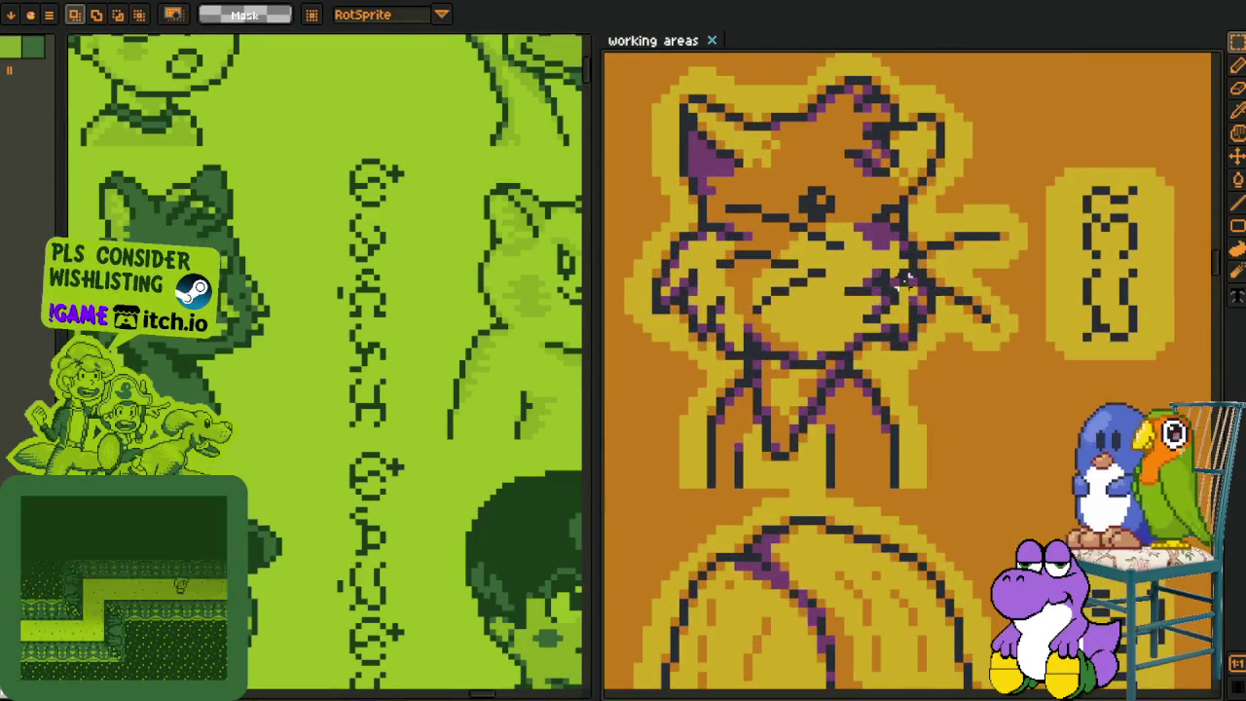
pyautogui.scroll(1, 827, 217)
pyautogui.moveTo(289, 398); pyautogui.dragTo(401, 450)
pyautogui.scroll(1, 401, 449)
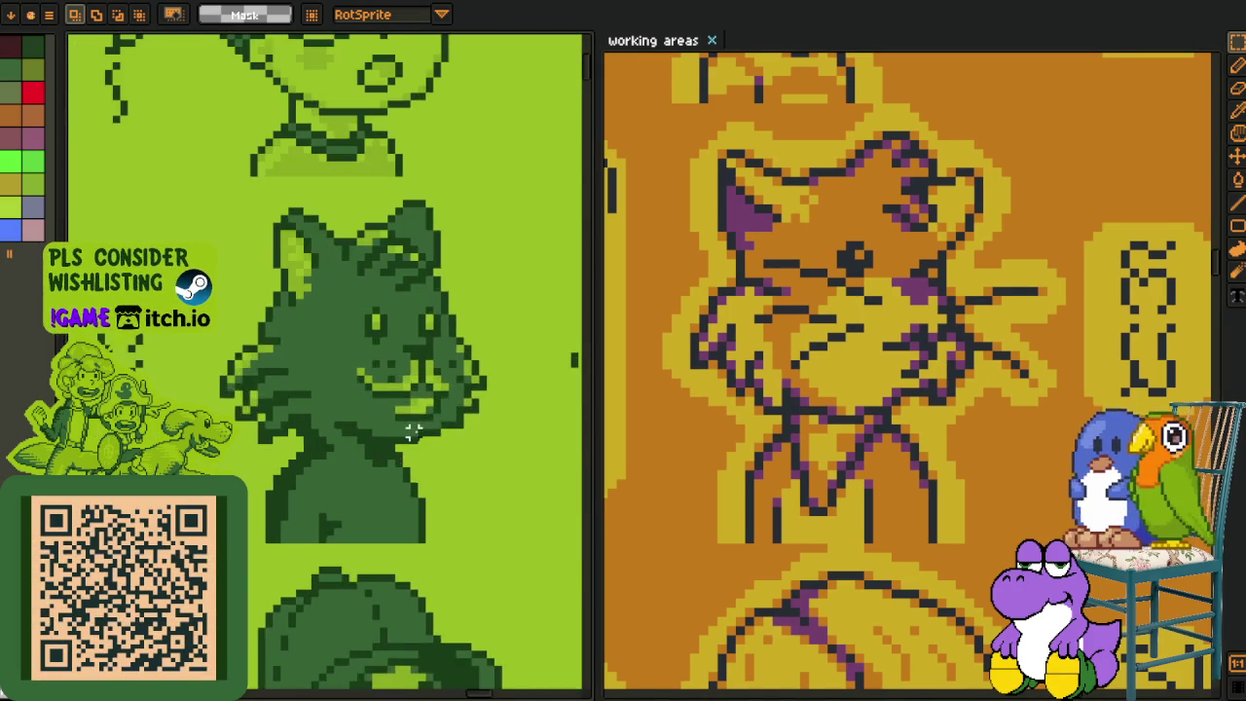
pyautogui.scroll(1, 419, 433)
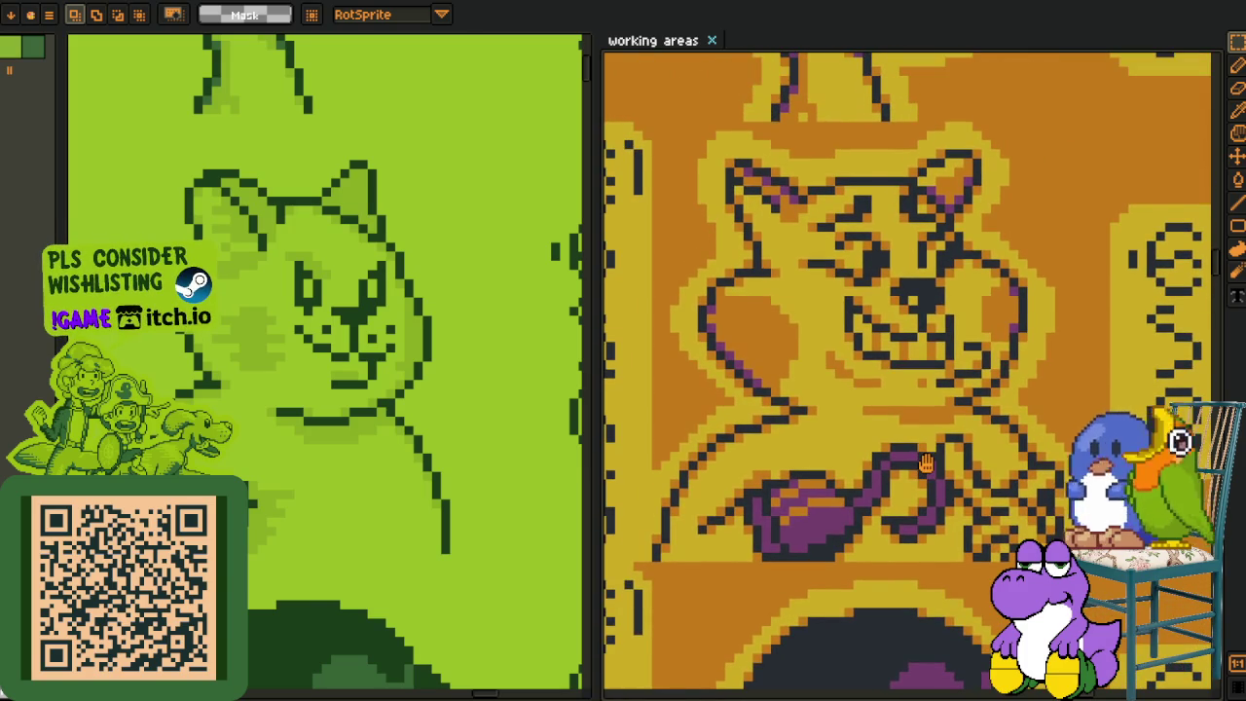
pyautogui.scroll(-4, 321, 438)
pyautogui.scroll(-3, 1004, 450)
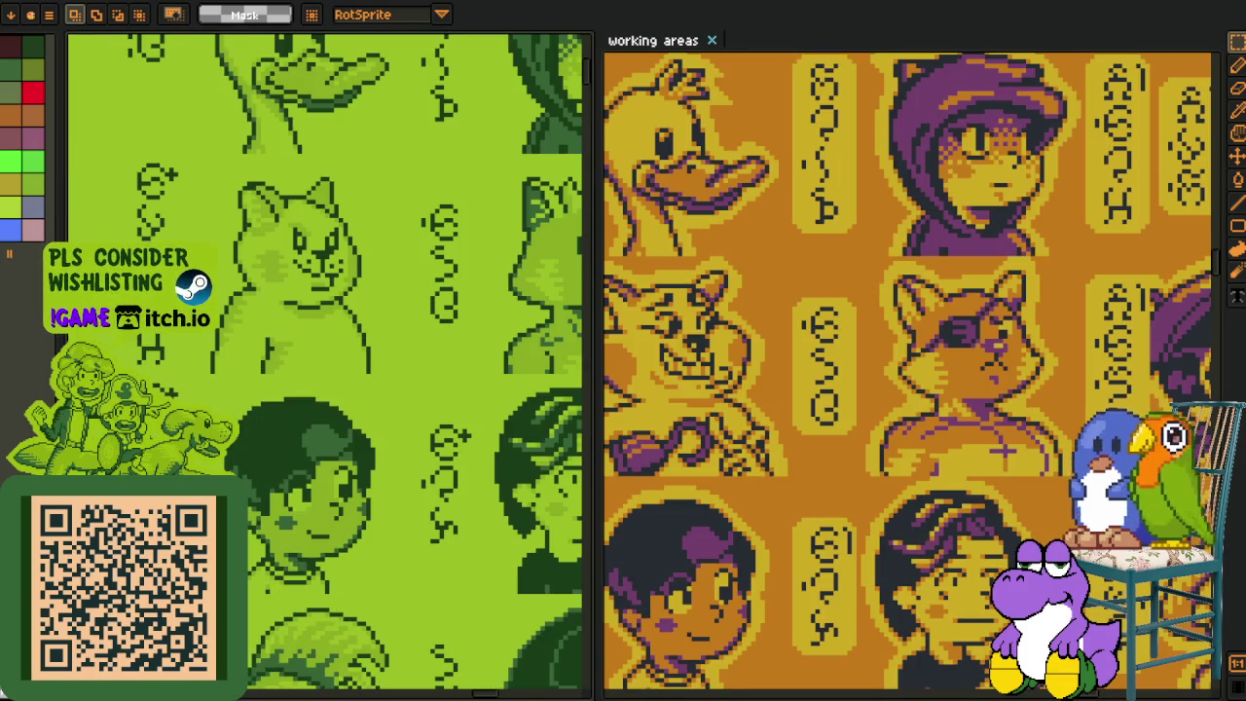
pyautogui.scroll(-1, 564, 405)
pyautogui.scroll(-2, 506, 401)
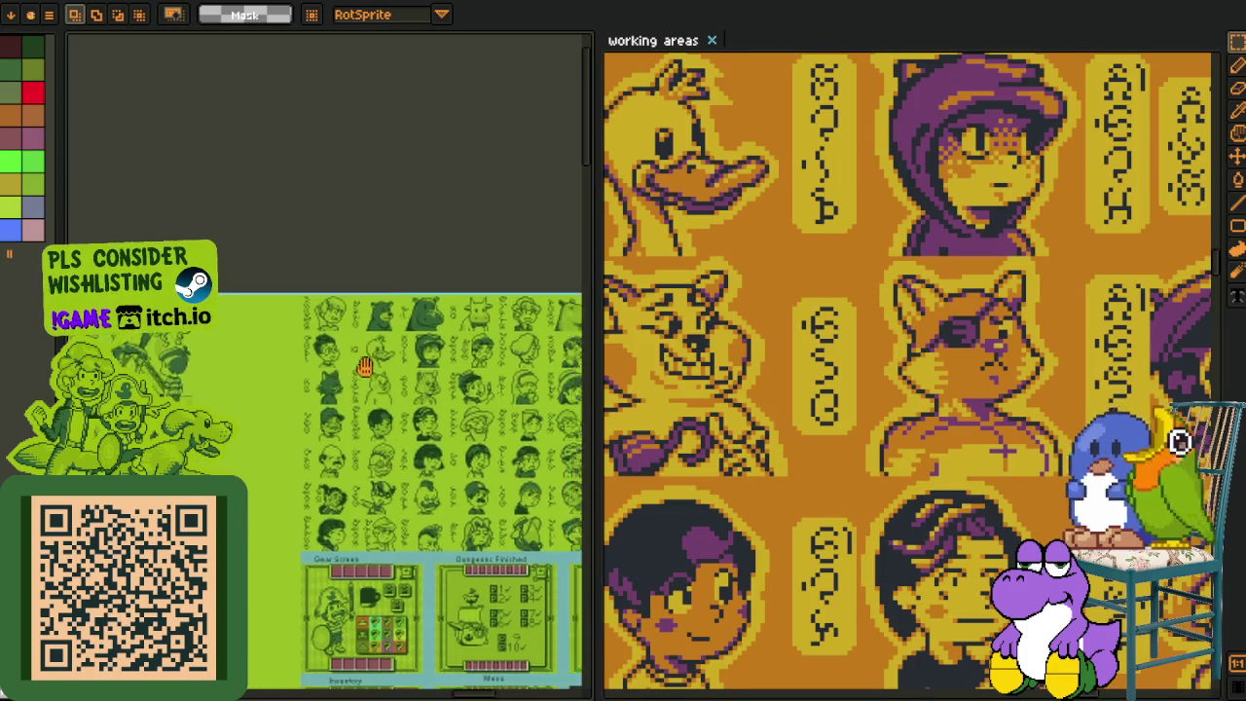
pyautogui.scroll(3, 445, 399)
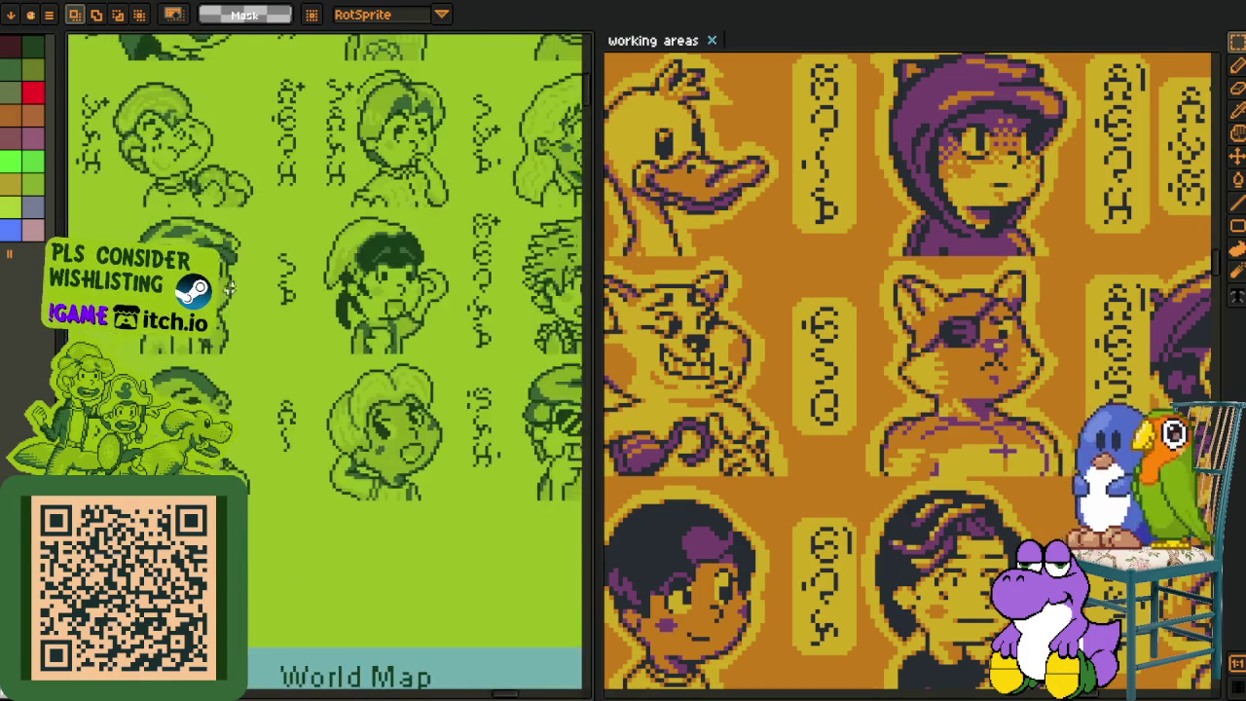
# - Pan across to the boy's portrait and draw a rectangular selection around the lower portrait
pyautogui.moveTo(324, 394); pyautogui.dragTo(409, 199)
pyautogui.scroll(1, 409, 198)
pyautogui.scroll(-1, 410, 198)
pyautogui.scroll(1, 395, 363)
pyautogui.scroll(1, 395, 363)
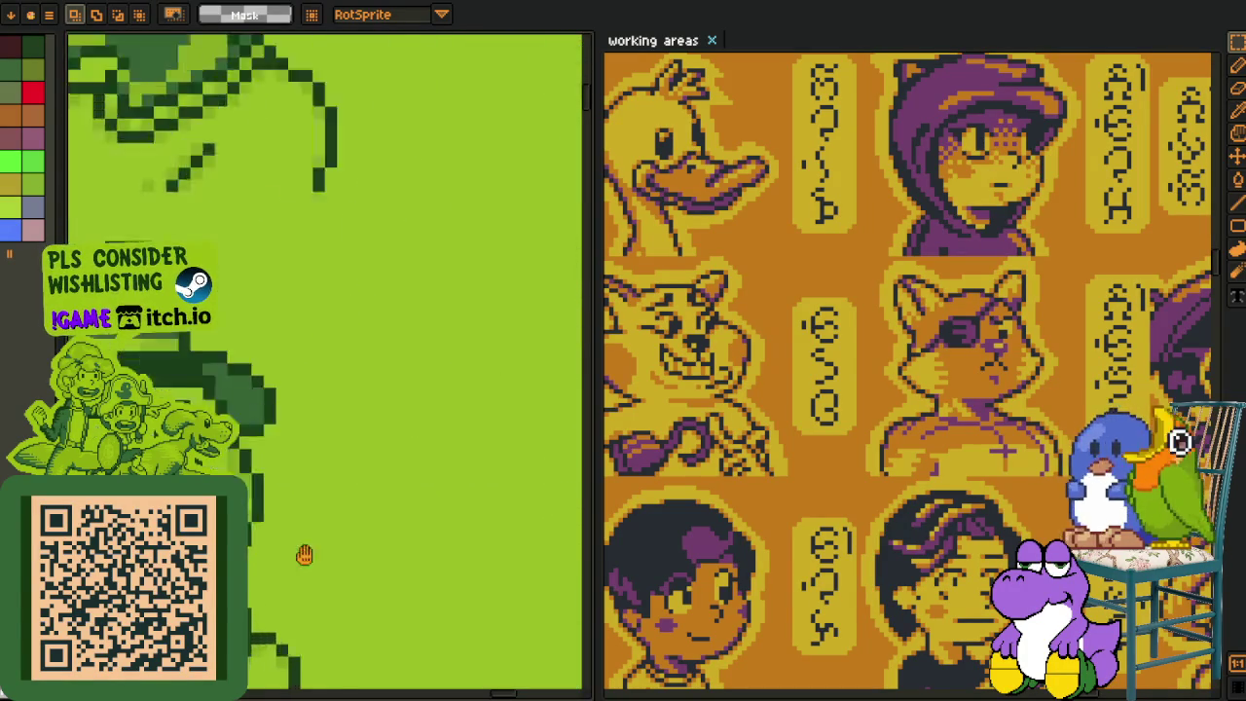
pyautogui.scroll(1, 395, 363)
pyautogui.scroll(-1, 496, 352)
pyautogui.scroll(-1, 490, 356)
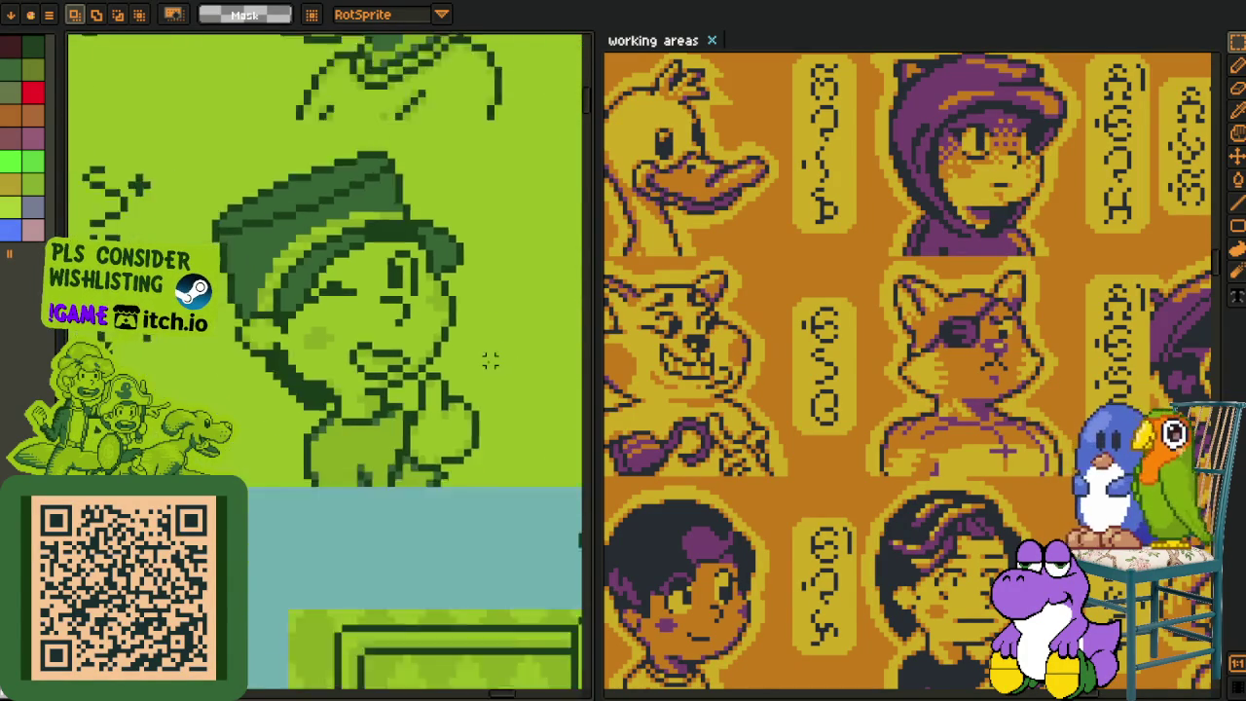
pyautogui.moveTo(490, 356)
pyautogui.mouseDown()
pyautogui.moveTo(437, 361)
pyautogui.moveTo(534, 448)
pyautogui.moveTo(255, 474)
pyautogui.mouseUp()
pyautogui.scroll(-1, 255, 474)
pyautogui.scroll(1, 255, 474)
pyautogui.scroll(1, 255, 474)
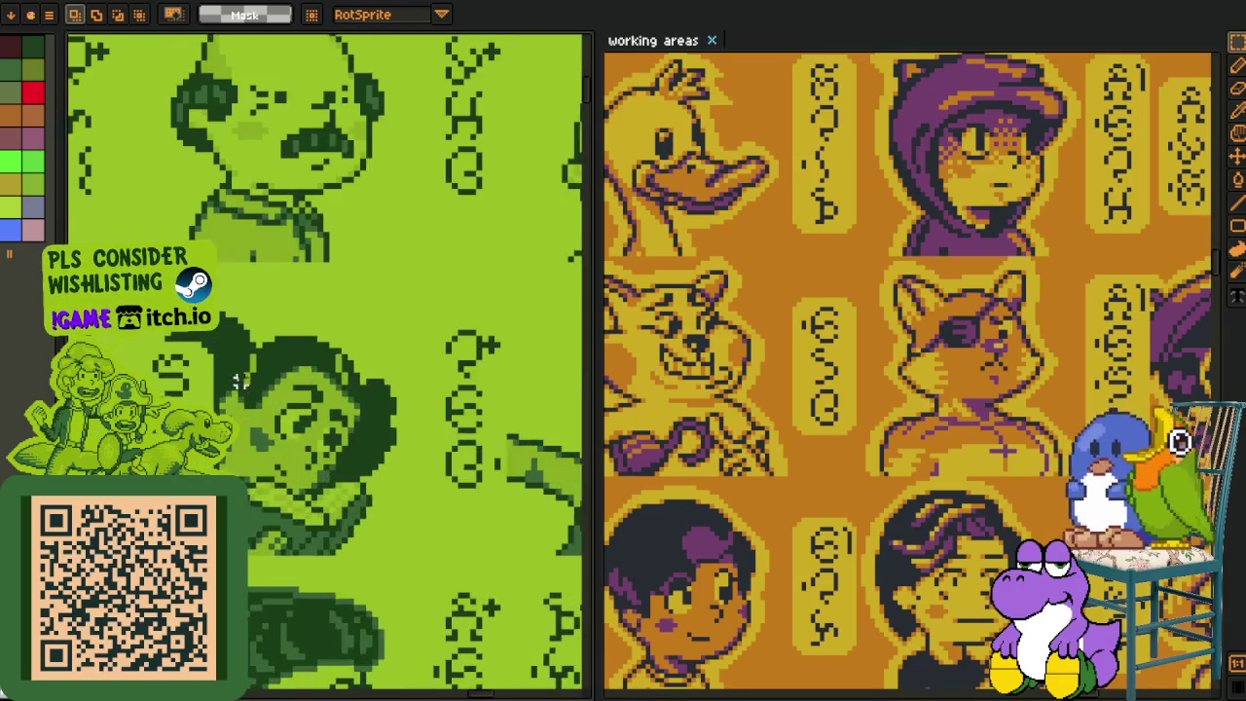
pyautogui.scroll(1, 255, 474)
pyautogui.moveTo(141, 285); pyautogui.dragTo(487, 611)
pyautogui.scroll(-1, 670, 532)
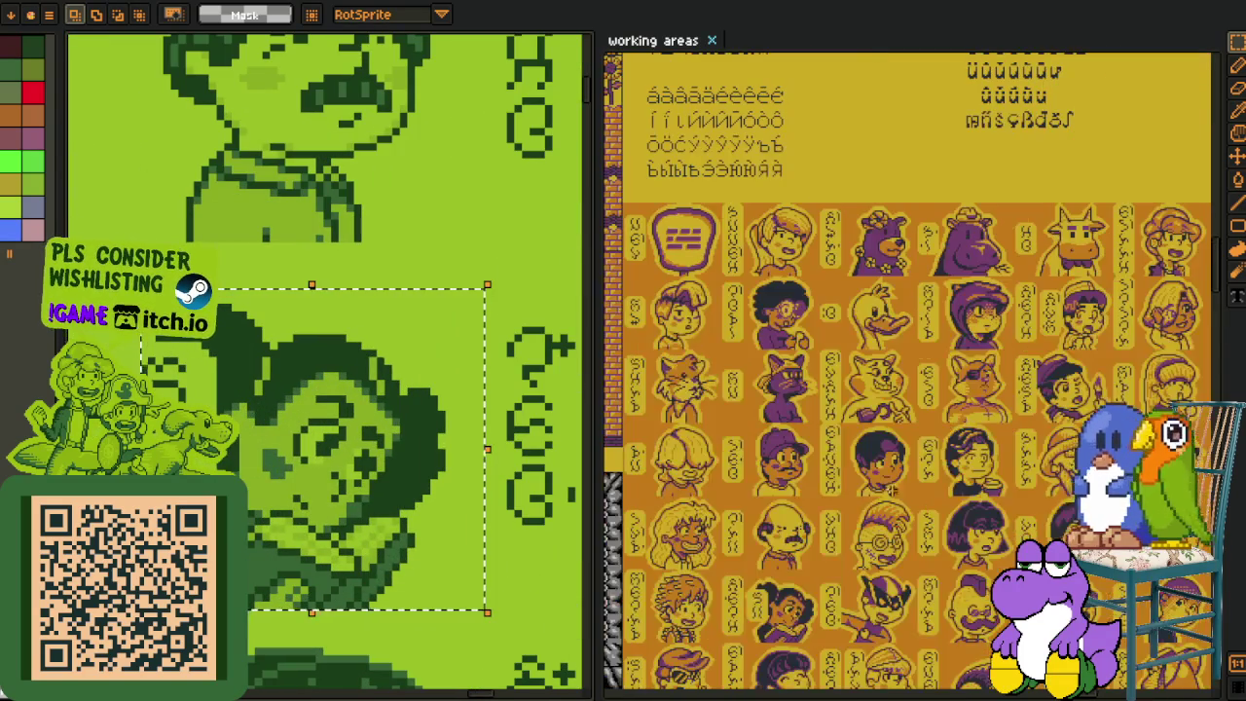
# - Select a portrait on the recoloured sheet, center it on the green sheet, then clear both selections
pyautogui.scroll(-1, 671, 532)
pyautogui.scroll(2, 865, 399)
pyautogui.moveTo(876, 370); pyautogui.dragTo(865, 399)
pyautogui.scroll(1, 865, 398)
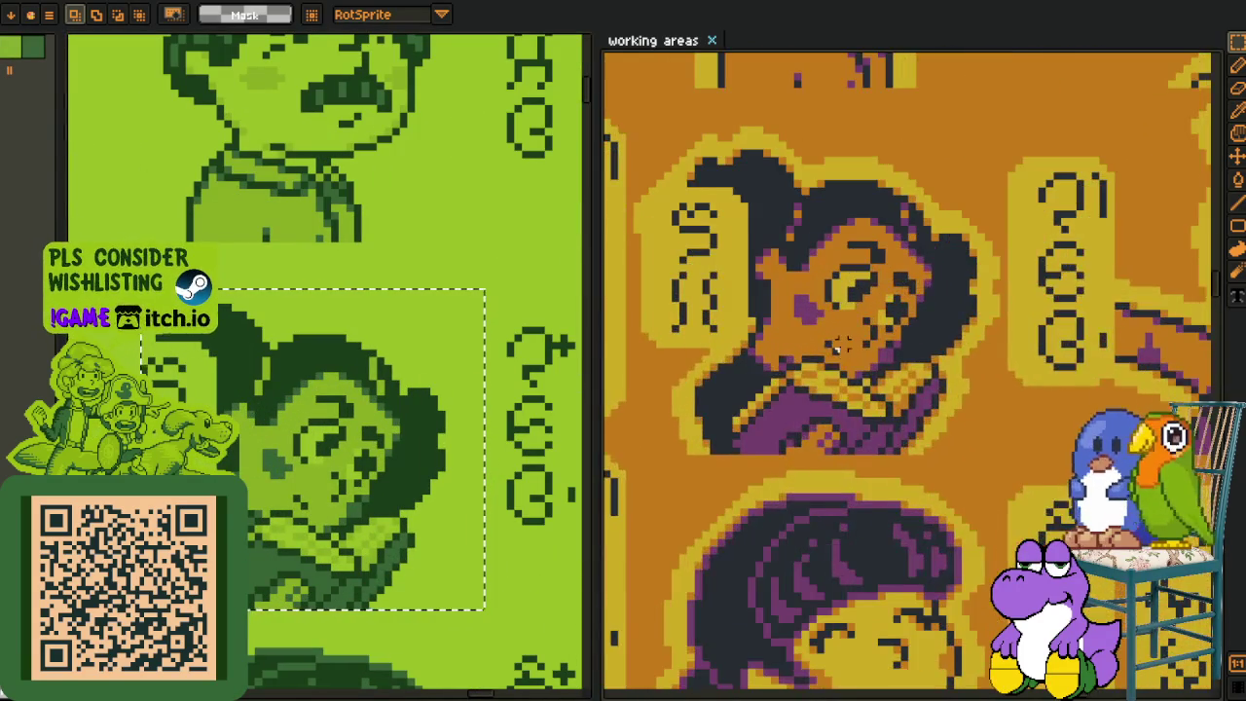
pyautogui.scroll(1, 789, 295)
pyautogui.moveTo(700, 200); pyautogui.dragTo(1014, 457)
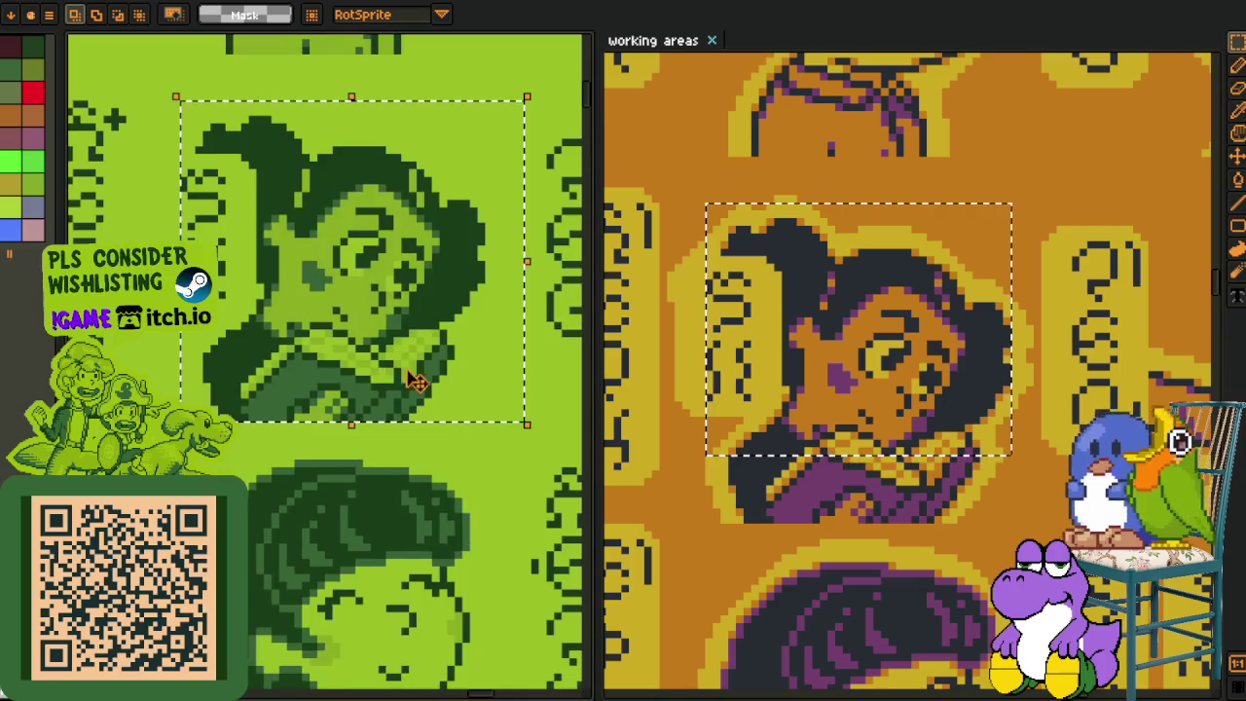
pyautogui.moveTo(362, 510); pyautogui.dragTo(377, 375)
pyautogui.click(338, 547)
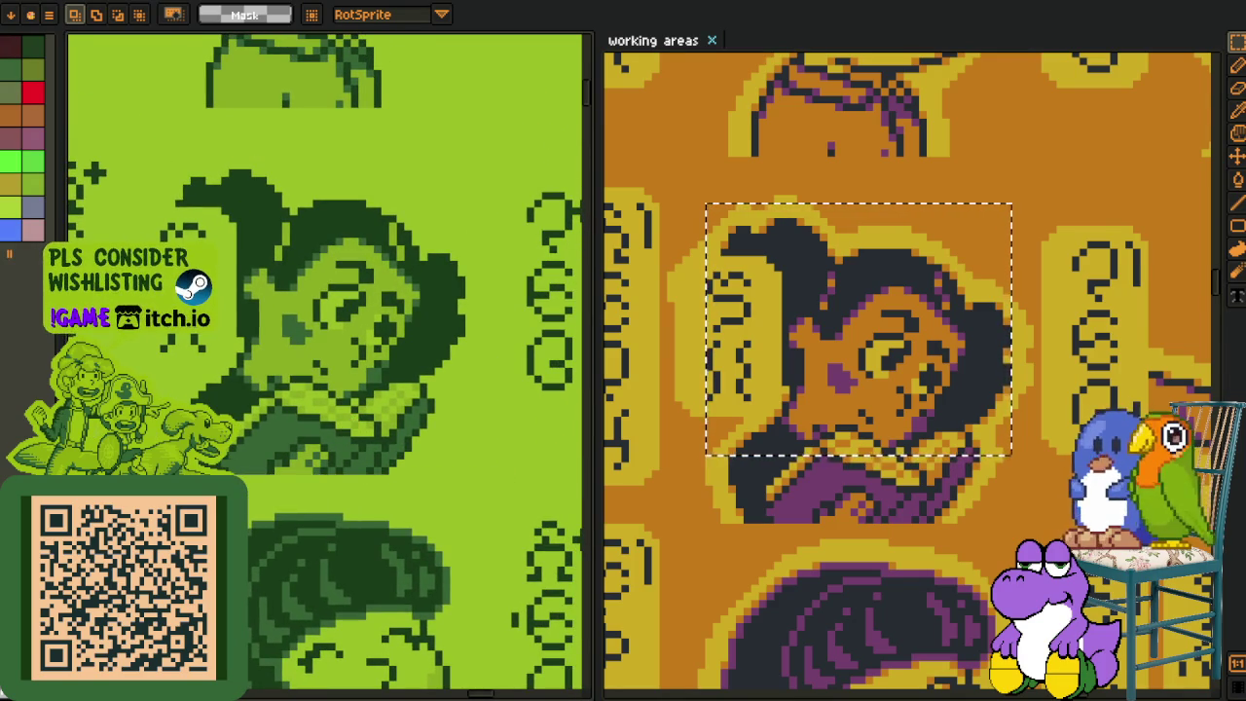
pyautogui.click(693, 527)
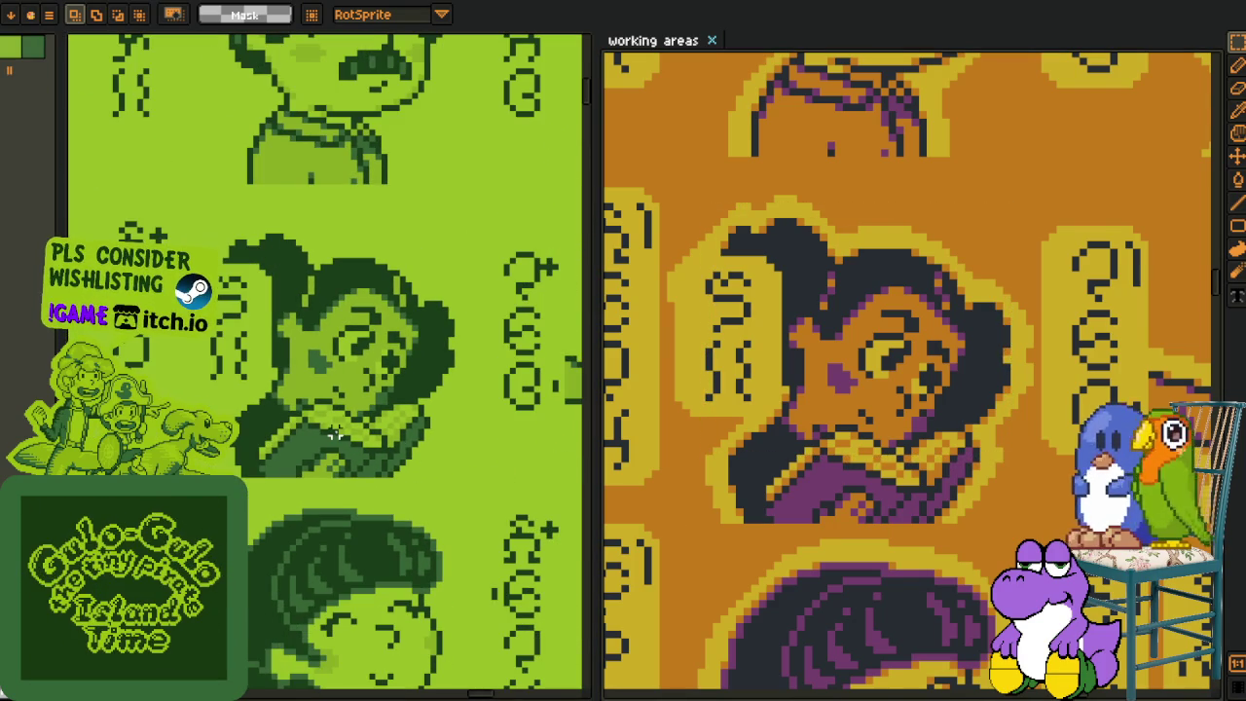
# - Line up the lower face on the green sheet with its matching recoloured face, selecting it
pyautogui.moveTo(361, 466); pyautogui.dragTo(361, 155)
pyautogui.moveTo(762, 634)
pyautogui.mouseDown()
pyautogui.moveTo(696, 399)
pyautogui.moveTo(675, 375)
pyautogui.mouseUp()
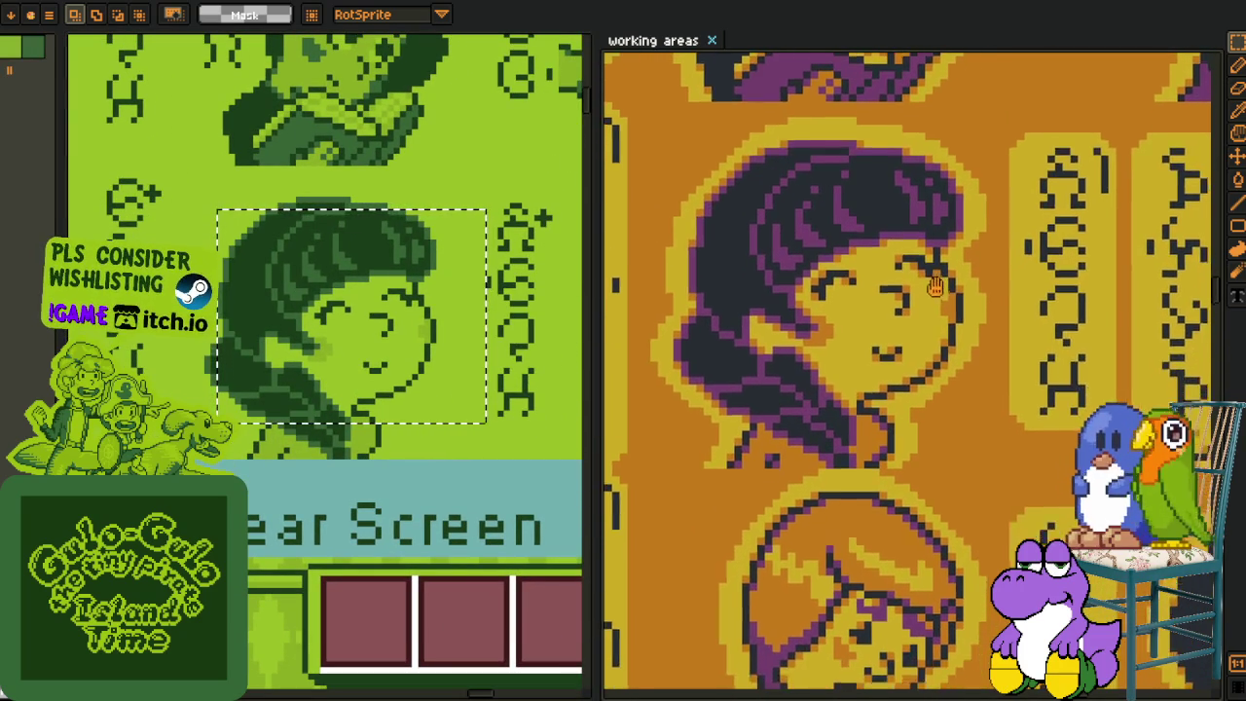
pyautogui.moveTo(206, 201); pyautogui.dragTo(452, 463)
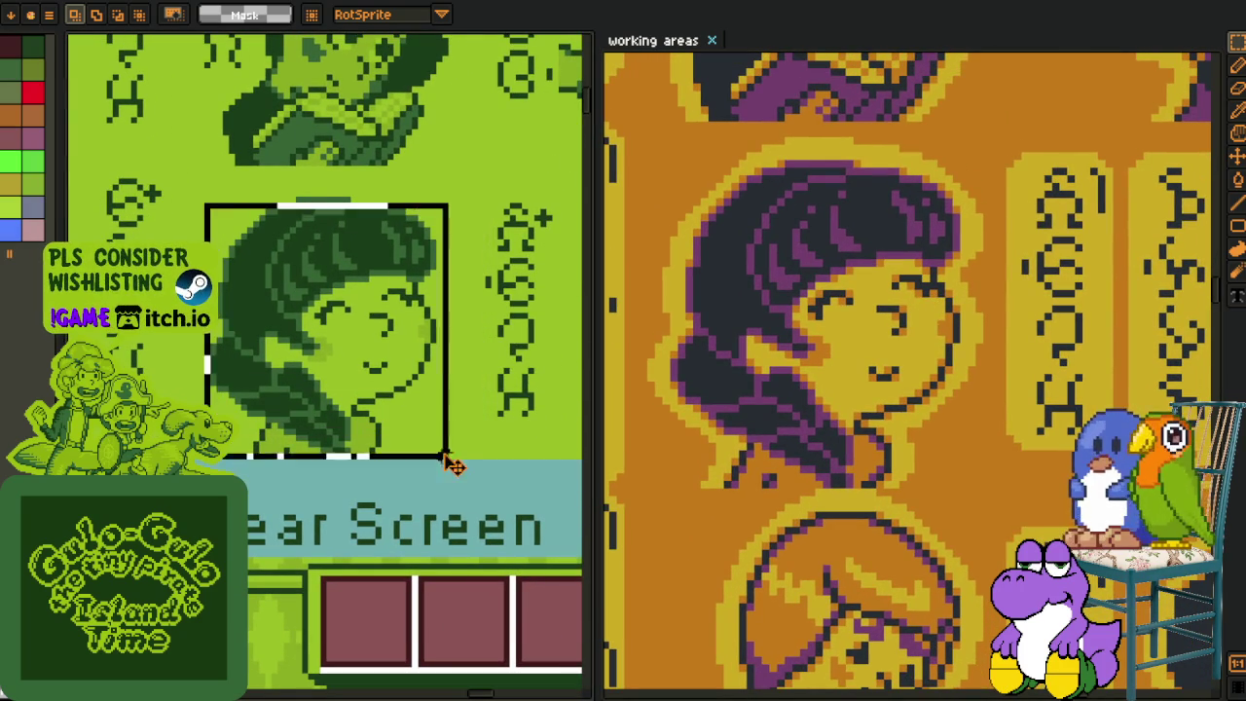
pyautogui.scroll(-2, 438, 467)
pyautogui.scroll(-3, 471, 513)
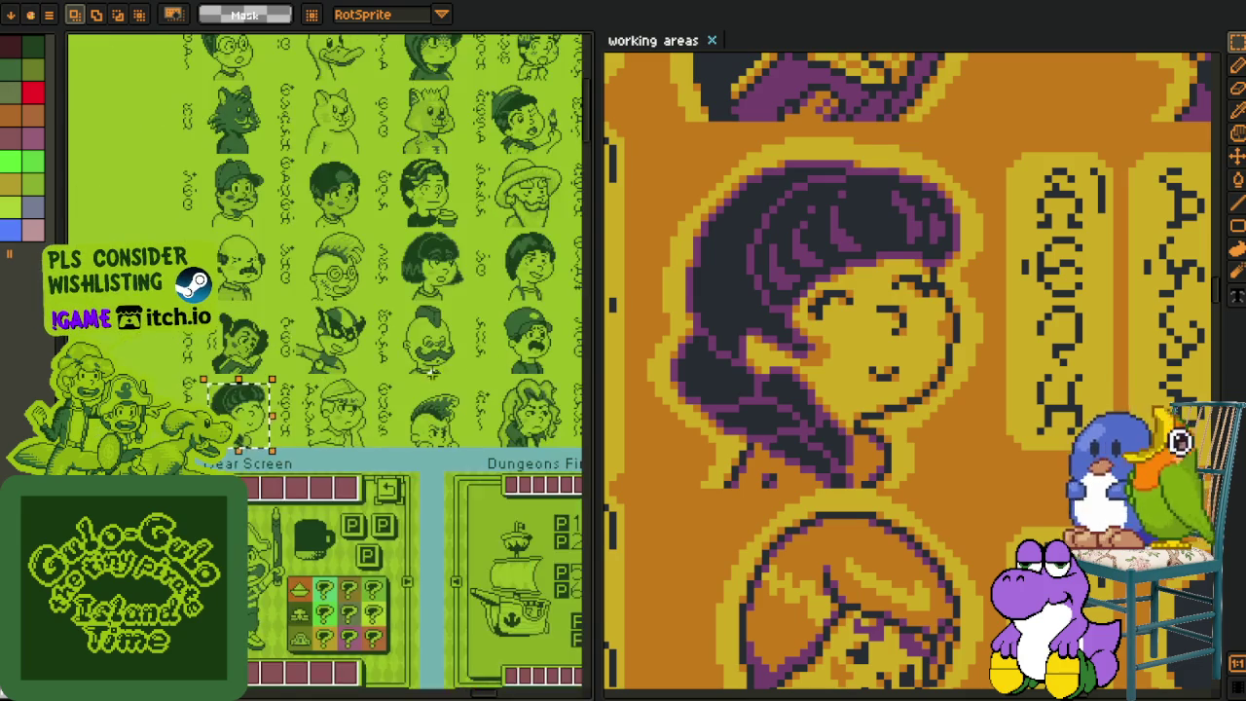
# - Bring the grid of small portraits into view and center the green bear portrait
pyautogui.moveTo(471, 512); pyautogui.dragTo(337, 509)
pyautogui.moveTo(891, 285)
pyautogui.mouseDown()
pyautogui.moveTo(881, 326)
pyautogui.moveTo(896, 382)
pyautogui.mouseUp()
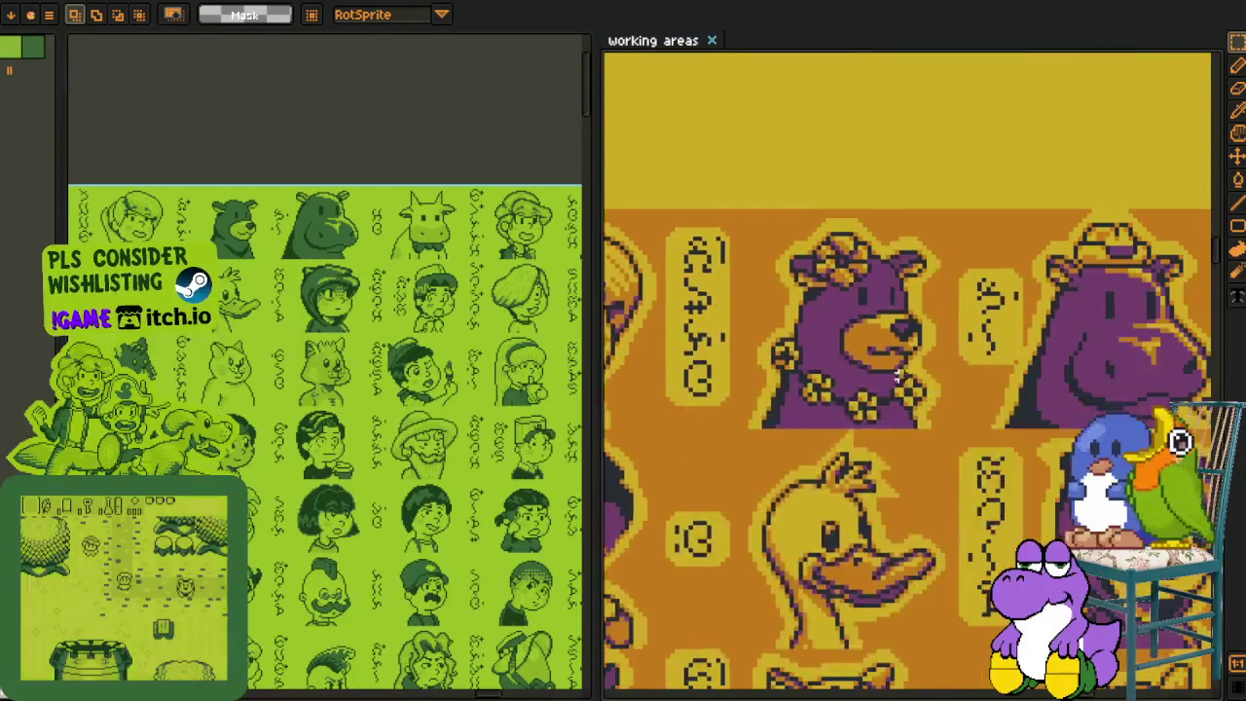
pyautogui.scroll(2, 895, 380)
pyautogui.scroll(3, 220, 216)
pyautogui.moveTo(389, 292)
pyautogui.mouseDown()
pyautogui.moveTo(458, 464)
pyautogui.moveTo(392, 477)
pyautogui.moveTo(377, 458)
pyautogui.mouseUp()
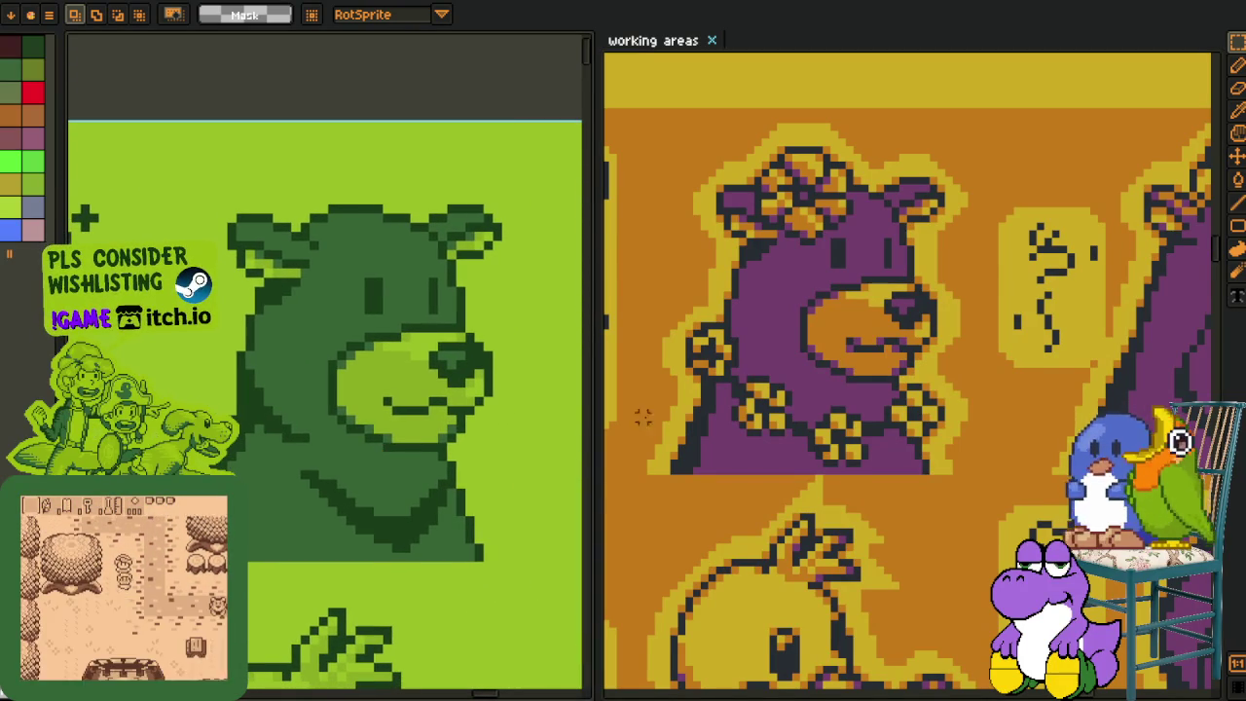
pyautogui.scroll(1, 908, 387)
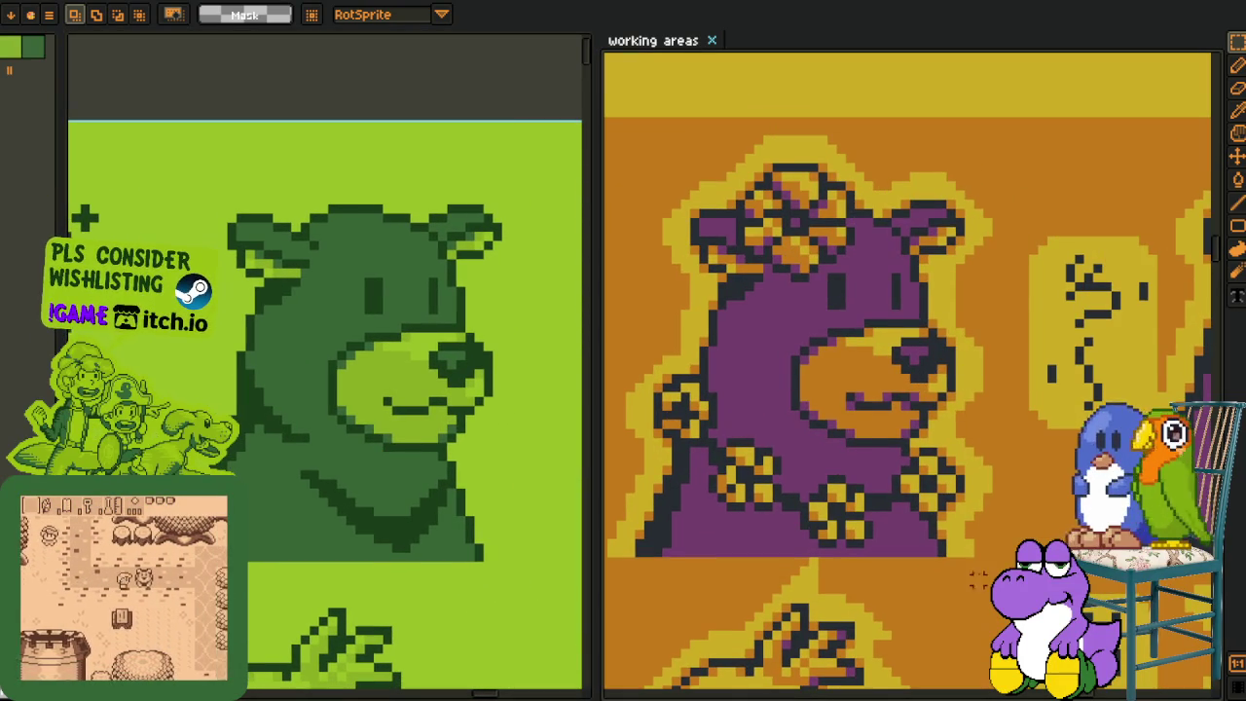
# - Pan across to the green hippo portrait and center it beside the recoloured version
pyautogui.hscroll(3, 935, 409)
pyautogui.hscroll(1, 958, 437)
pyautogui.hscroll(3, 959, 437)
pyautogui.hscroll(2, 959, 437)
pyautogui.moveTo(457, 418); pyautogui.dragTo(87, 428)
pyautogui.moveTo(370, 414); pyautogui.dragTo(268, 425)
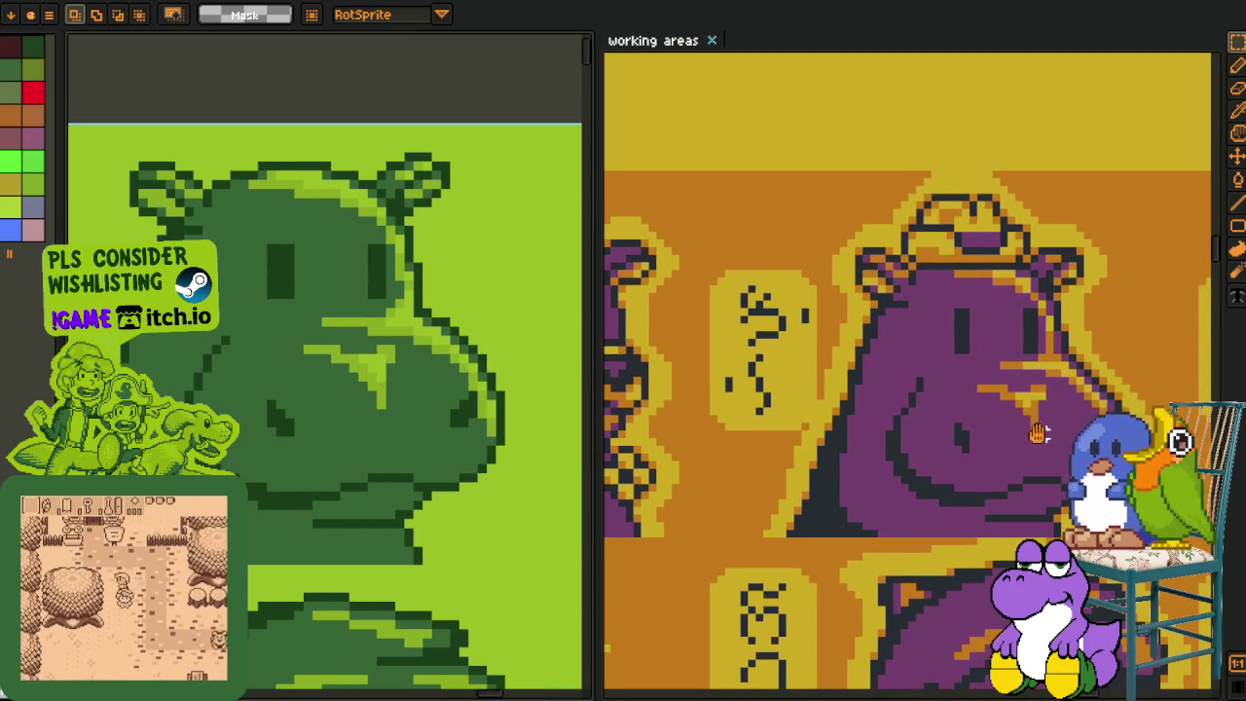
pyautogui.hscroll(2, 1042, 435)
pyautogui.hscroll(3, 1012, 477)
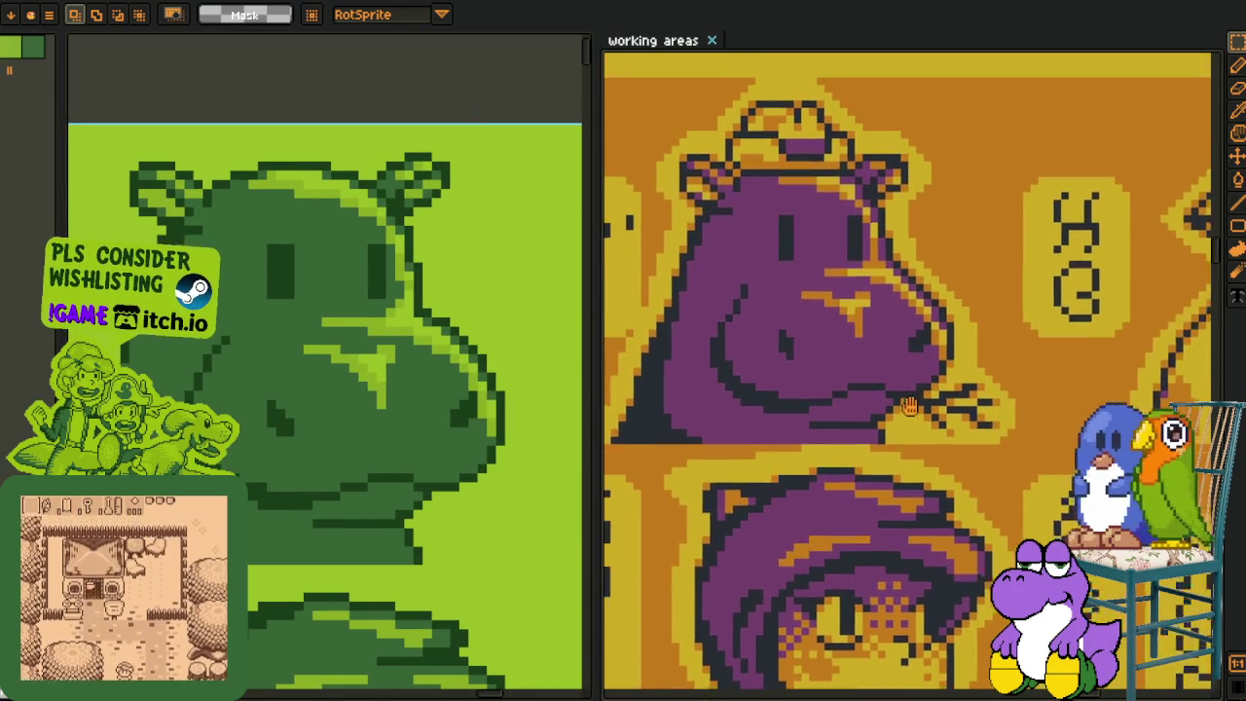
pyautogui.hscroll(4, 402, 407)
pyautogui.hscroll(5, 402, 408)
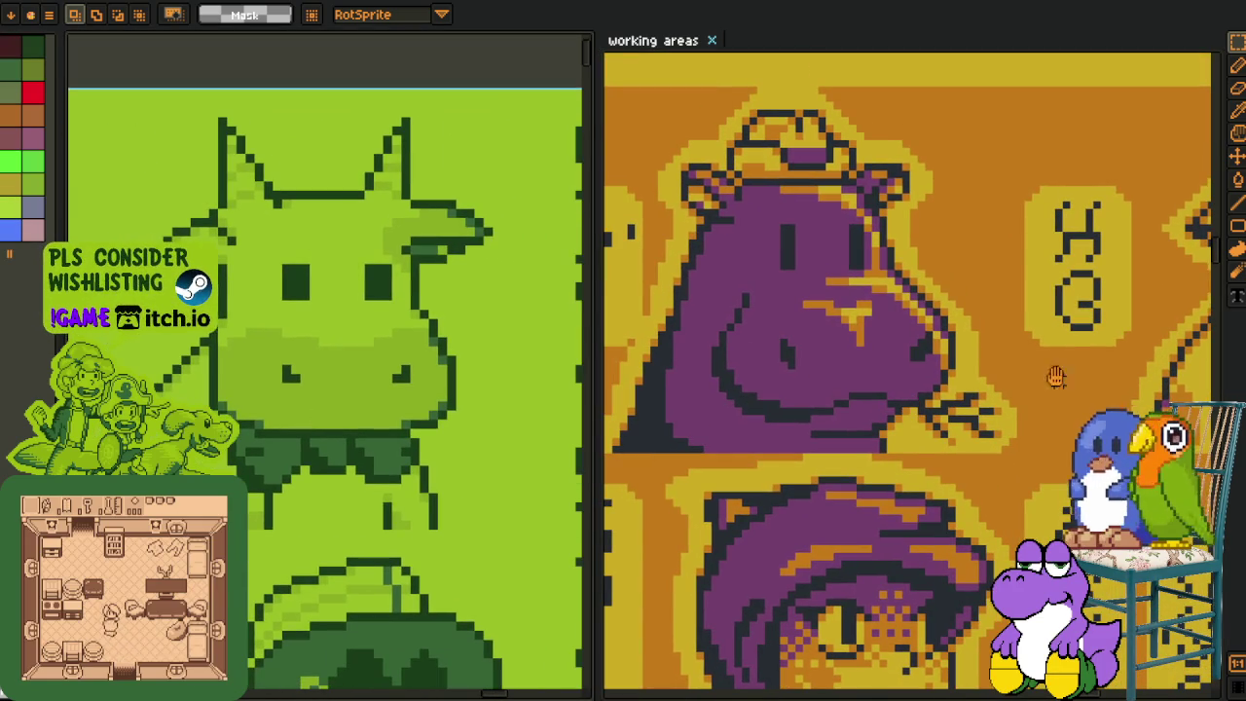
pyautogui.hscroll(5, 1056, 376)
pyautogui.hscroll(2, 849, 362)
# - Zoom out on the green sheet to show its portrait rows and the UI screen mockups below
pyautogui.scroll(1, 850, 362)
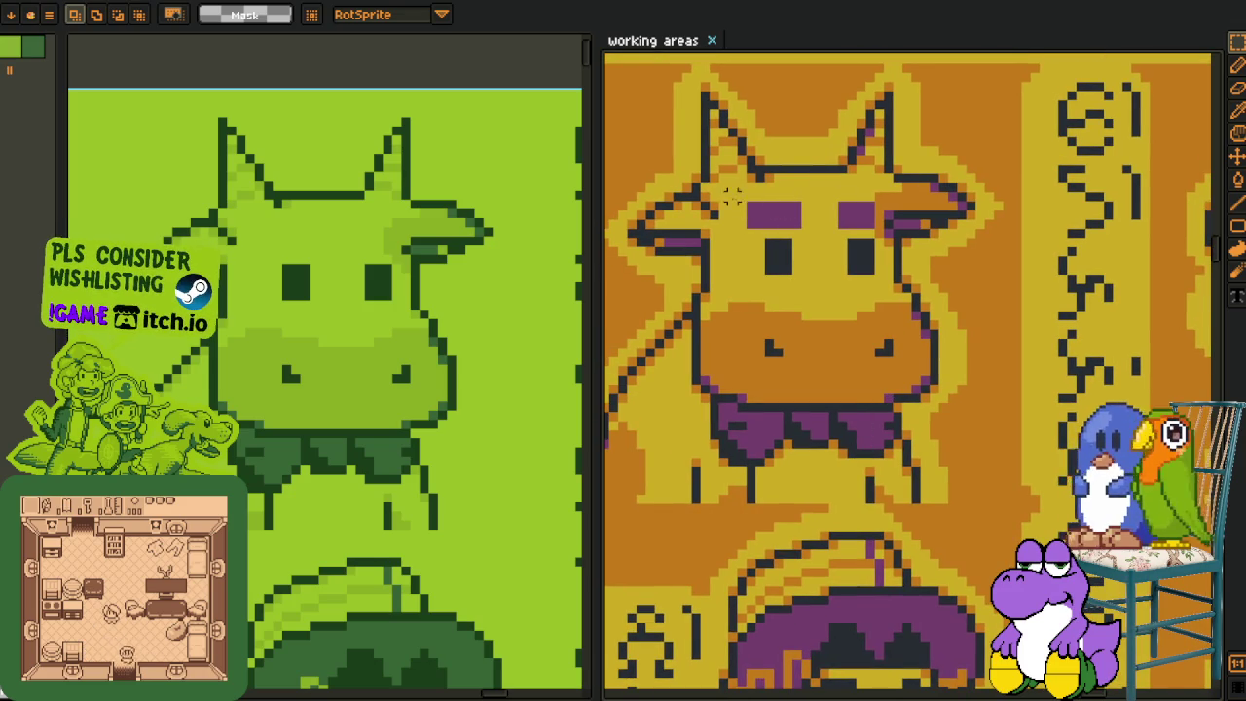
pyautogui.scroll(-2, 1034, 268)
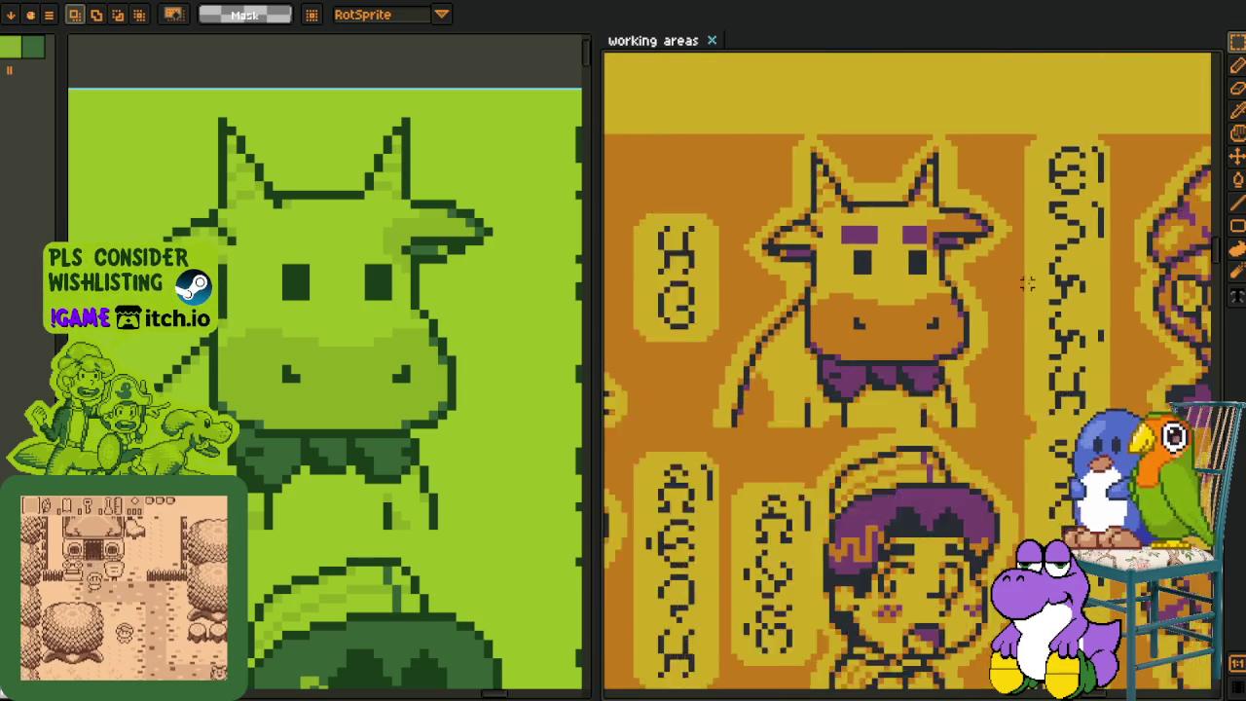
pyautogui.scroll(-1, 1023, 278)
pyautogui.scroll(1, 1022, 283)
pyautogui.scroll(-1, 1014, 352)
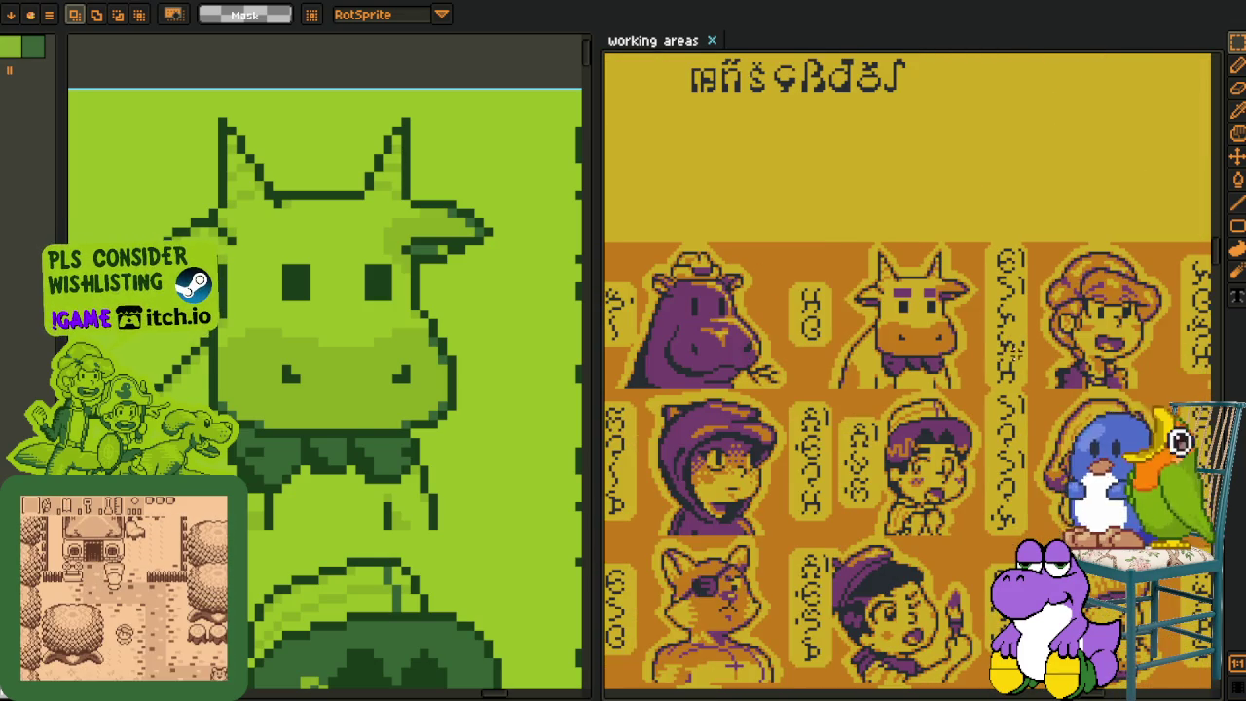
pyautogui.scroll(-1, 362, 475)
pyautogui.scroll(-1, 351, 457)
pyautogui.scroll(-1, 336, 437)
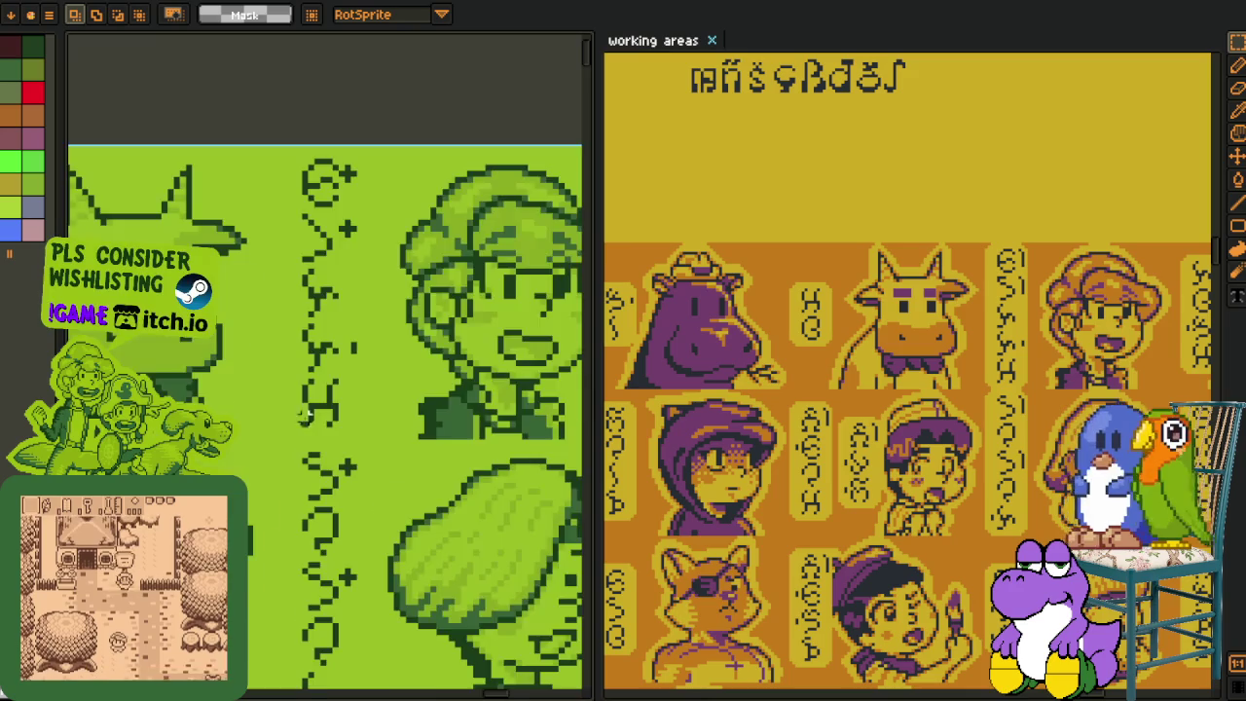
pyautogui.scroll(-1, 320, 417)
pyautogui.scroll(-1, 428, 453)
pyautogui.scroll(-1, 389, 457)
pyautogui.scroll(-1, 351, 463)
pyautogui.scroll(-1, 320, 468)
pyautogui.moveTo(319, 468); pyautogui.dragTo(353, 337)
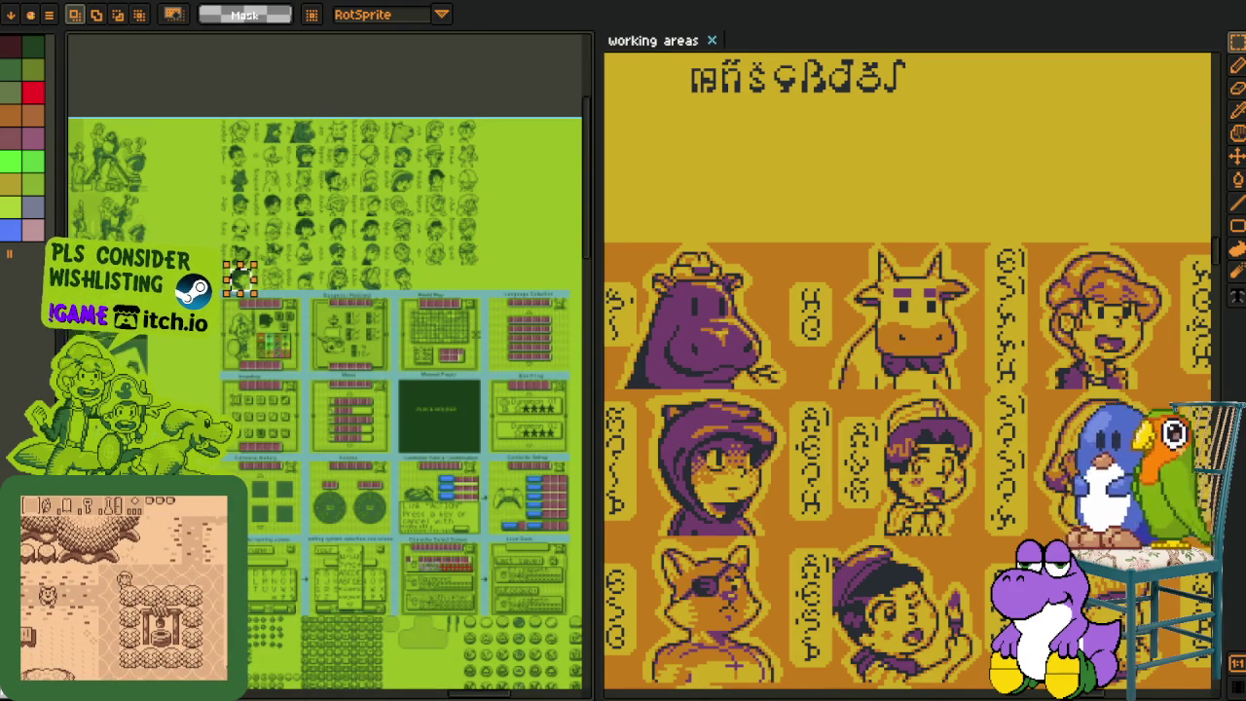
# - Scroll the left sheet to the tilemap, then switch to the purple and yellow illustration sprite
pyautogui.scroll(-2, 327, 550)
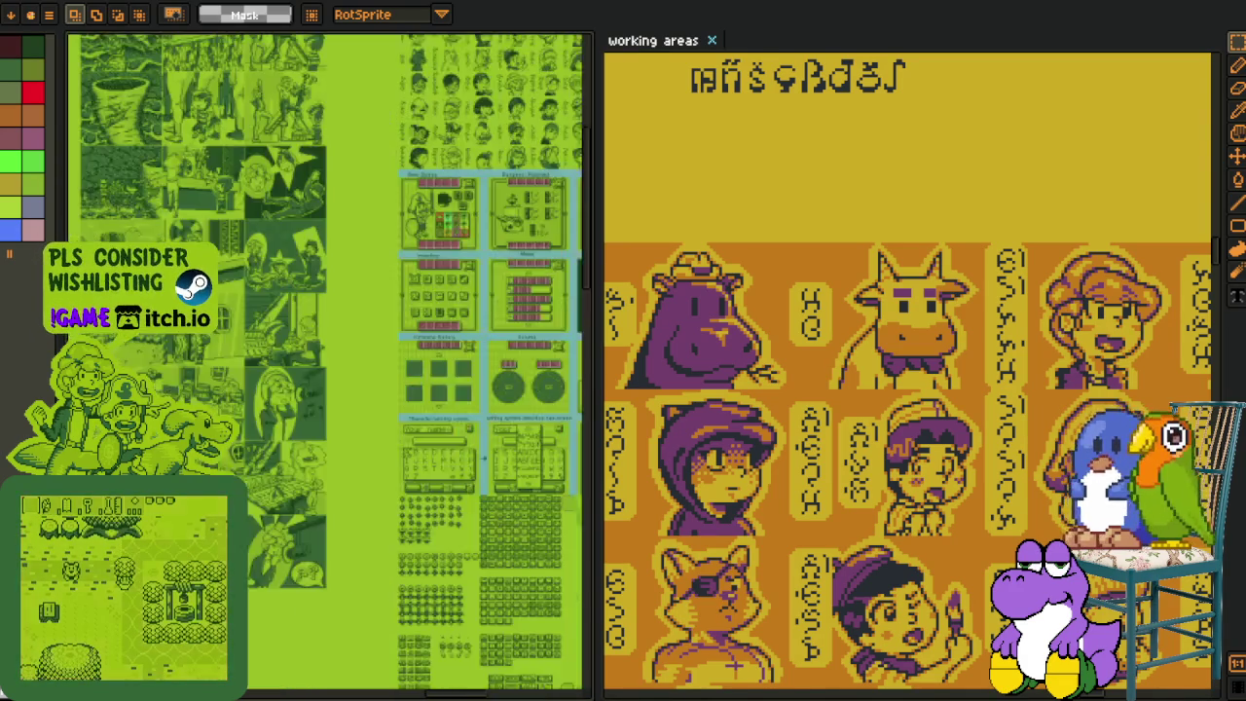
pyautogui.scroll(2, 265, 366)
pyautogui.scroll(3, 266, 366)
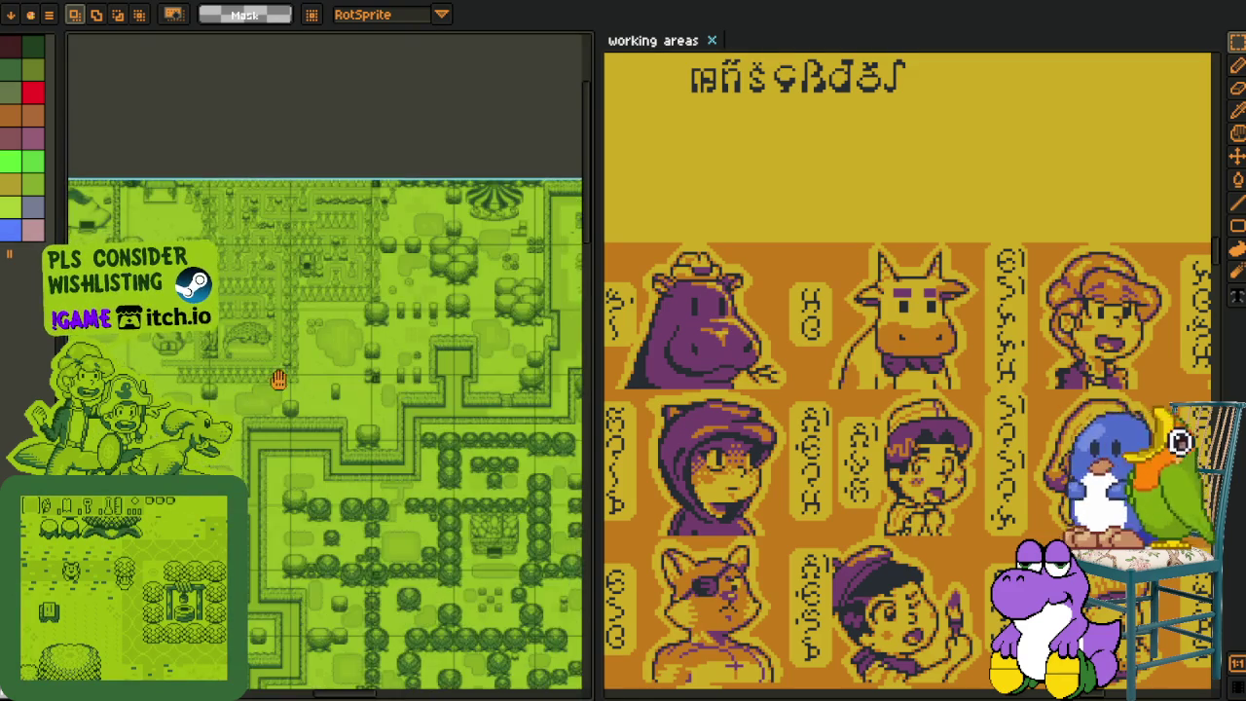
pyautogui.scroll(-2, 398, 334)
pyautogui.scroll(-2, 398, 334)
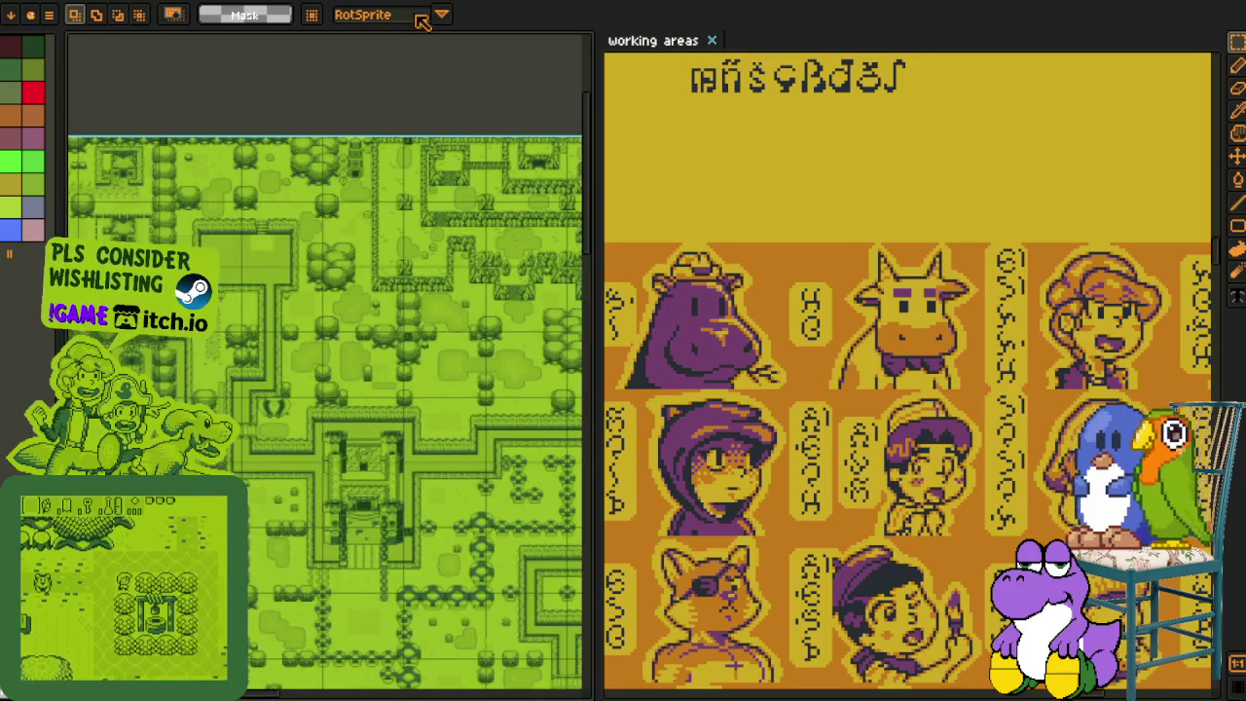
pyautogui.hotkey('ctrl', 'Tab')
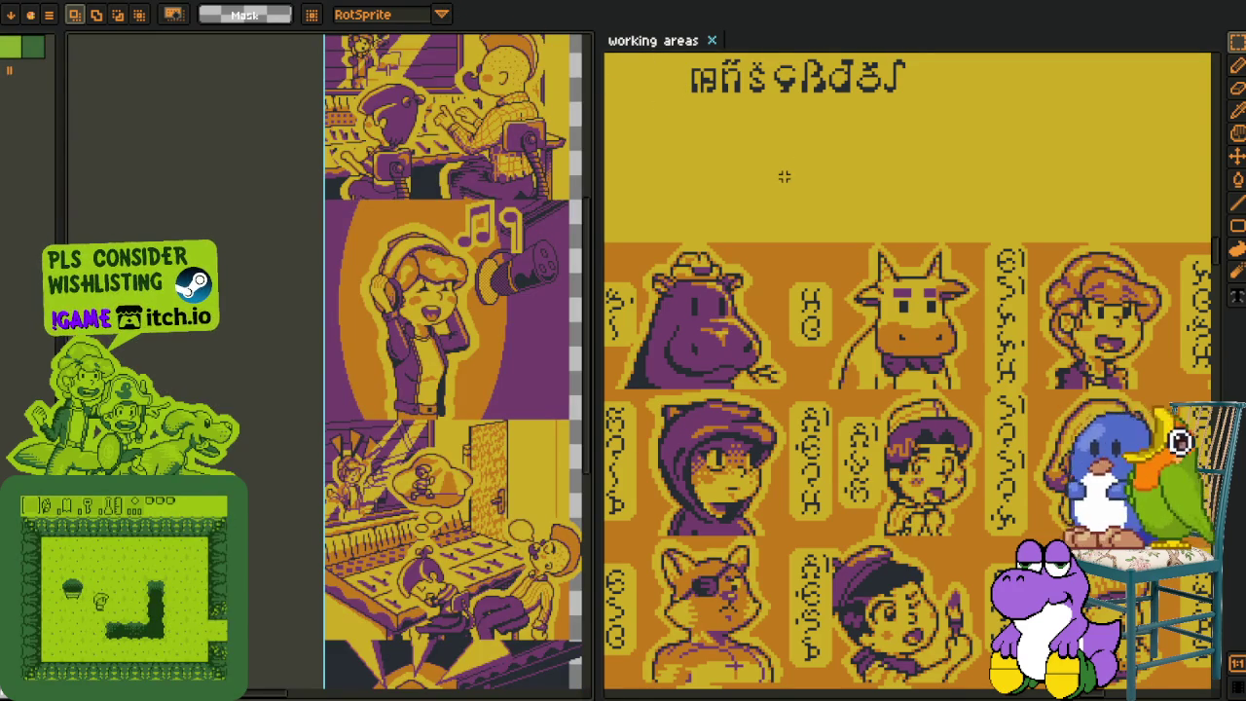
# - Scroll the working areas sheet down to the Chinese font section
pyautogui.scroll(-4, 929, 448)
pyautogui.scroll(-4, 973, 409)
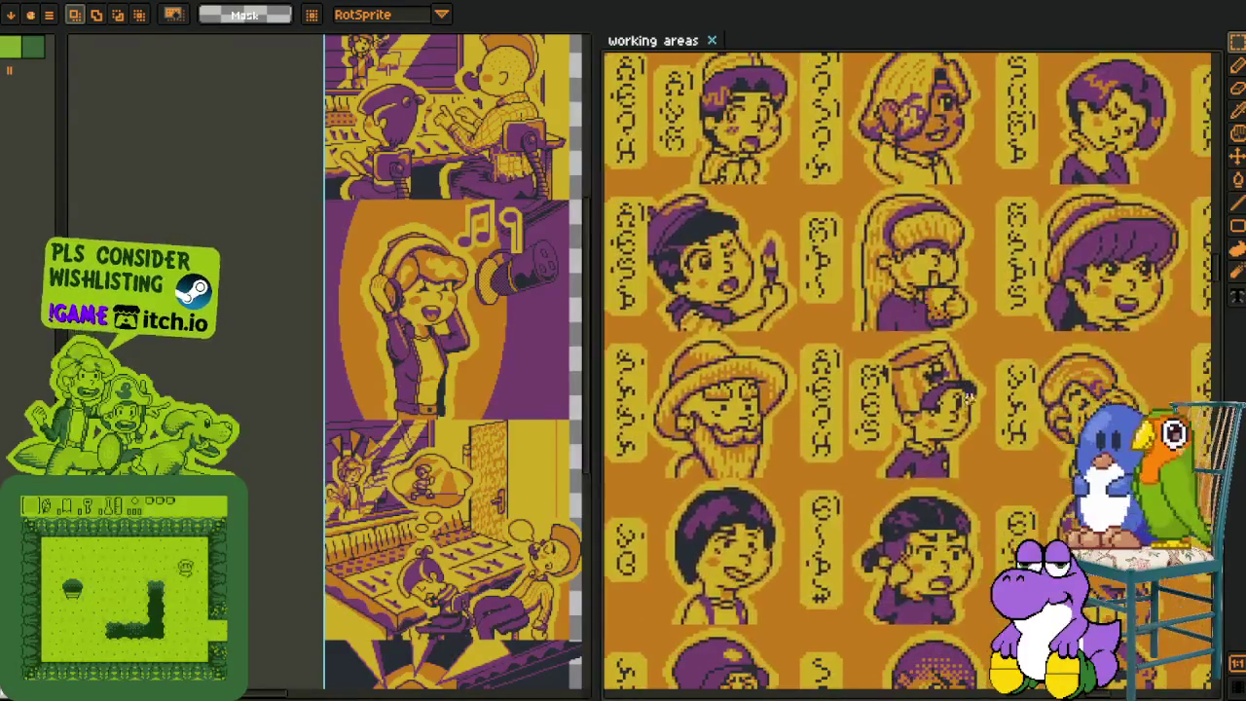
pyautogui.scroll(-4, 1029, 369)
pyautogui.scroll(-4, 978, 446)
pyautogui.scroll(-3, 964, 433)
pyautogui.scroll(-4, 949, 418)
pyautogui.scroll(-4, 936, 407)
pyautogui.scroll(-3, 931, 400)
pyautogui.scroll(-3, 974, 467)
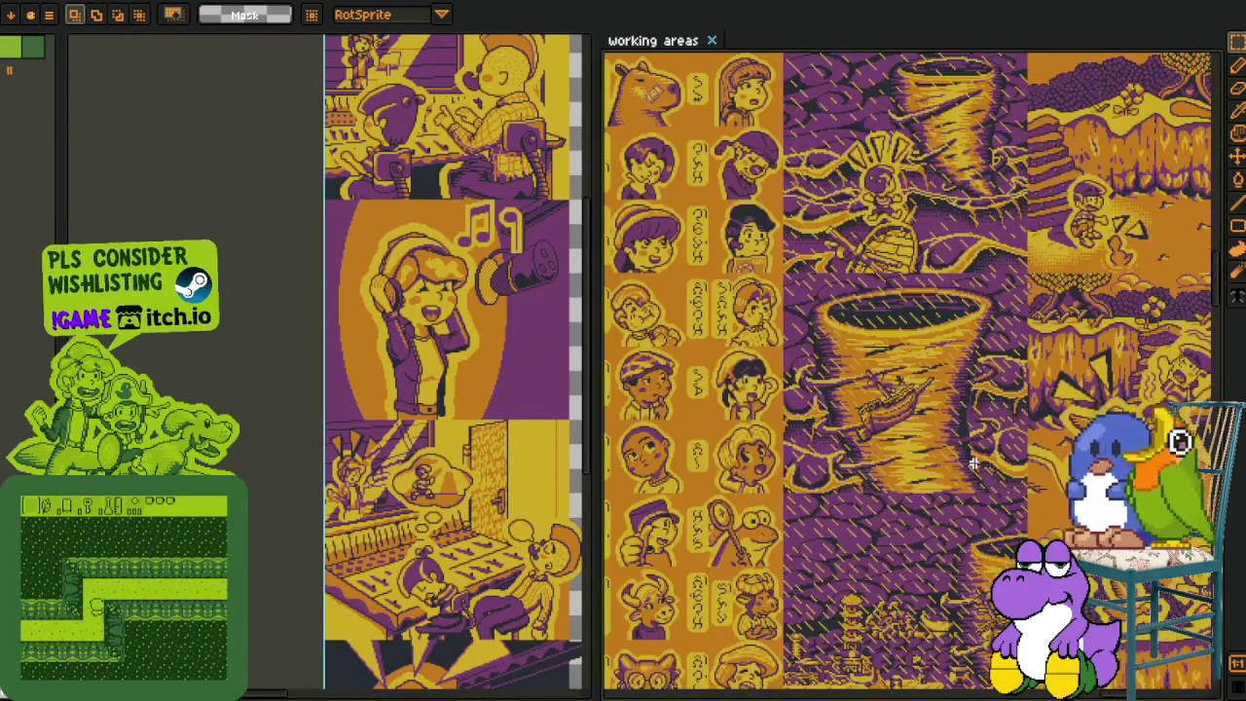
pyautogui.moveTo(1009, 413); pyautogui.dragTo(908, 541)
# - Zoom in on the enlarged Chinese characters and pan to reveal more of them
pyautogui.scroll(2, 907, 541)
pyautogui.scroll(3, 876, 438)
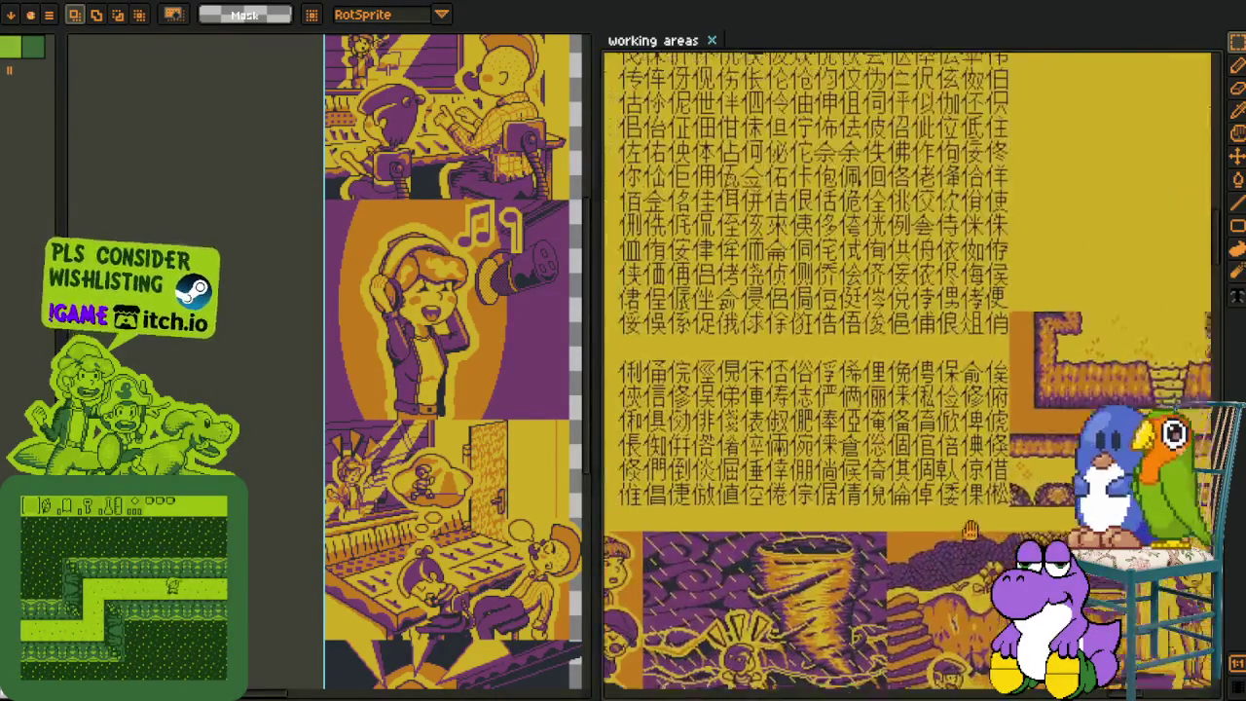
pyautogui.scroll(1, 778, 291)
pyautogui.scroll(3, 658, 146)
pyautogui.moveTo(657, 146); pyautogui.dragTo(1156, 360)
pyautogui.scroll(-2, 1156, 360)
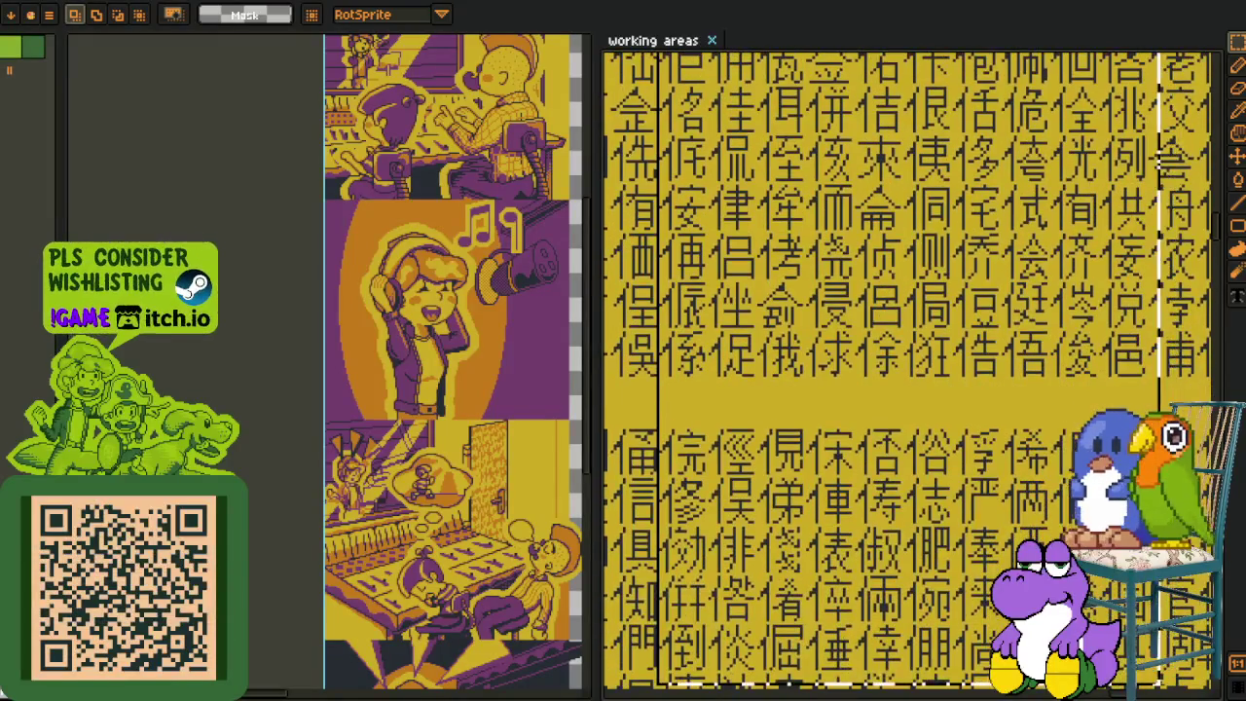
pyautogui.scroll(-2, 1156, 360)
pyautogui.scroll(-1, 1165, 359)
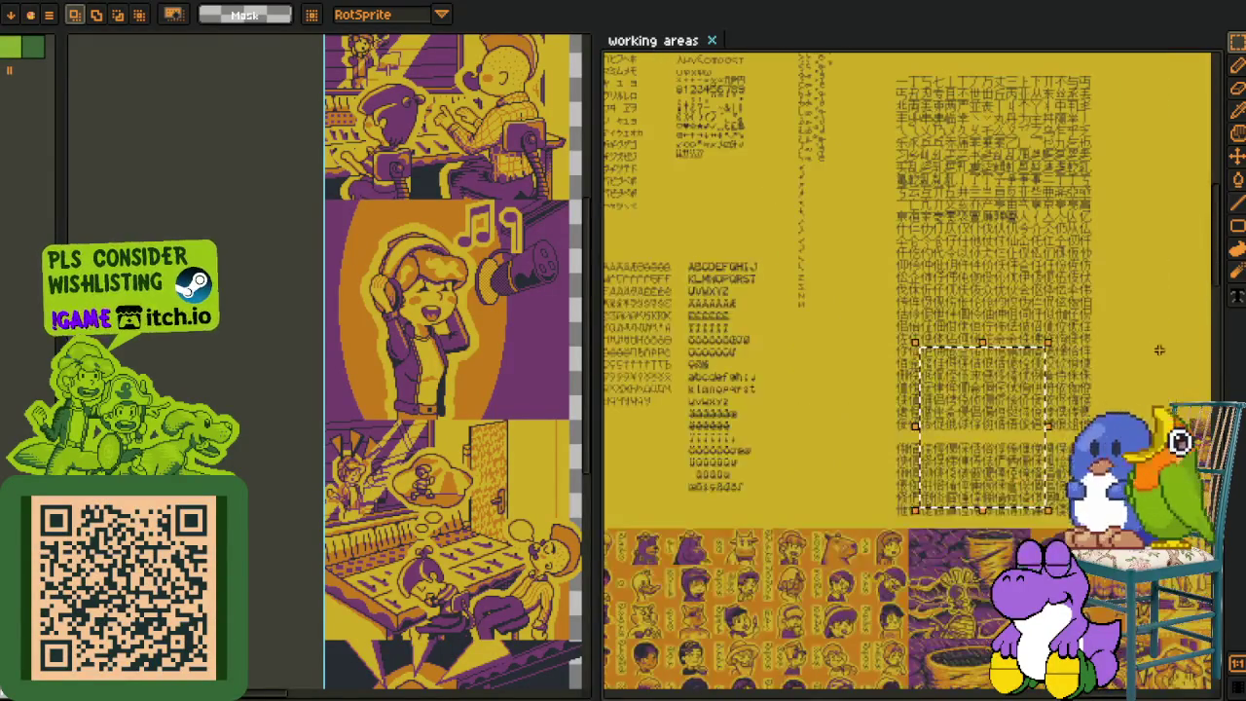
# - Zoom in on the Chinese characters, showing the illustration sheet's right edge and the image strip below
pyautogui.scroll(1, 1040, 372)
pyautogui.scroll(2, 973, 409)
pyautogui.scroll(2, 924, 467)
pyautogui.scroll(1, 893, 533)
pyautogui.moveTo(893, 530); pyautogui.dragTo(893, 384)
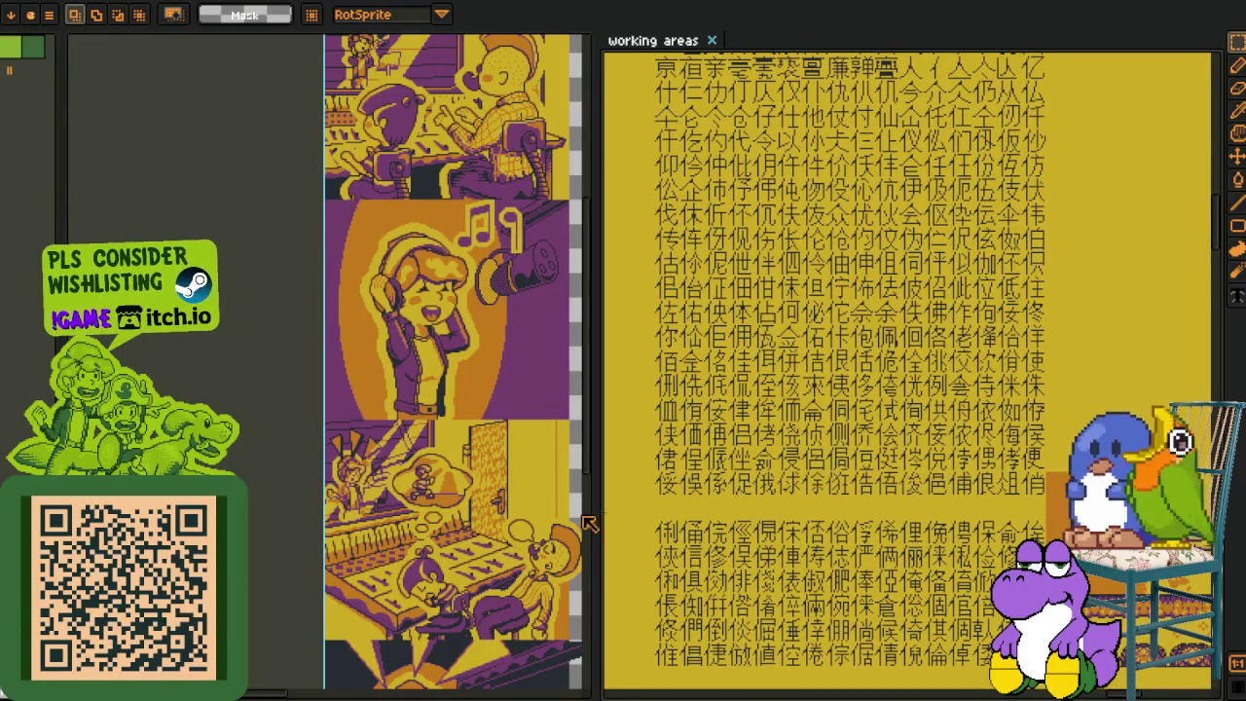
pyautogui.moveTo(531, 397); pyautogui.dragTo(370, 411)
pyautogui.moveTo(764, 482); pyautogui.dragTo(745, 417)
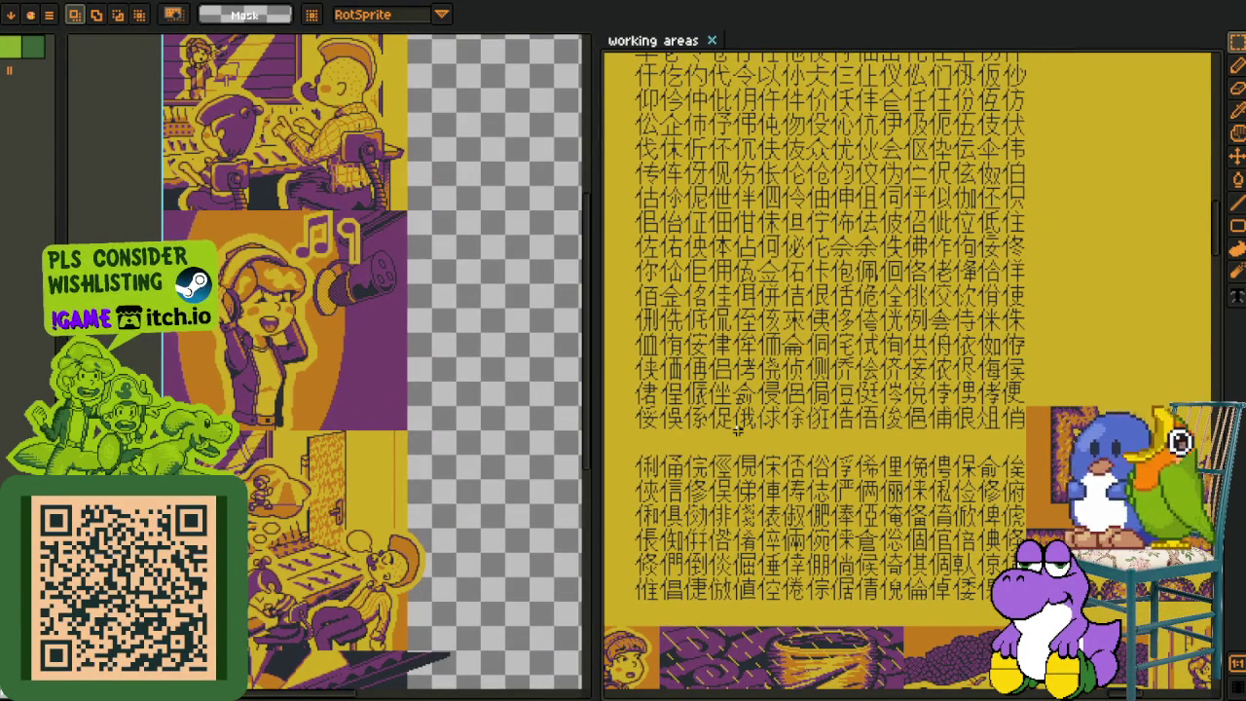
# - Zoom in and out across the font sheet's glyph blocks
pyautogui.scroll(10, 736, 431)
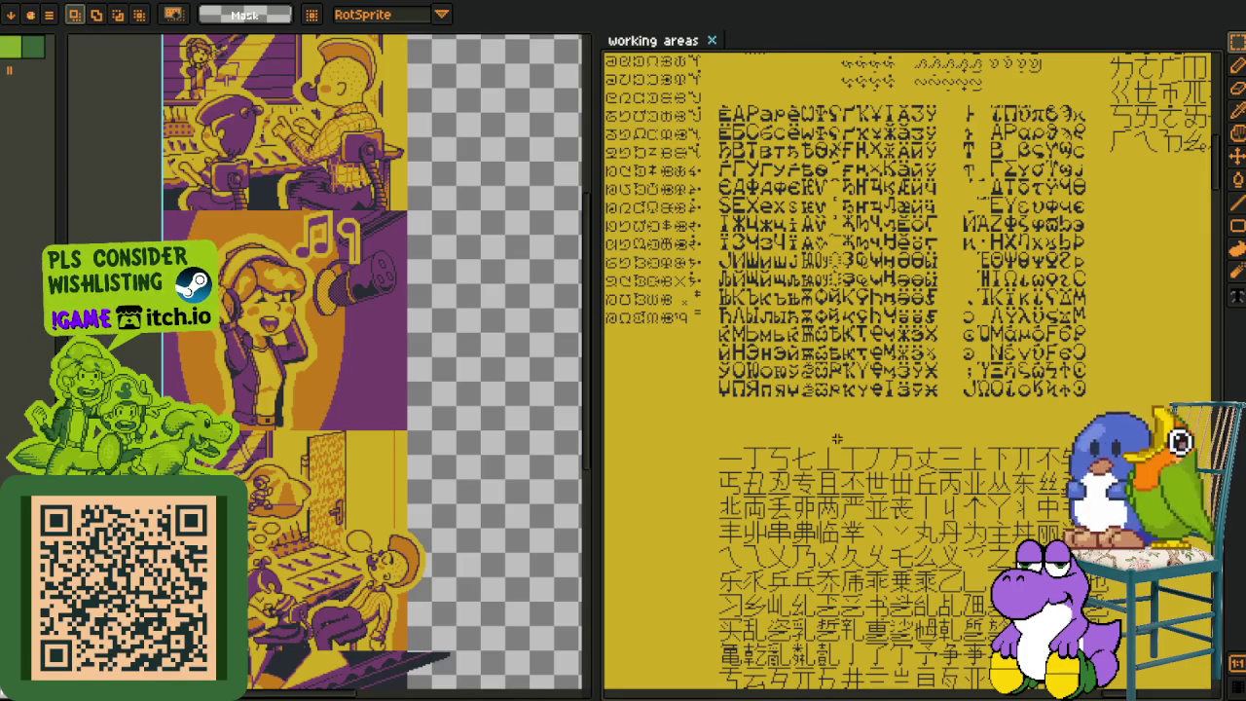
pyautogui.scroll(-2, 835, 450)
pyautogui.scroll(-3, 837, 408)
pyautogui.scroll(-3, 839, 360)
pyautogui.scroll(-2, 842, 311)
pyautogui.scroll(-2, 808, 448)
pyautogui.scroll(-1, 817, 487)
pyautogui.scroll(3, 832, 526)
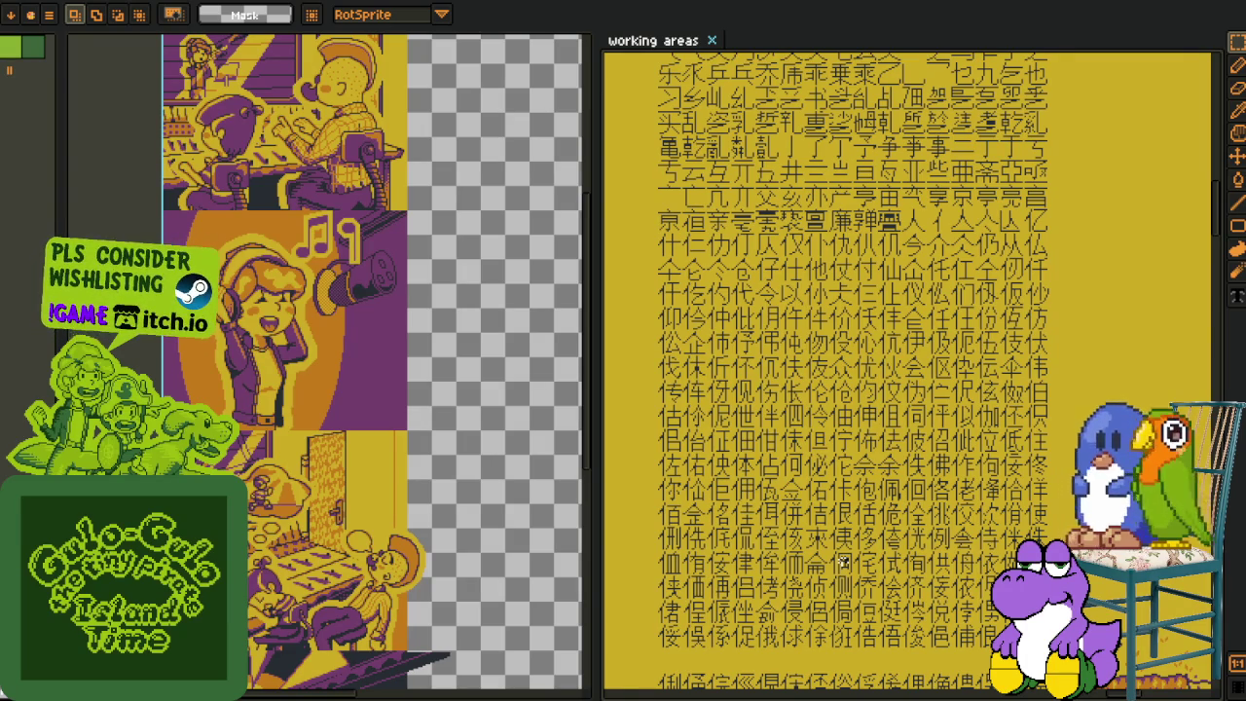
pyautogui.scroll(-3, 963, 438)
pyautogui.scroll(1, 861, 261)
pyautogui.scroll(1, 861, 261)
pyautogui.scroll(1, 846, 301)
pyautogui.scroll(1, 837, 331)
pyautogui.scroll(2, 835, 353)
pyautogui.scroll(-1, 833, 353)
pyautogui.scroll(-2, 924, 390)
pyautogui.scroll(-1, 1013, 435)
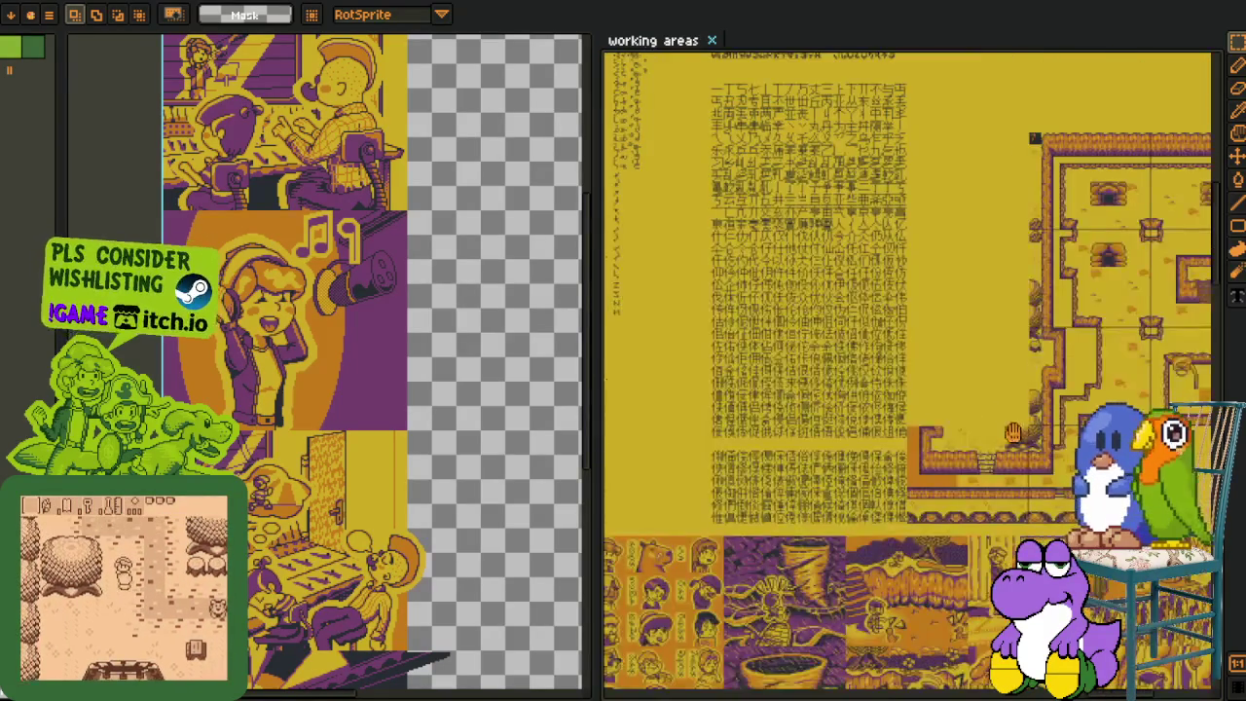
pyautogui.scroll(1, 1013, 435)
pyautogui.scroll(-1, 876, 428)
pyautogui.scroll(-1, 902, 129)
pyautogui.scroll(1, 901, 263)
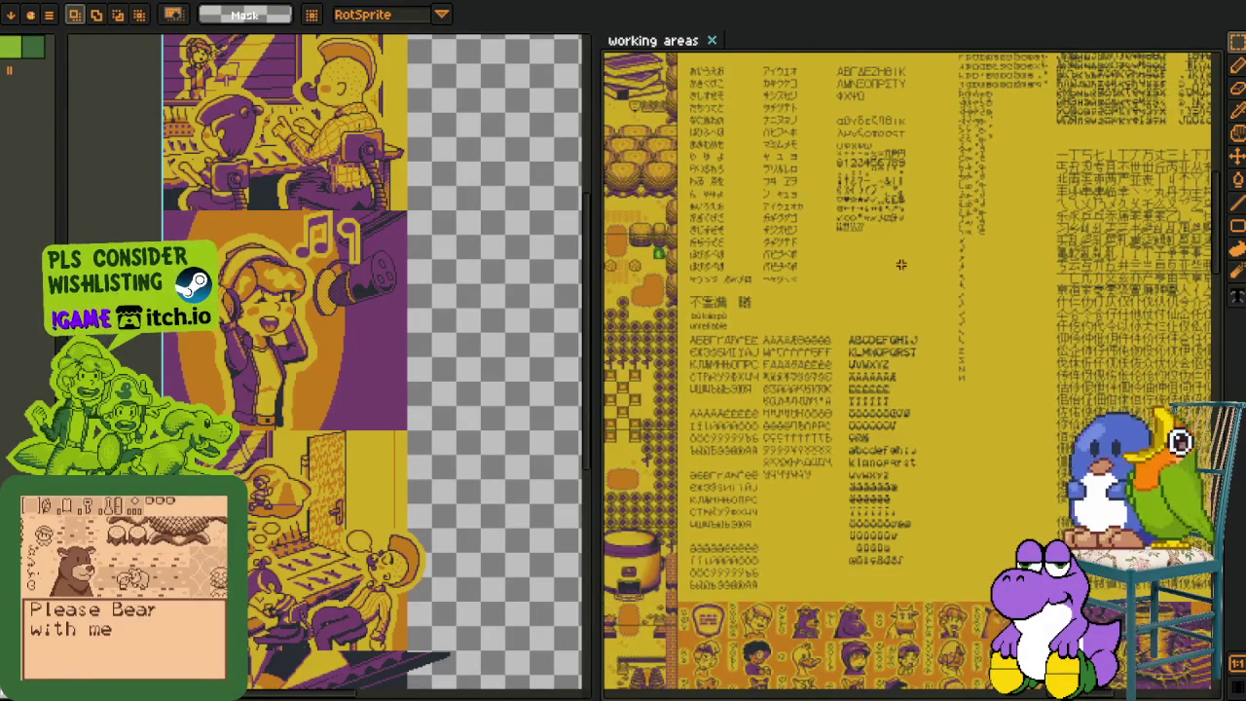
pyautogui.scroll(1, 901, 264)
pyautogui.scroll(-1, 893, 269)
# - Bring the kana and Greek letters of the font sheet into view
pyautogui.moveTo(892, 389); pyautogui.dragTo(859, 536)
pyautogui.scroll(1, 1026, 457)
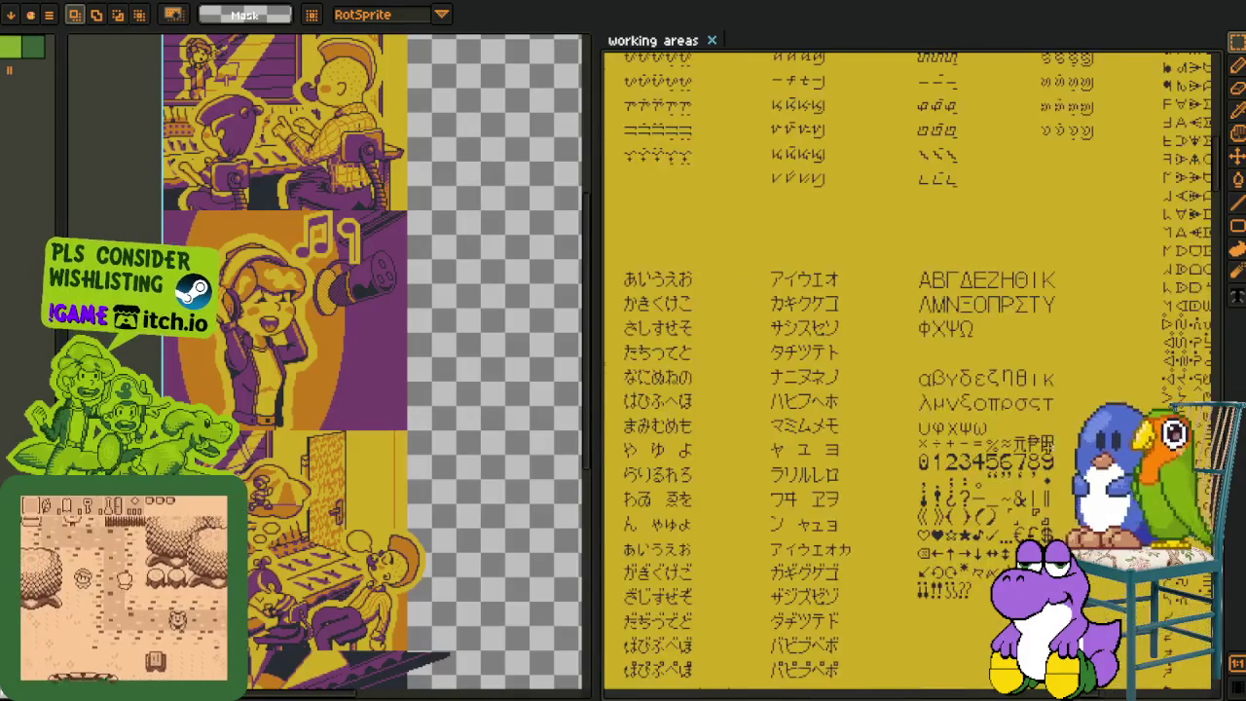
pyautogui.scroll(-1, 1023, 457)
pyautogui.scroll(1, 876, 501)
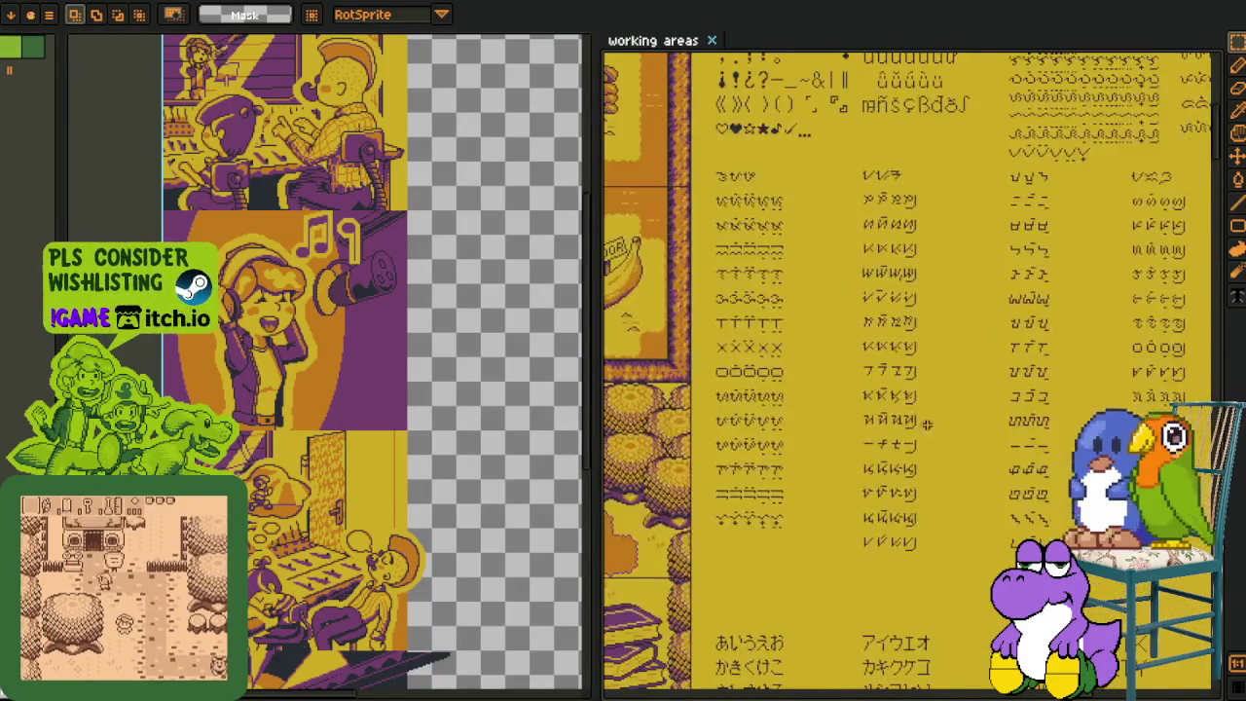
pyautogui.scroll(3, 876, 501)
pyautogui.scroll(-1, 986, 508)
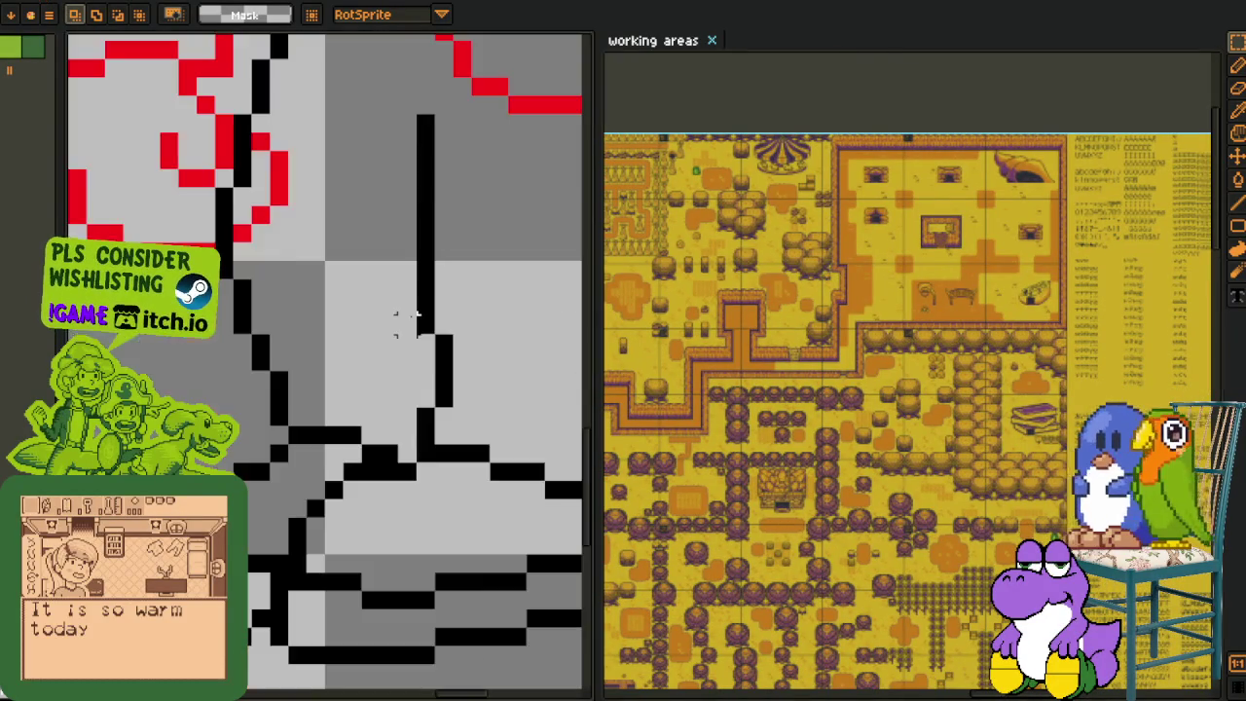
pyautogui.scroll(-1, 416, 322)
pyautogui.scroll(-1, 397, 333)
# - Fit the character sketch in the left view and bring the lower map tiles into view
pyautogui.scroll(-1, 409, 370)
pyautogui.press('h')
pyautogui.moveTo(432, 428); pyautogui.dragTo(462, 428)
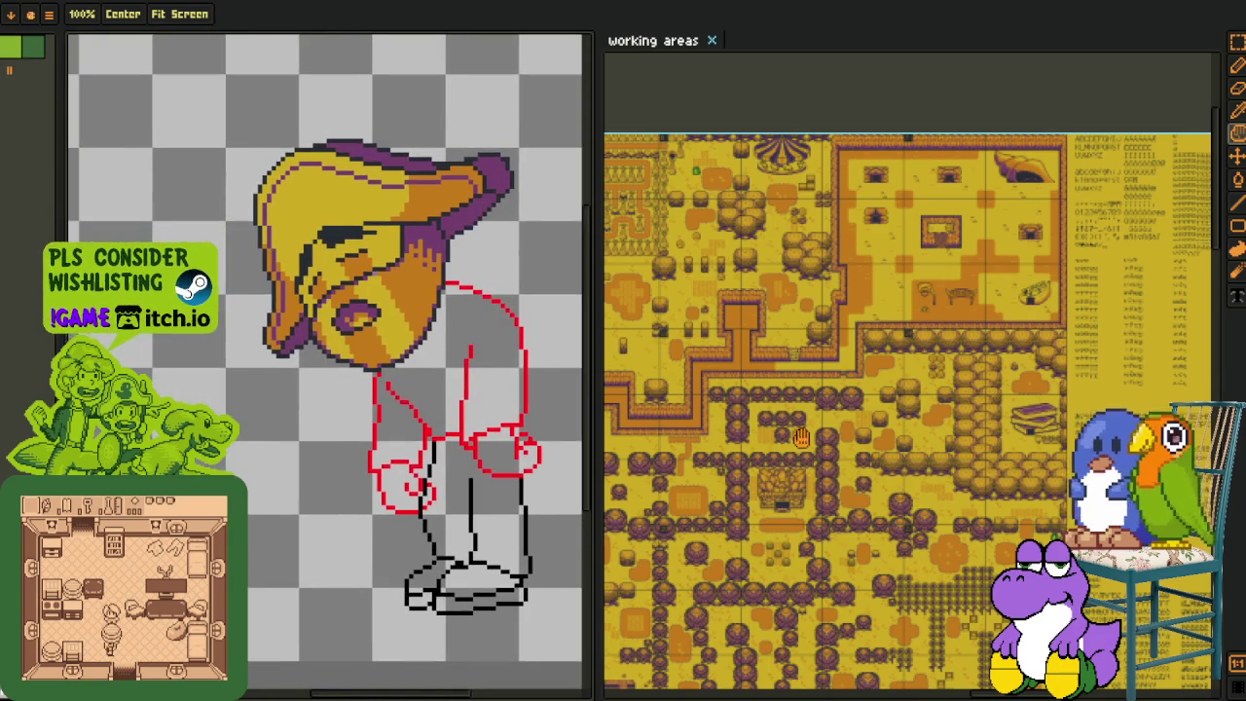
pyautogui.moveTo(1058, 691); pyautogui.dragTo(949, 413)
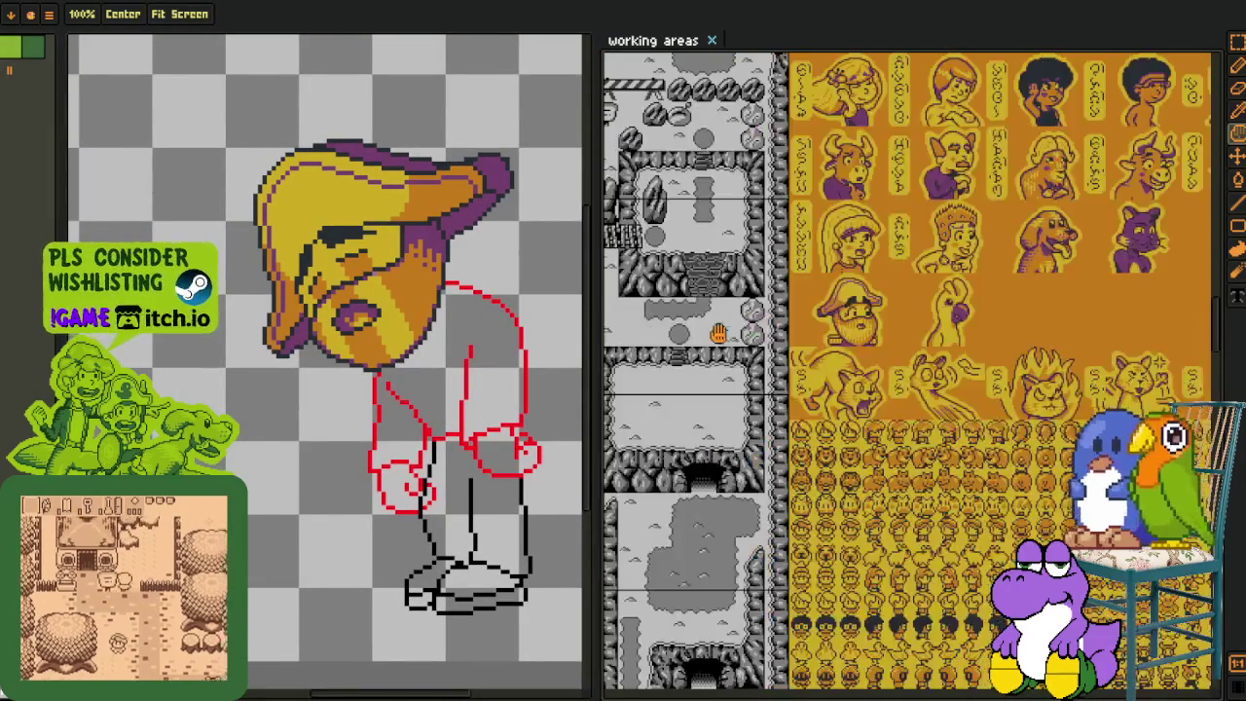
# - Zoom in on the overworld map and center the castle entrance
pyautogui.scroll(2, 711, 333)
pyautogui.scroll(-3, 795, 255)
pyautogui.scroll(5, 795, 255)
pyautogui.scroll(4, 757, 364)
pyautogui.scroll(-2, 850, 432)
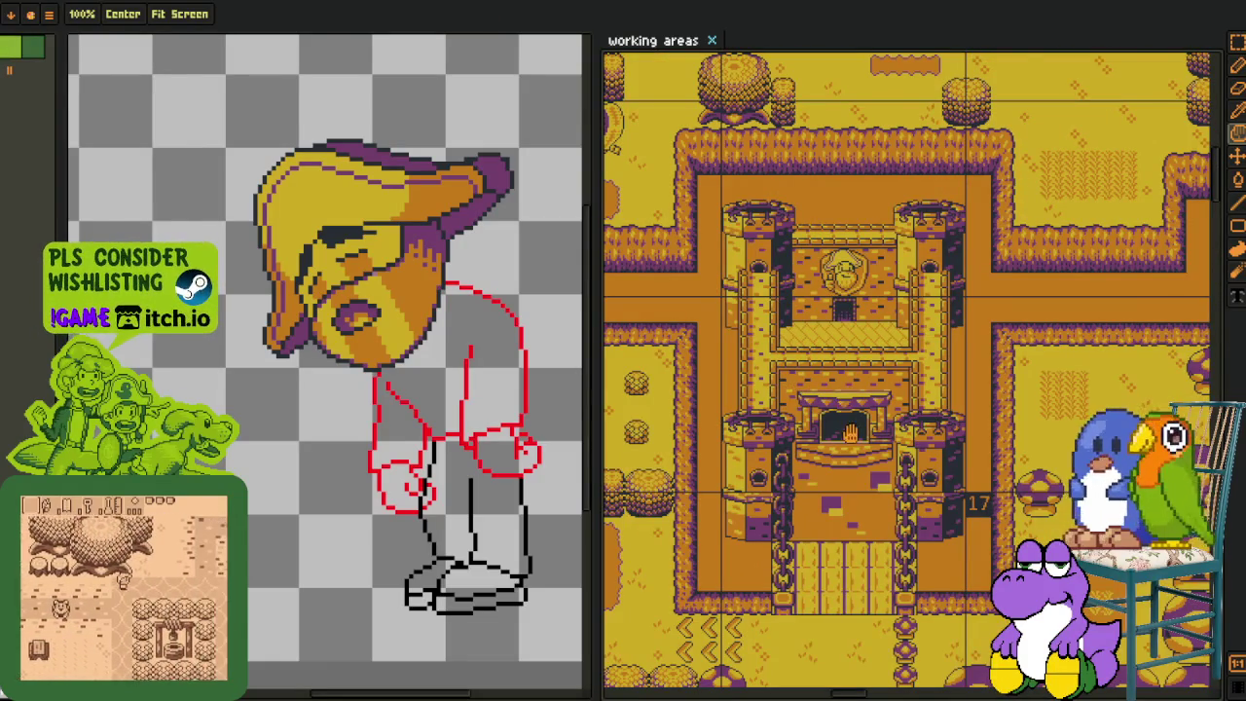
pyautogui.moveTo(849, 432); pyautogui.dragTo(808, 340)
pyautogui.scroll(3, 879, 347)
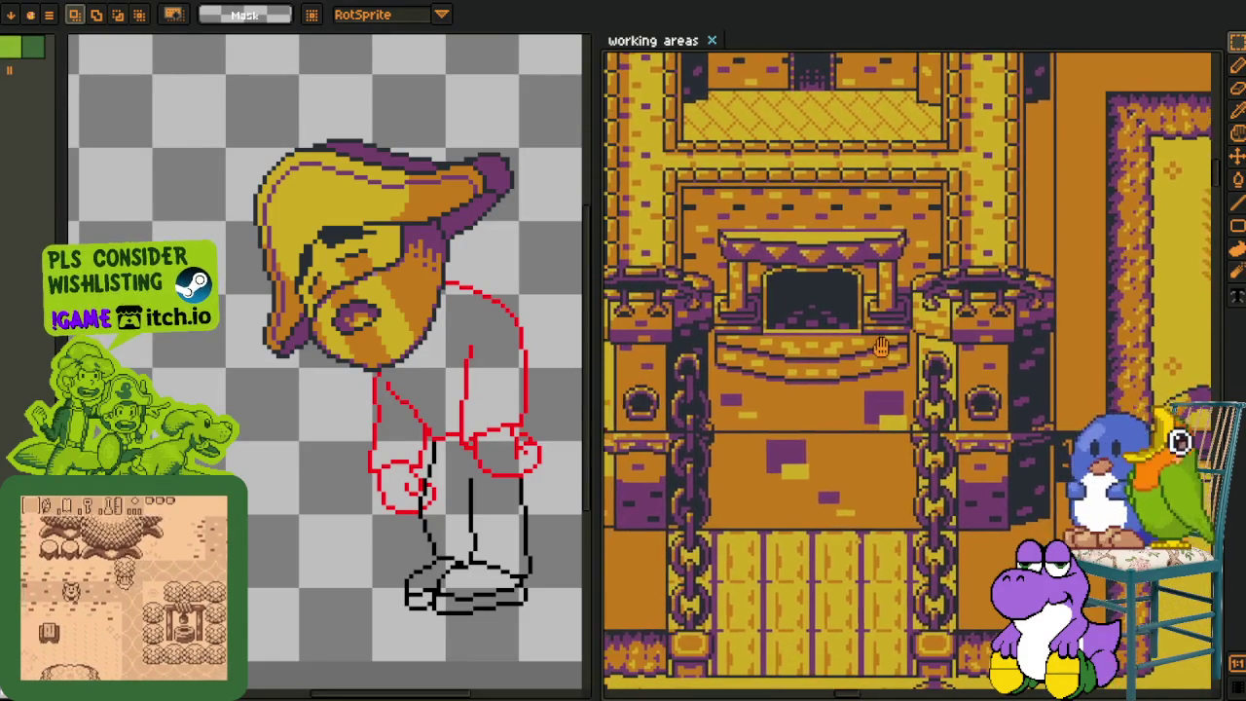
pyautogui.scroll(-3, 879, 348)
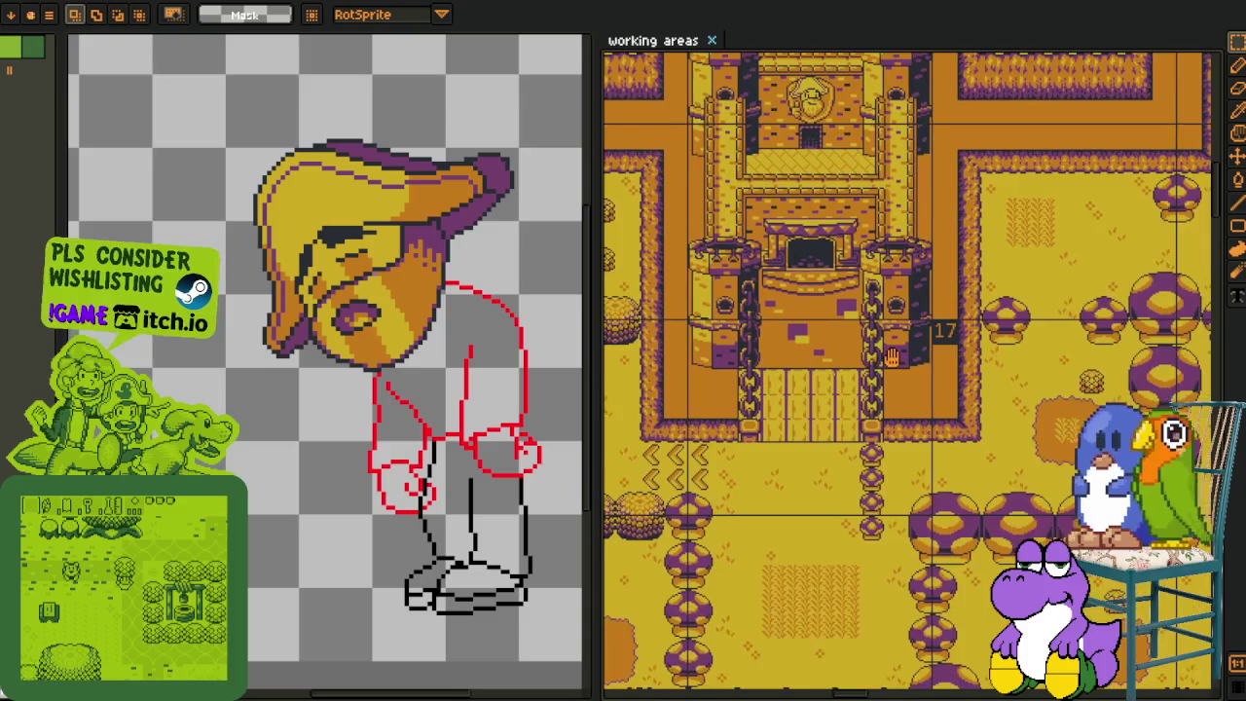
pyautogui.moveTo(891, 357); pyautogui.dragTo(868, 367)
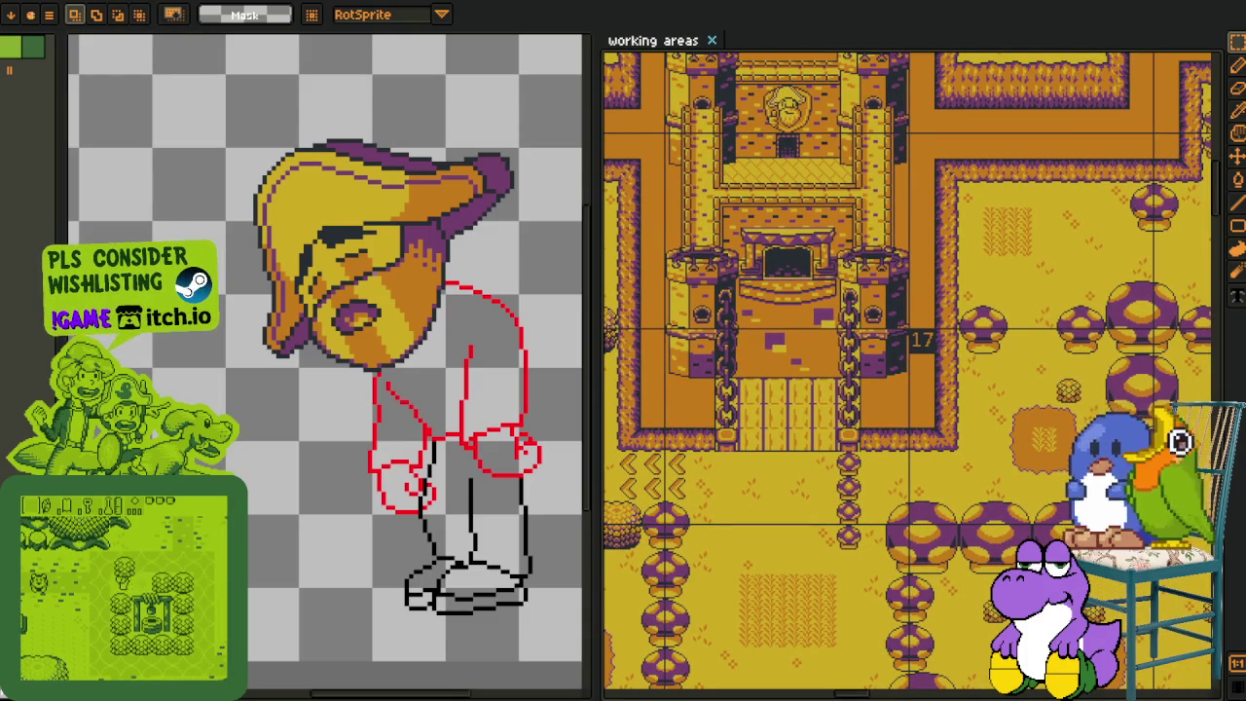
# - Zoom out to show the whole castle with its winding paths
pyautogui.scroll(2, 800, 386)
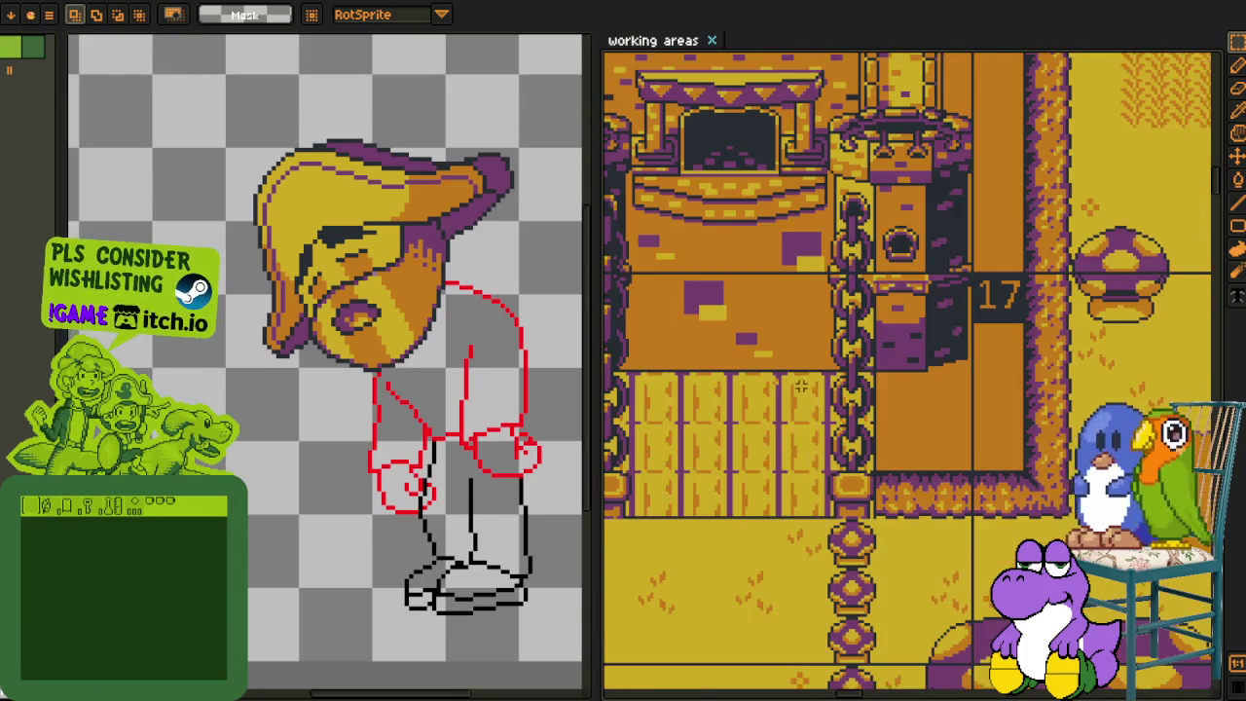
pyautogui.scroll(-1, 800, 386)
pyautogui.scroll(-1, 962, 438)
pyautogui.scroll(-1, 962, 438)
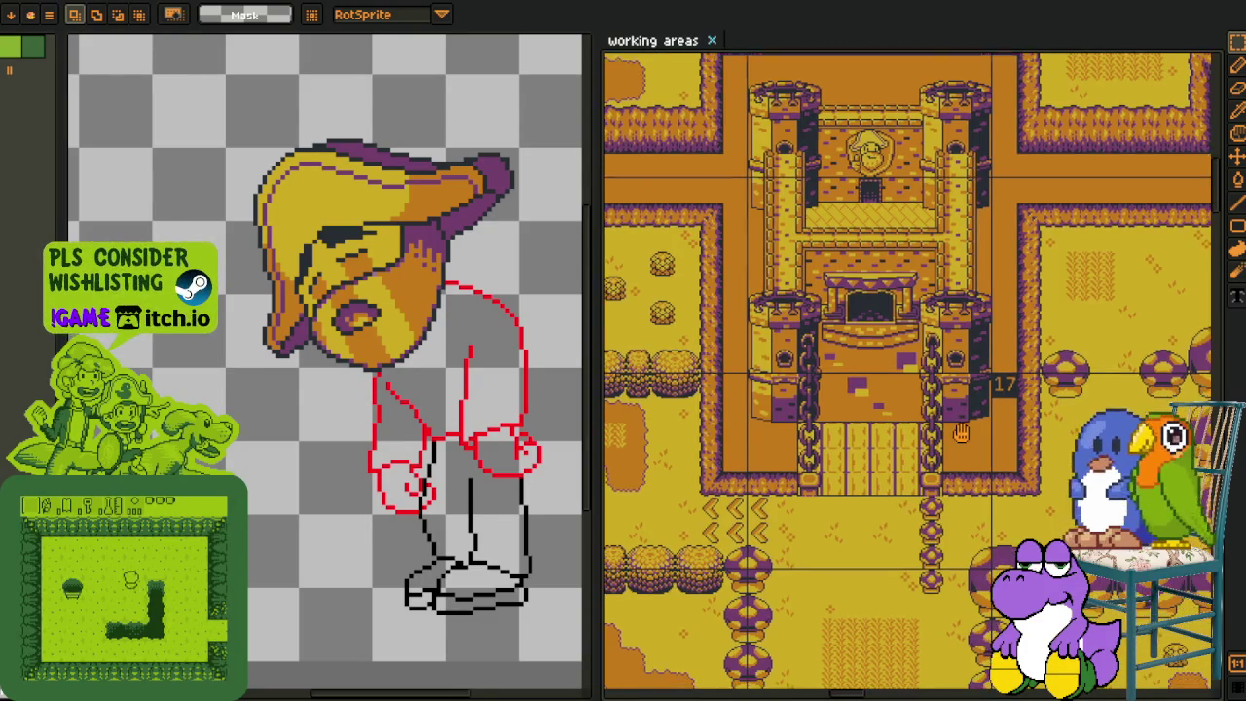
pyautogui.moveTo(961, 438); pyautogui.dragTo(884, 461)
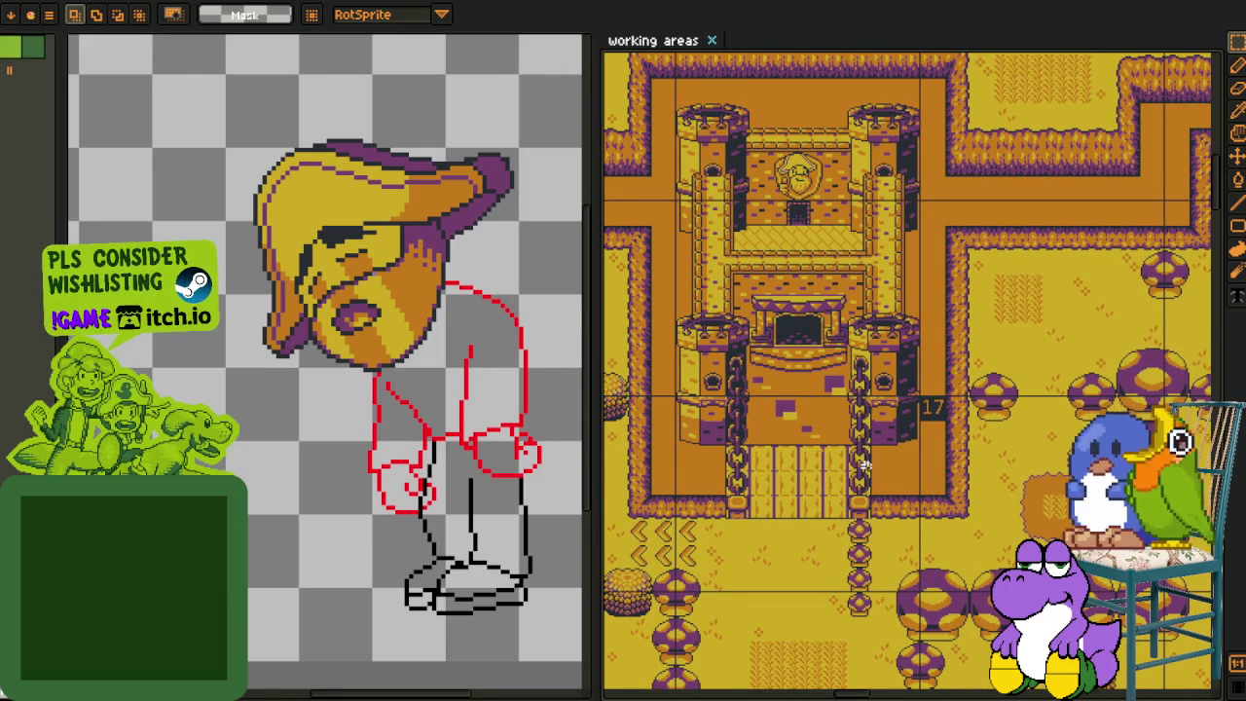
pyautogui.scroll(-5, 862, 465)
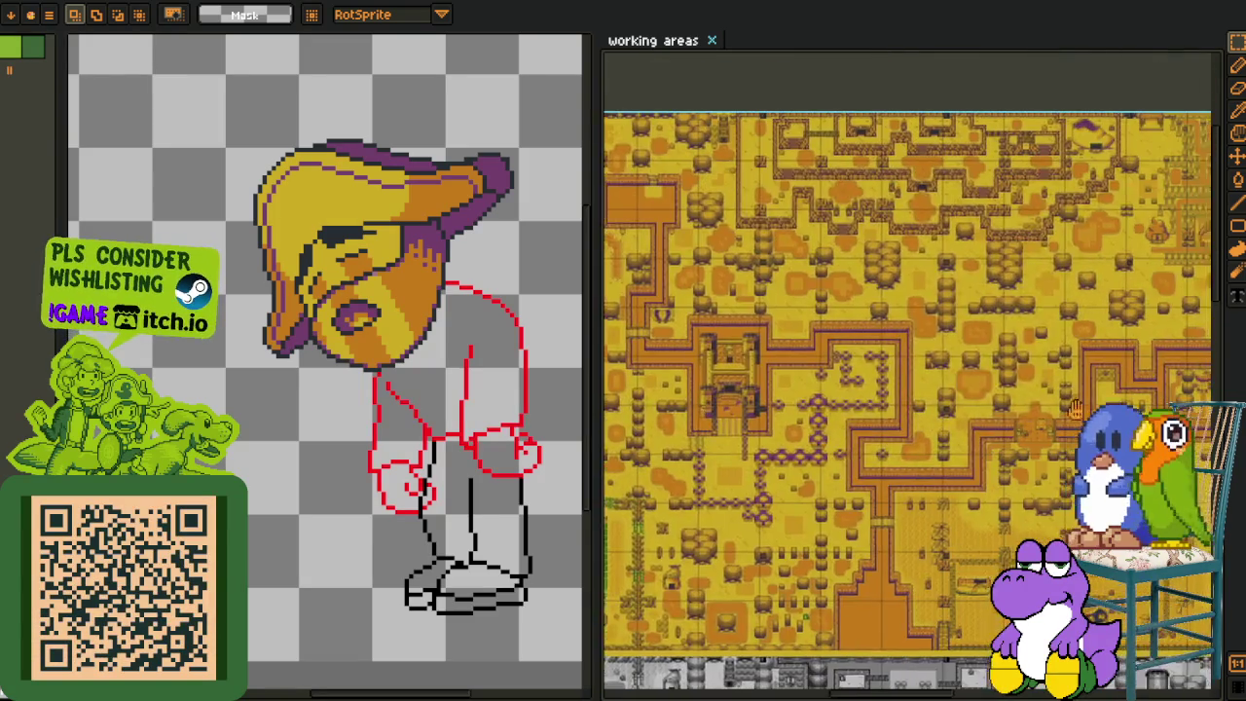
# - Zoom into the cutscene panels, framing the thinking character and then the central comic panels
pyautogui.scroll(-3, 1035, 412)
pyautogui.scroll(3, 688, 401)
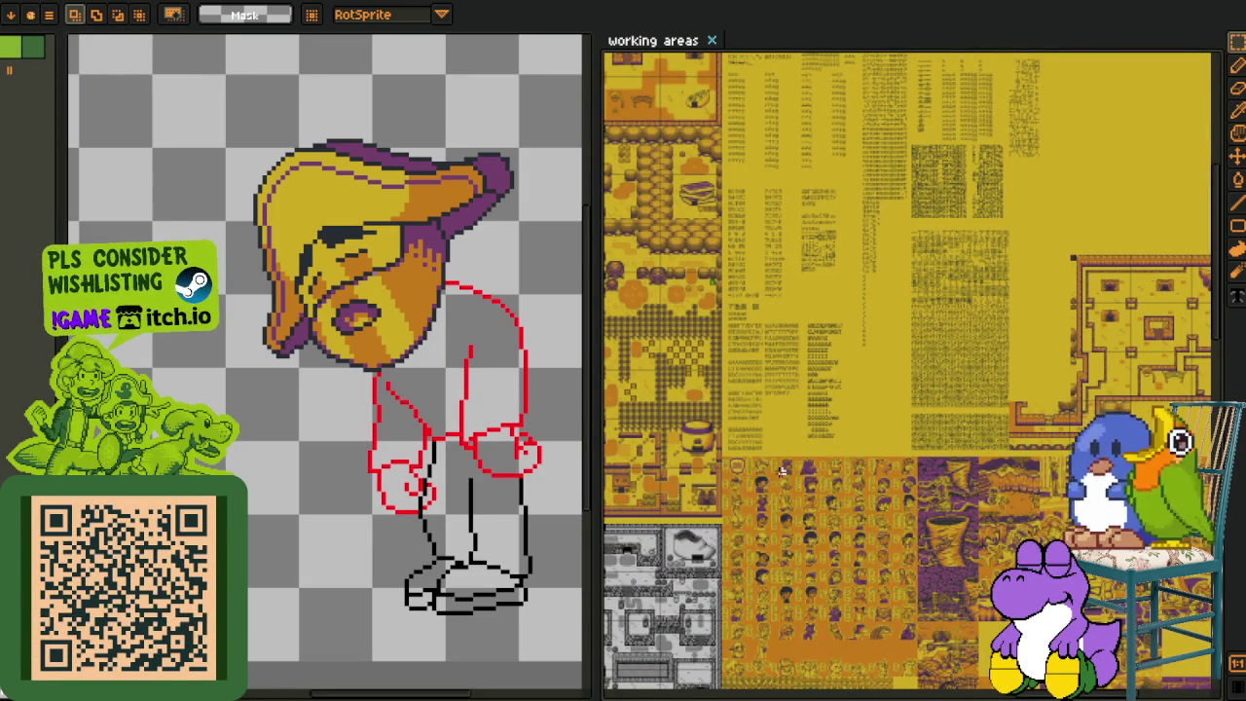
pyautogui.scroll(1, 768, 472)
pyautogui.scroll(2, 818, 457)
pyautogui.scroll(2, 856, 443)
pyautogui.scroll(2, 887, 433)
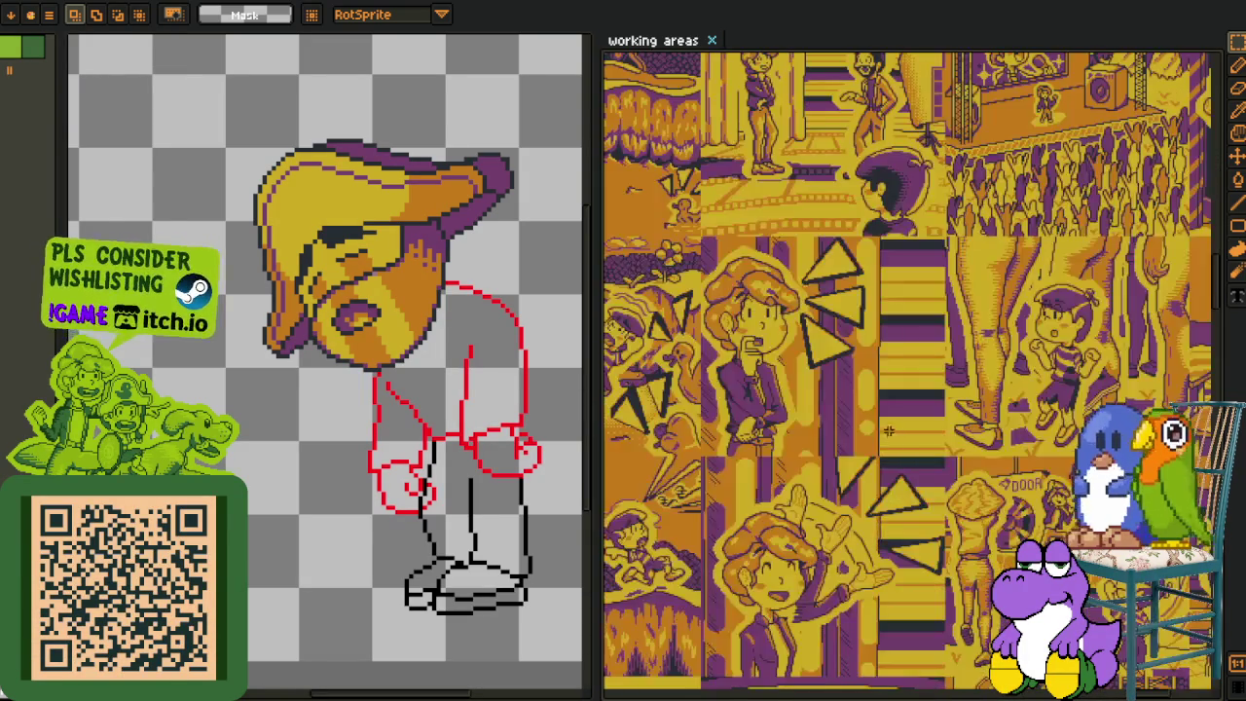
pyautogui.scroll(2, 735, 365)
pyautogui.moveTo(669, 100); pyautogui.dragTo(996, 562)
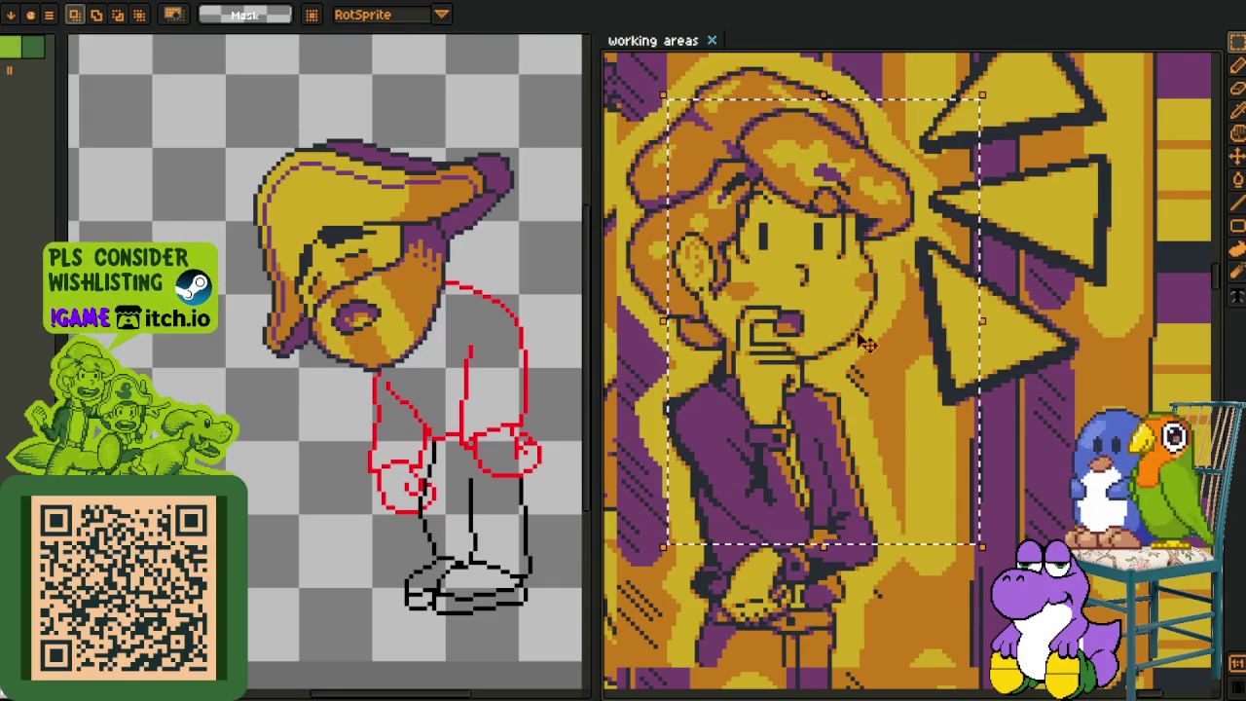
pyautogui.scroll(-2, 860, 386)
pyautogui.scroll(1, 860, 386)
pyautogui.scroll(-3, 860, 387)
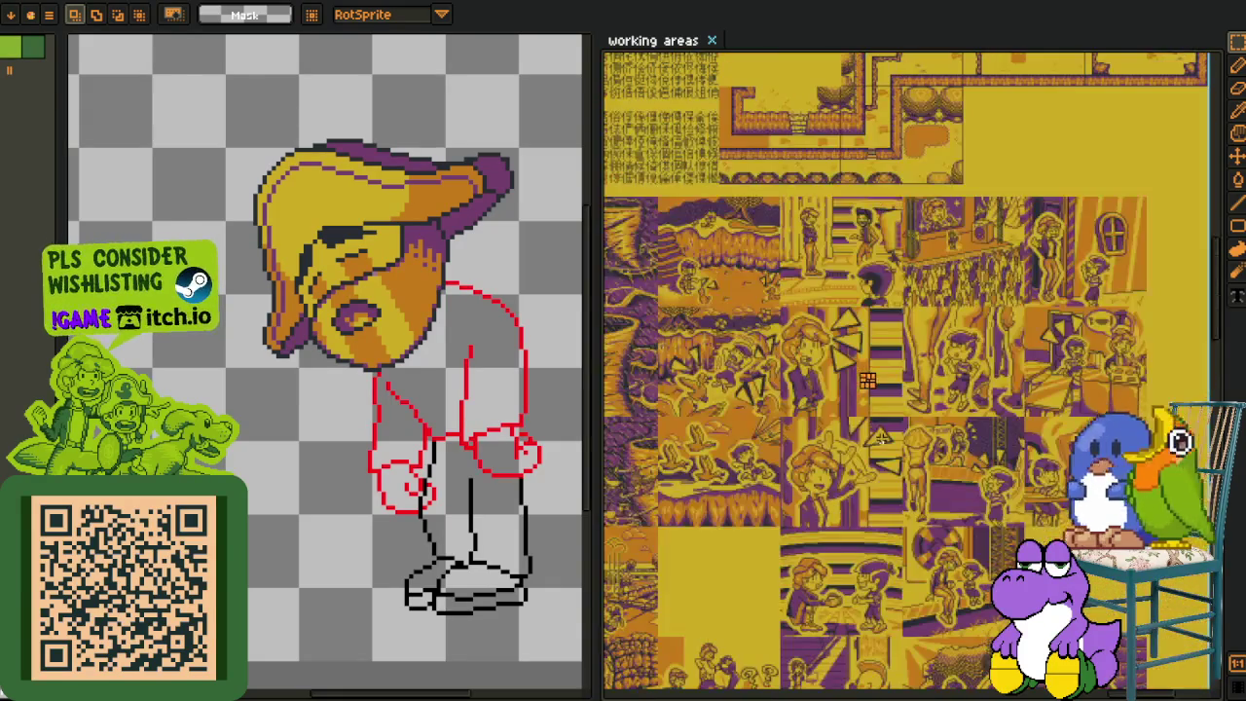
pyautogui.scroll(2, 877, 411)
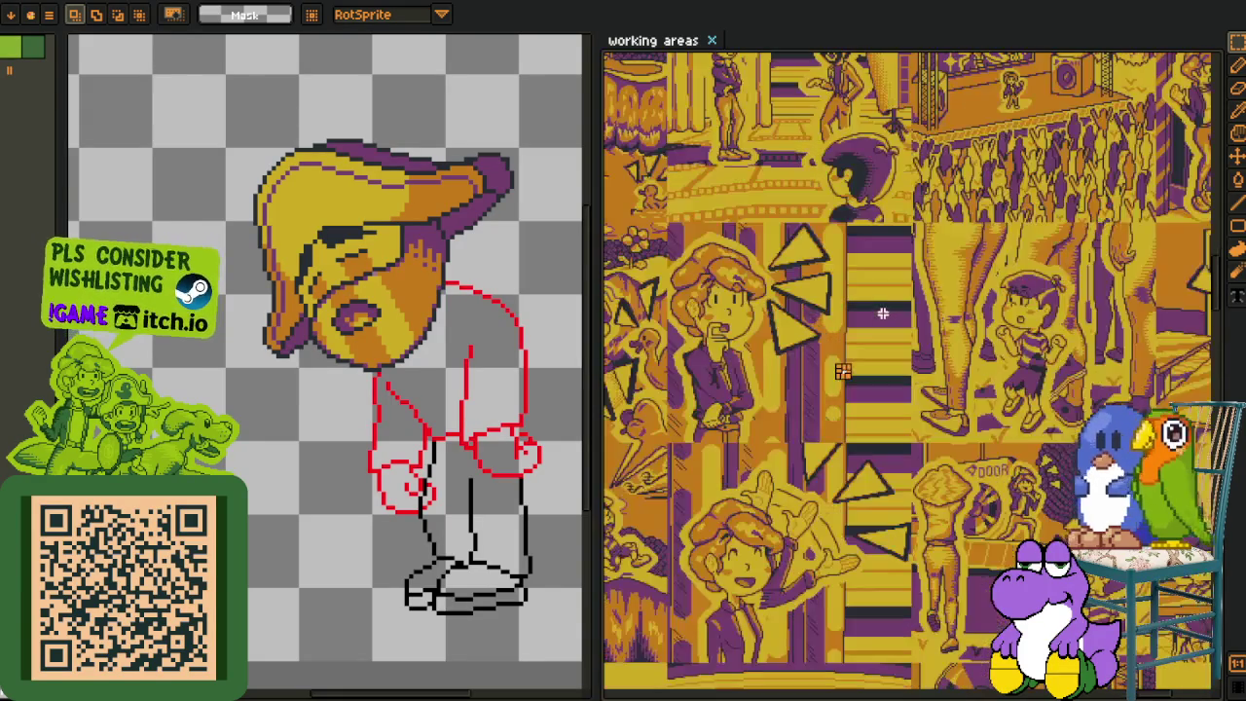
pyautogui.moveTo(881, 322); pyautogui.dragTo(918, 426)
# - Zoom out and pan down through the lower and neighbouring comic panels
pyautogui.scroll(2, 811, 246)
pyautogui.scroll(2, 856, 370)
pyautogui.scroll(-1, 870, 404)
pyautogui.scroll(-1, 871, 404)
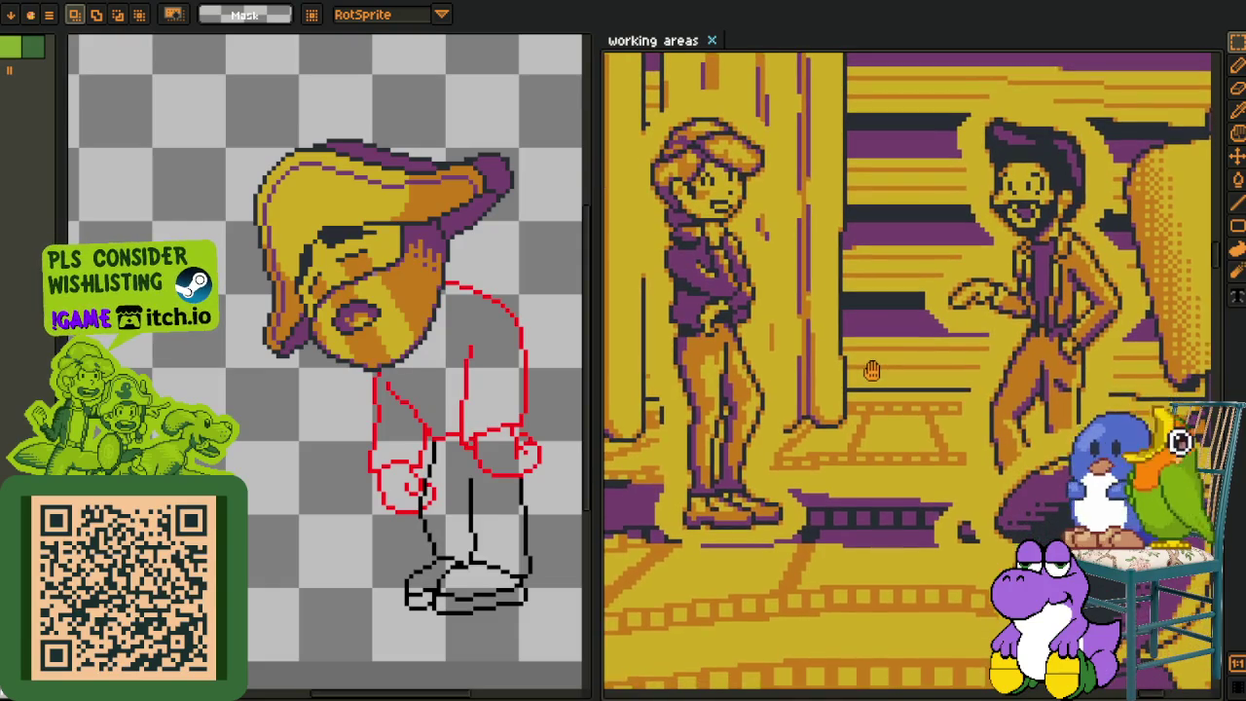
pyautogui.scroll(-1, 827, 346)
pyautogui.scroll(-1, 784, 288)
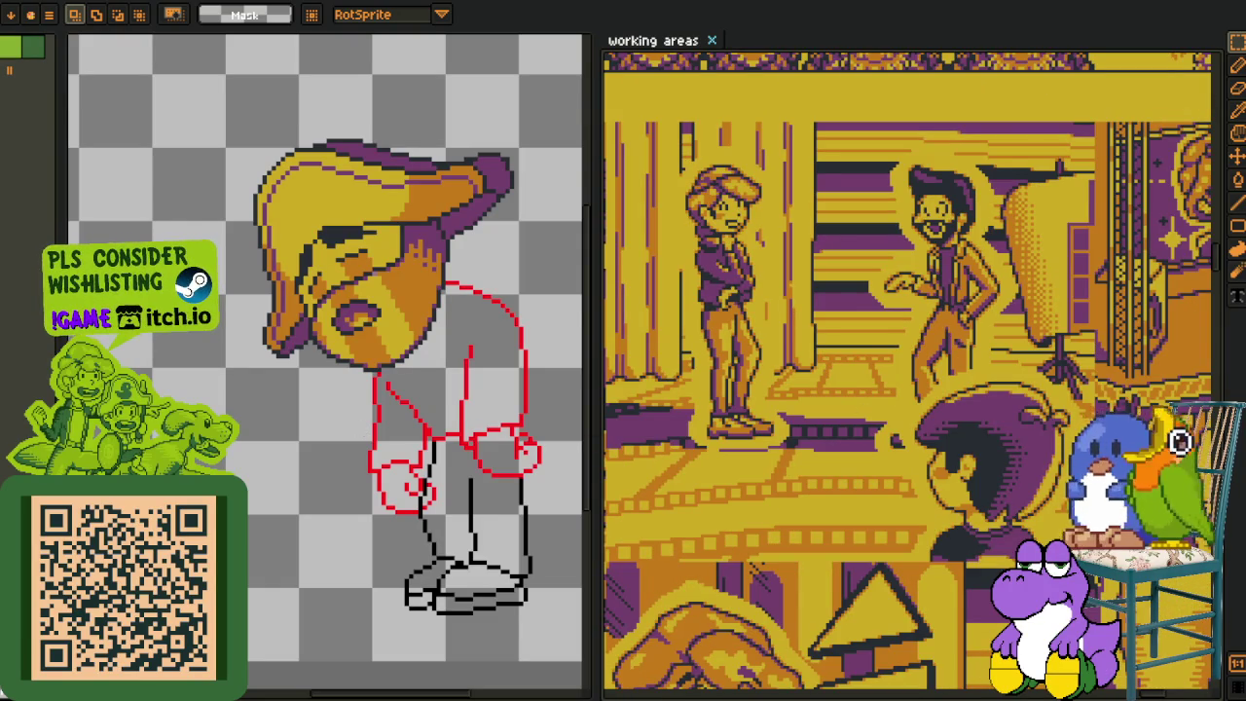
pyautogui.scroll(-1, 758, 359)
pyautogui.scroll(-1, 857, 380)
pyautogui.scroll(-1, 858, 379)
pyautogui.moveTo(803, 276); pyautogui.dragTo(850, 281)
pyautogui.moveTo(836, 402); pyautogui.dragTo(849, 304)
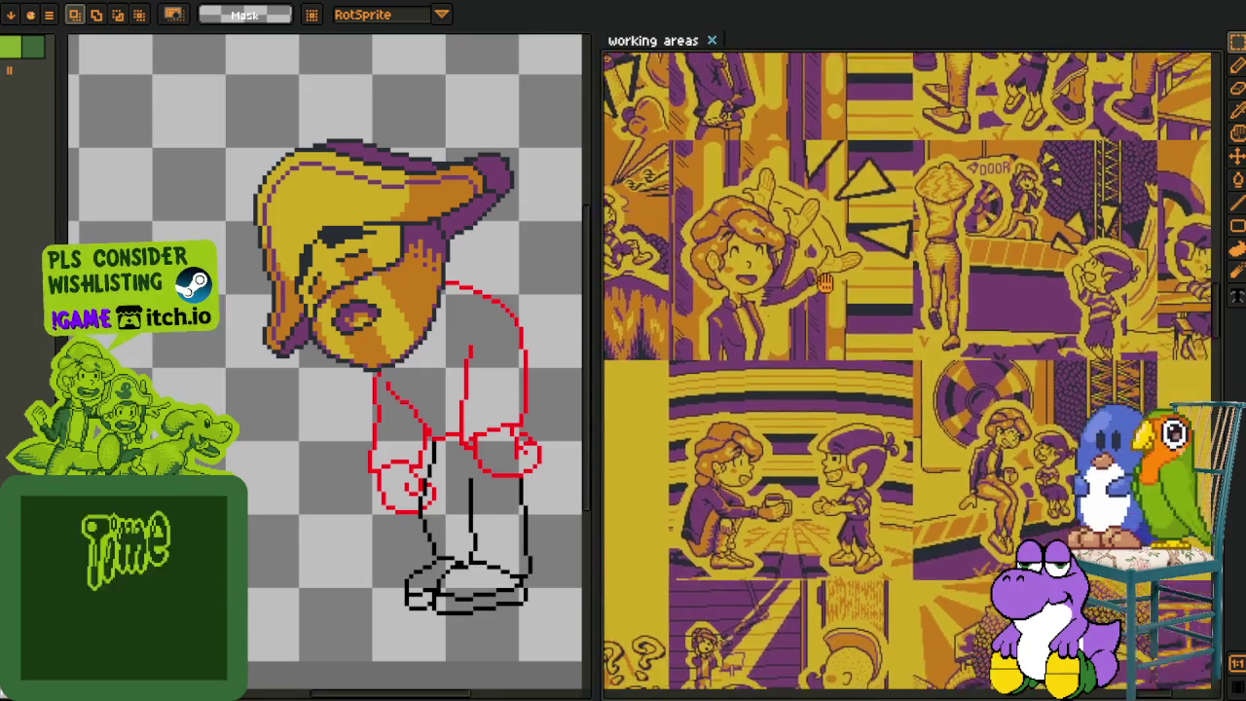
pyautogui.moveTo(823, 282)
pyautogui.mouseDown()
pyautogui.moveTo(866, 308)
pyautogui.moveTo(873, 338)
pyautogui.moveTo(747, 202)
pyautogui.mouseUp()
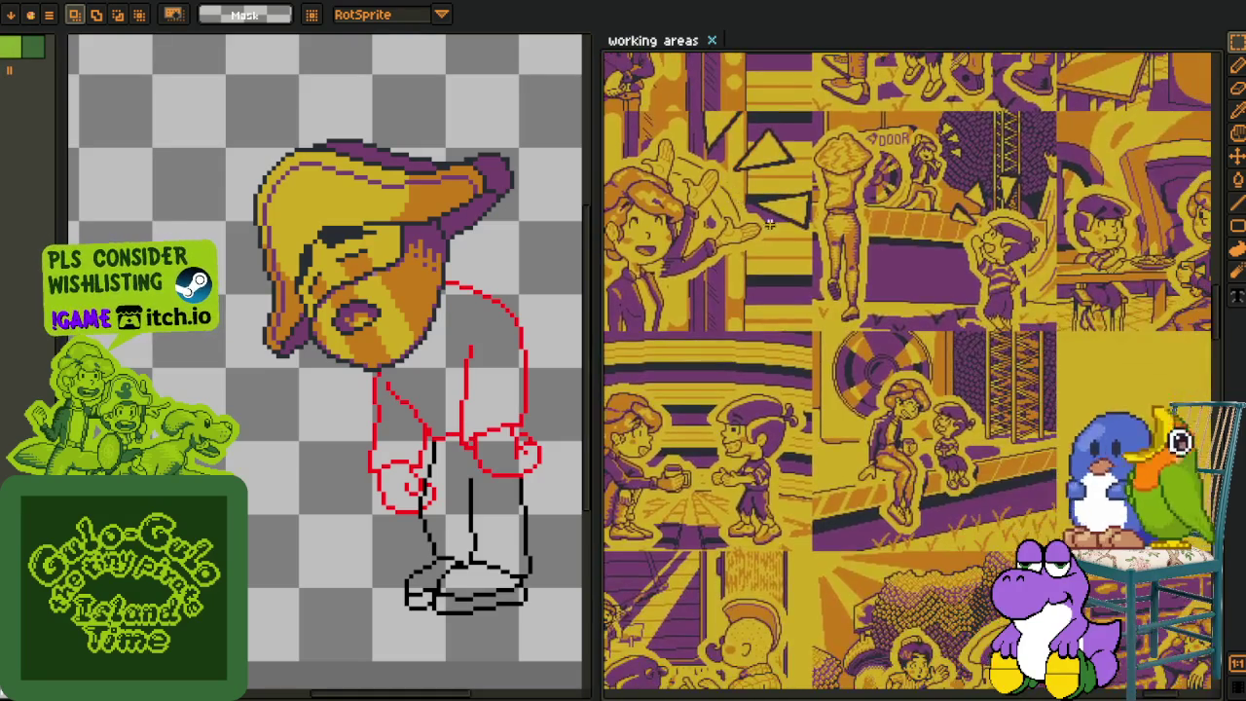
# - Zoom in on the girl sitting beside the boy, then zoom out to the UI screens sheet
pyautogui.scroll(1, 729, 350)
pyautogui.scroll(2, 792, 398)
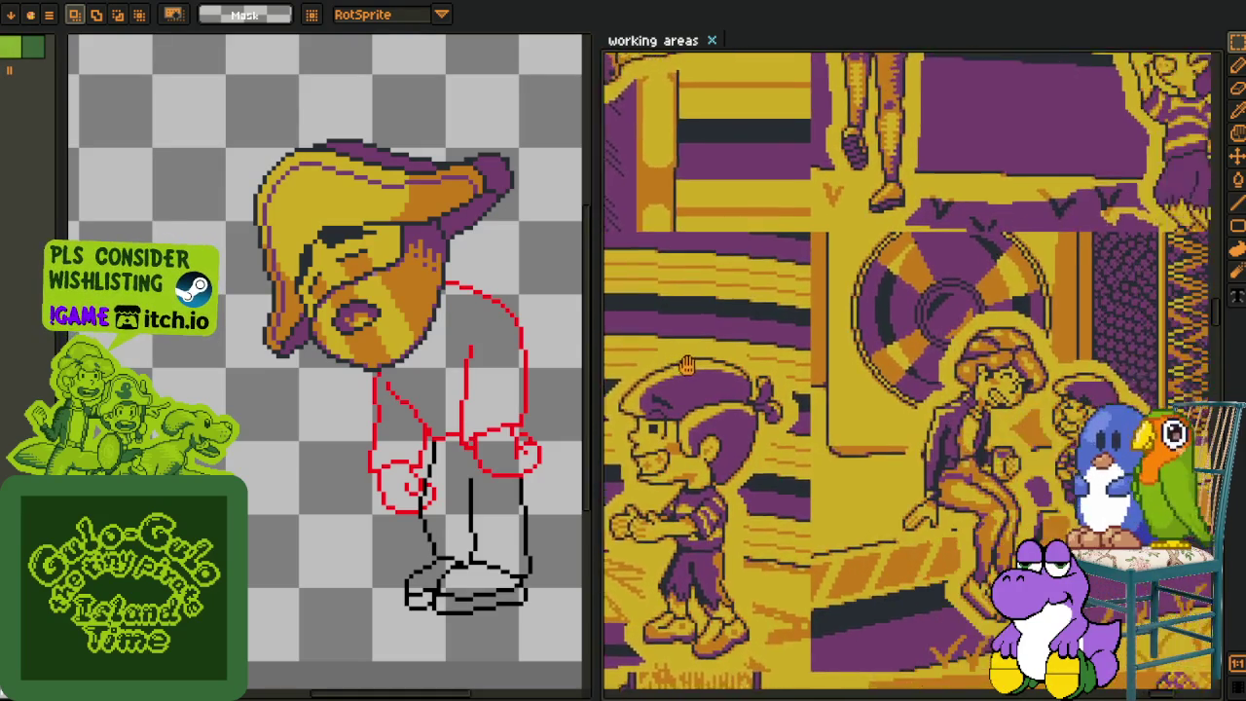
pyautogui.moveTo(1197, 486); pyautogui.dragTo(958, 445)
pyautogui.scroll(1, 847, 370)
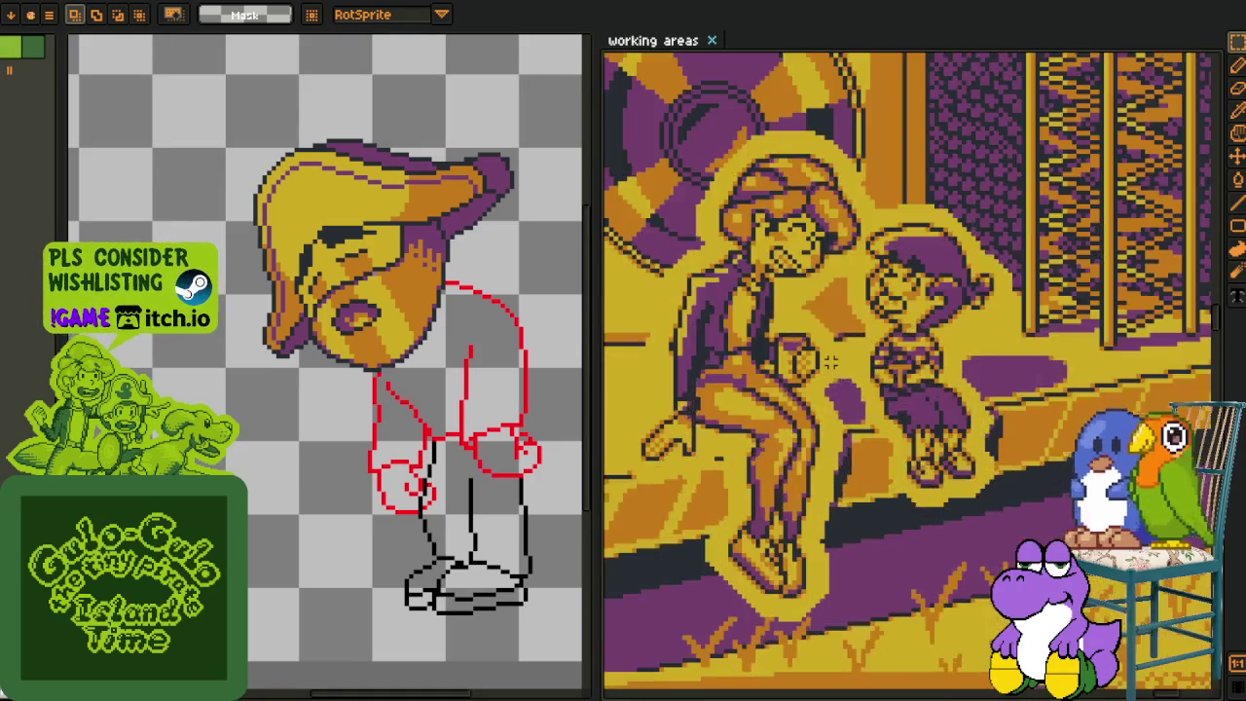
pyautogui.scroll(2, 778, 311)
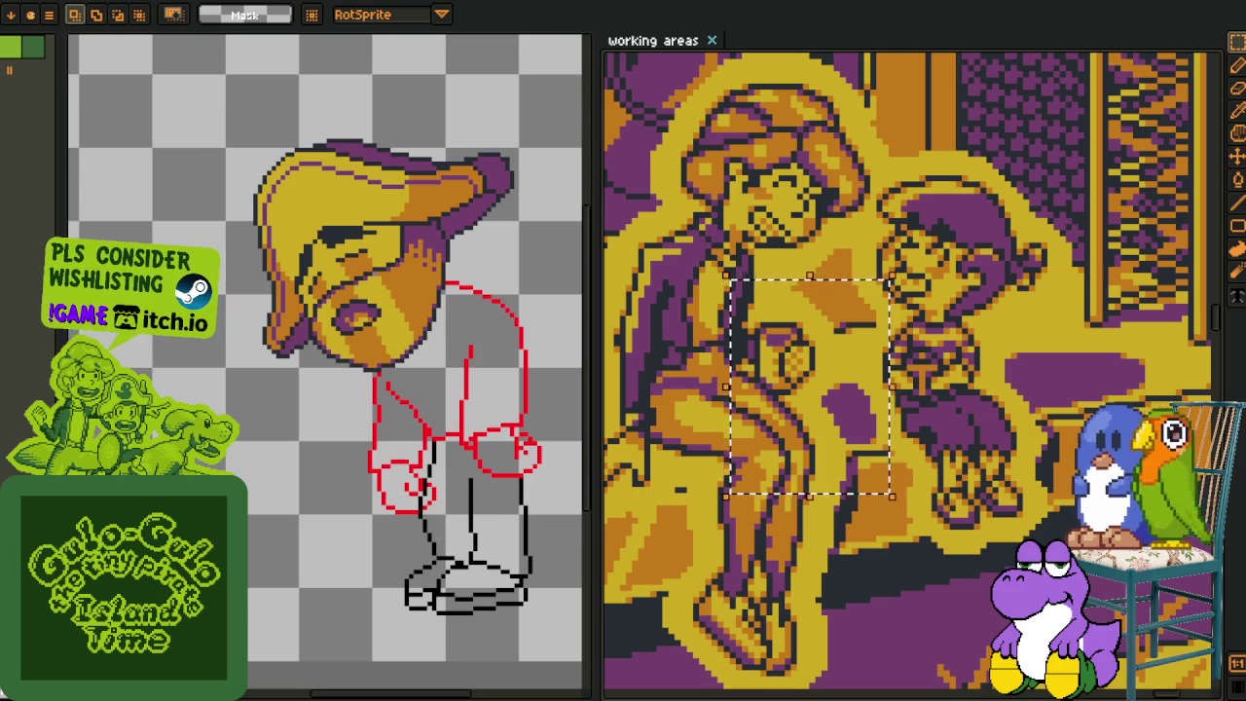
pyautogui.scroll(-2, 963, 440)
pyautogui.scroll(-1, 968, 440)
pyautogui.scroll(2, 978, 437)
pyautogui.scroll(-1, 1012, 433)
pyautogui.scroll(-1, 1068, 419)
pyautogui.scroll(-1, 1068, 420)
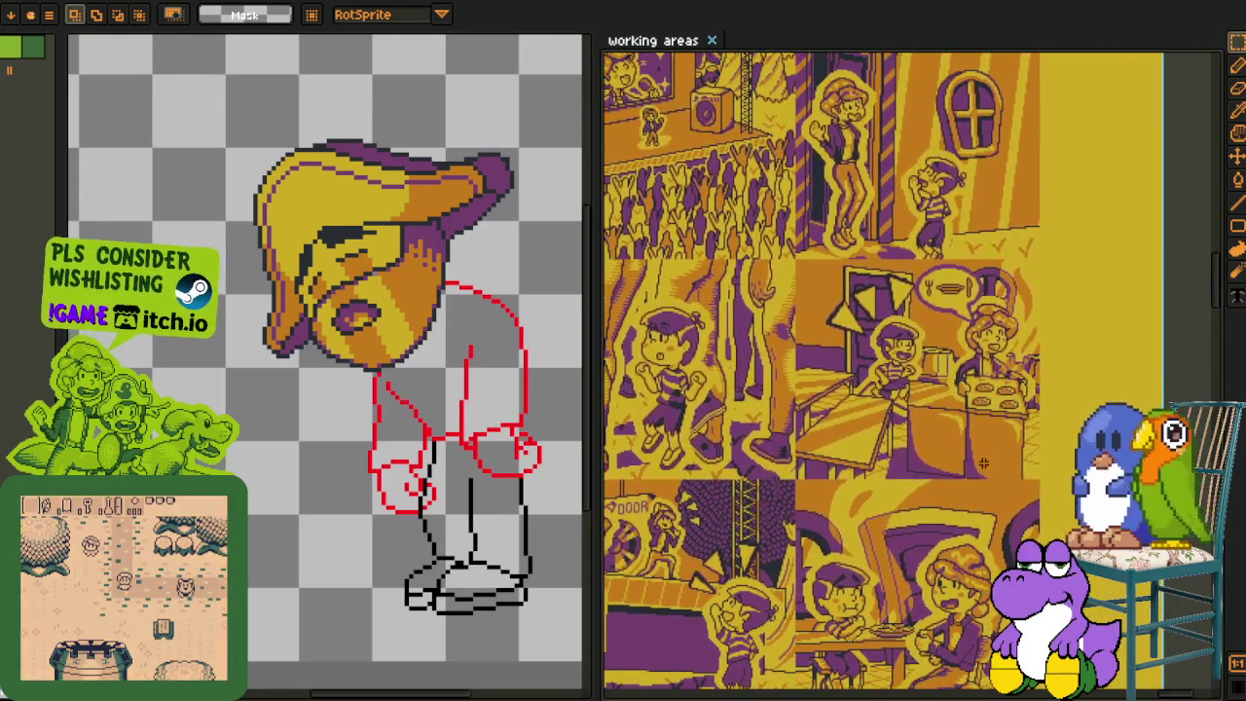
pyautogui.scroll(-1, 913, 416)
pyautogui.scroll(-1, 912, 415)
pyautogui.scroll(-1, 913, 415)
pyautogui.scroll(2, 834, 315)
pyautogui.scroll(1, 834, 314)
pyautogui.scroll(1, 834, 314)
pyautogui.scroll(1, 834, 315)
pyautogui.scroll(1, 834, 314)
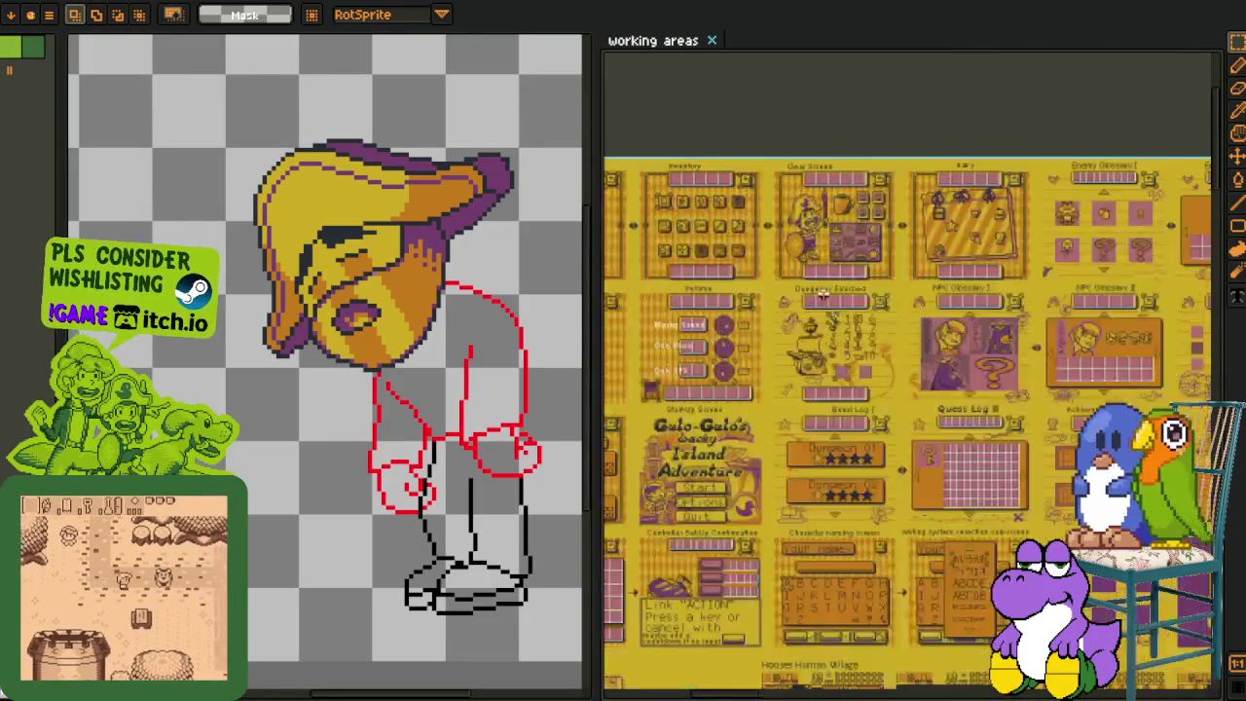
# - Zoom in around the coffee cup icon and the Controller Set-up and Load Save panels
pyautogui.scroll(1, 834, 315)
pyautogui.scroll(1, 833, 338)
pyautogui.scroll(4, 833, 338)
pyautogui.moveTo(740, 233)
pyautogui.mouseDown()
pyautogui.moveTo(949, 424)
pyautogui.moveTo(813, 255)
pyautogui.mouseUp()
pyautogui.scroll(-1, 1017, 440)
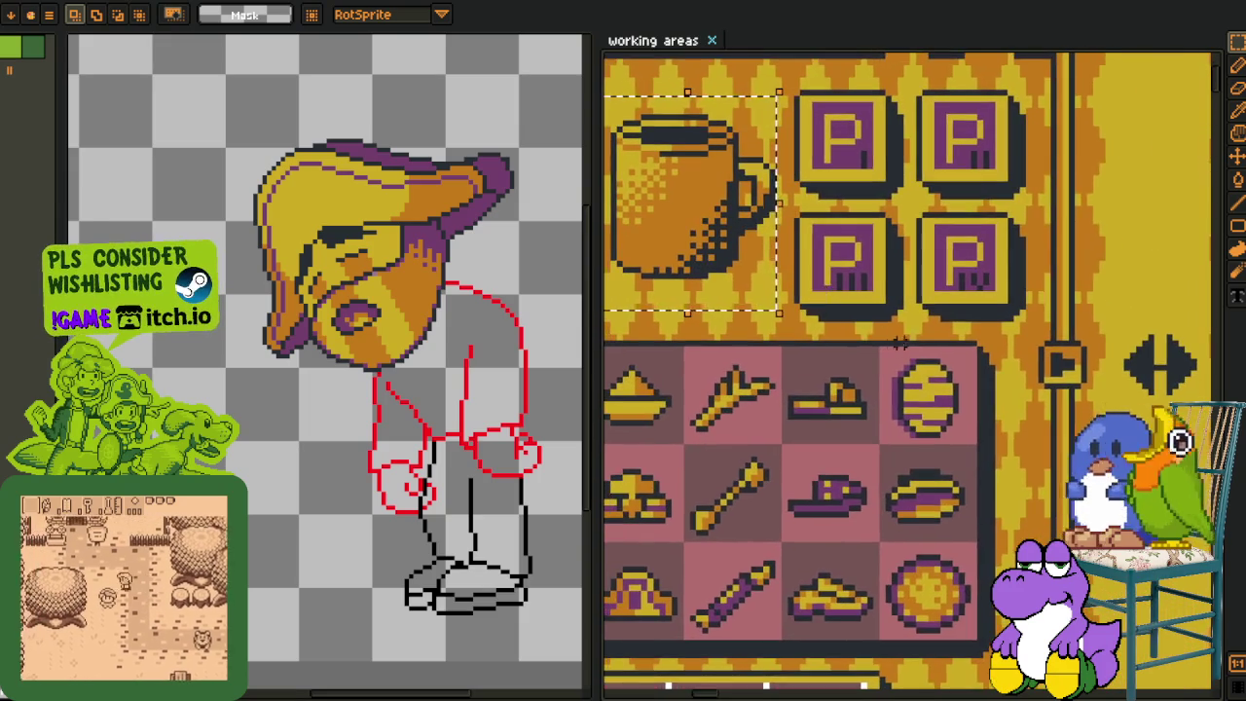
pyautogui.scroll(-2, 888, 227)
pyautogui.scroll(1, 889, 227)
pyautogui.scroll(-10, 889, 227)
pyautogui.scroll(-5, 973, 194)
pyautogui.scroll(1, 1039, 156)
pyautogui.scroll(1, 1040, 156)
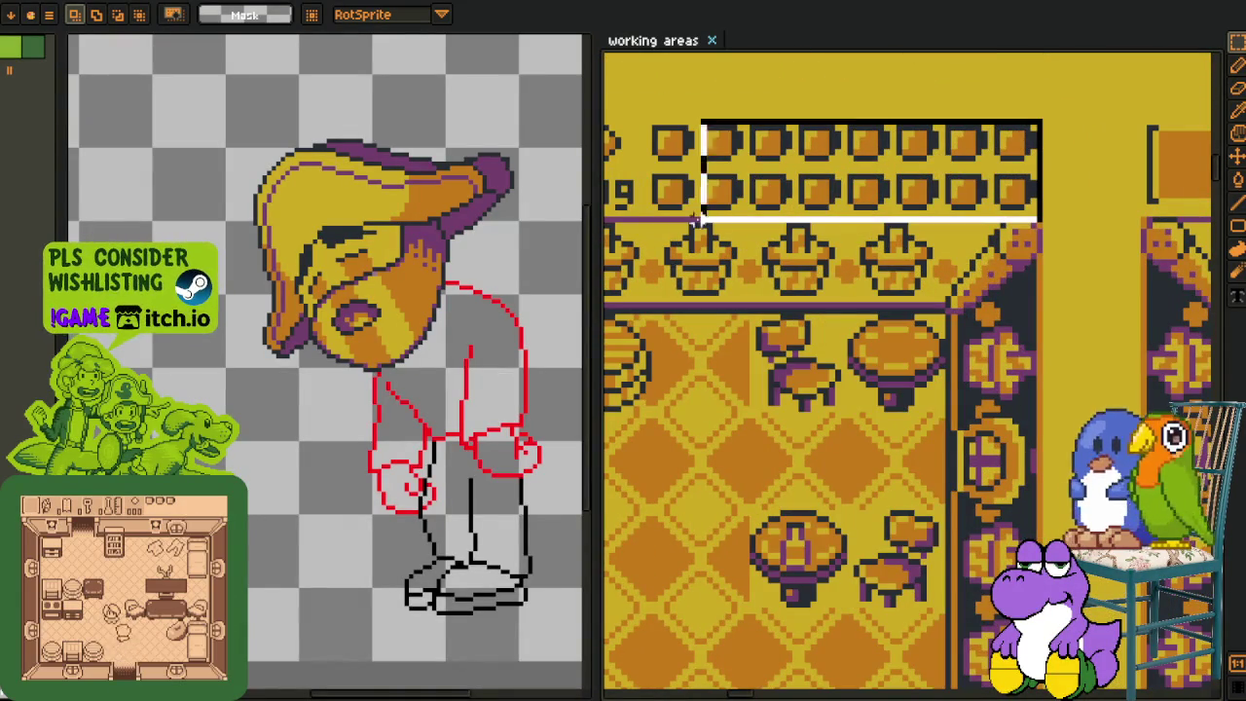
pyautogui.scroll(-1, 721, 354)
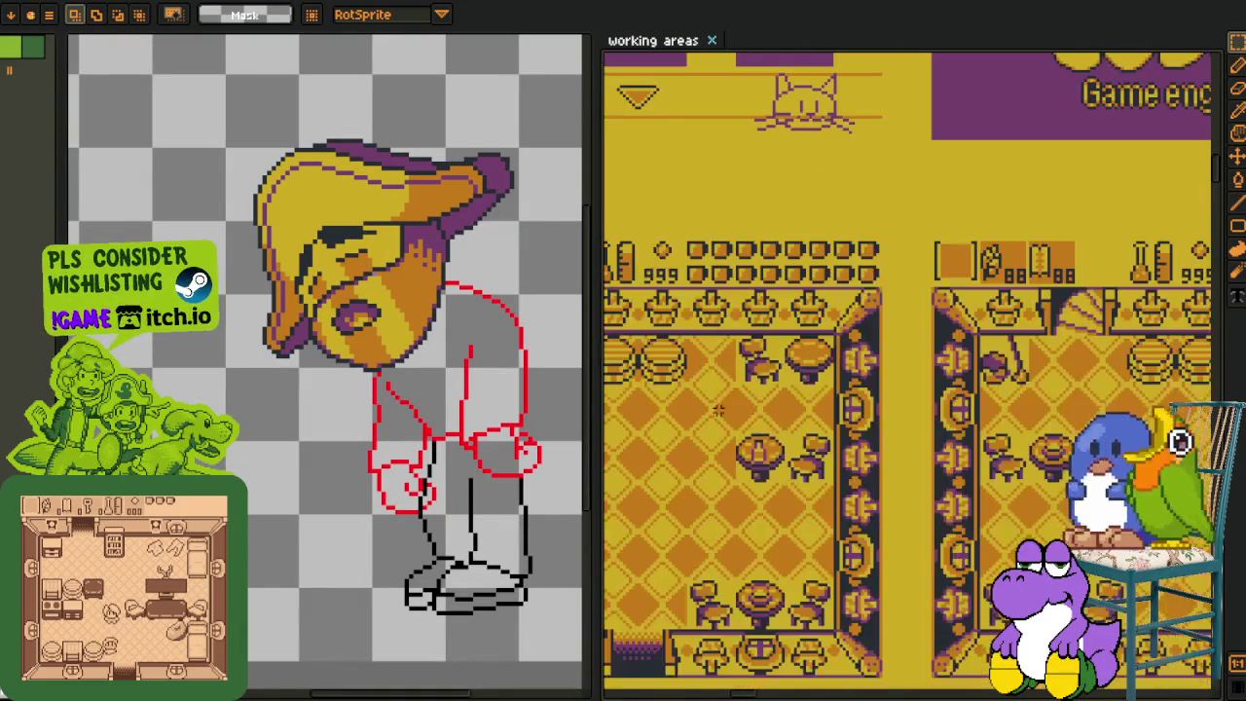
pyautogui.scroll(-1, 879, 387)
pyautogui.scroll(-1, 880, 388)
pyautogui.scroll(-1, 879, 388)
# - Pan across the Soda House room and world-map panels, then close the working areas file
pyautogui.moveTo(879, 387); pyautogui.dragTo(655, 379)
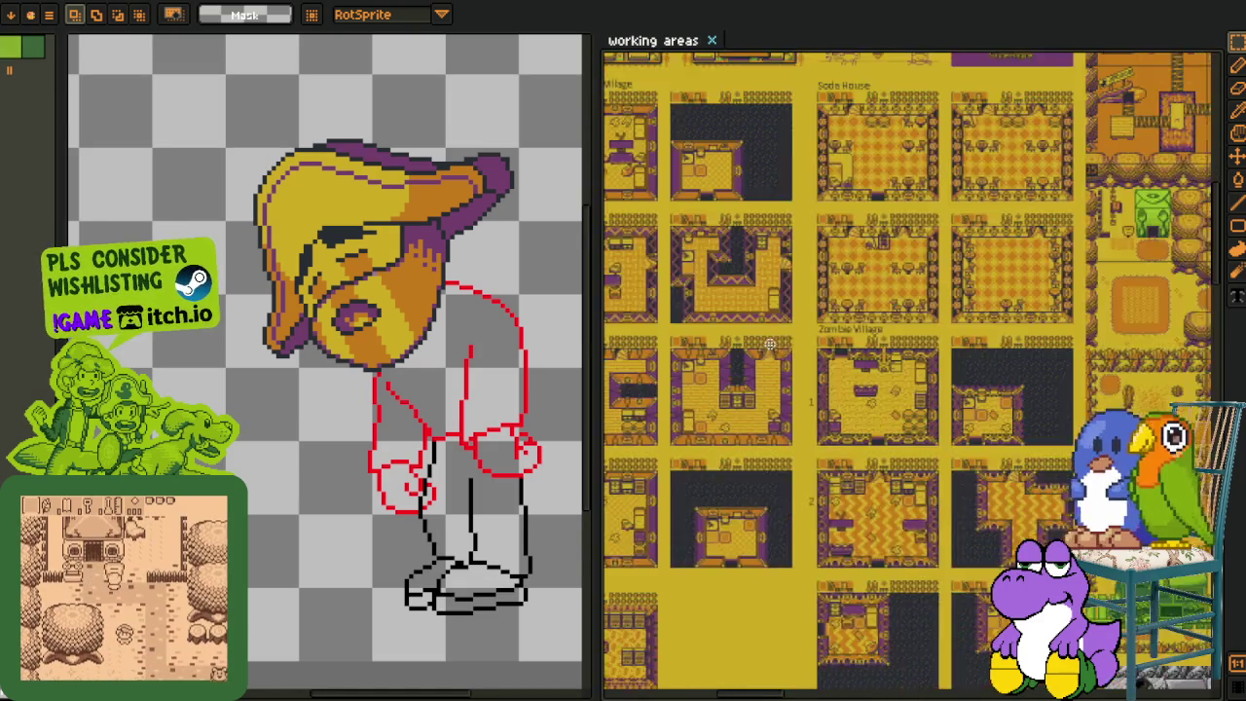
pyautogui.moveTo(773, 398)
pyautogui.mouseDown()
pyautogui.moveTo(941, 370)
pyautogui.moveTo(859, 406)
pyautogui.mouseUp()
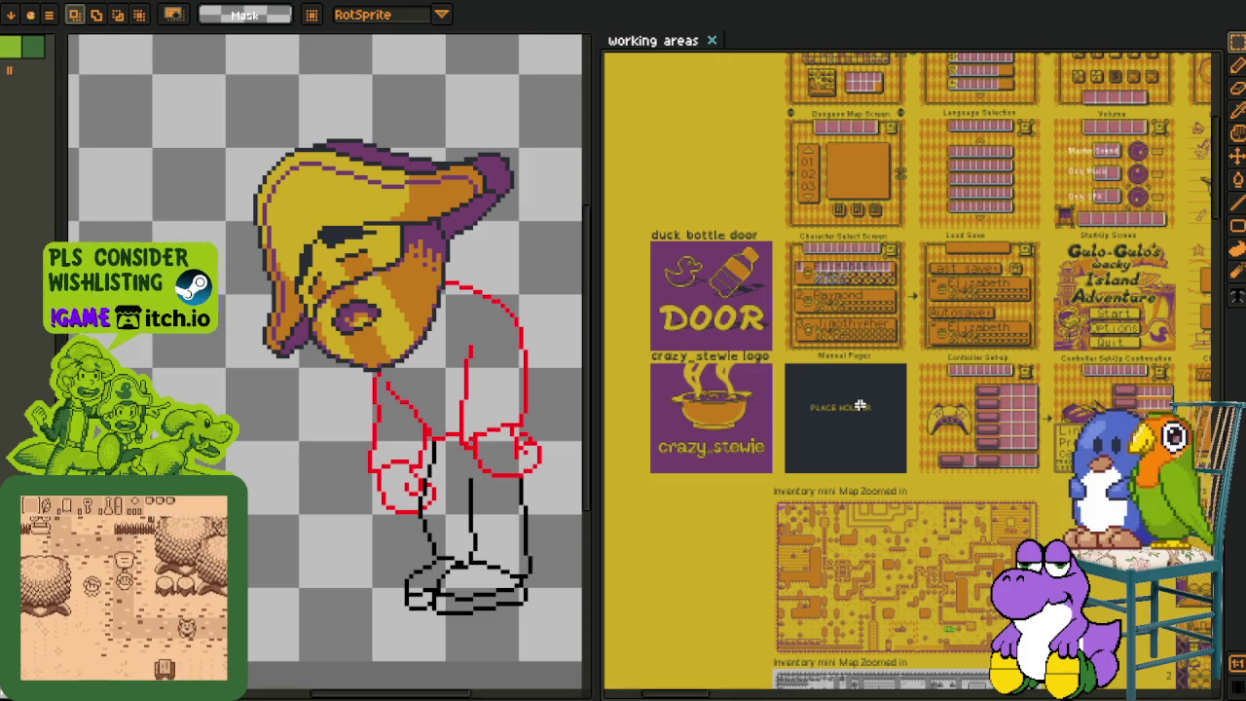
pyautogui.scroll(2, 859, 406)
pyautogui.scroll(1, 862, 297)
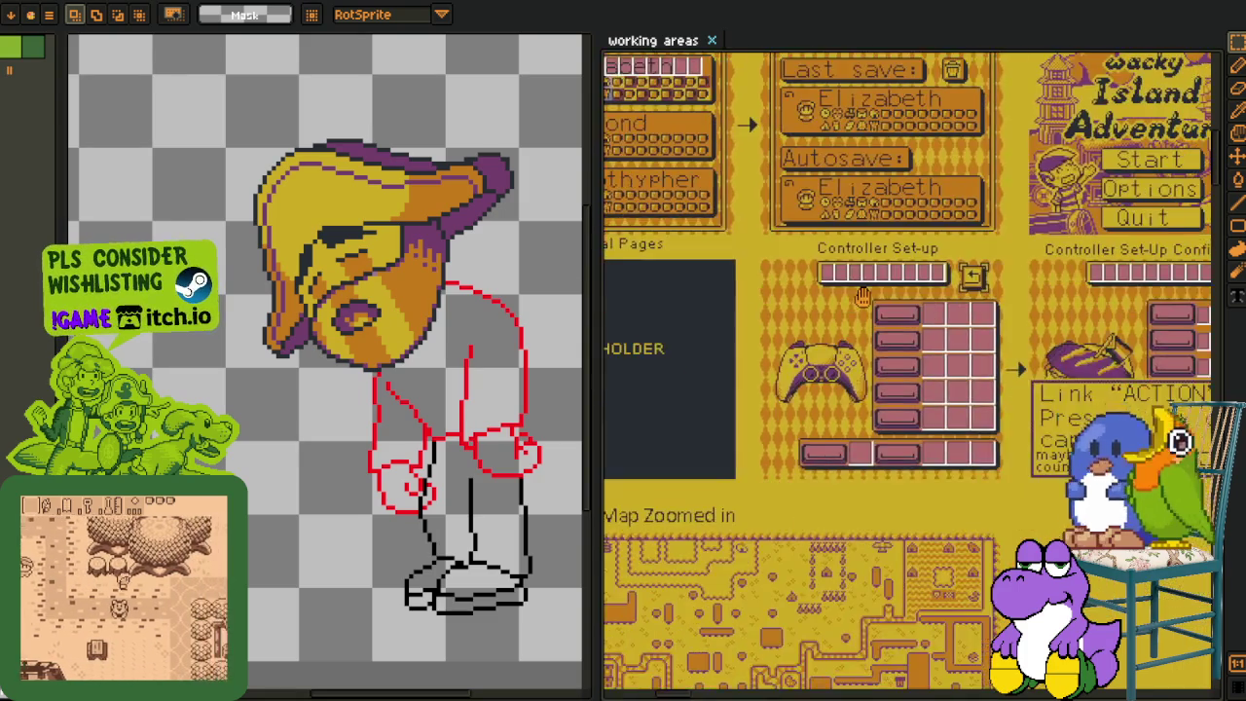
pyautogui.scroll(-2, 862, 297)
pyautogui.click(711, 40)
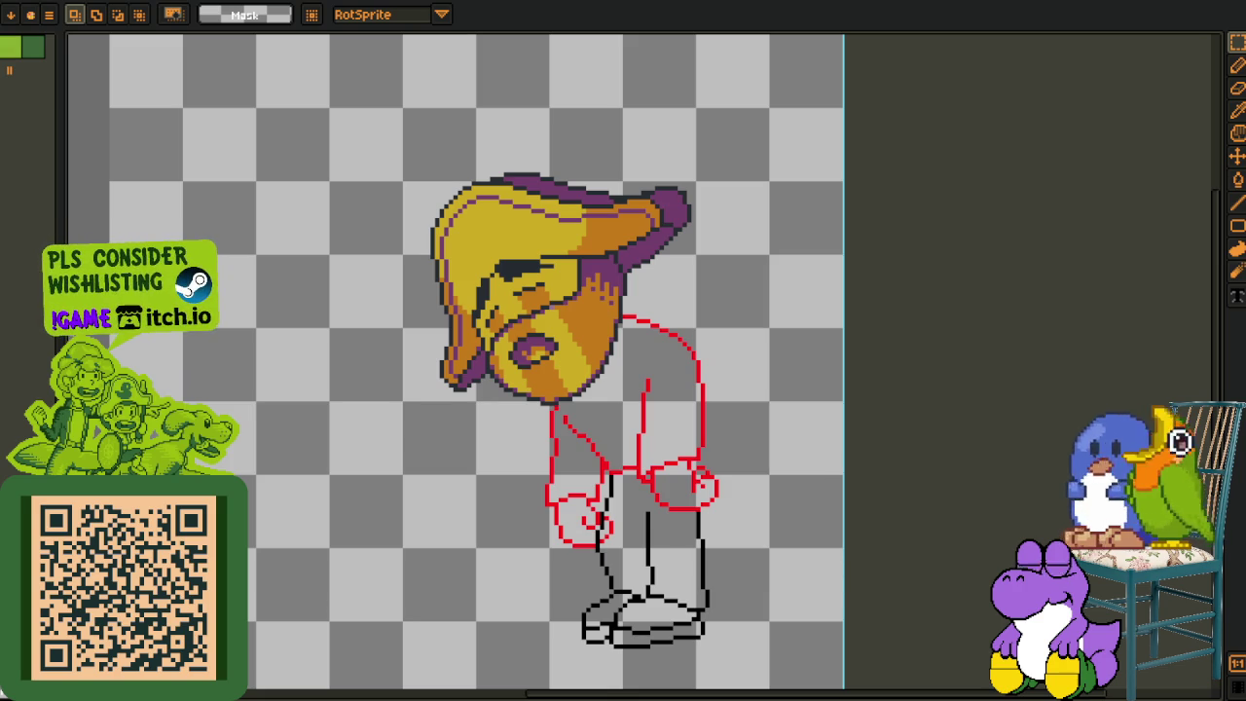
# - Centre the character sketch, zoom in on its legs, and show the layers and timeline
pyautogui.moveTo(395, 458); pyautogui.dragTo(485, 377)
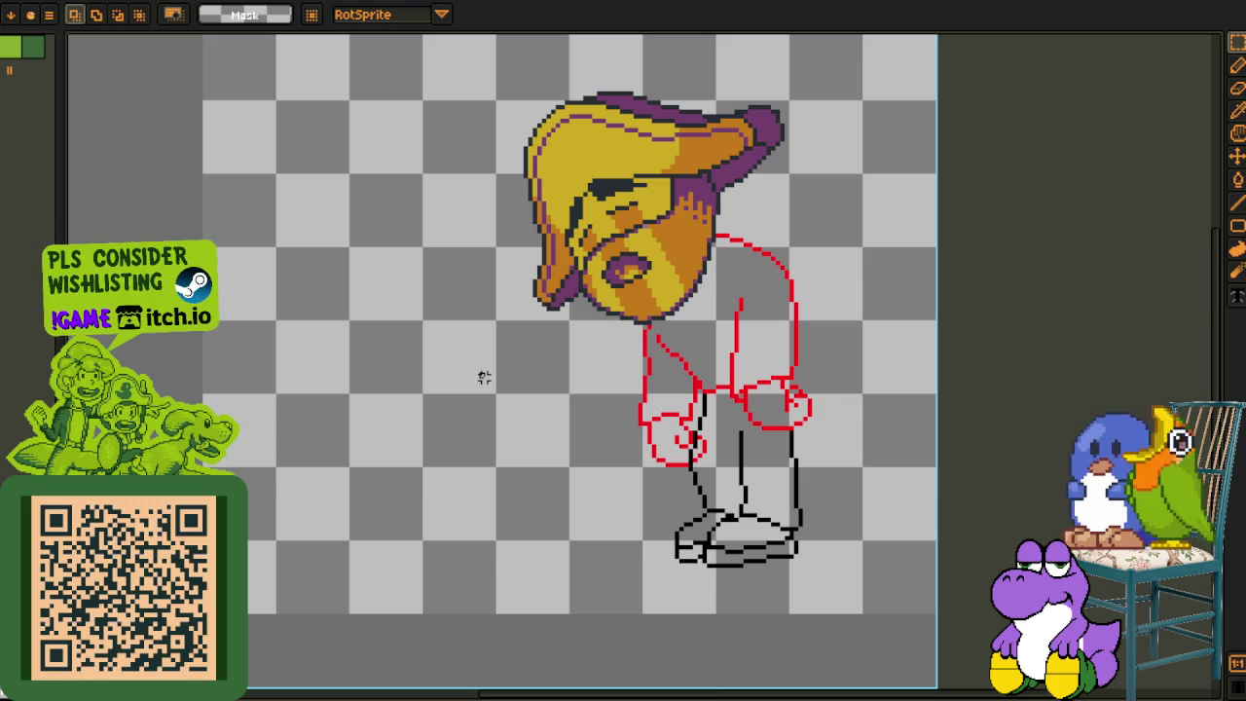
pyautogui.scroll(1, 781, 408)
pyautogui.moveTo(775, 473); pyautogui.dragTo(696, 412)
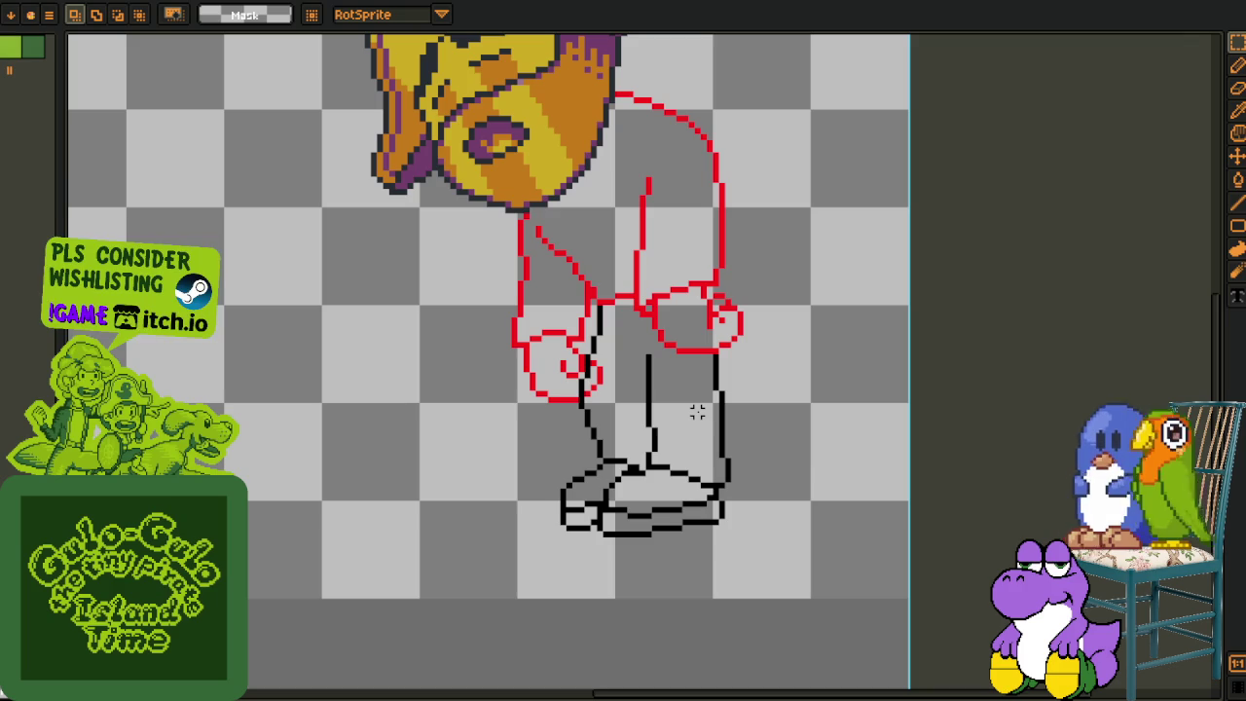
pyautogui.press('Tab')
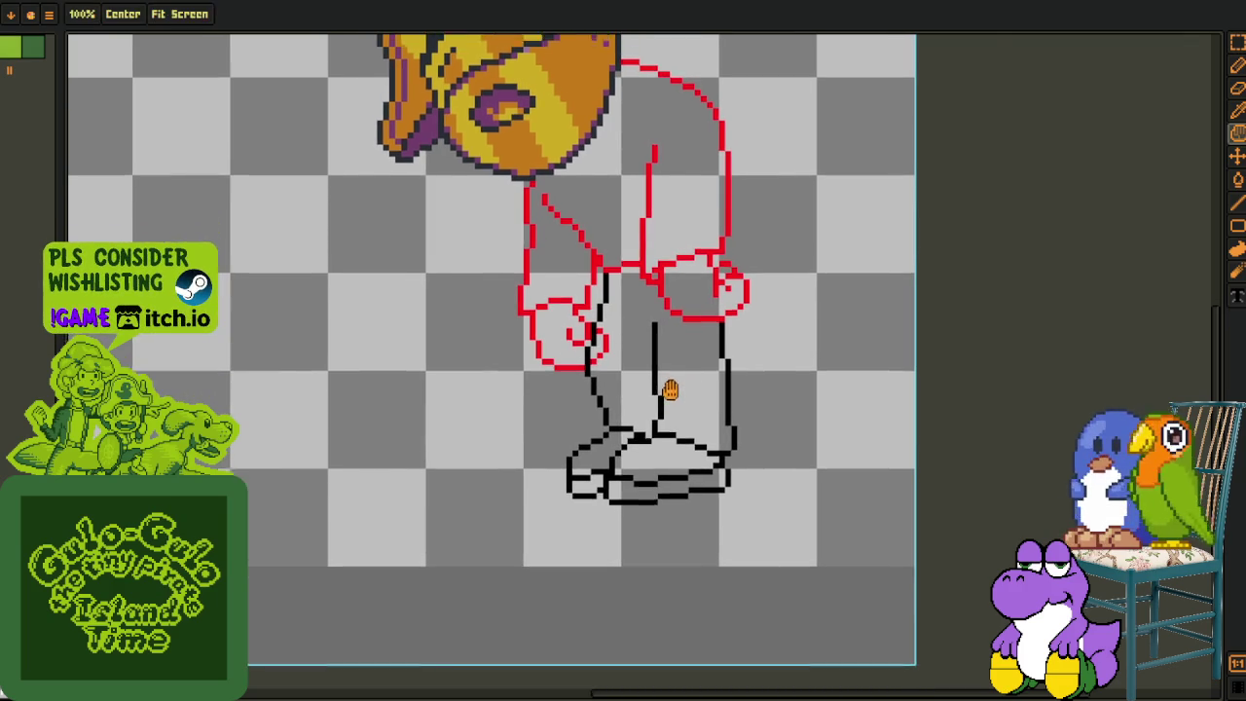
# - Hide the layers and timeline, then dock G - Cutscene 2 beside the sketch, showing its lower part
pyautogui.hotkey('alt', 'Tab')
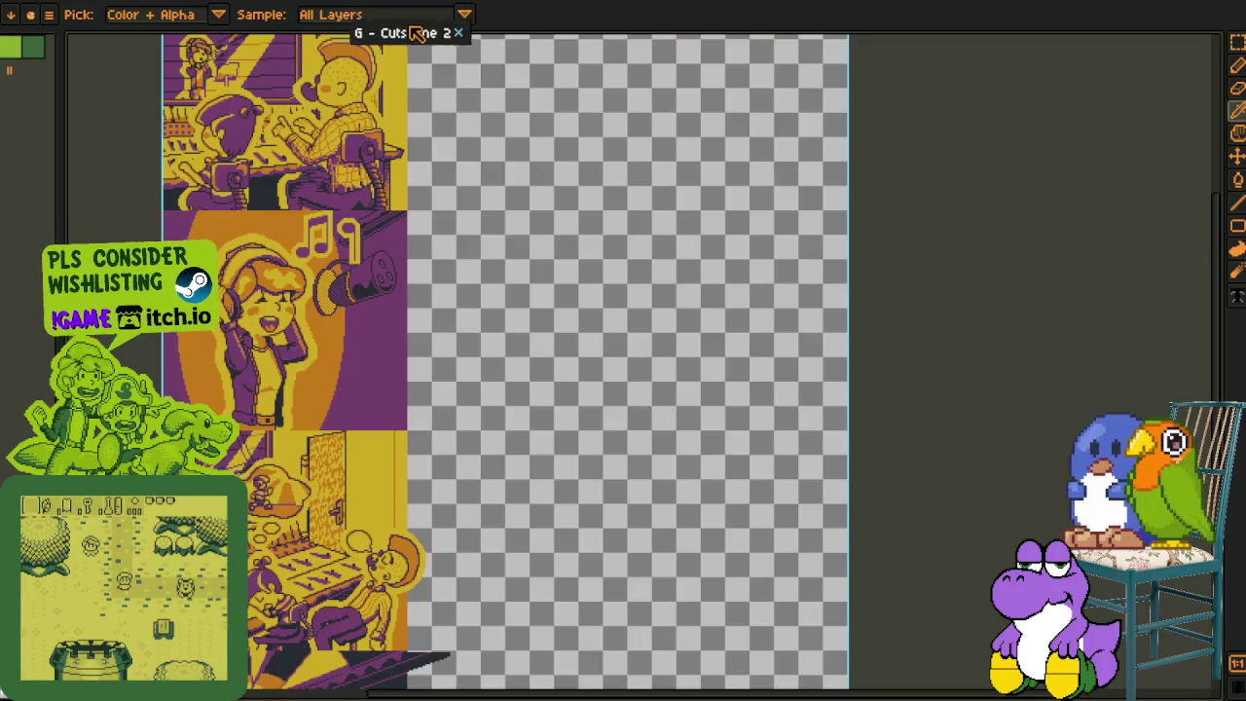
pyautogui.moveTo(142, 5)
pyautogui.mouseDown()
pyautogui.moveTo(973, 282)
pyautogui.moveTo(1192, 272)
pyautogui.mouseUp()
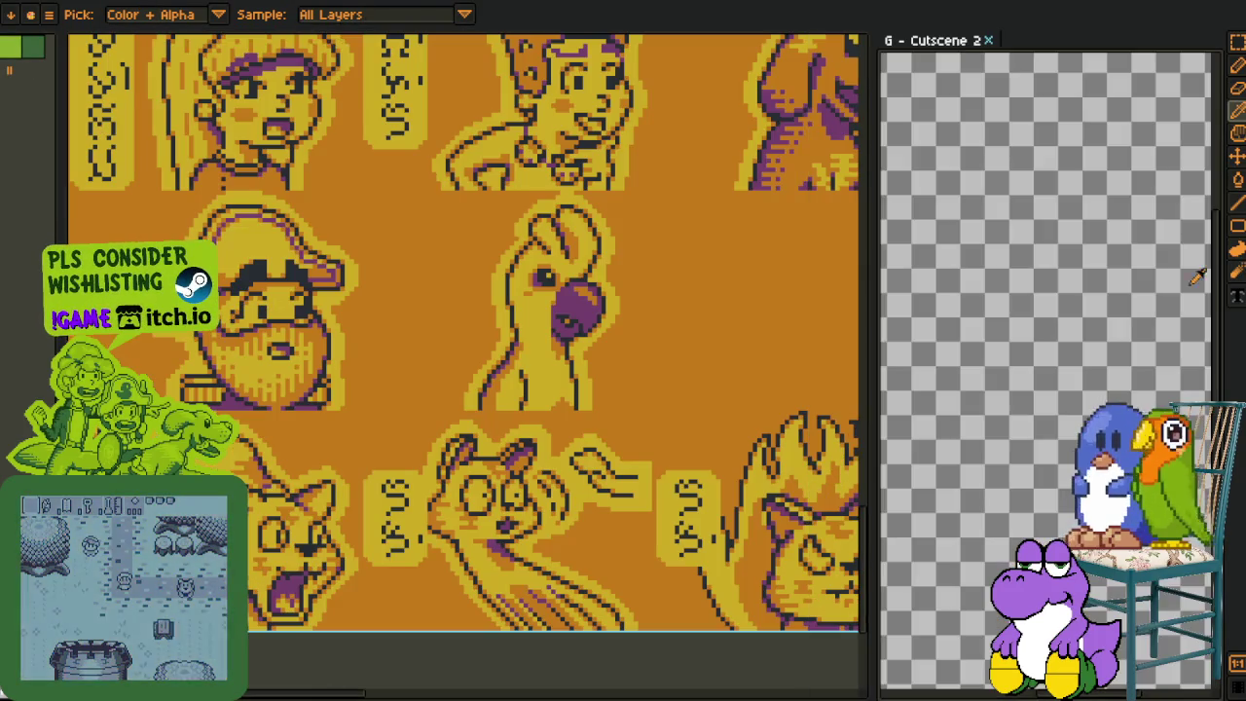
pyautogui.scroll(2, 1070, 307)
pyautogui.scroll(3, 1070, 307)
pyautogui.scroll(2, 1075, 321)
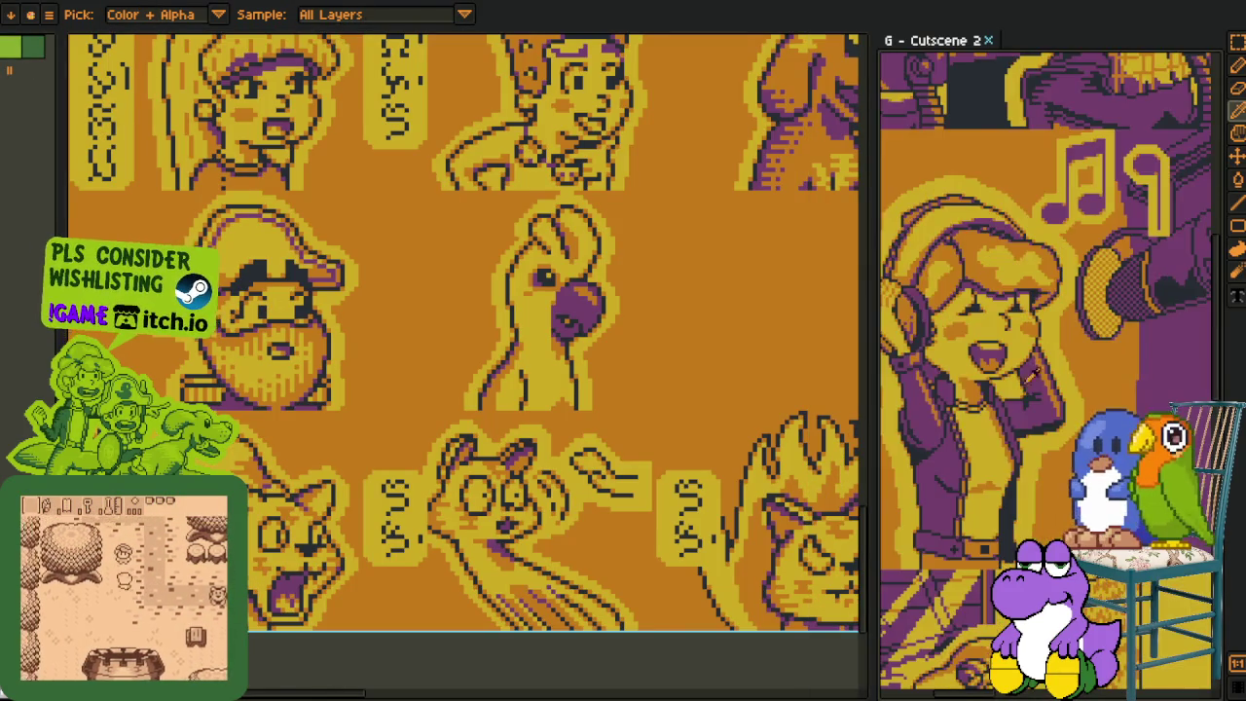
pyautogui.press('m')
pyautogui.moveTo(1081, 331); pyautogui.dragTo(1078, 235)
pyautogui.press('o')
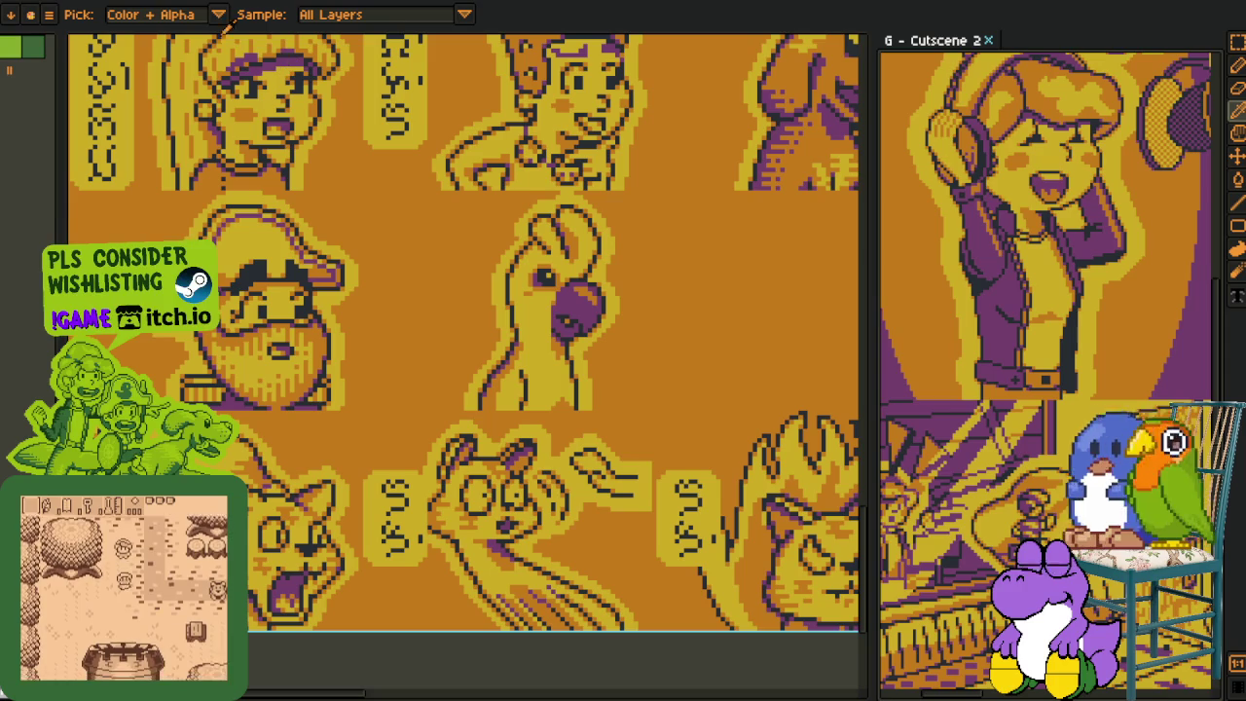
# - Dock Character Port above the cutscene and centre its pirate character portrait
pyautogui.moveTo(171, 5); pyautogui.dragTo(978, 53)
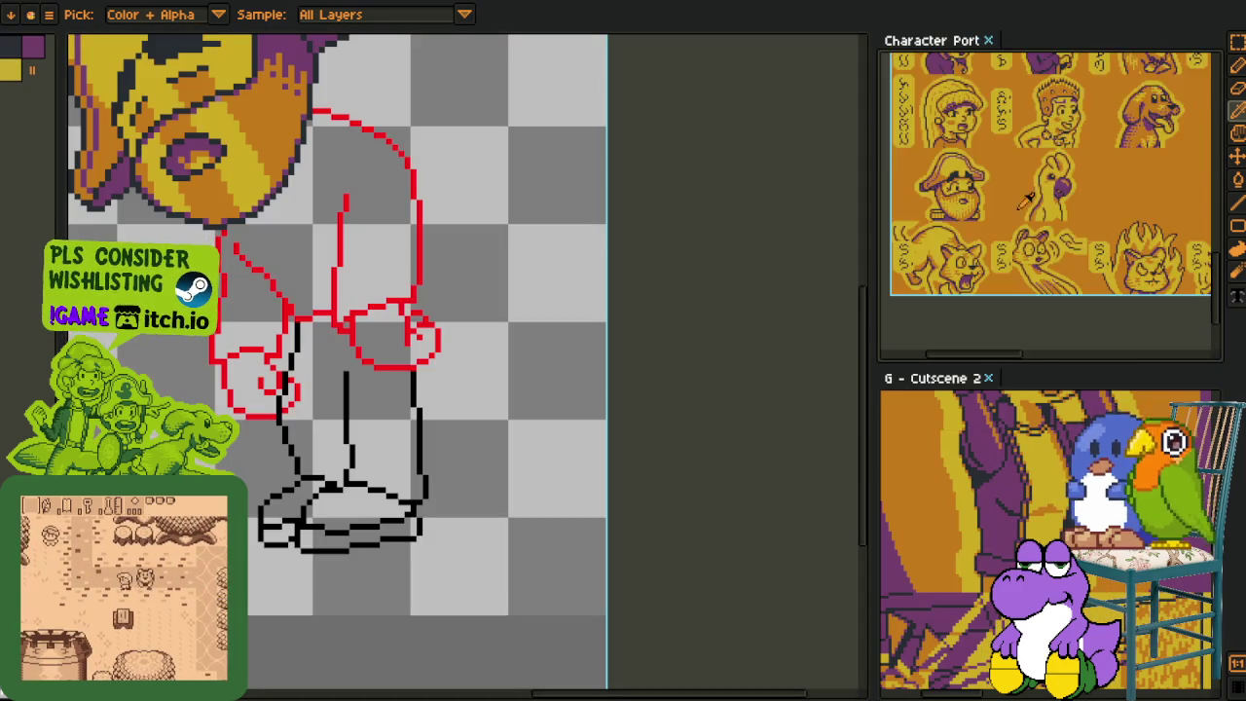
pyautogui.scroll(-2, 1031, 151)
pyautogui.scroll(2, 1031, 151)
pyautogui.press('m')
pyautogui.moveTo(1006, 195); pyautogui.dragTo(1064, 226)
pyautogui.press('o')
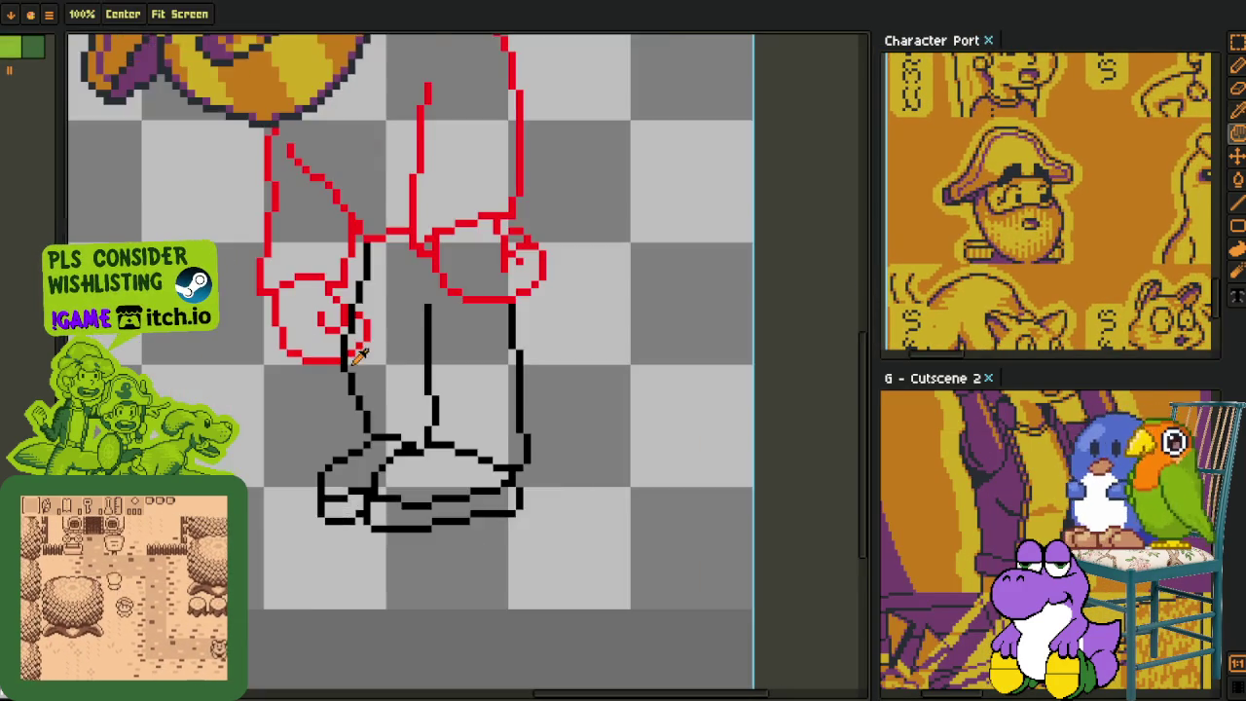
pyautogui.scroll(-2, 511, 250)
pyautogui.scroll(2, 423, 300)
pyautogui.scroll(1, 494, 354)
pyautogui.press('z')
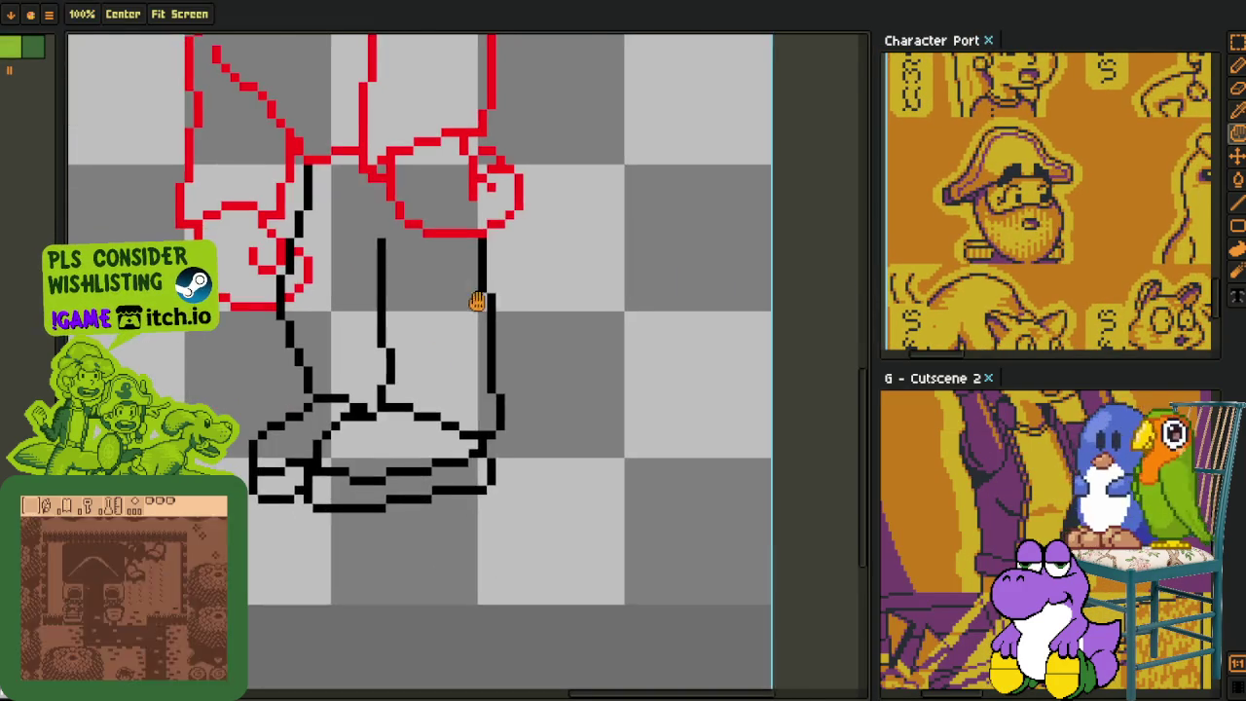
pyautogui.scroll(-1, 477, 298)
pyautogui.moveTo(336, 374)
pyautogui.mouseDown()
pyautogui.moveTo(431, 636)
pyautogui.moveTo(406, 486)
pyautogui.moveTo(440, 451)
pyautogui.mouseUp()
pyautogui.scroll(-2, 406, 489)
pyautogui.scroll(1, 425, 467)
pyautogui.moveTo(462, 230)
pyautogui.mouseDown()
pyautogui.moveTo(522, 368)
pyautogui.moveTo(497, 251)
pyautogui.mouseUp()
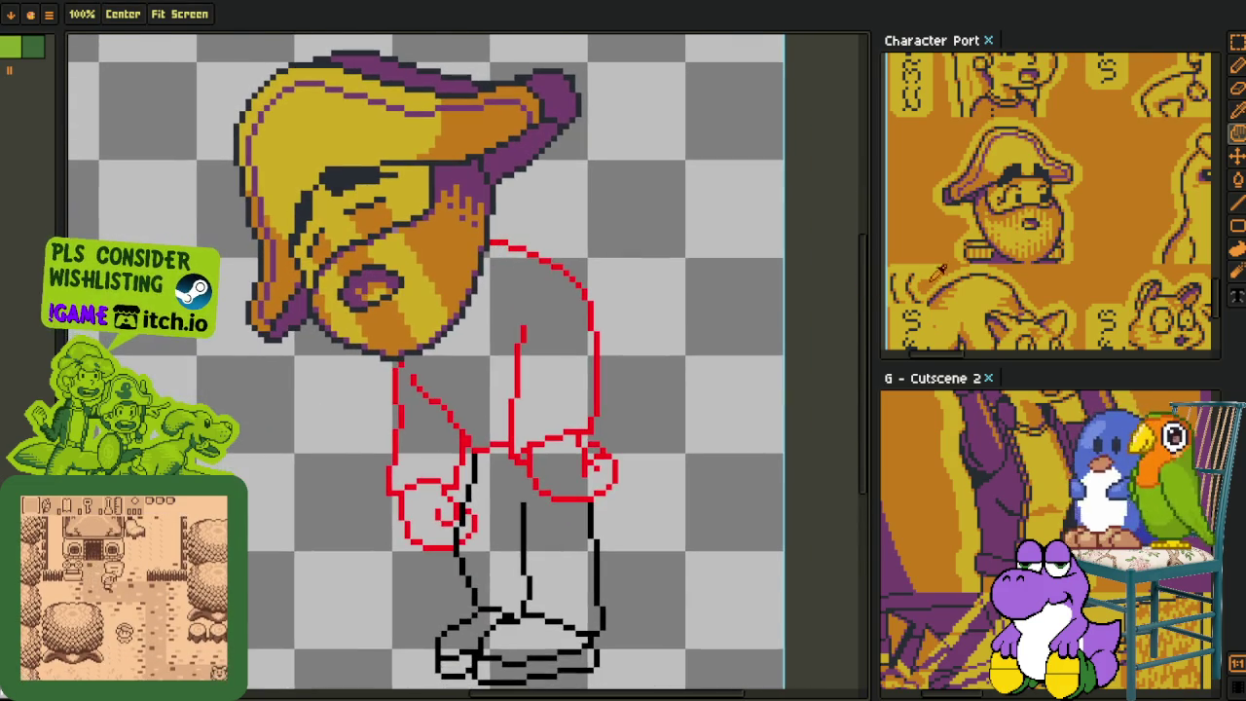
pyautogui.scroll(2, 1066, 271)
pyautogui.press('h')
pyautogui.moveTo(1065, 271)
pyautogui.mouseDown()
pyautogui.moveTo(1065, 321)
pyautogui.moveTo(1066, 271)
pyautogui.mouseUp()
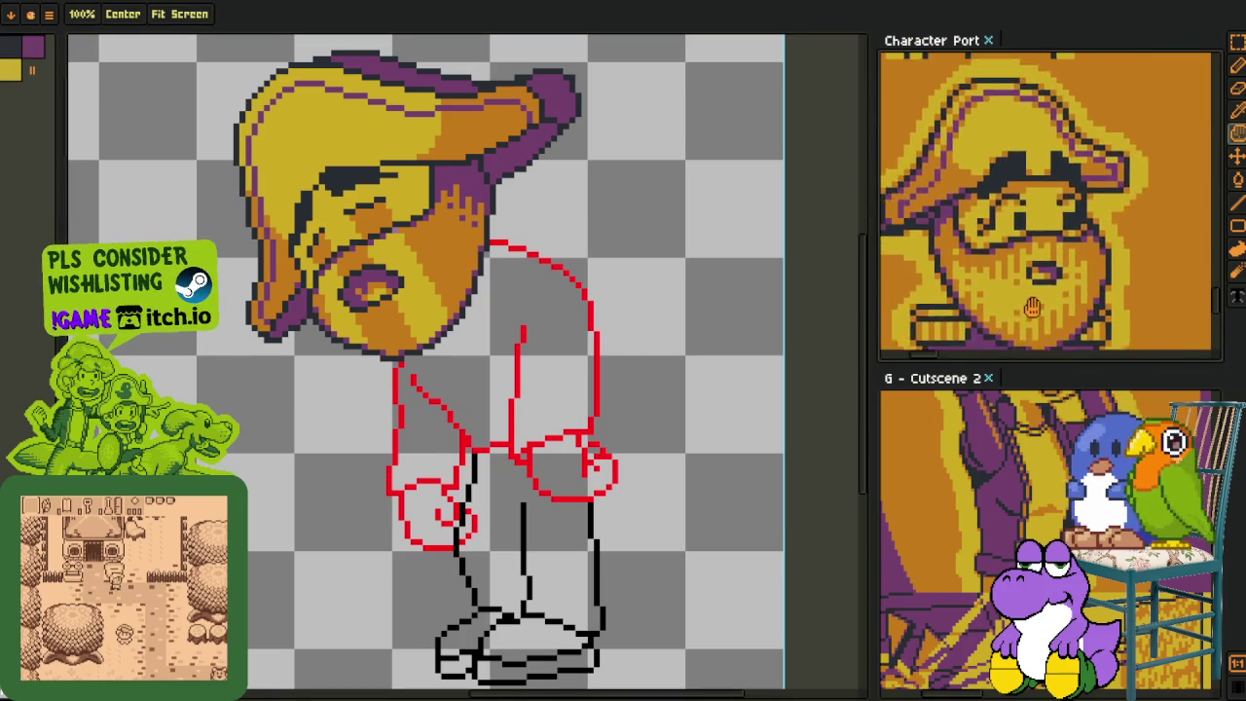
pyautogui.scroll(-3, 1046, 205)
pyautogui.moveTo(500, 353); pyautogui.dragTo(490, 322)
pyautogui.scroll(-2, 489, 322)
pyautogui.press('Tab')
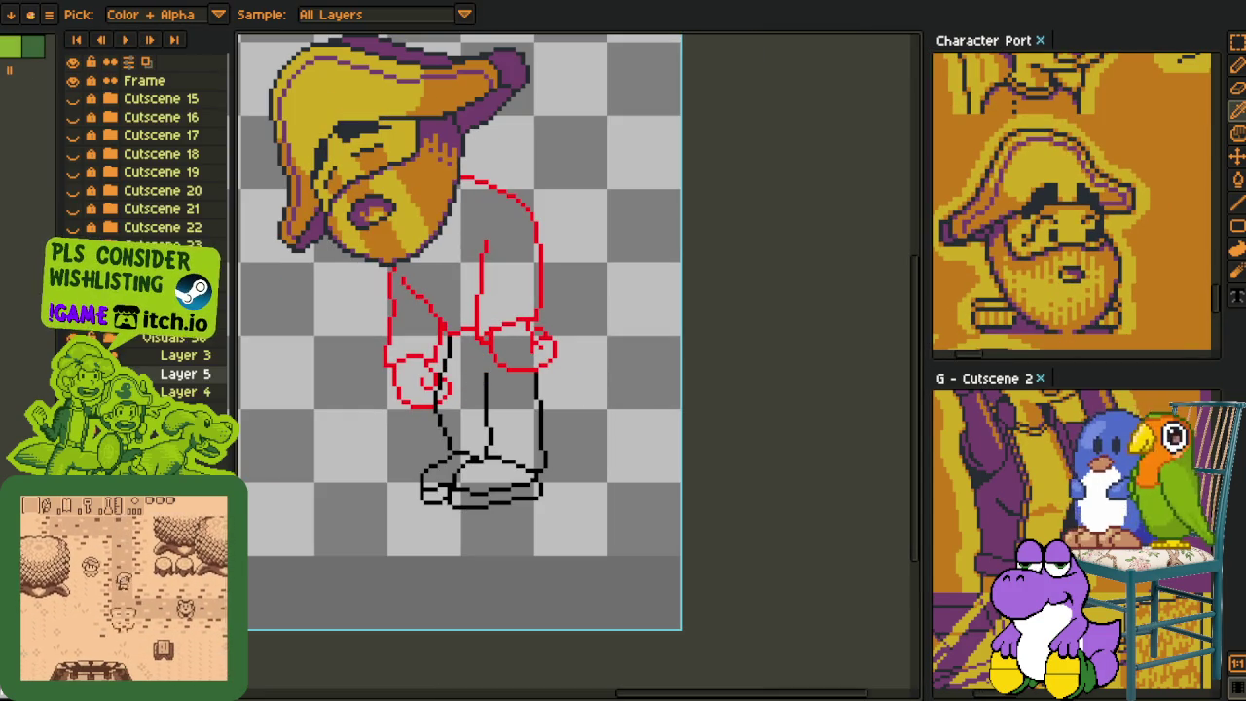
pyautogui.click(72, 374)
pyautogui.click(72, 374)
pyautogui.scroll(1, 447, 310)
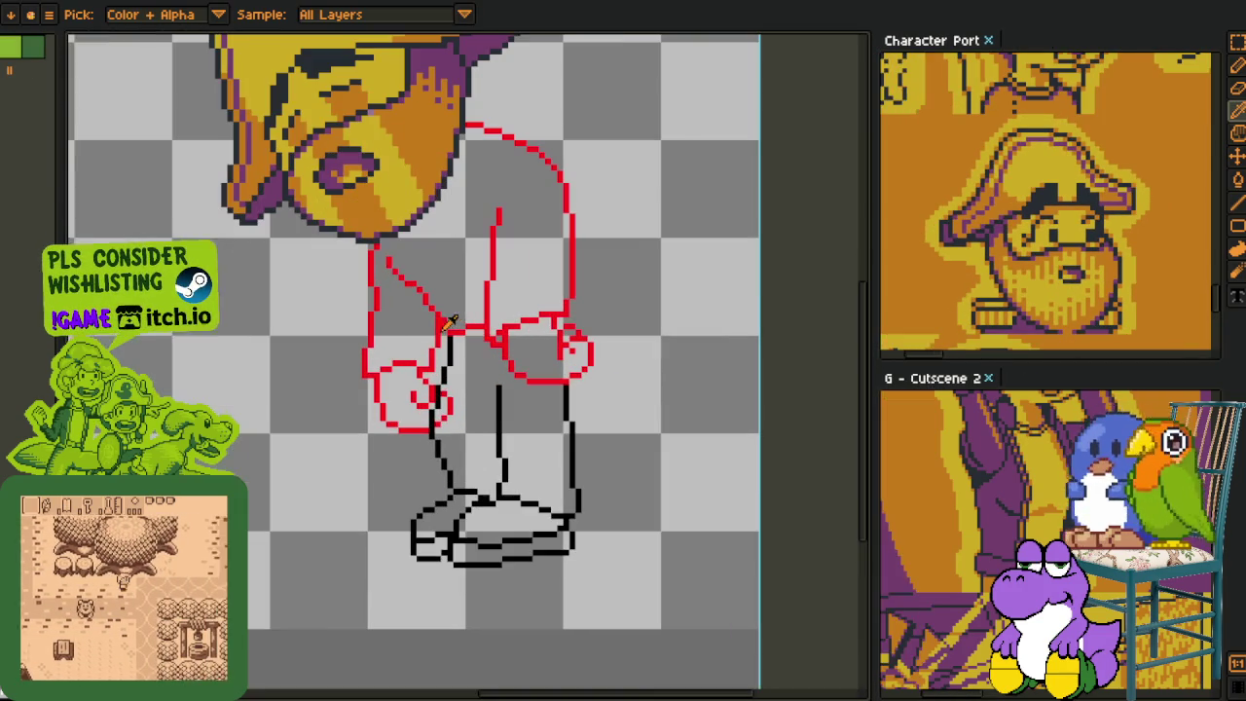
pyautogui.press('Tab')
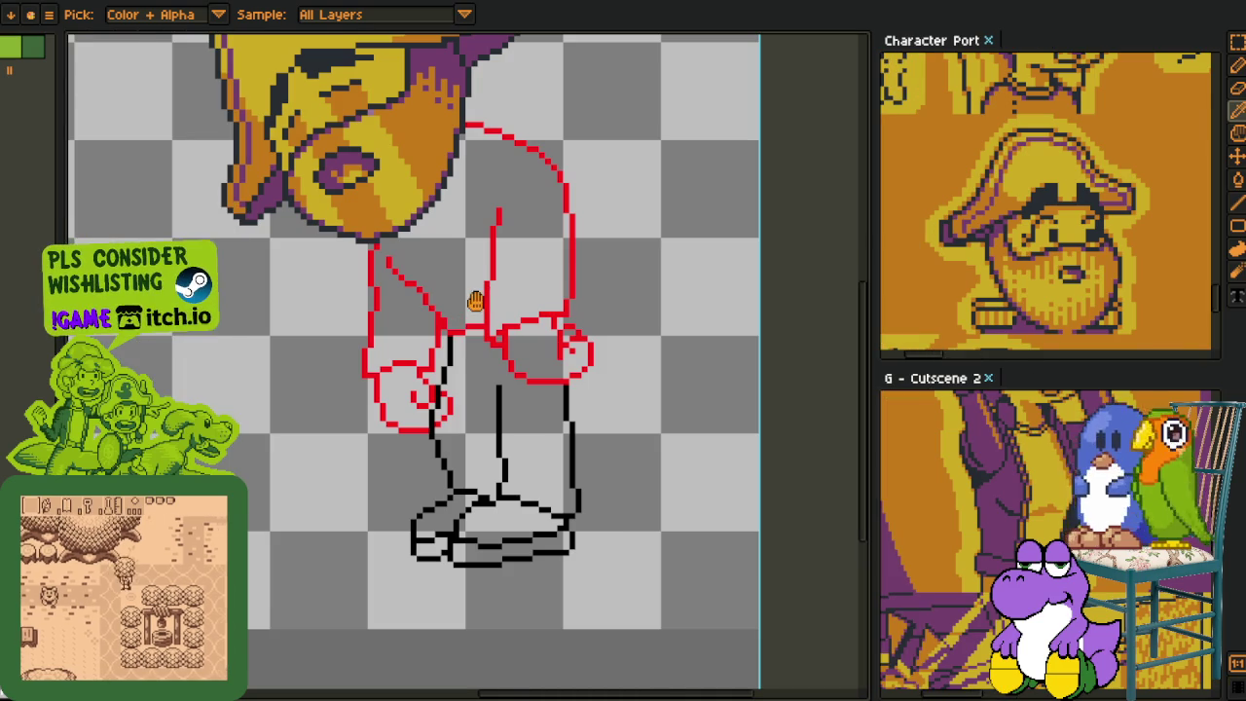
pyautogui.moveTo(478, 295); pyautogui.dragTo(487, 378)
pyautogui.scroll(-1, 537, 282)
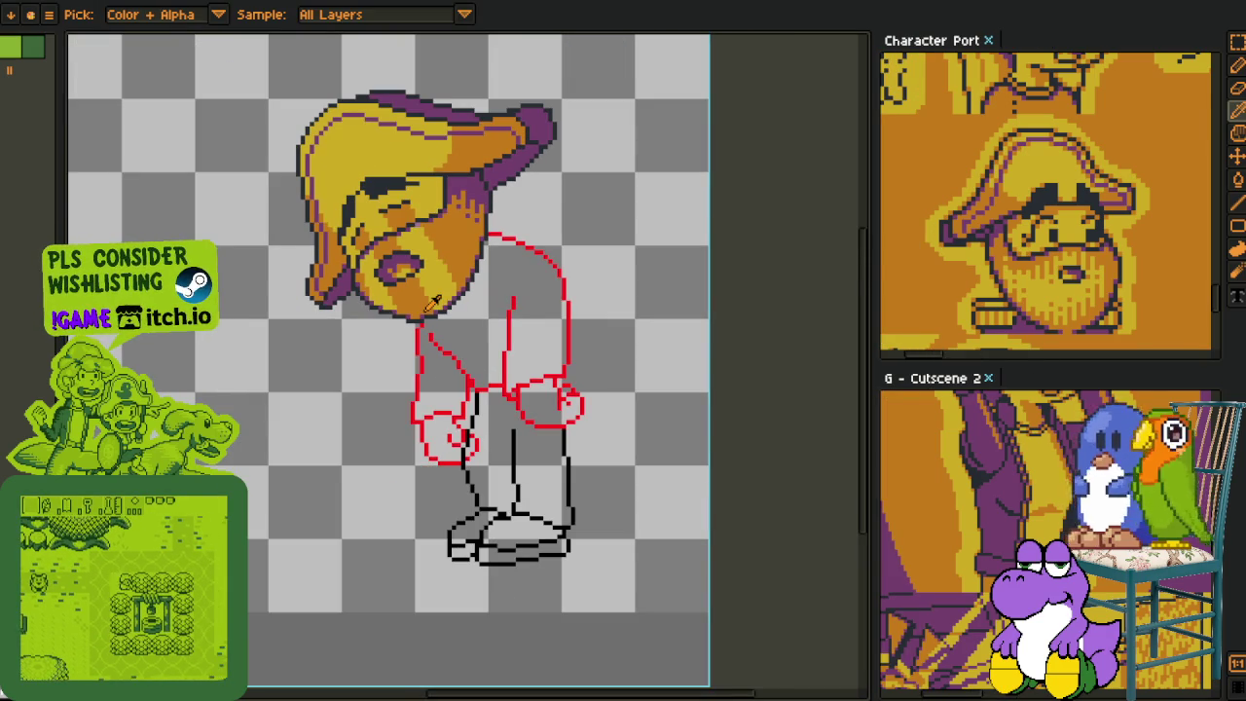
pyautogui.scroll(1, 435, 303)
pyautogui.moveTo(435, 303)
pyautogui.mouseDown()
pyautogui.moveTo(445, 123)
pyautogui.moveTo(523, 272)
pyautogui.moveTo(482, 365)
pyautogui.mouseUp()
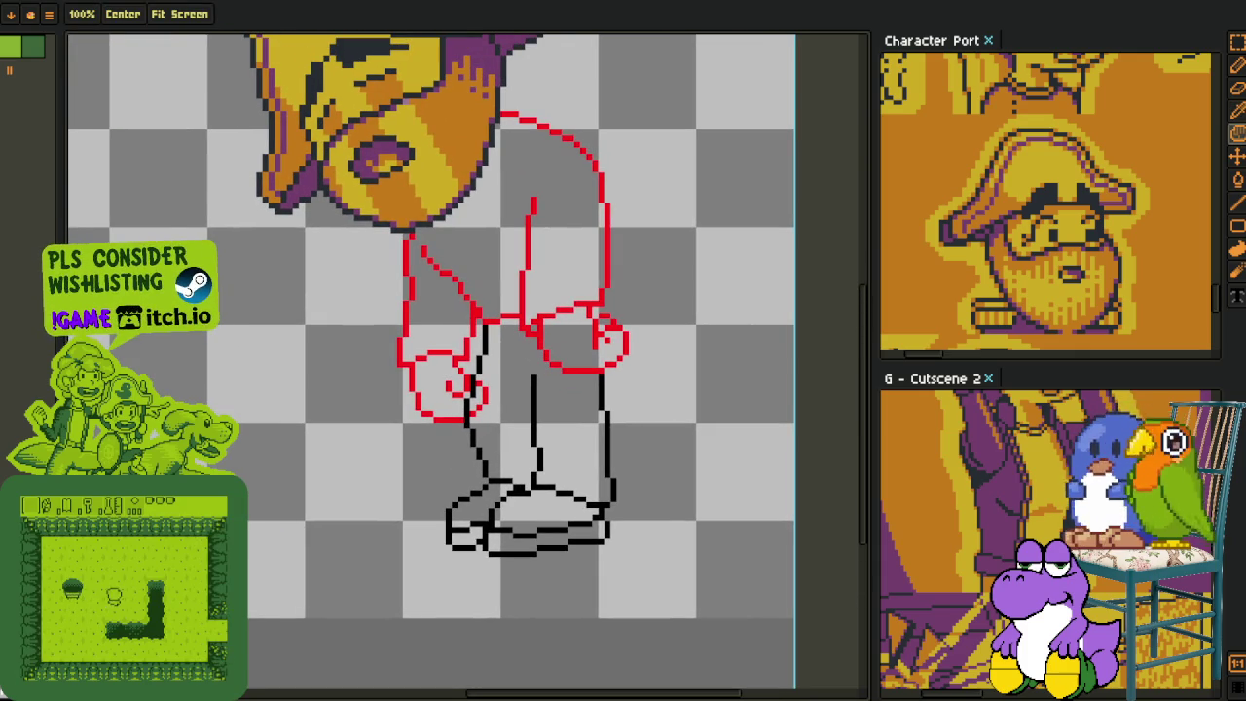
pyautogui.press('i')
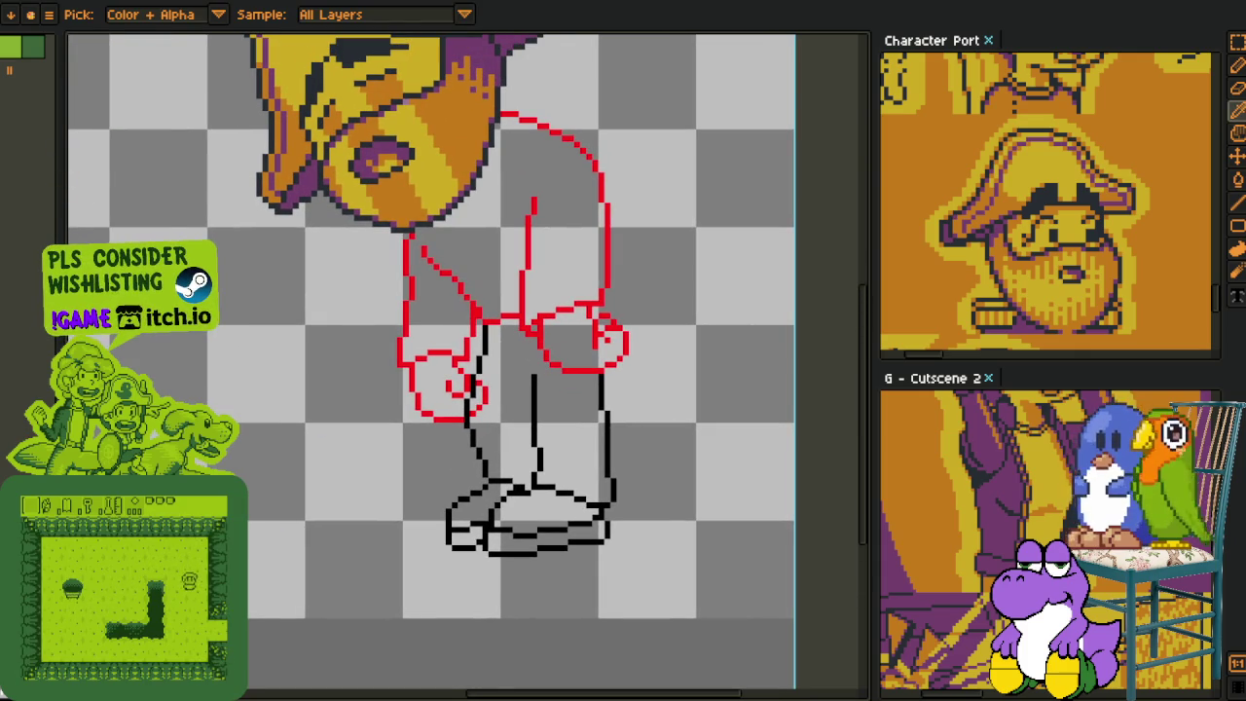
pyautogui.press('h')
pyautogui.moveTo(514, 304); pyautogui.dragTo(528, 417)
pyautogui.press('i')
pyautogui.scroll(2, 504, 486)
pyautogui.press('b')
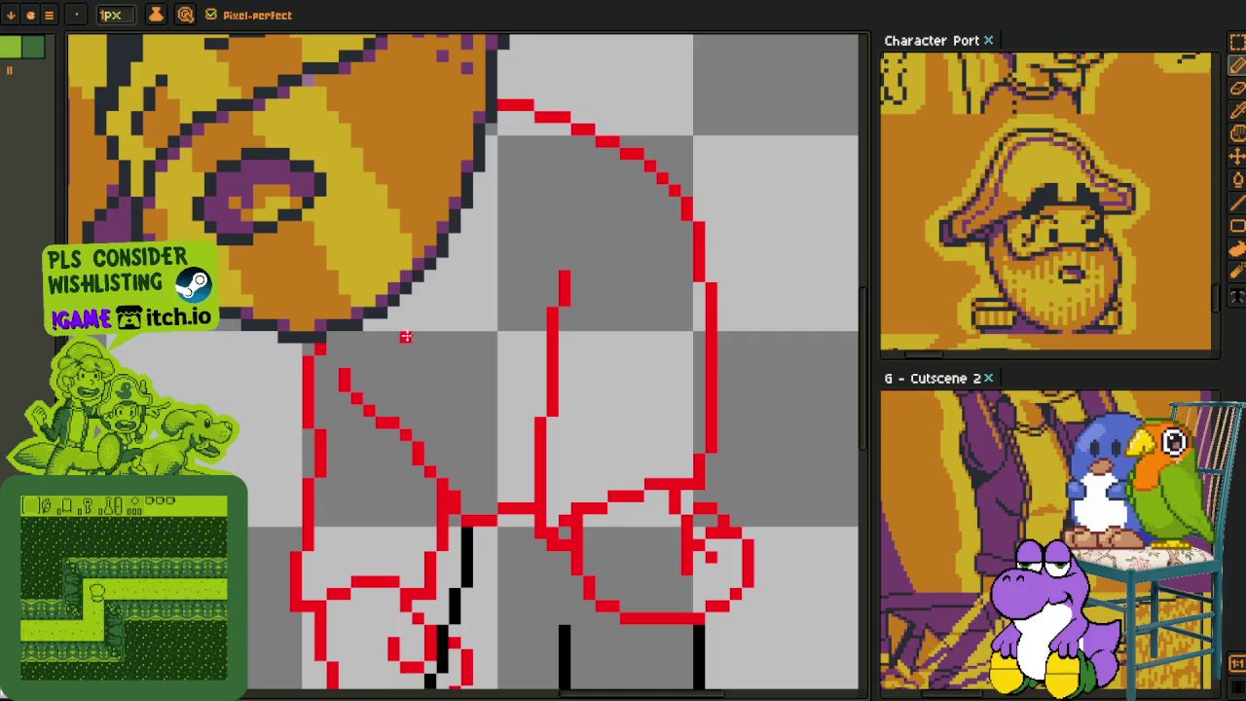
# - Draw a red diagonal stroke down the sketch's left arm, then return to the Eyedropper
pyautogui.moveTo(393, 321)
pyautogui.mouseDown()
pyautogui.moveTo(448, 413)
pyautogui.moveTo(472, 421)
pyautogui.moveTo(496, 501)
pyautogui.mouseUp()
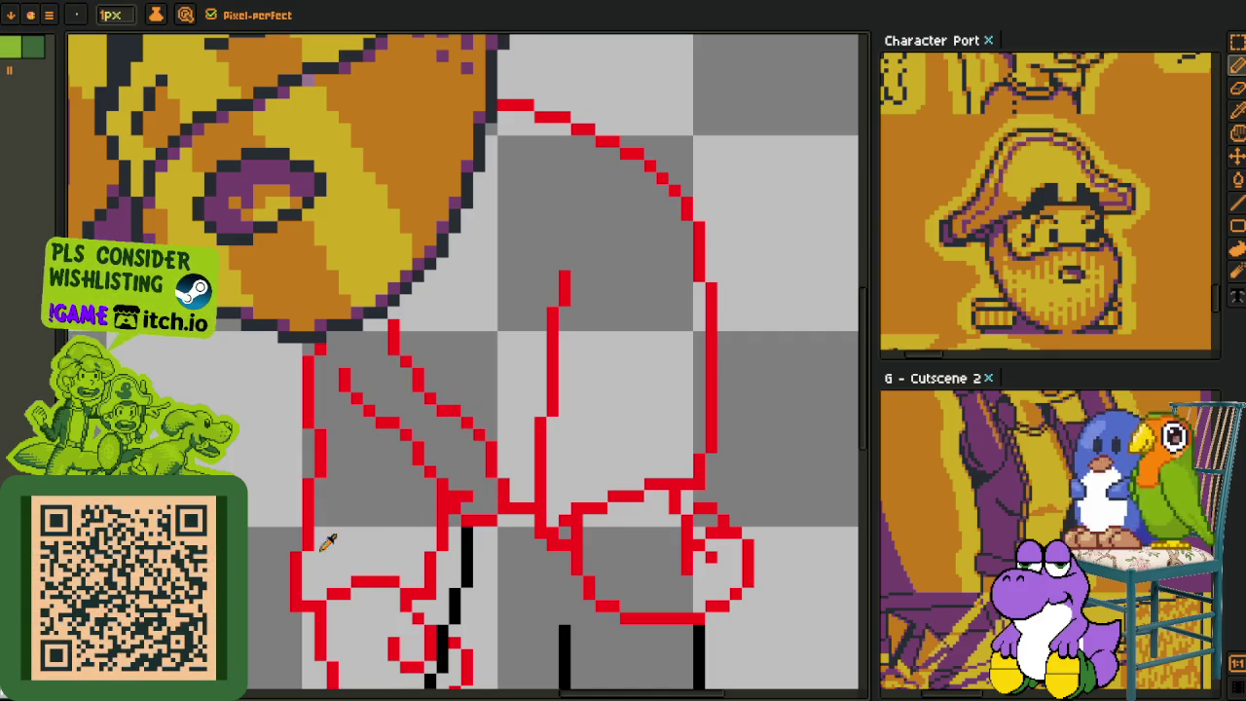
pyautogui.press('i')
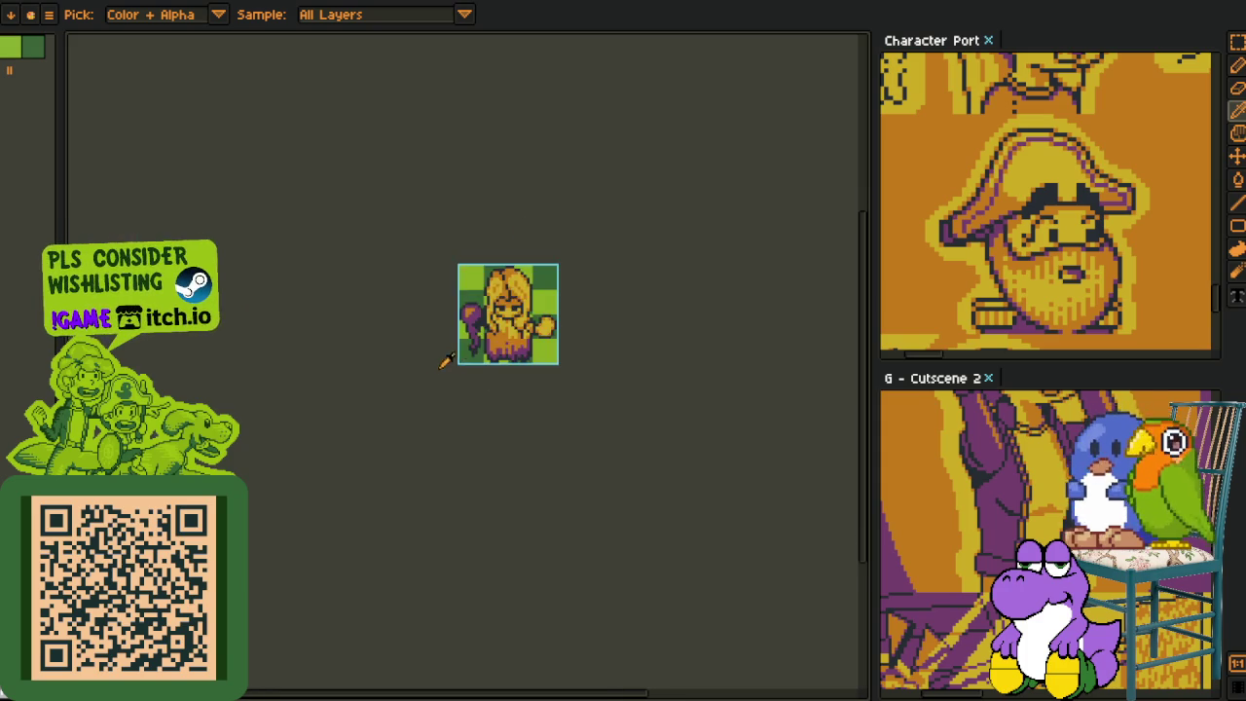
# - Zoom and pan until the yellow-floored, purple-walled room and its 999 item bar fit the view
pyautogui.scroll(1, 549, 276)
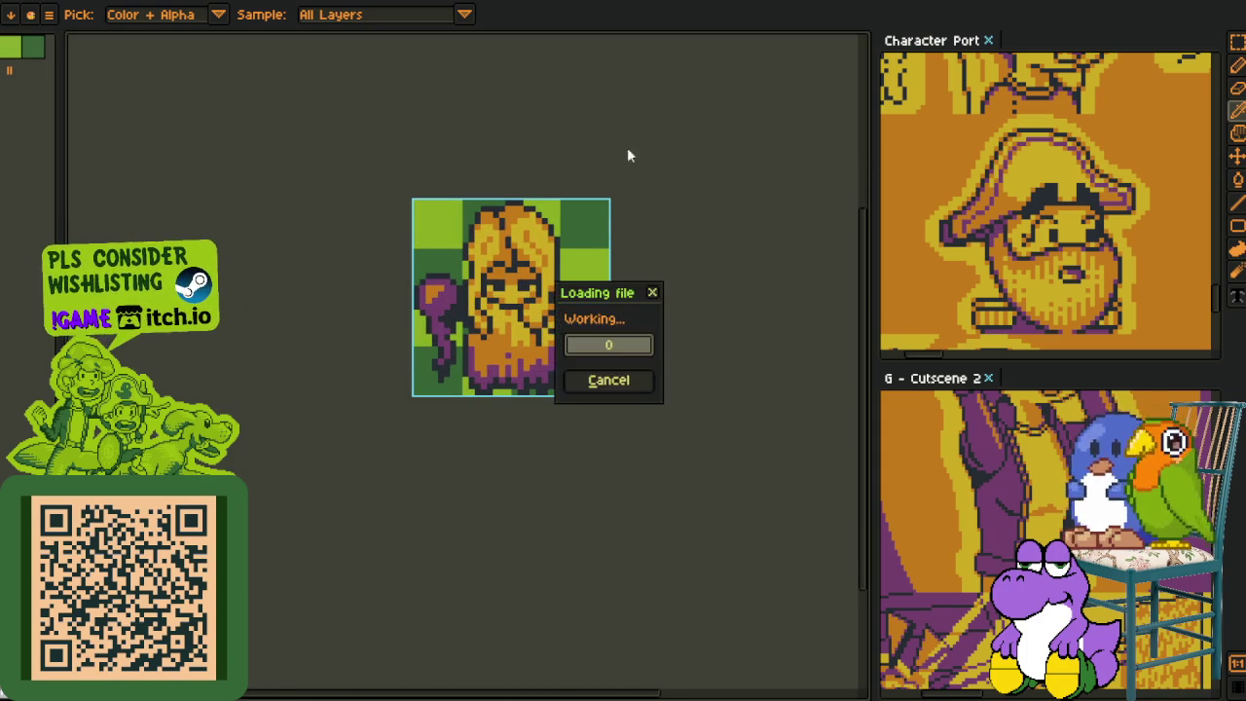
pyautogui.scroll(1, 503, 299)
pyautogui.scroll(1, 503, 299)
pyautogui.moveTo(503, 299)
pyautogui.mouseDown()
pyautogui.moveTo(492, 389)
pyautogui.moveTo(475, 362)
pyautogui.moveTo(489, 337)
pyautogui.mouseUp()
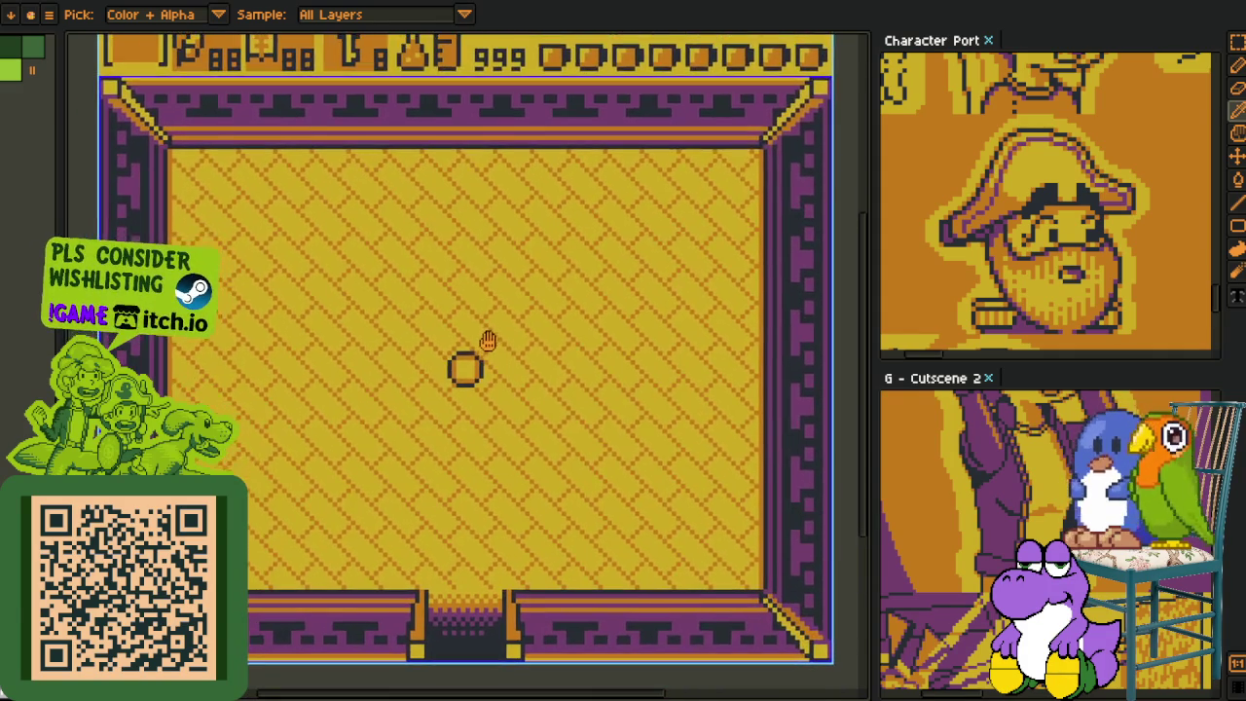
pyautogui.scroll(-1, 489, 337)
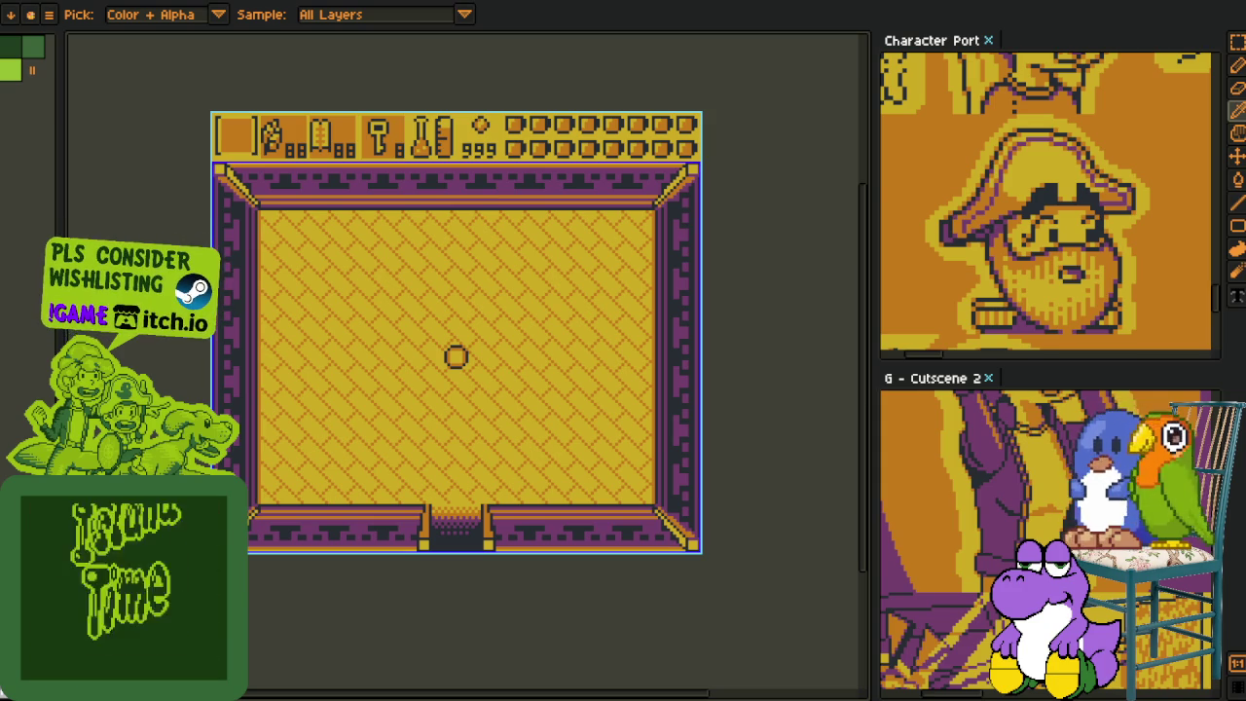
pyautogui.scroll(2, 356, 565)
pyautogui.scroll(-1, 361, 571)
pyautogui.scroll(-1, 390, 548)
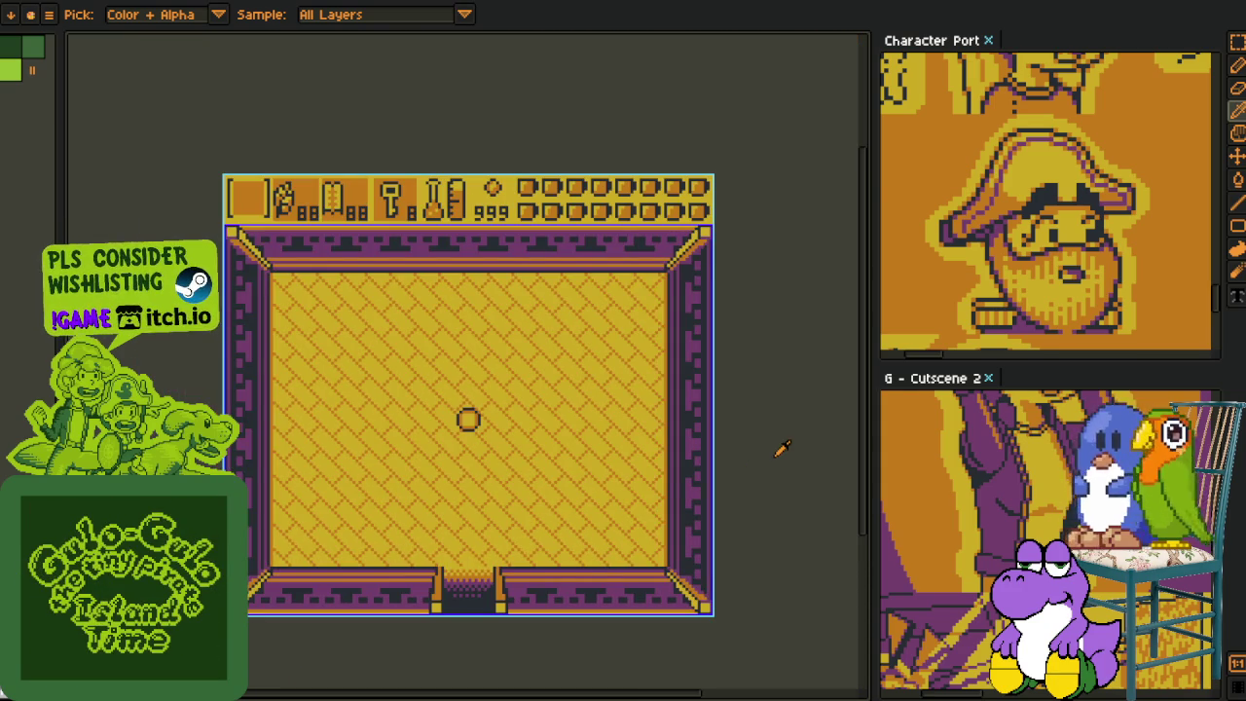
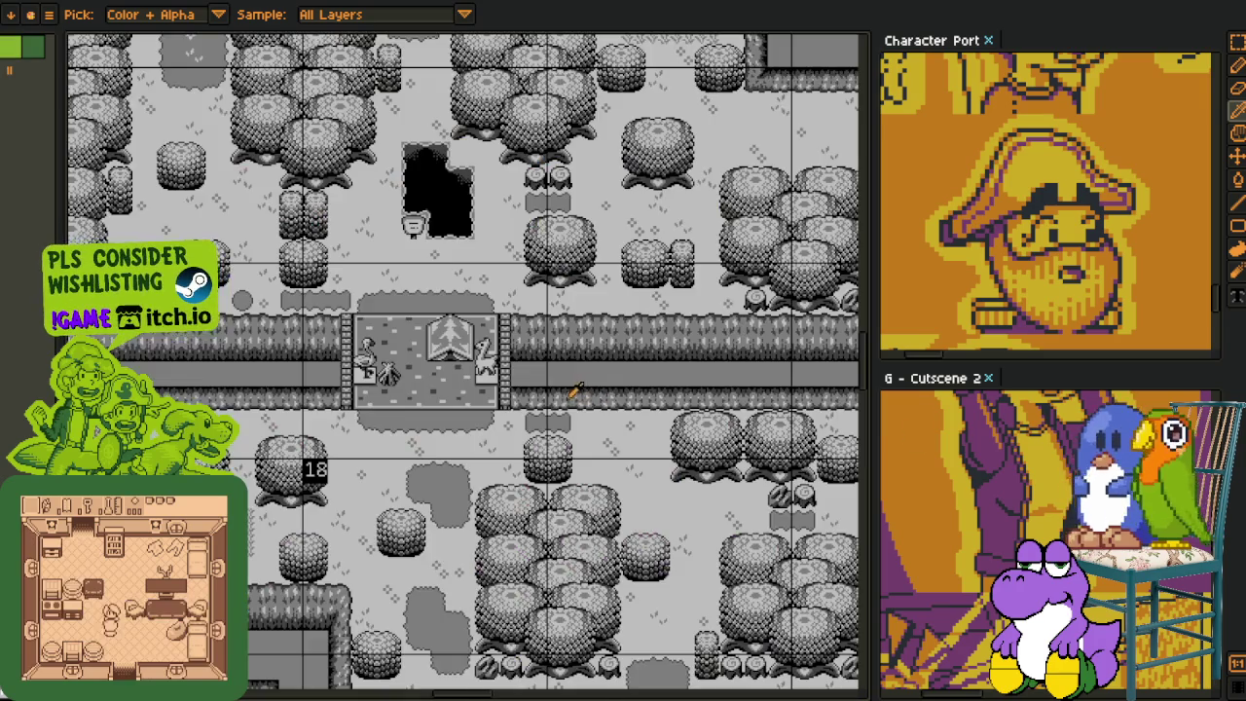
# - Pan and zoom across the yellow overworld to the village and forest area of the map
pyautogui.scroll(-3, 574, 389)
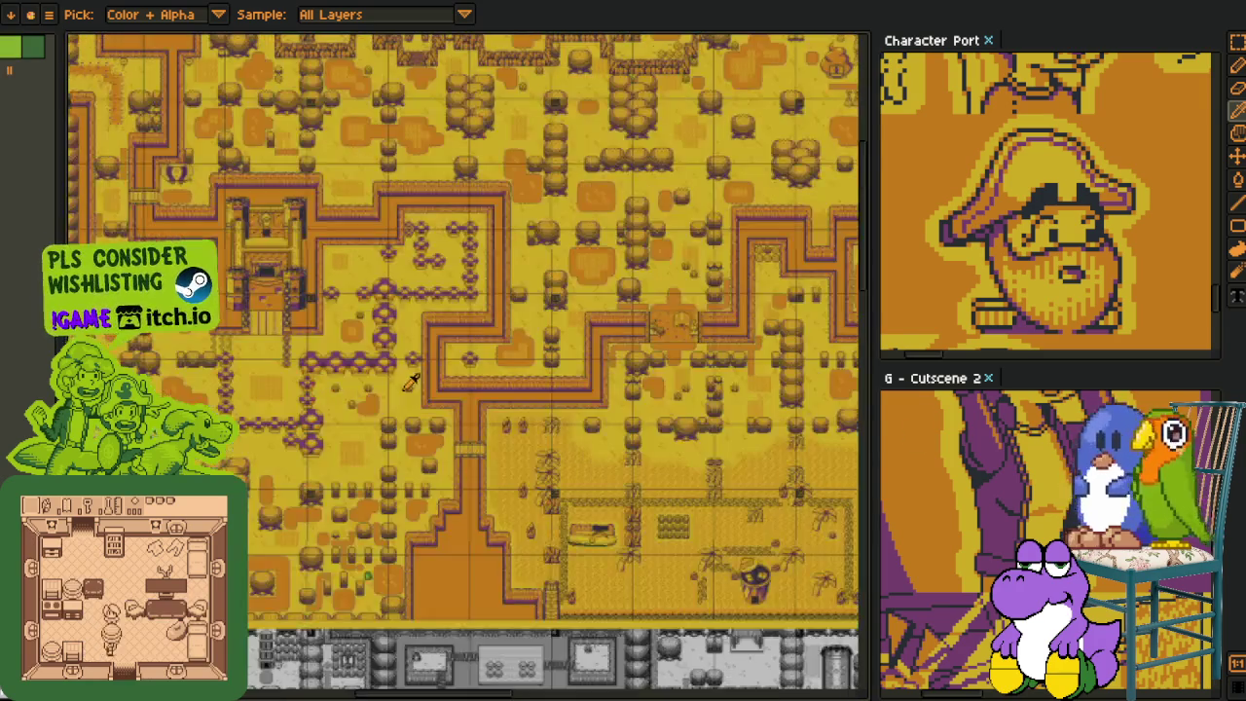
pyautogui.moveTo(405, 377); pyautogui.dragTo(245, 318)
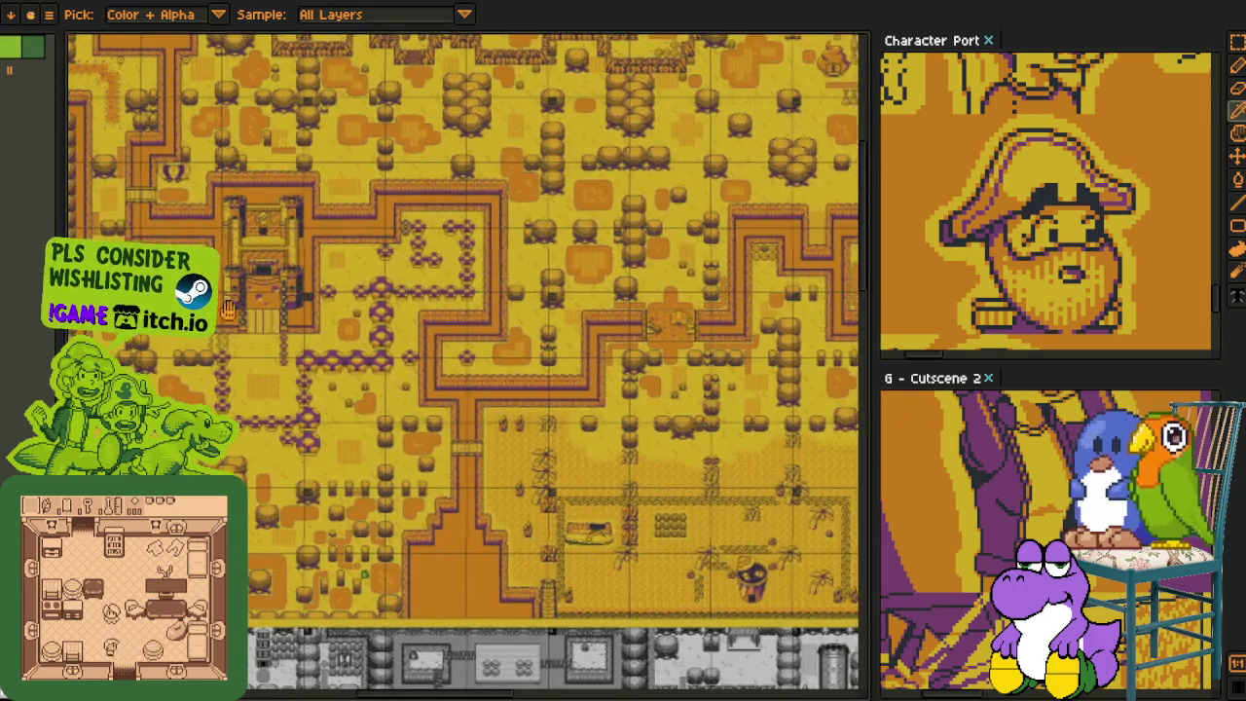
pyautogui.scroll(5, 615, 481)
pyautogui.scroll(-1, 616, 480)
pyautogui.scroll(-1, 616, 481)
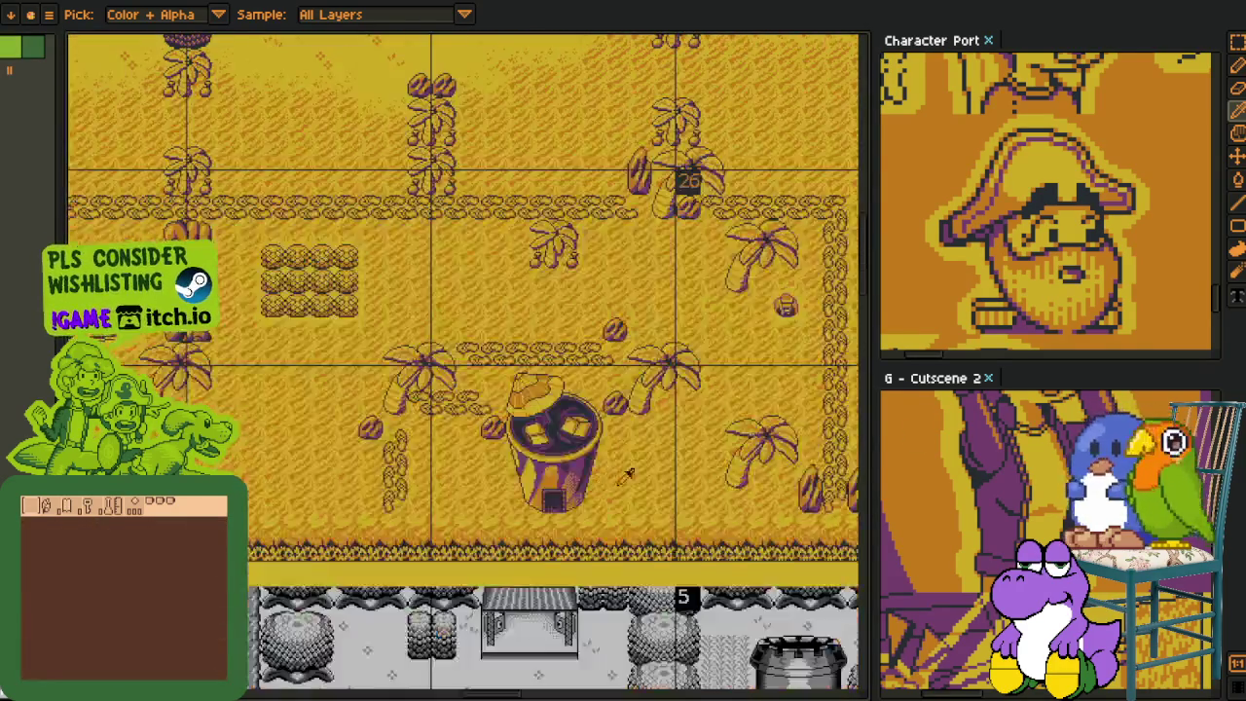
pyautogui.scroll(-2, 615, 480)
pyautogui.moveTo(616, 481); pyautogui.dragTo(367, 493)
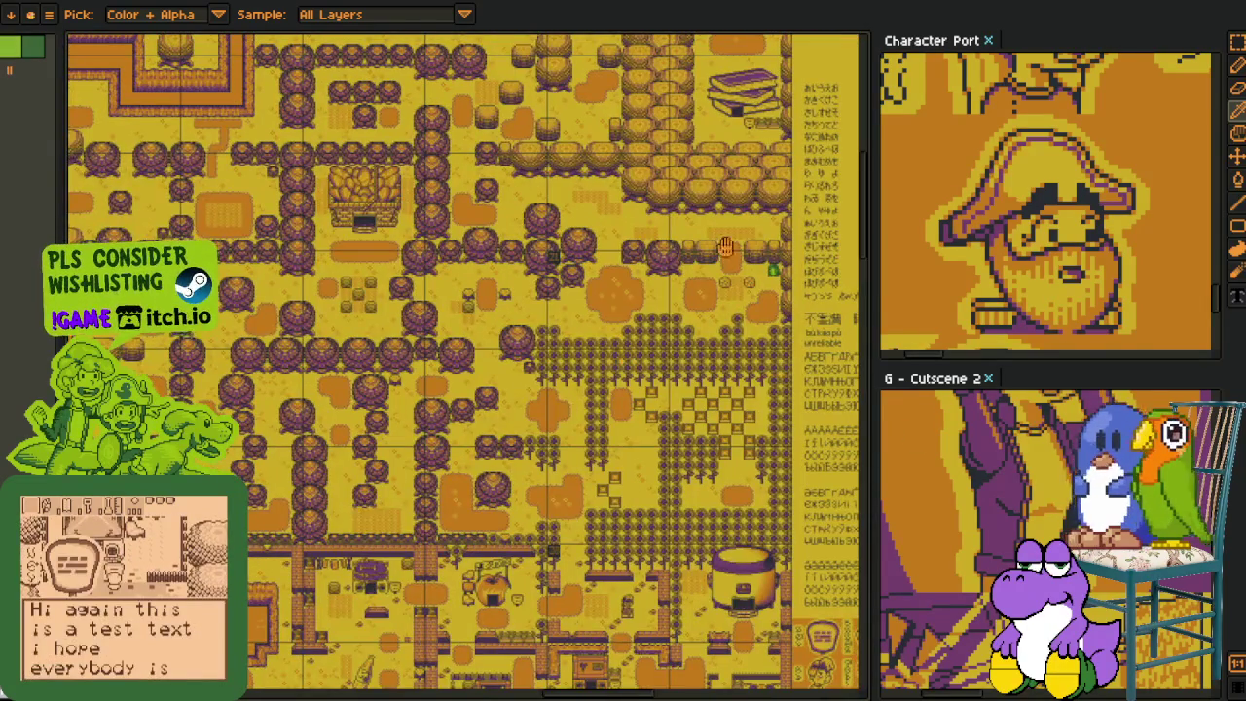
pyautogui.scroll(3, 736, 238)
pyautogui.scroll(2, 736, 239)
pyautogui.moveTo(305, 424); pyautogui.dragTo(388, 507)
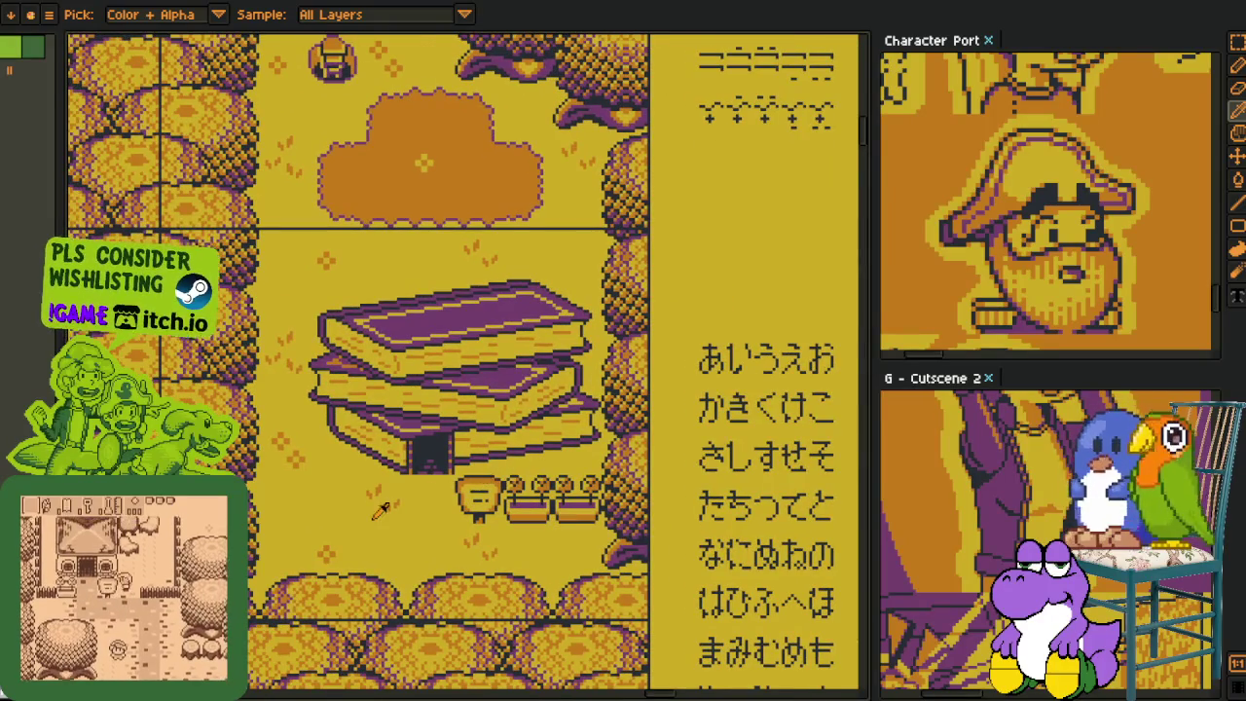
pyautogui.scroll(-1, 457, 408)
pyautogui.scroll(-2, 457, 409)
pyautogui.scroll(-1, 457, 409)
# - Zoom in on the houses and path until the green frying-pan house fills the view
pyautogui.moveTo(430, 462)
pyautogui.mouseDown()
pyautogui.moveTo(515, 553)
pyautogui.moveTo(468, 501)
pyautogui.mouseUp()
pyautogui.scroll(3, 469, 501)
pyautogui.scroll(2, 468, 501)
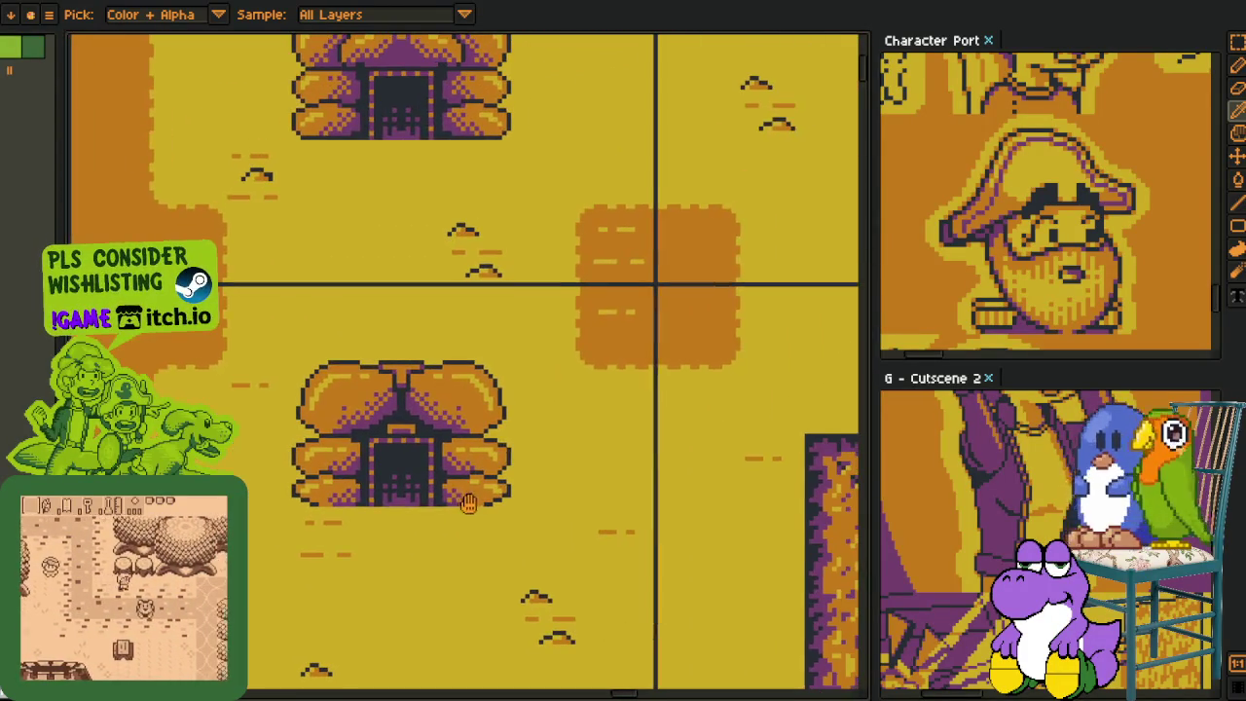
pyautogui.scroll(-5, 736, 399)
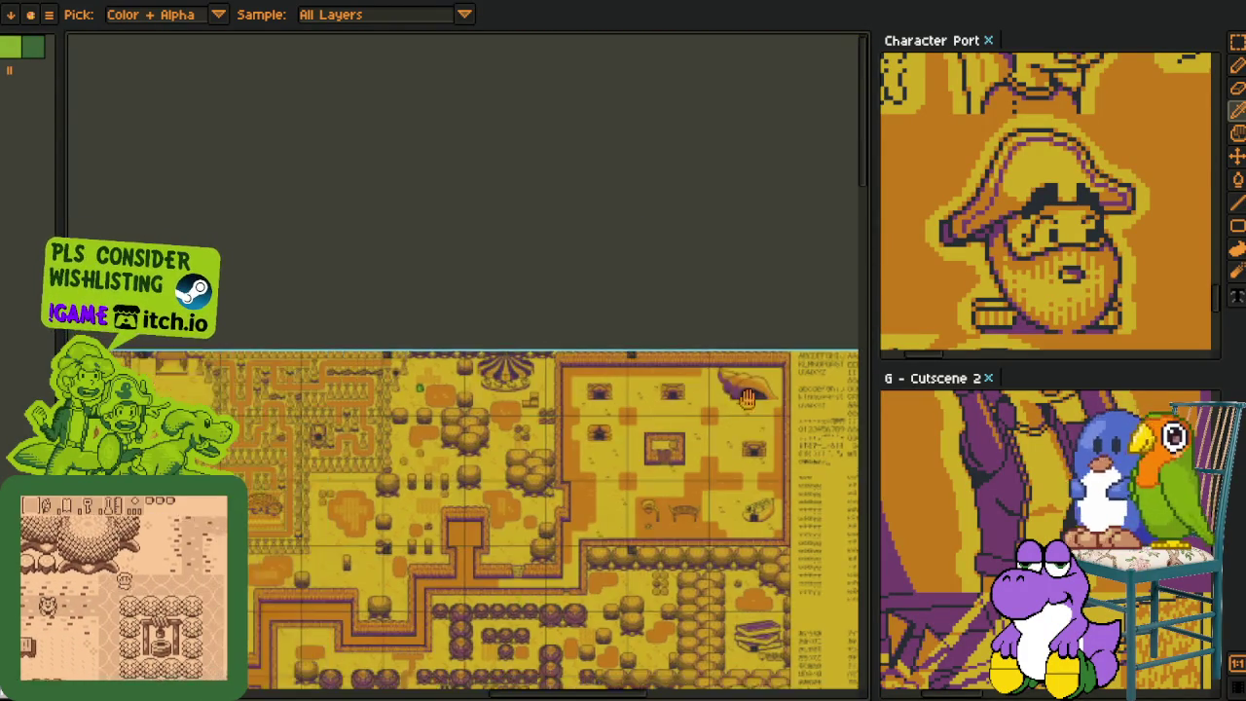
pyautogui.moveTo(736, 399)
pyautogui.mouseDown()
pyautogui.moveTo(513, 331)
pyautogui.moveTo(328, 313)
pyautogui.mouseUp()
pyautogui.scroll(5, 513, 330)
pyautogui.scroll(3, 328, 314)
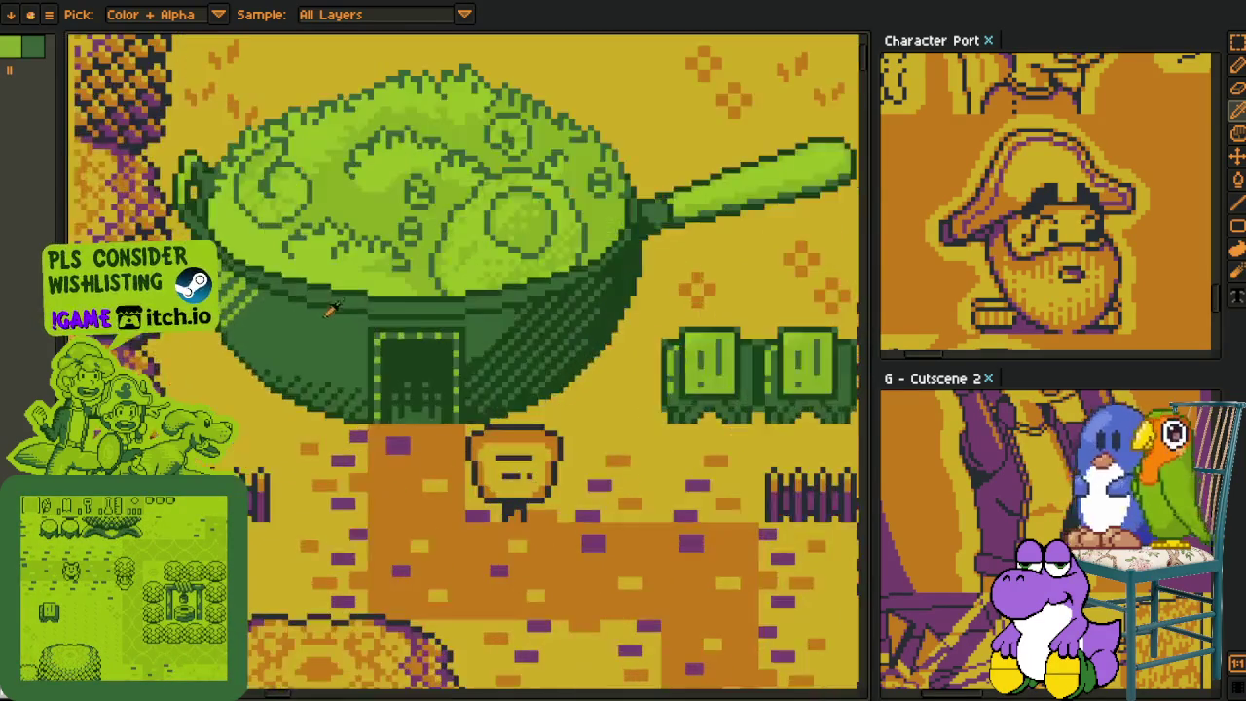
# - Pan the overworld map over to the houses on its left side
pyautogui.scroll(-1, 328, 314)
pyautogui.scroll(-2, 560, 506)
pyautogui.moveTo(560, 506)
pyautogui.mouseDown()
pyautogui.moveTo(536, 446)
pyautogui.moveTo(565, 406)
pyautogui.moveTo(544, 397)
pyautogui.mouseUp()
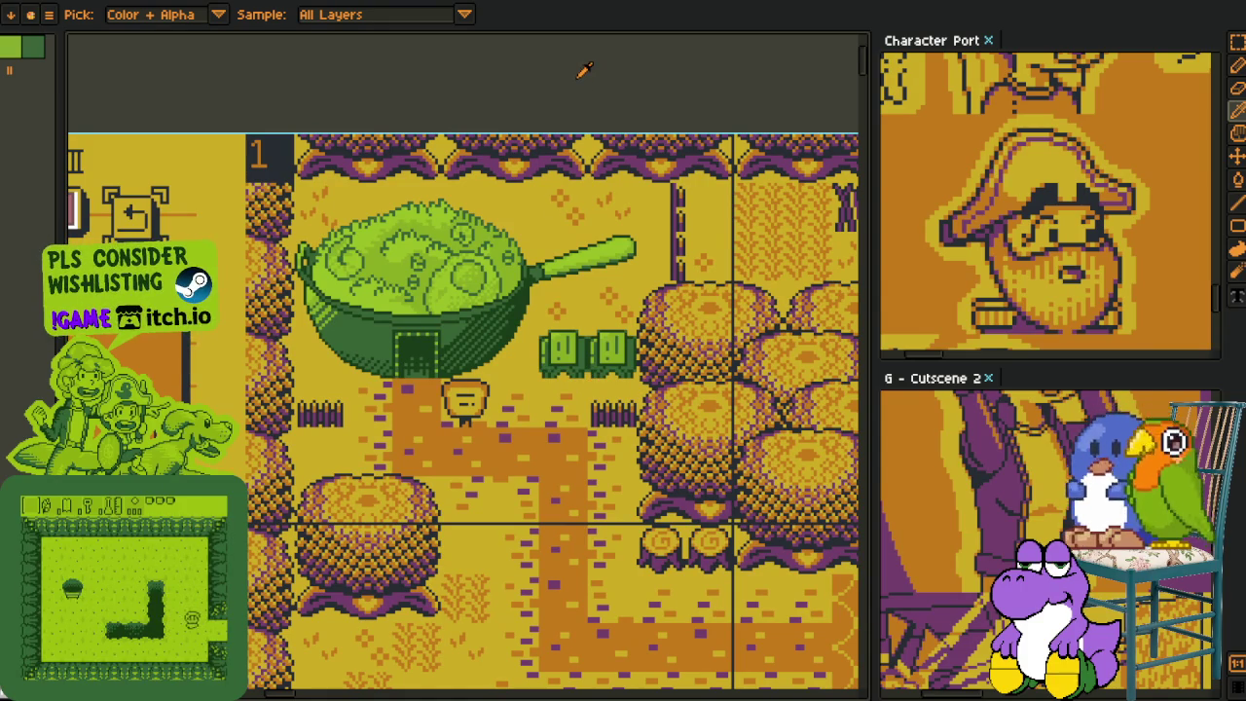
pyautogui.scroll(-2, 539, 263)
pyautogui.scroll(2, 538, 263)
pyautogui.moveTo(538, 263)
pyautogui.mouseDown()
pyautogui.moveTo(276, 497)
pyautogui.moveTo(609, 506)
pyautogui.mouseUp()
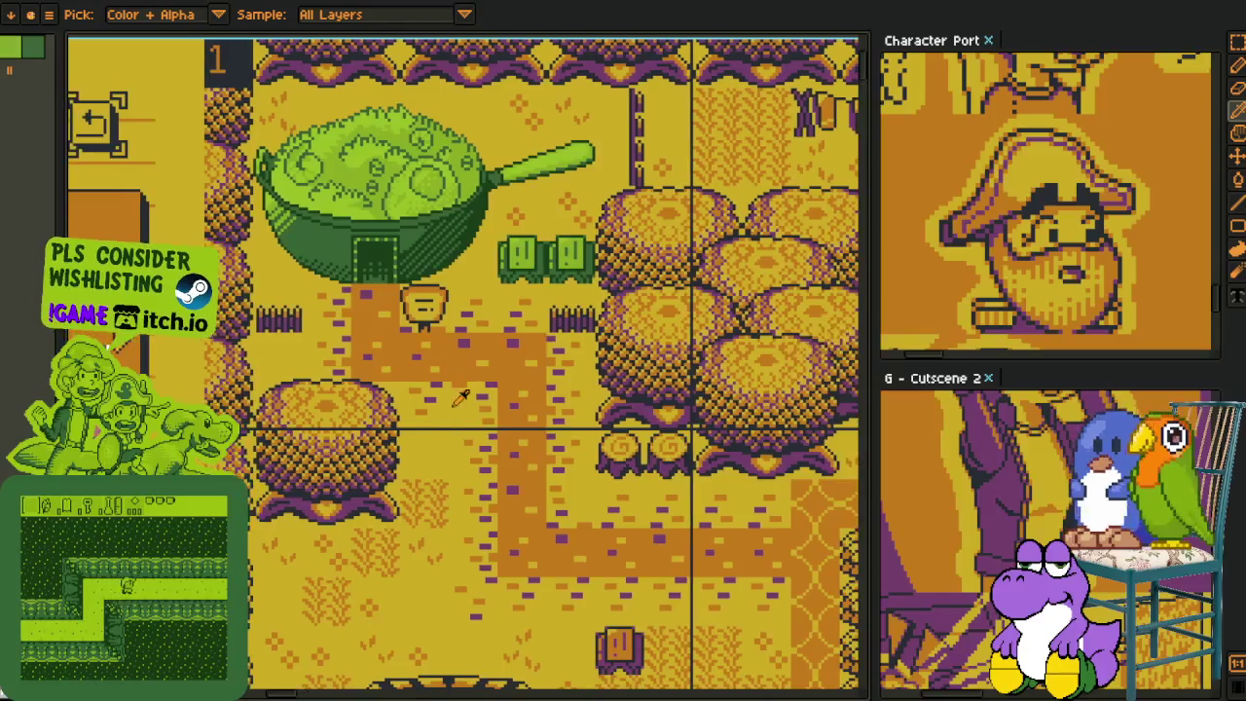
# - Scroll past the crop fields and hedges to the 'Houses Human Village' interior rooms
pyautogui.scroll(-5, 609, 506)
pyautogui.hscroll(2, 584, 340)
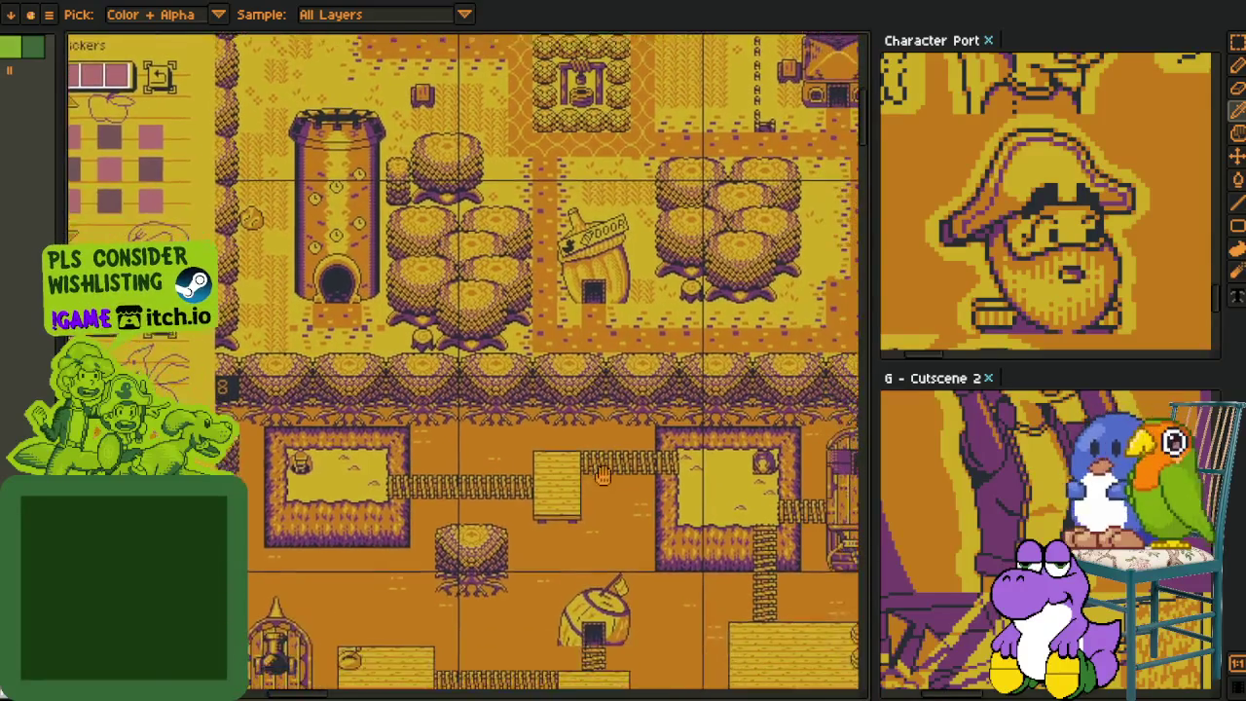
pyautogui.scroll(3, 578, 300)
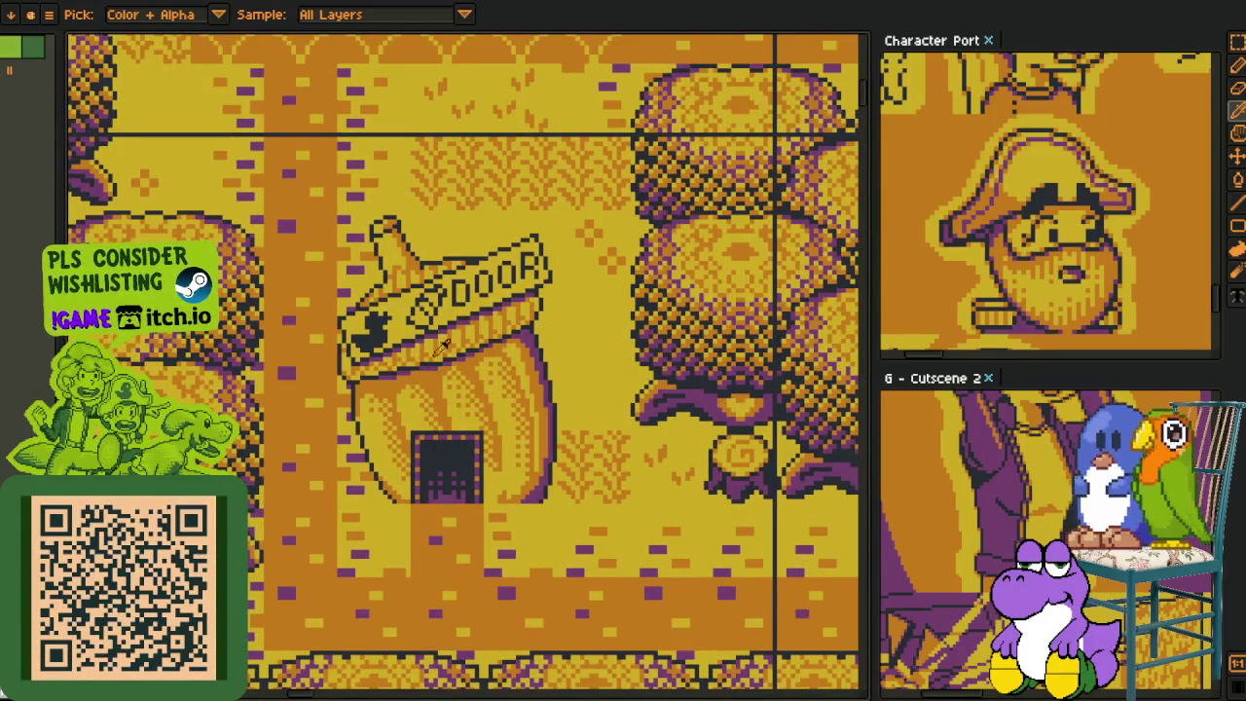
pyautogui.scroll(1, 437, 318)
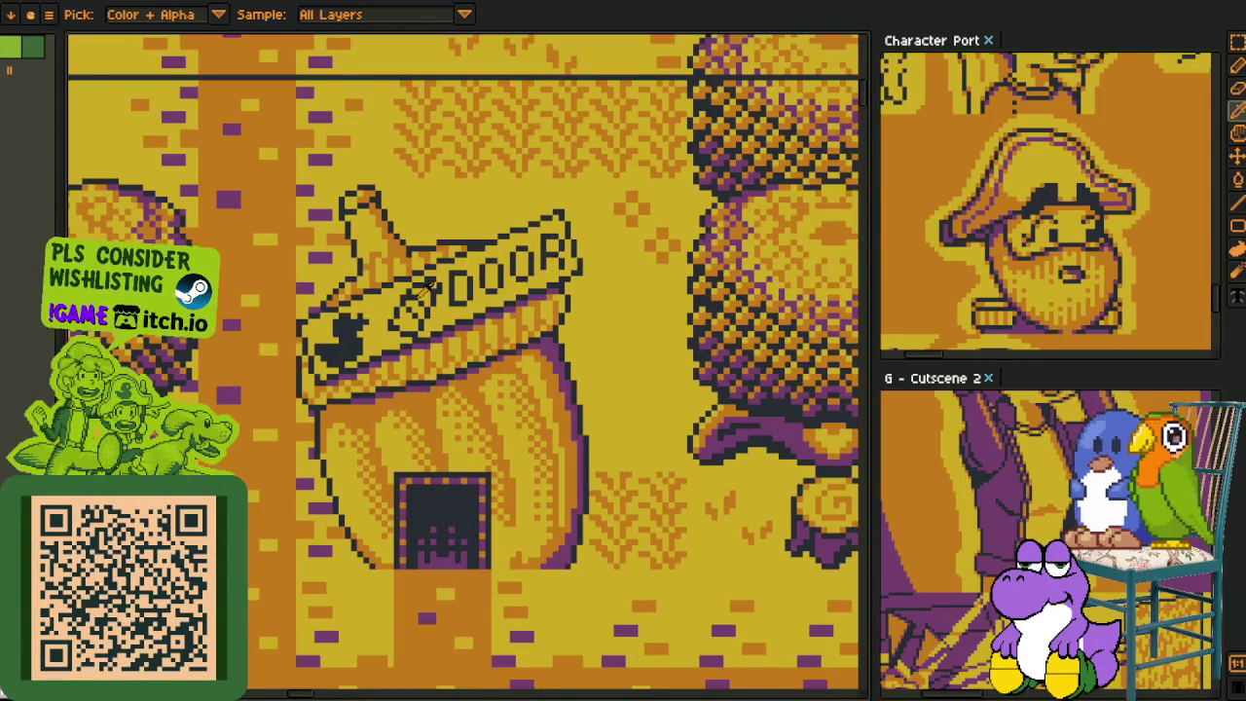
pyautogui.scroll(-3, 454, 286)
pyautogui.scroll(-3, 389, 292)
pyautogui.scroll(-3, 340, 301)
pyautogui.scroll(3, 289, 315)
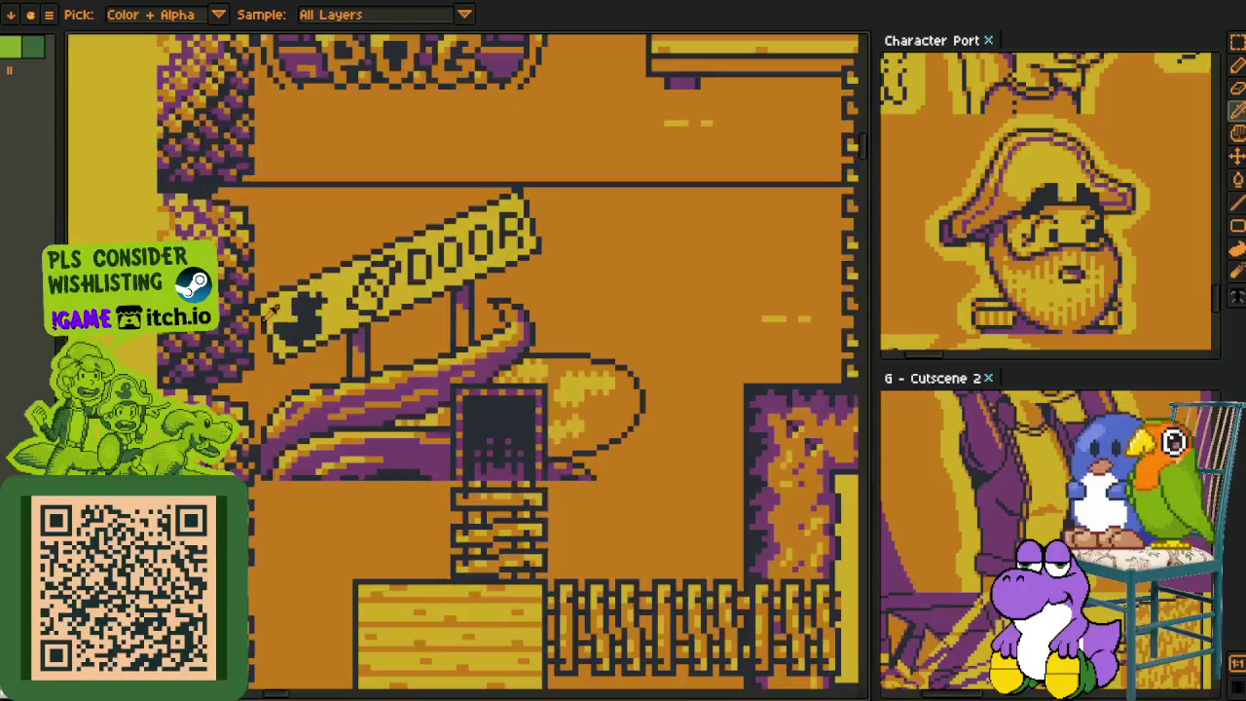
pyautogui.scroll(-4, 515, 393)
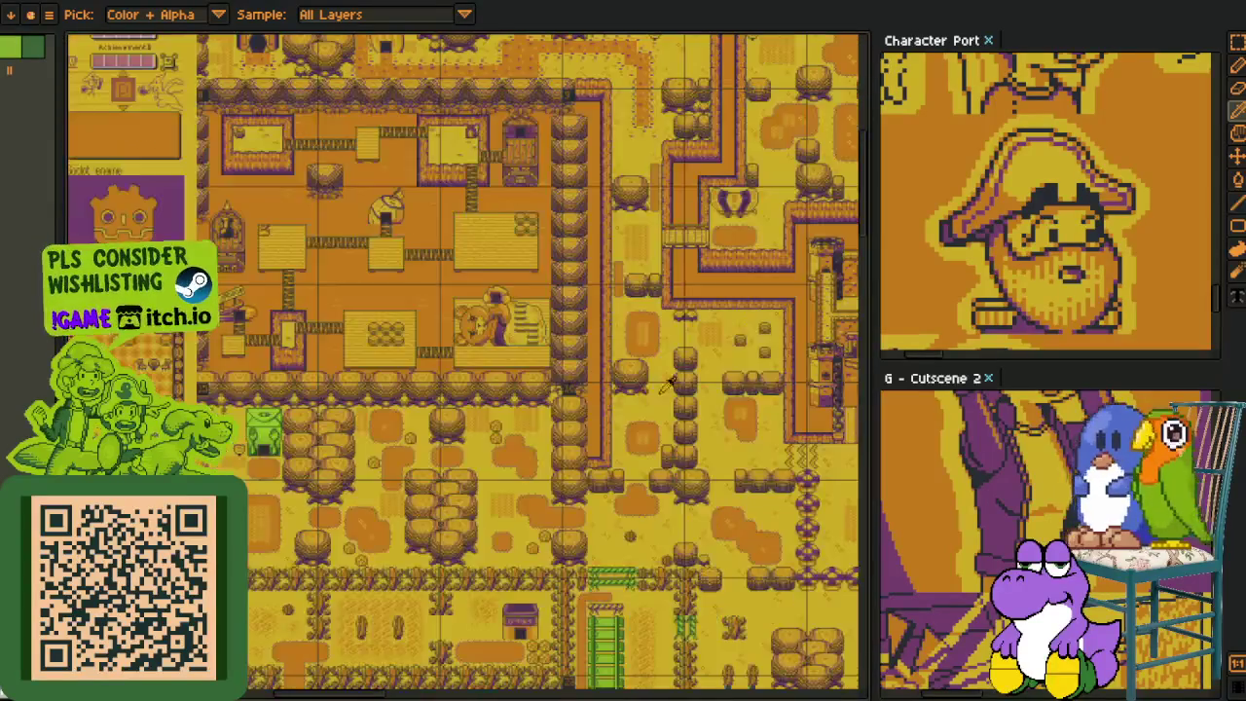
pyautogui.hscroll(3, 575, 403)
pyautogui.hscroll(4, 603, 394)
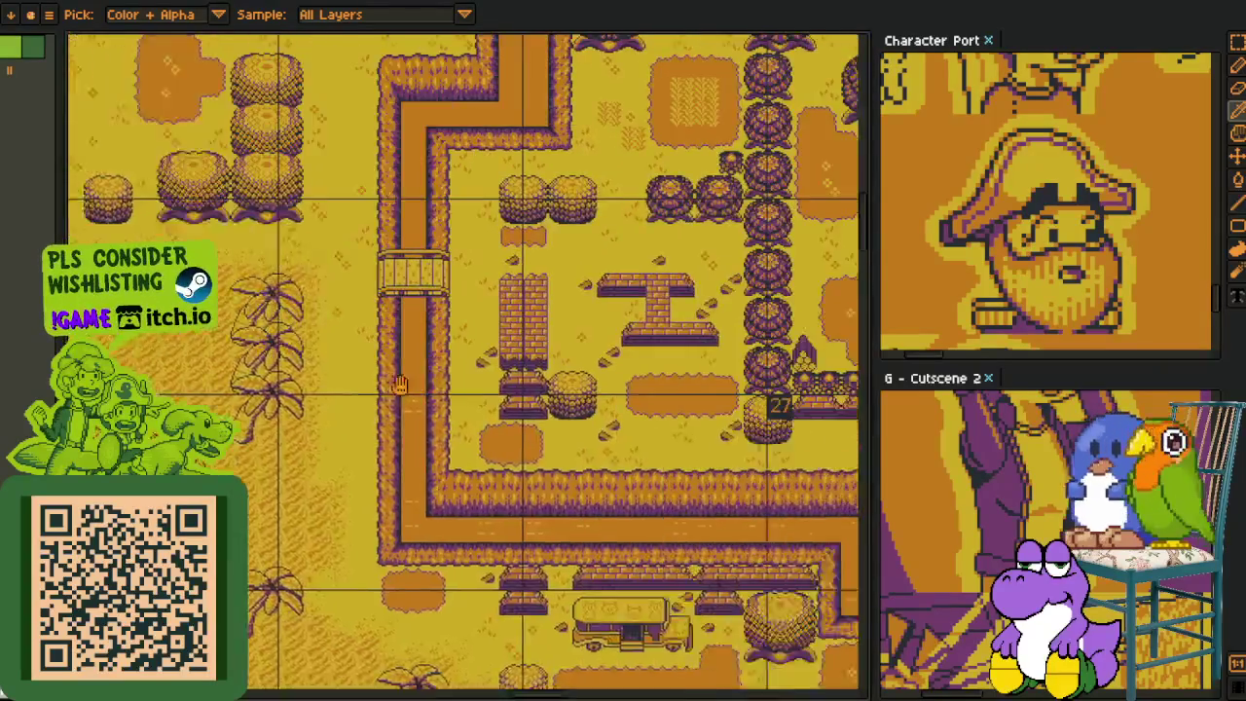
pyautogui.moveTo(399, 384); pyautogui.dragTo(71, 608)
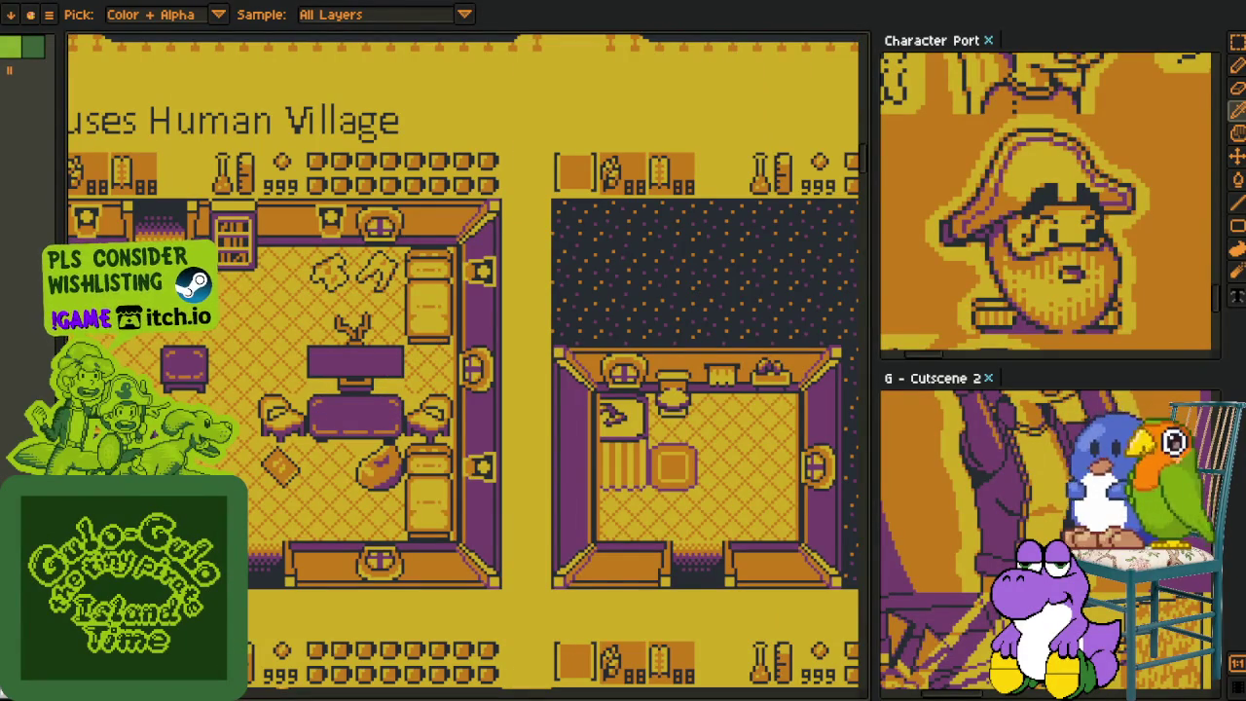
# - Zoom out to survey the interior room grid beside the train scenes
pyautogui.scroll(-2, 483, 404)
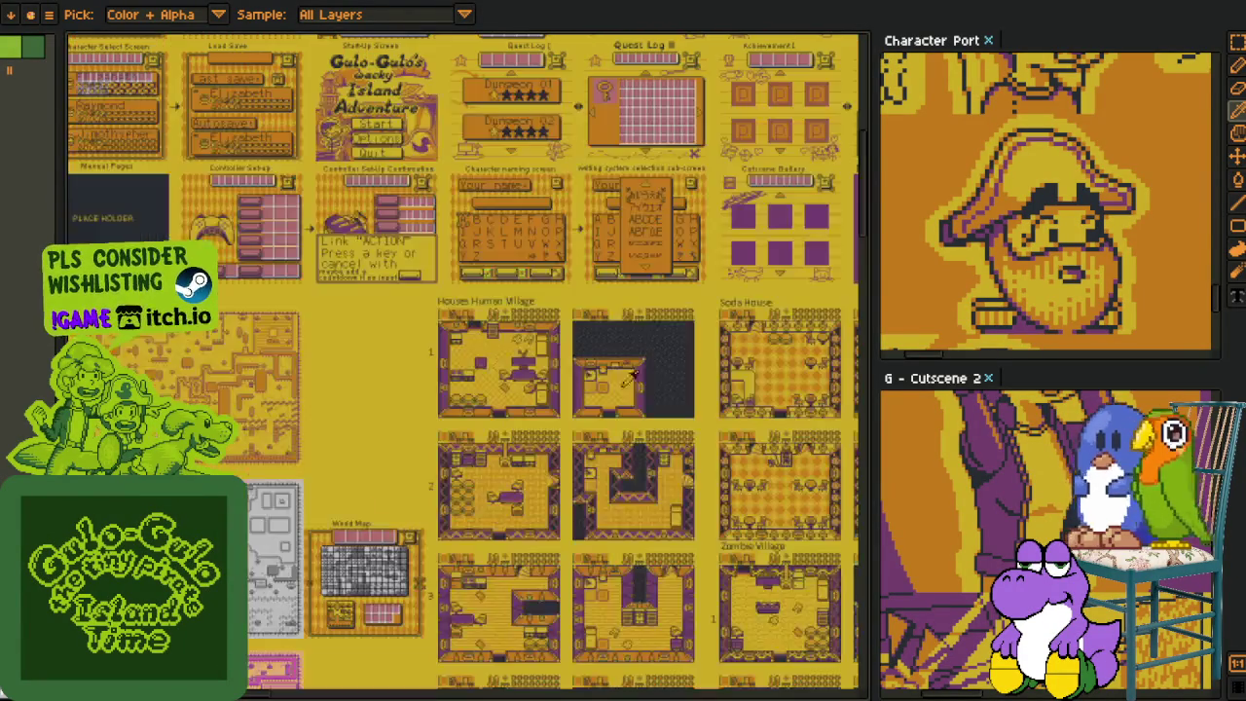
pyautogui.scroll(1, 525, 438)
pyautogui.scroll(1, 556, 471)
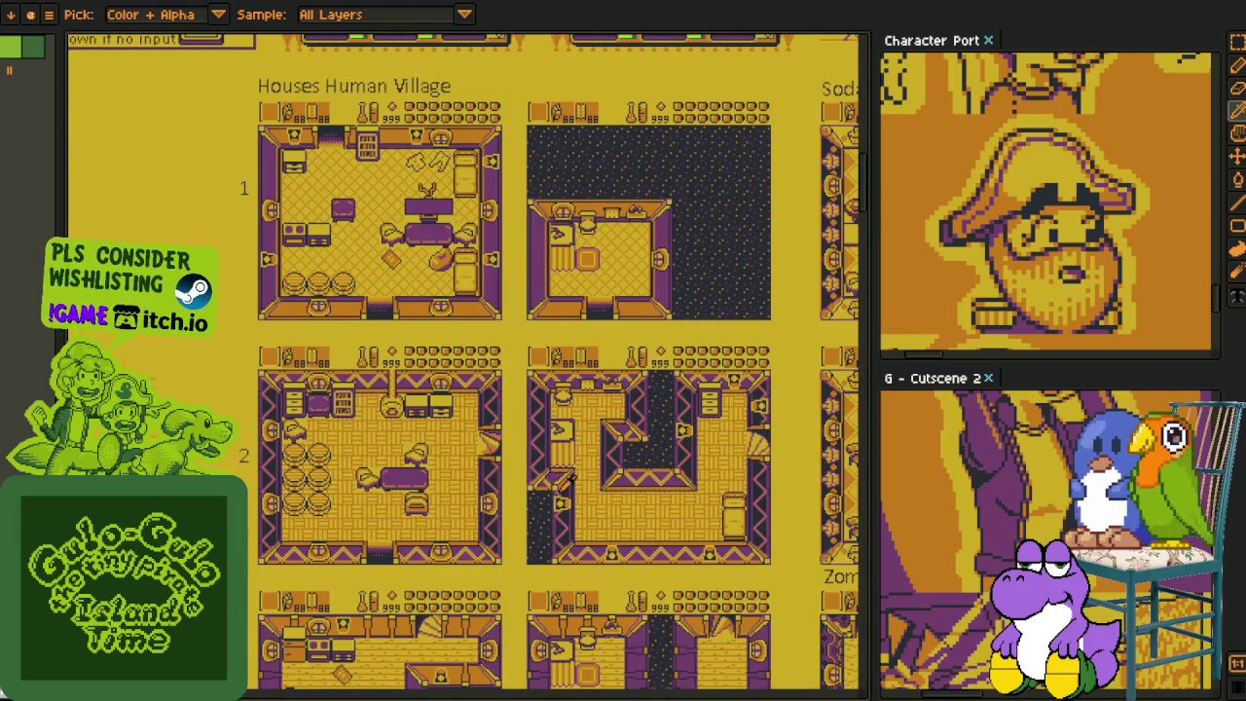
pyautogui.scroll(3, 565, 479)
pyautogui.scroll(1, 440, 474)
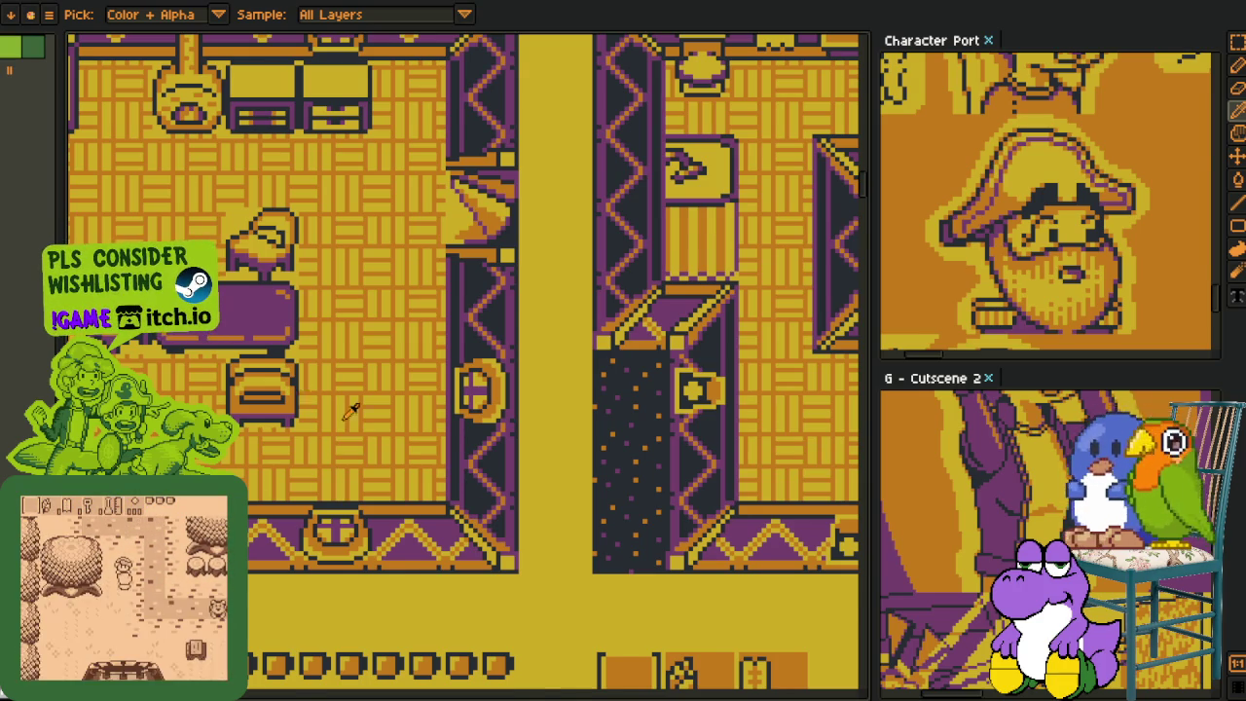
pyautogui.scroll(-3, 347, 408)
pyautogui.scroll(1, 389, 413)
pyautogui.scroll(1, 418, 416)
# - Pan through the house rooms to row 3, centring the room with the ladder and character
pyautogui.moveTo(418, 416)
pyautogui.mouseDown()
pyautogui.moveTo(511, 538)
pyautogui.moveTo(389, 370)
pyautogui.mouseUp()
pyautogui.moveTo(632, 400); pyautogui.dragTo(486, 310)
pyautogui.moveTo(611, 578); pyautogui.dragTo(555, 370)
pyautogui.scroll(-1, 535, 408)
pyautogui.moveTo(509, 439)
pyautogui.mouseDown()
pyautogui.moveTo(548, 409)
pyautogui.moveTo(662, 454)
pyautogui.moveTo(643, 369)
pyautogui.moveTo(561, 424)
pyautogui.mouseUp()
pyautogui.moveTo(601, 501); pyautogui.dragTo(575, 341)
pyautogui.scroll(1, 575, 342)
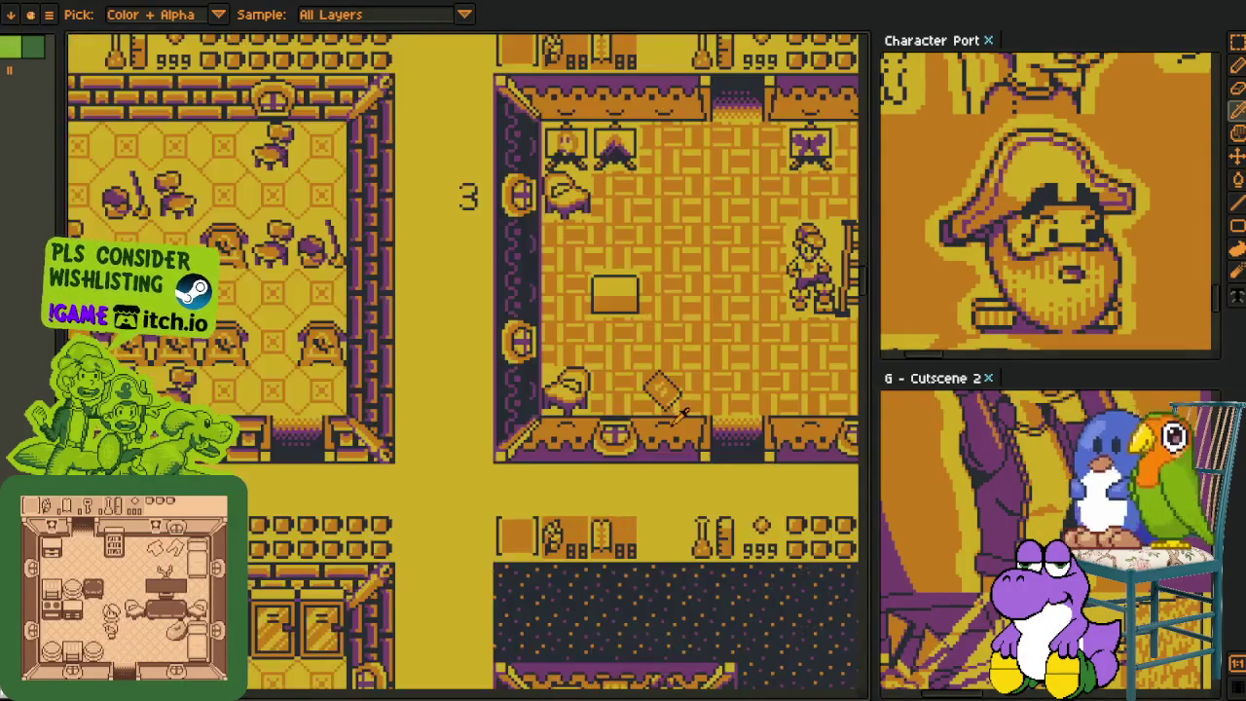
pyautogui.moveTo(592, 427); pyautogui.dragTo(564, 425)
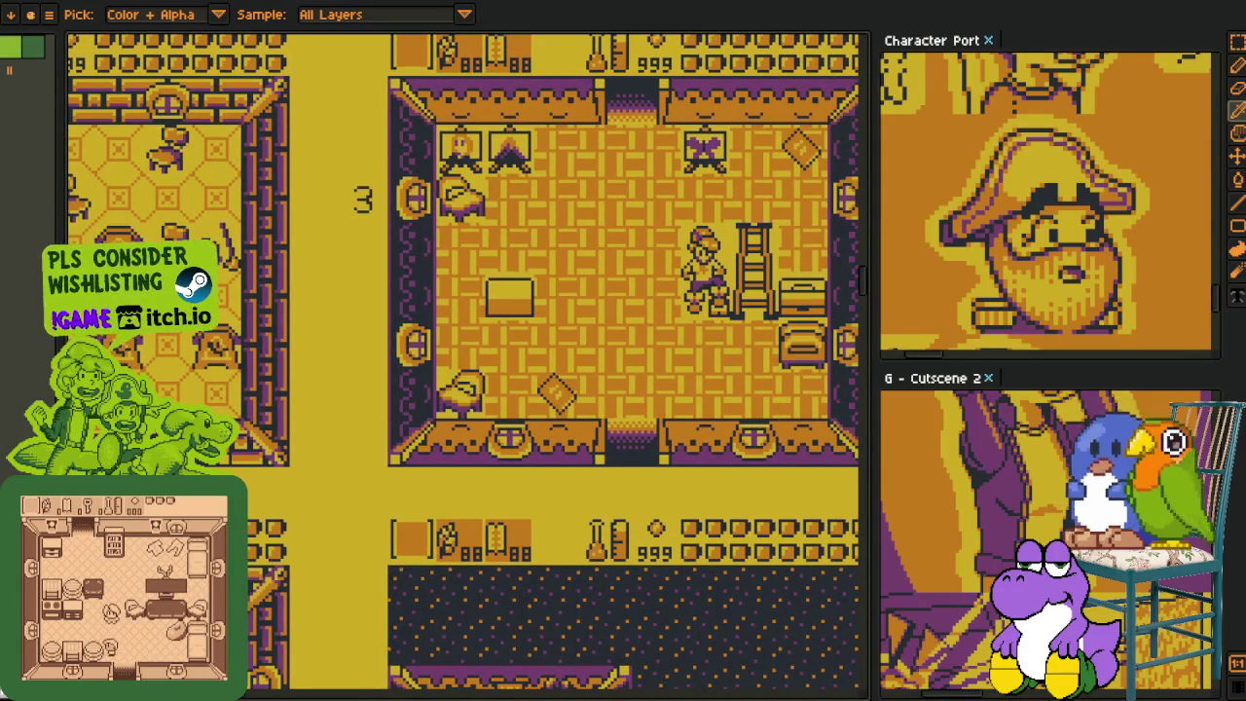
pyautogui.scroll(-3, 453, 360)
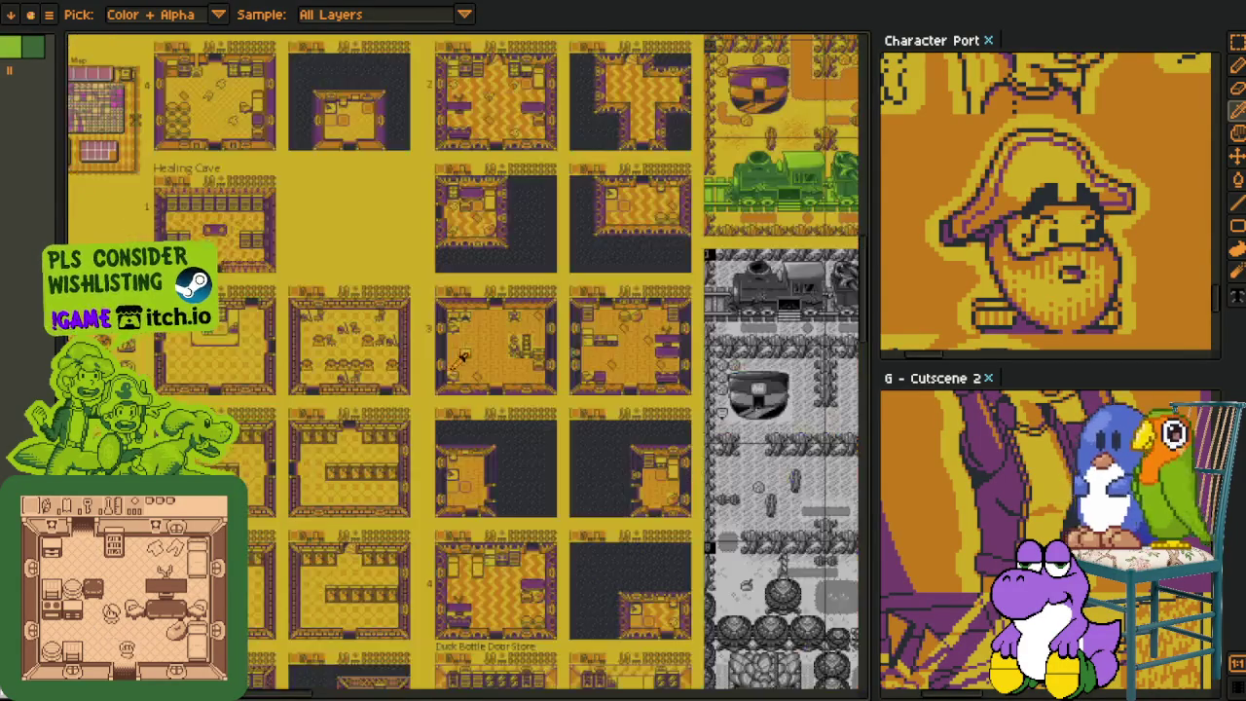
# - Pan down past the train and cactus field toward the dark trees and desert
pyautogui.scroll(4, 533, 364)
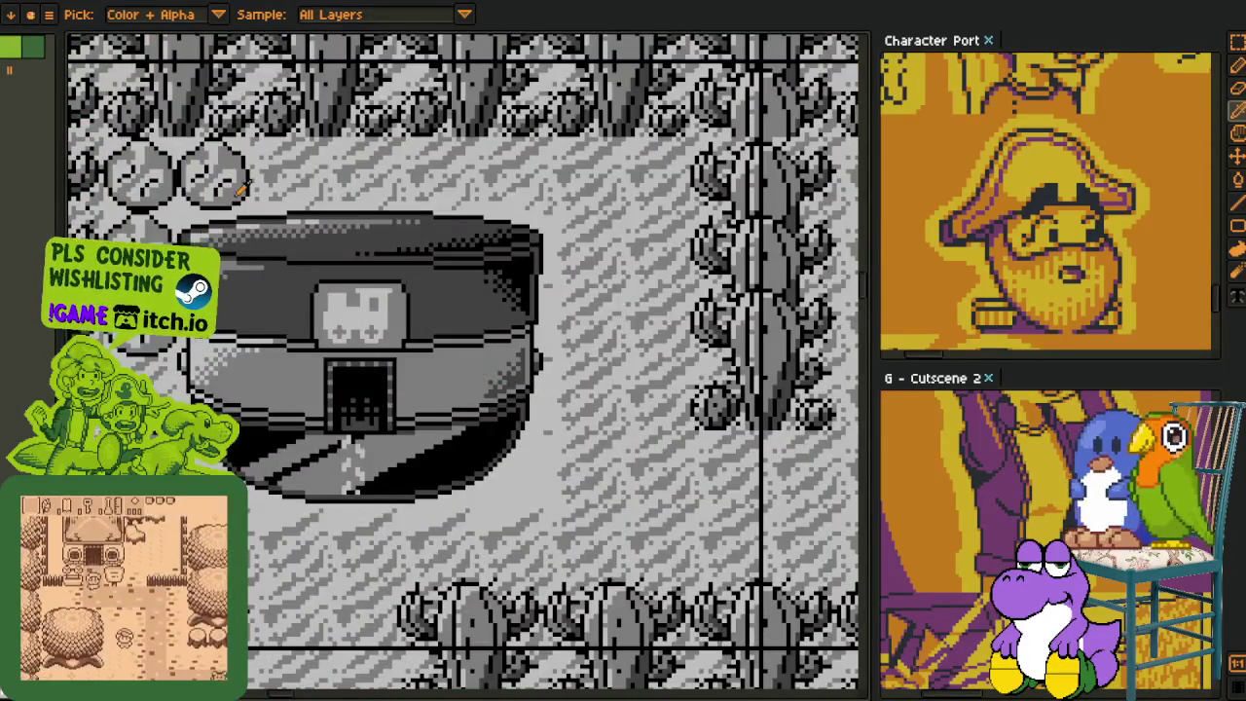
pyautogui.scroll(-1, 474, 327)
pyautogui.moveTo(503, 286); pyautogui.dragTo(448, 341)
pyautogui.scroll(-1, 525, 336)
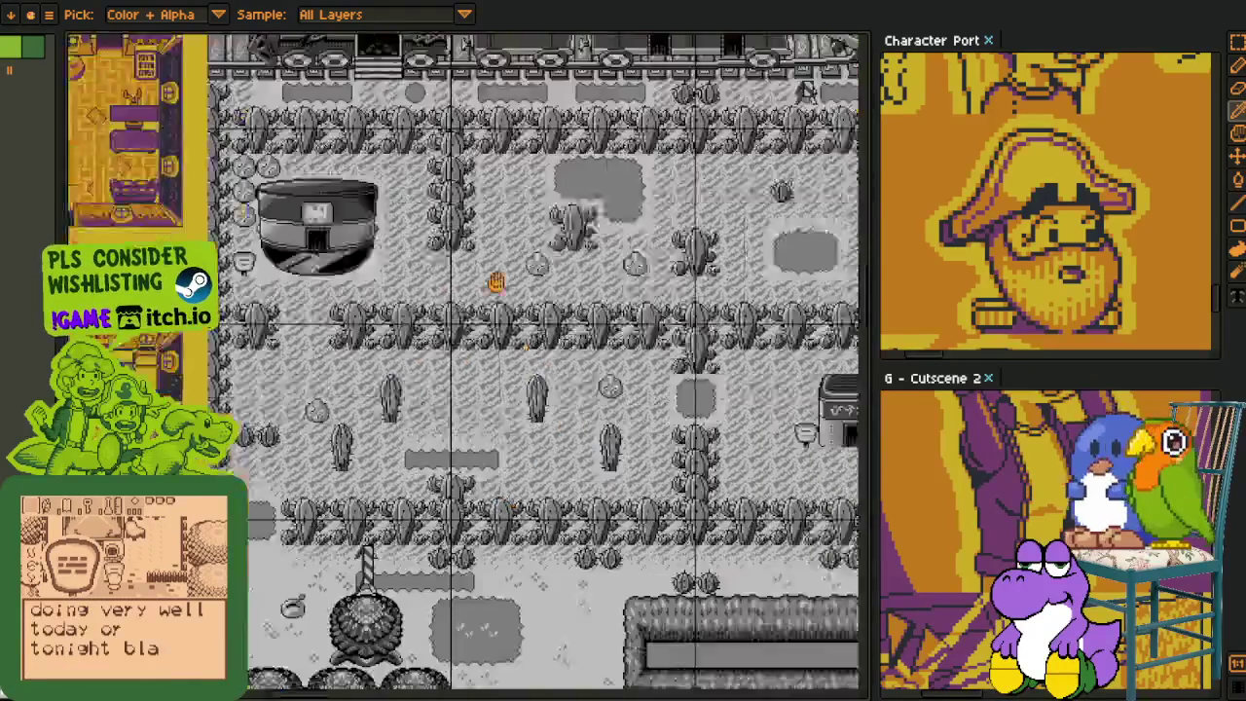
pyautogui.moveTo(578, 436); pyautogui.dragTo(412, 311)
pyautogui.moveTo(478, 370); pyautogui.dragTo(479, 251)
# - Zoom through the castle and pink town areas to the palette-variant tileset sheet
pyautogui.scroll(-3, 487, 369)
pyautogui.scroll(-3, 515, 492)
pyautogui.scroll(-3, 515, 492)
pyautogui.scroll(-3, 584, 492)
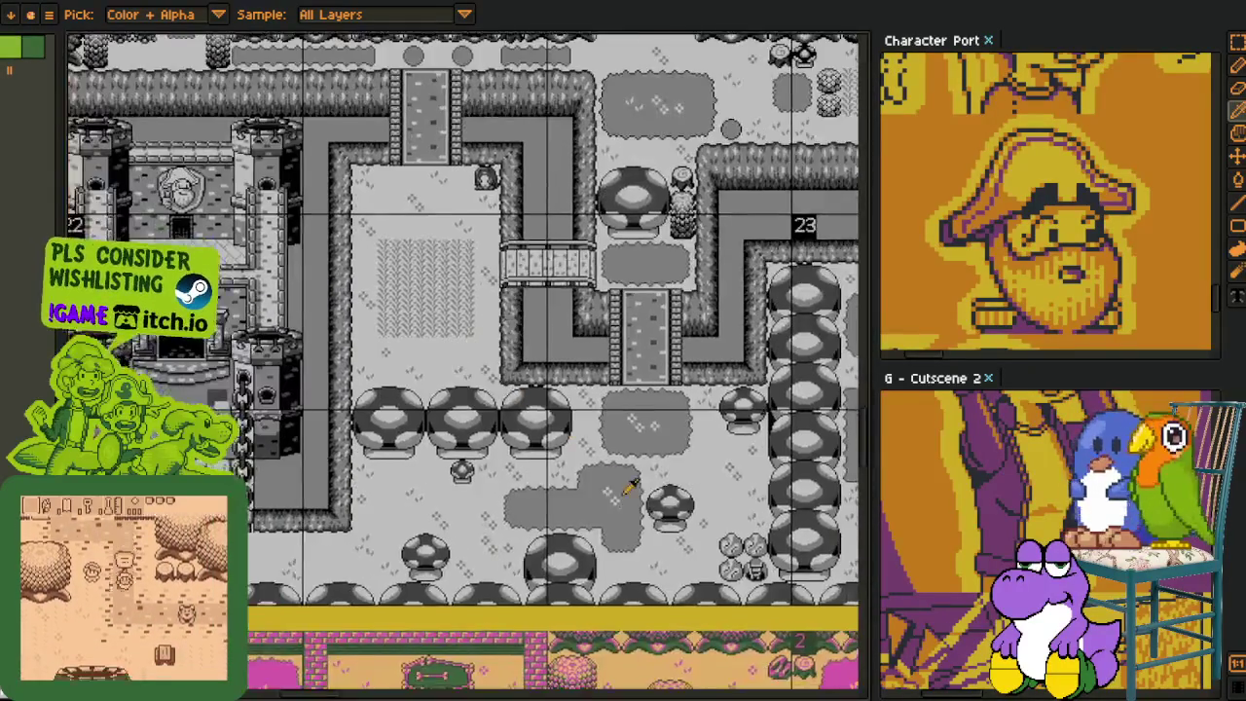
pyautogui.scroll(-1, 632, 491)
pyautogui.scroll(-3, 401, 420)
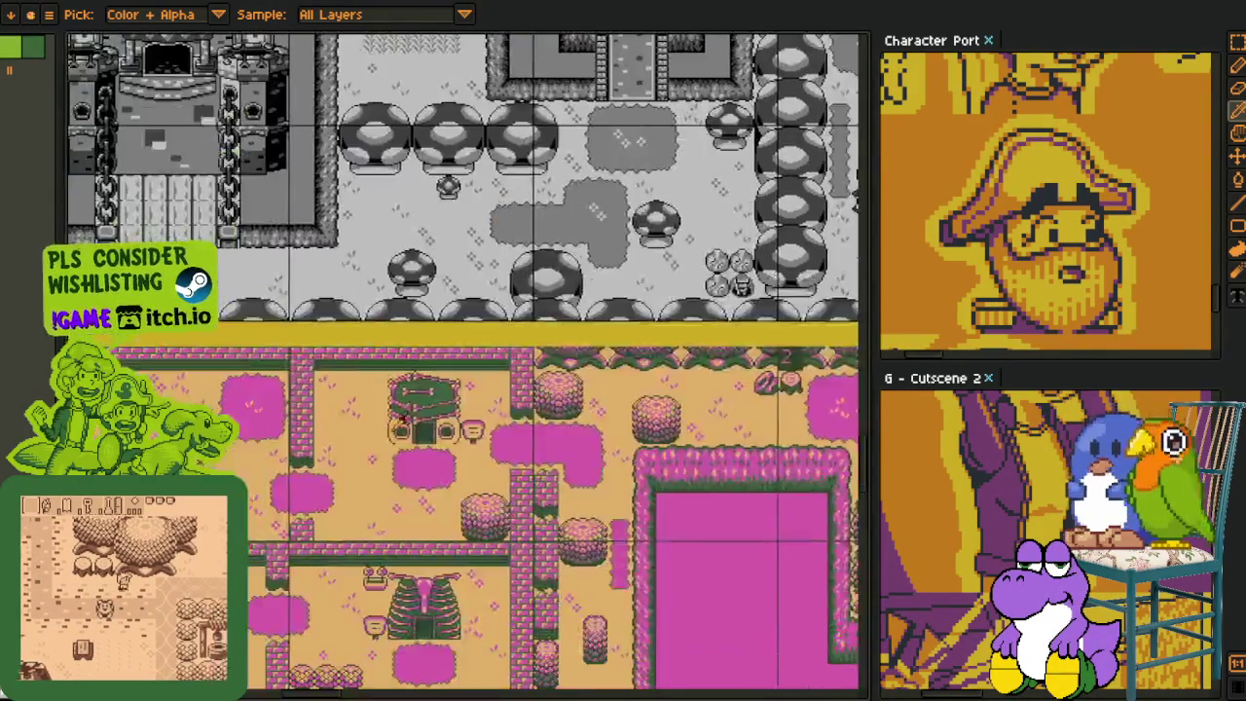
pyautogui.scroll(2, 401, 420)
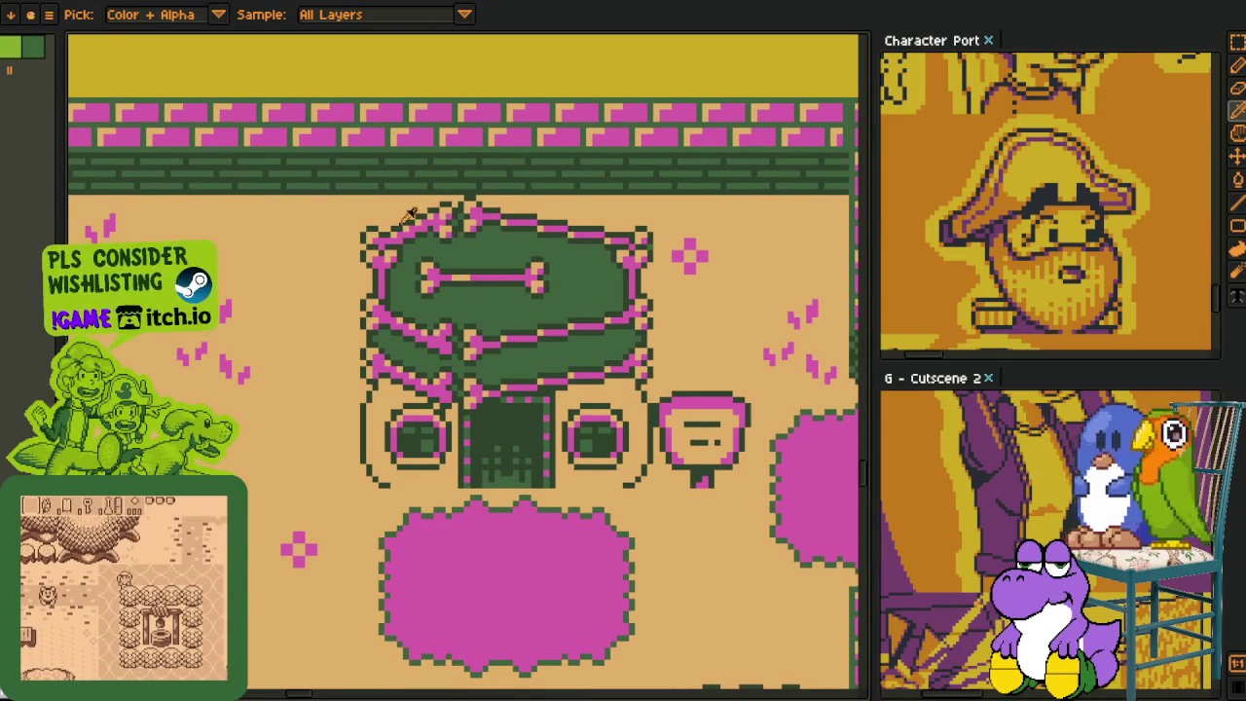
pyautogui.scroll(-1, 373, 225)
pyautogui.scroll(-1, 439, 445)
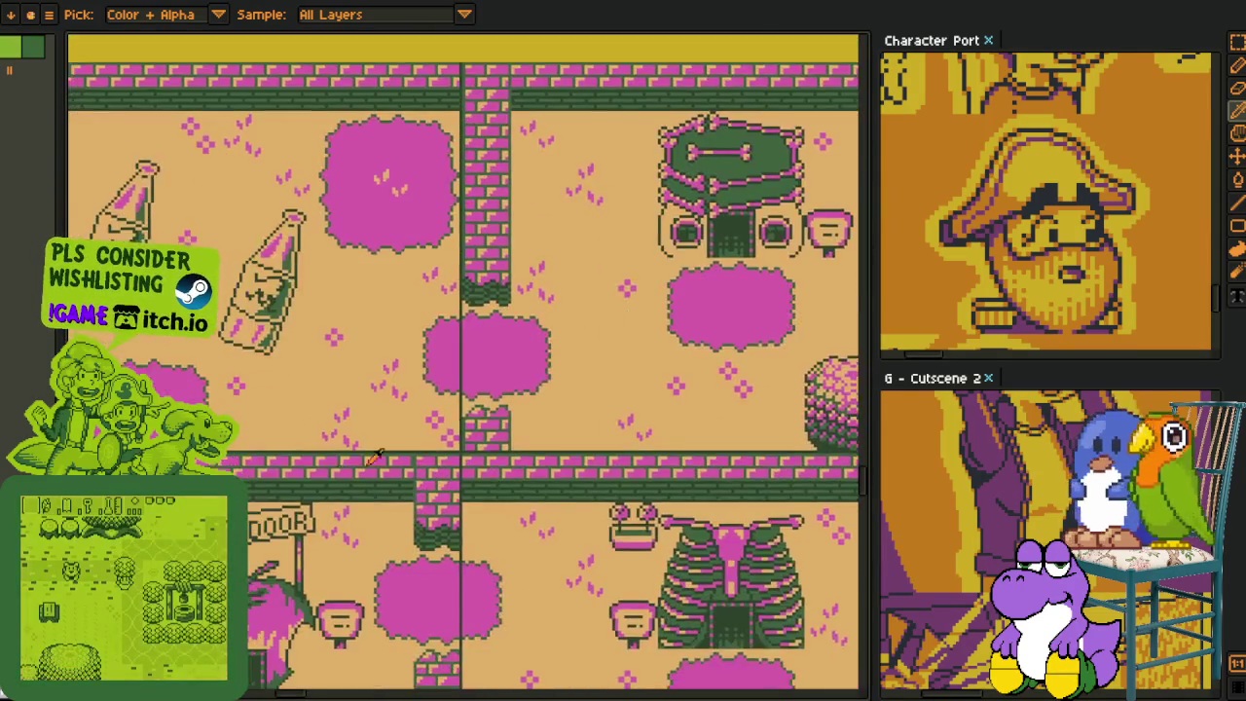
pyautogui.scroll(-1, 448, 423)
pyautogui.scroll(-1, 389, 389)
pyautogui.scroll(2, 350, 360)
pyautogui.scroll(1, 348, 356)
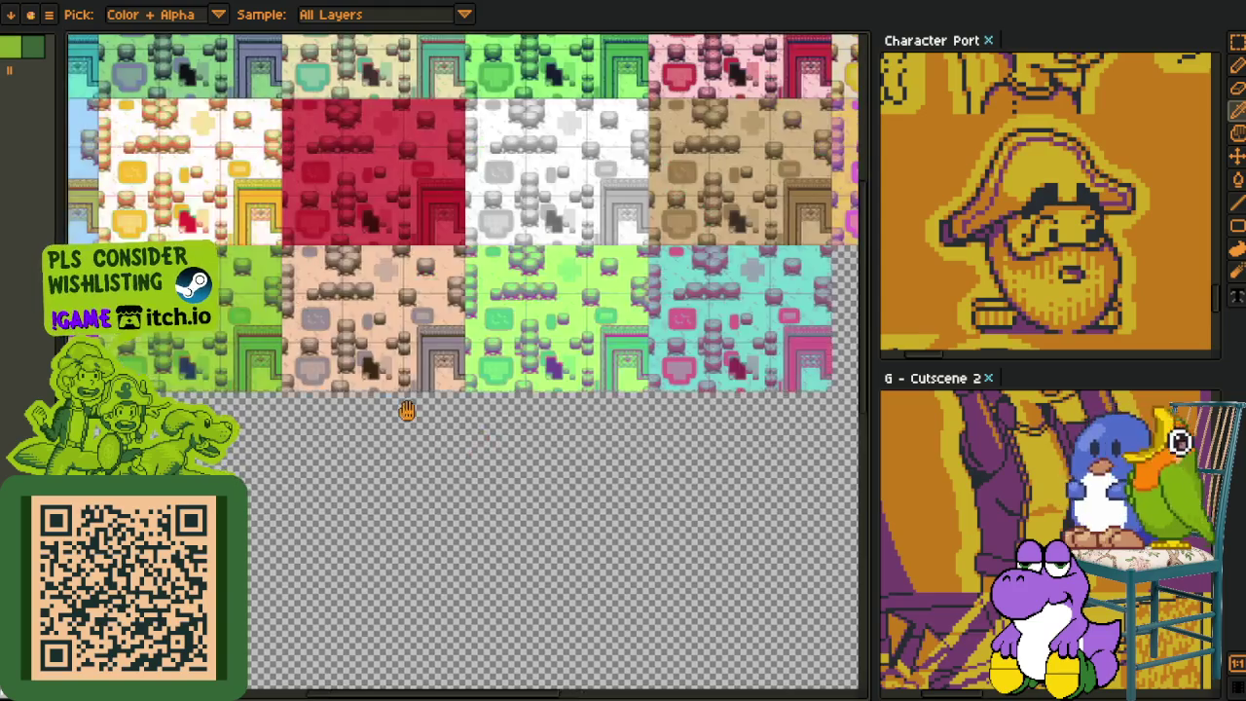
# - Pan the tileset sheet down and right to show its top edge
pyautogui.moveTo(407, 411); pyautogui.dragTo(572, 562)
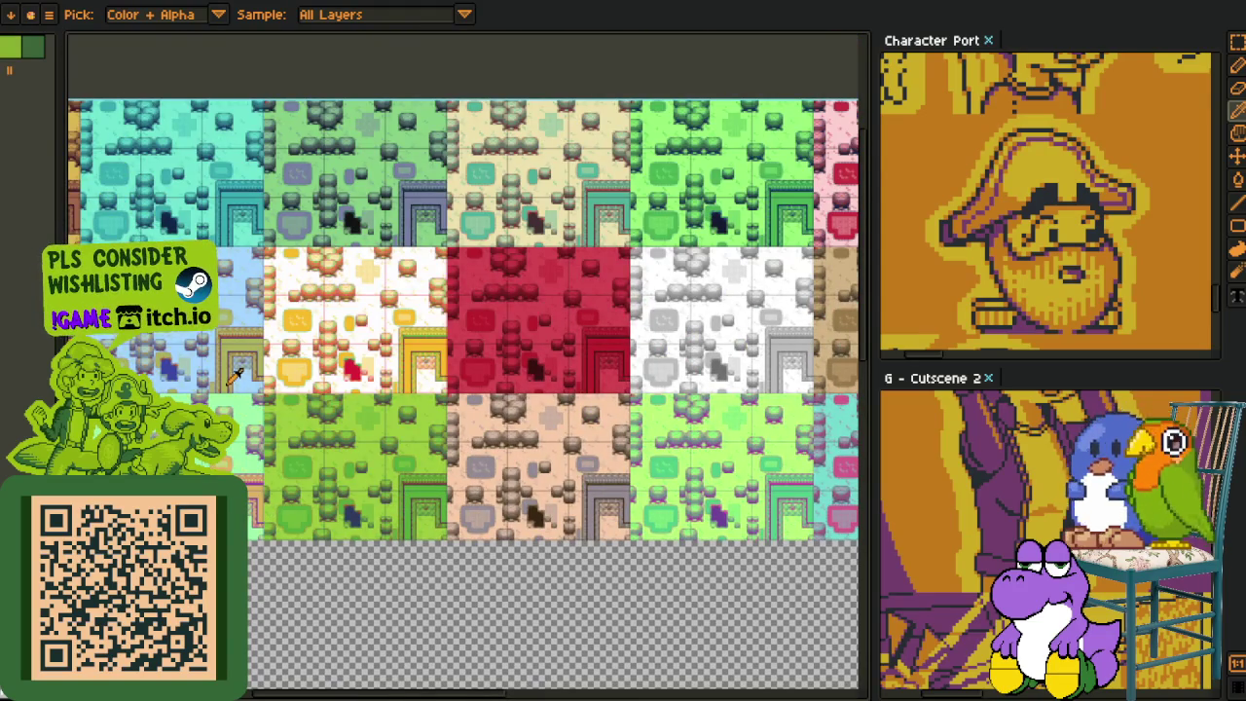
pyautogui.scroll(-2, 236, 372)
pyautogui.scroll(2, 292, 448)
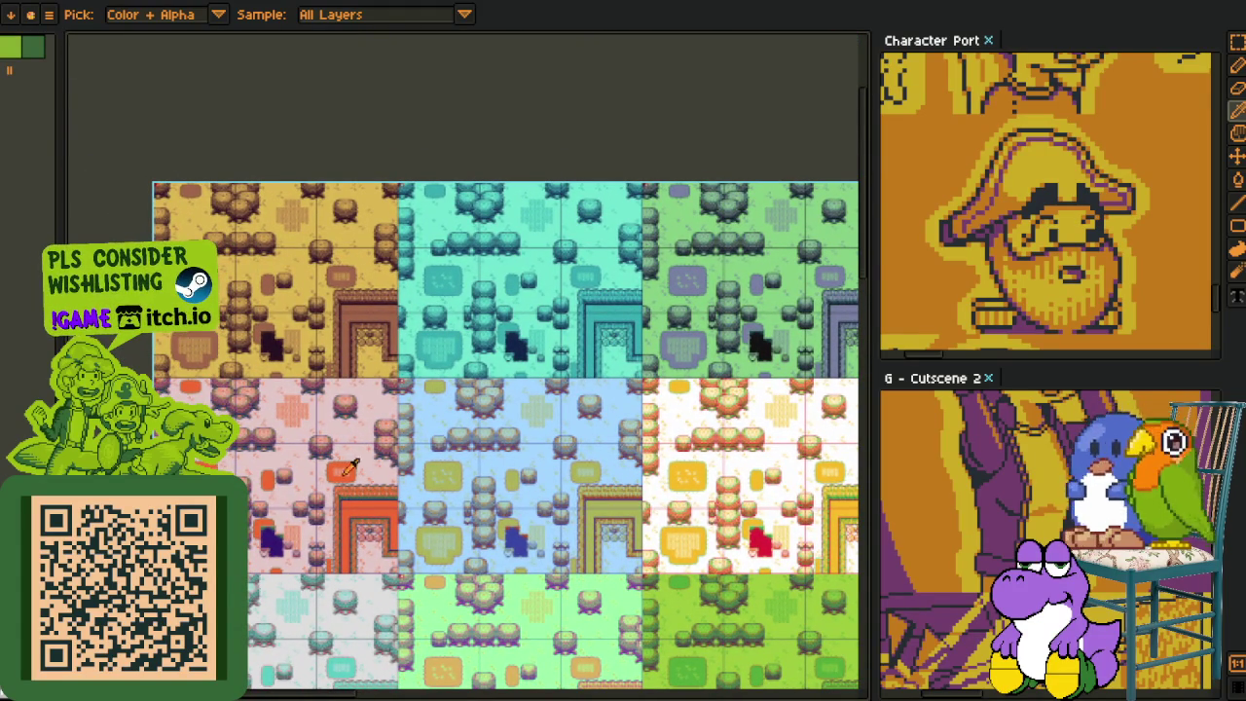
pyautogui.scroll(1, 313, 426)
pyautogui.moveTo(409, 365); pyautogui.dragTo(536, 509)
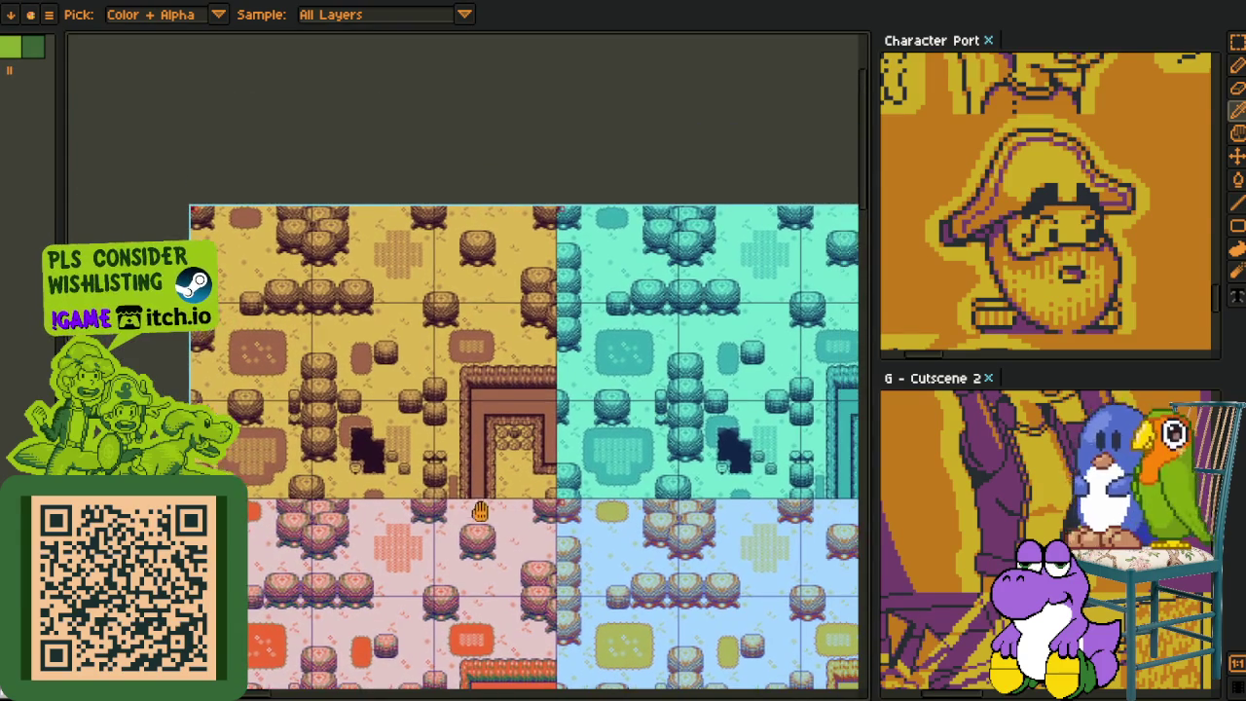
# - Bring the right and bottom map variants into view and widen the canvas beside the reference panels
pyautogui.hscroll(1, 617, 431)
pyautogui.hscroll(3, 486, 431)
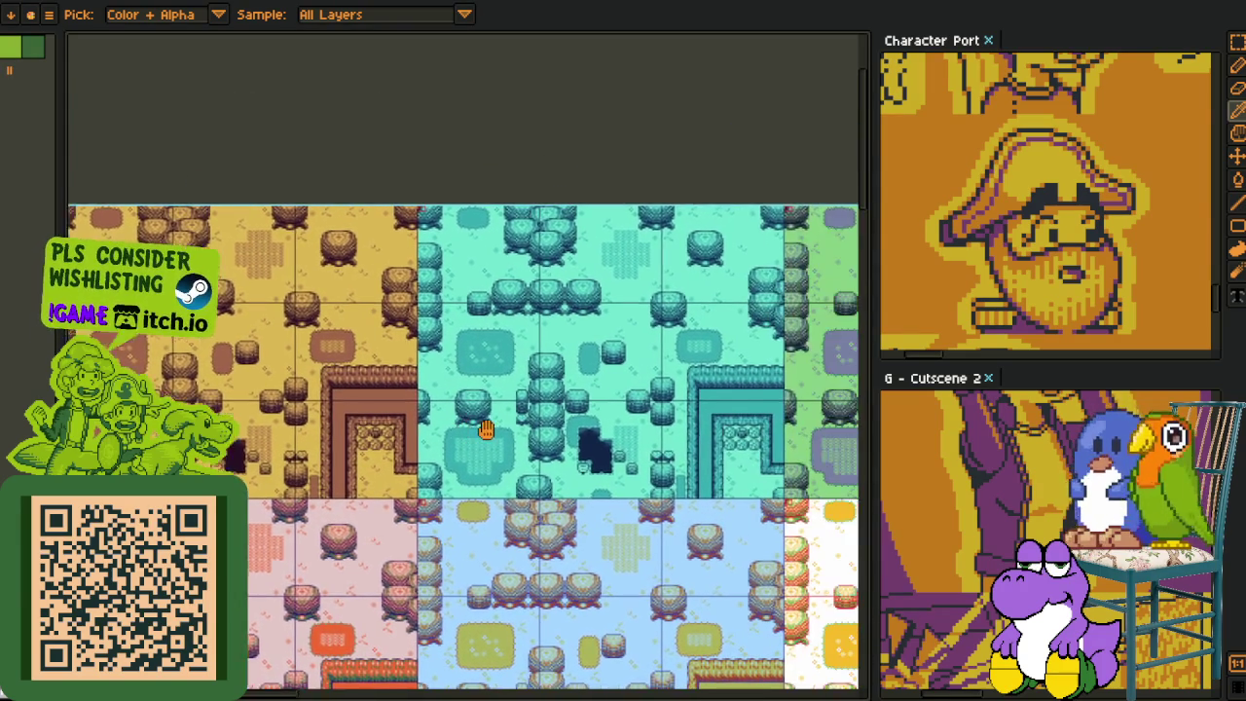
pyautogui.hscroll(2, 493, 419)
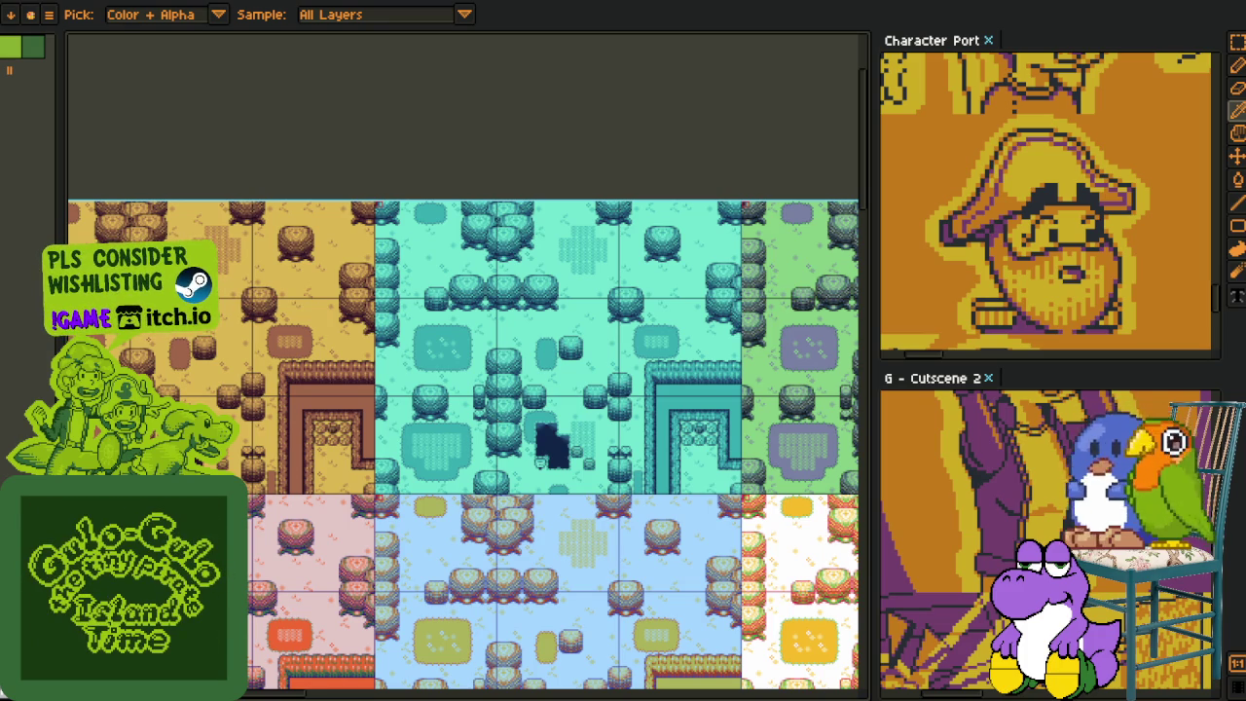
pyautogui.moveTo(509, 397); pyautogui.dragTo(297, 259)
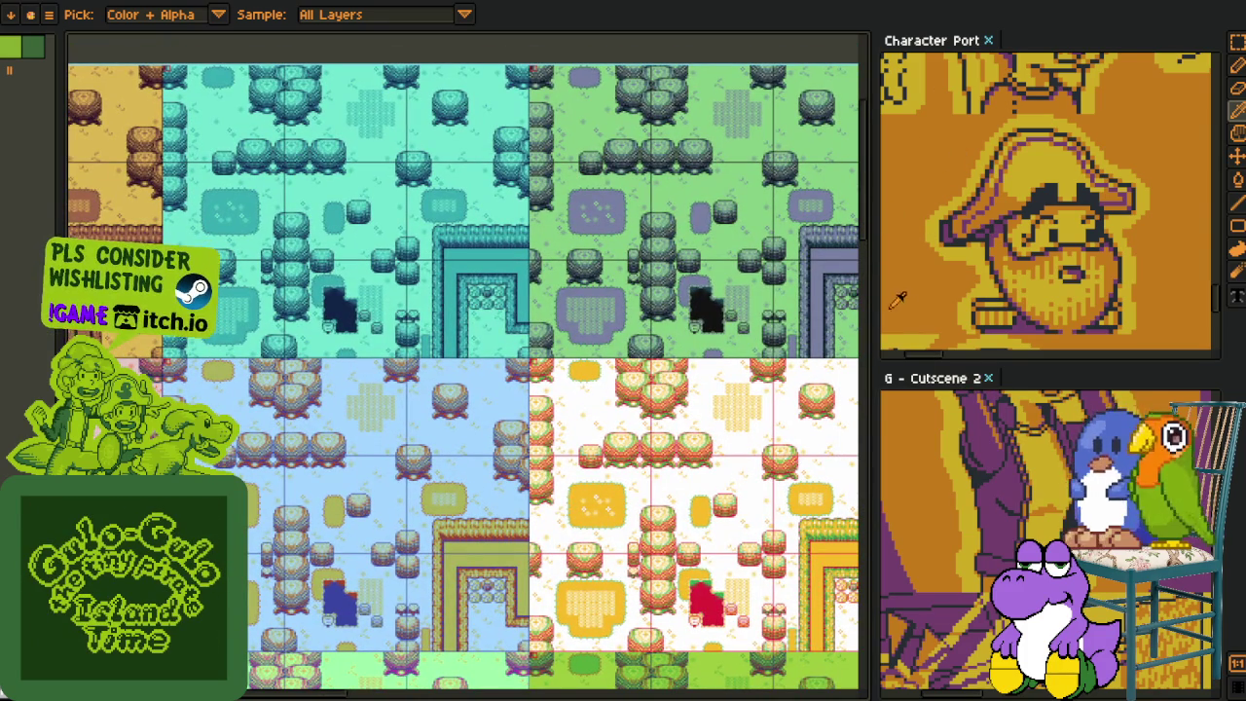
pyautogui.moveTo(872, 294); pyautogui.dragTo(1164, 294)
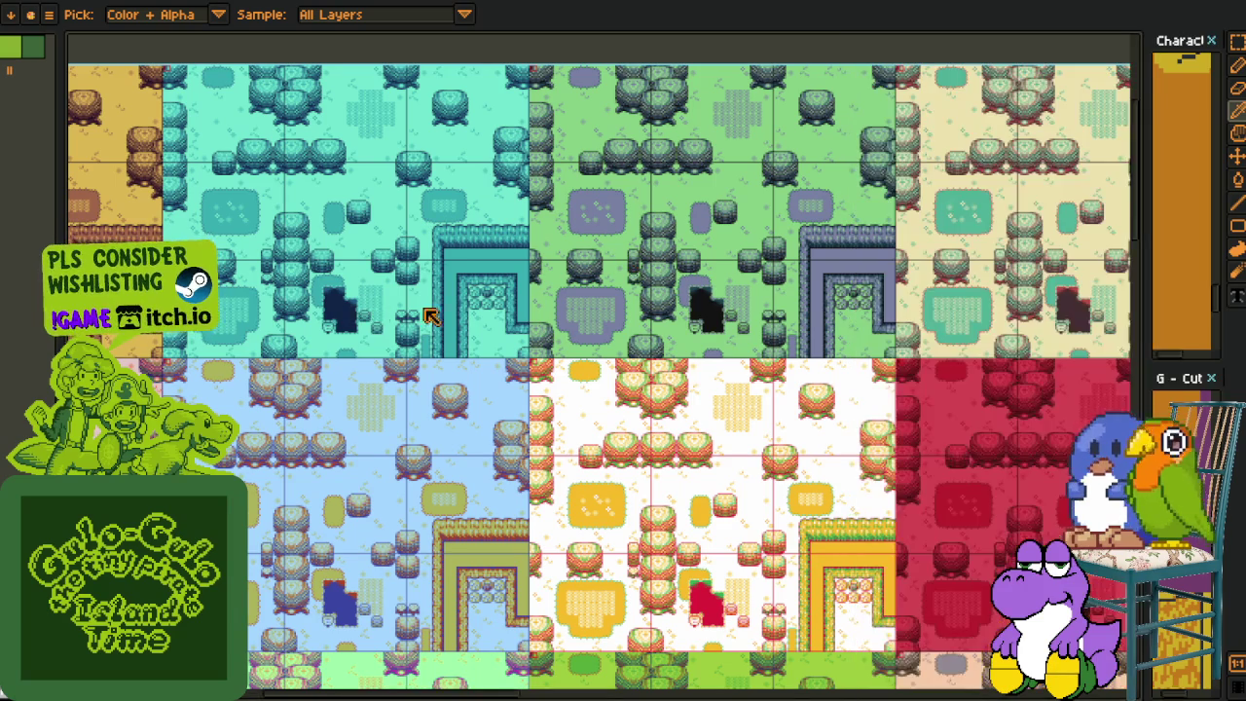
pyautogui.moveTo(221, 345)
pyautogui.mouseDown()
pyautogui.moveTo(412, 363)
pyautogui.moveTo(297, 496)
pyautogui.mouseUp()
pyautogui.scroll(3, 353, 181)
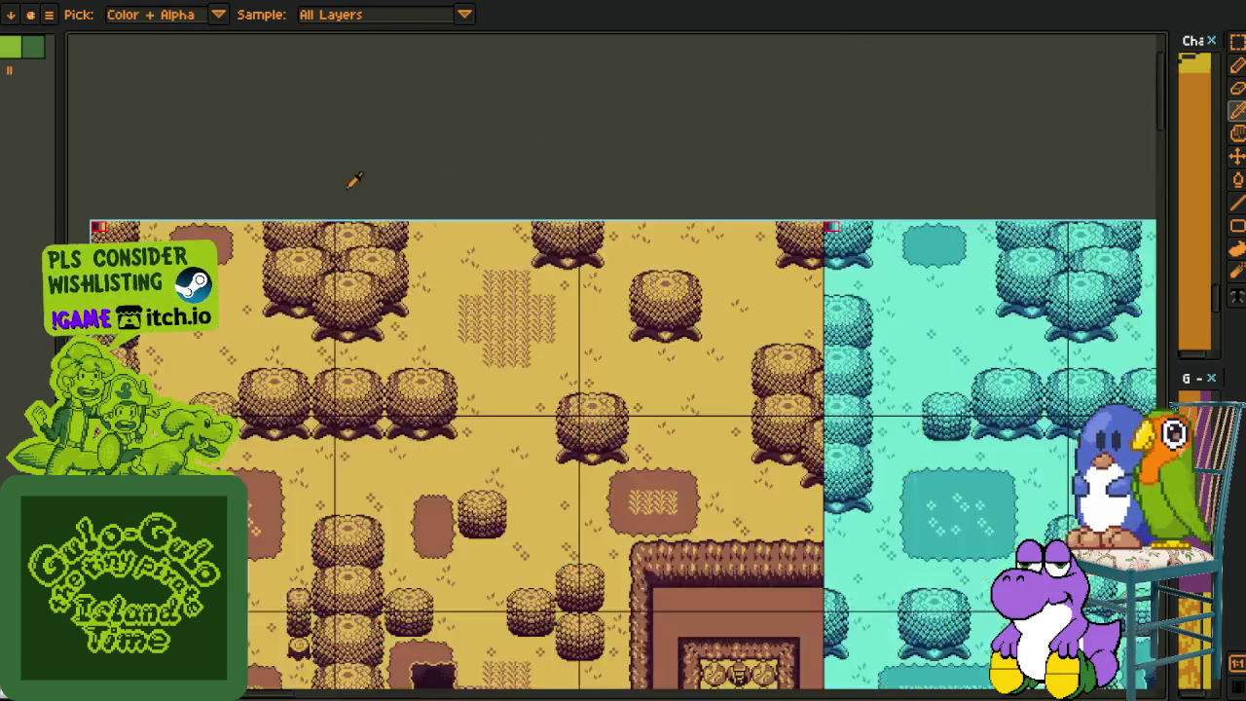
pyautogui.moveTo(166, 203); pyautogui.dragTo(335, 184)
pyautogui.moveTo(639, 465); pyautogui.dragTo(261, 431)
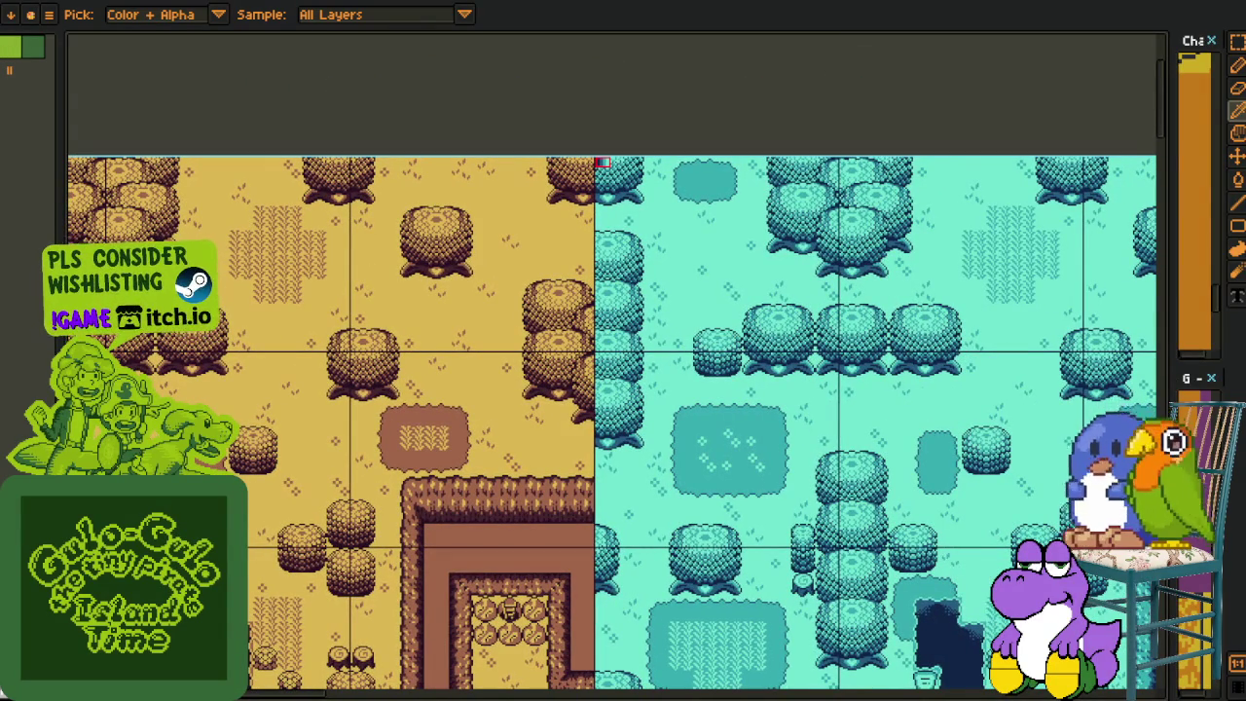
pyautogui.scroll(-1, 379, 402)
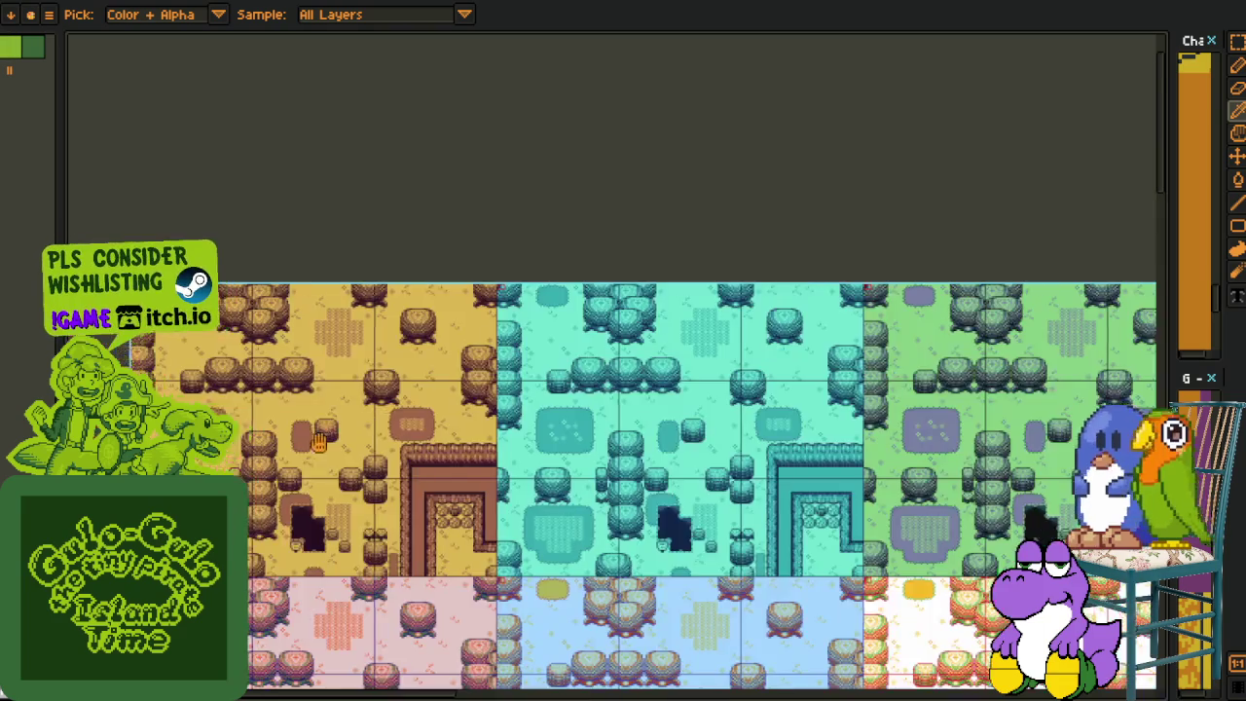
pyautogui.scroll(1, 530, 584)
pyautogui.scroll(1, 530, 584)
pyautogui.moveTo(531, 584); pyautogui.dragTo(528, 580)
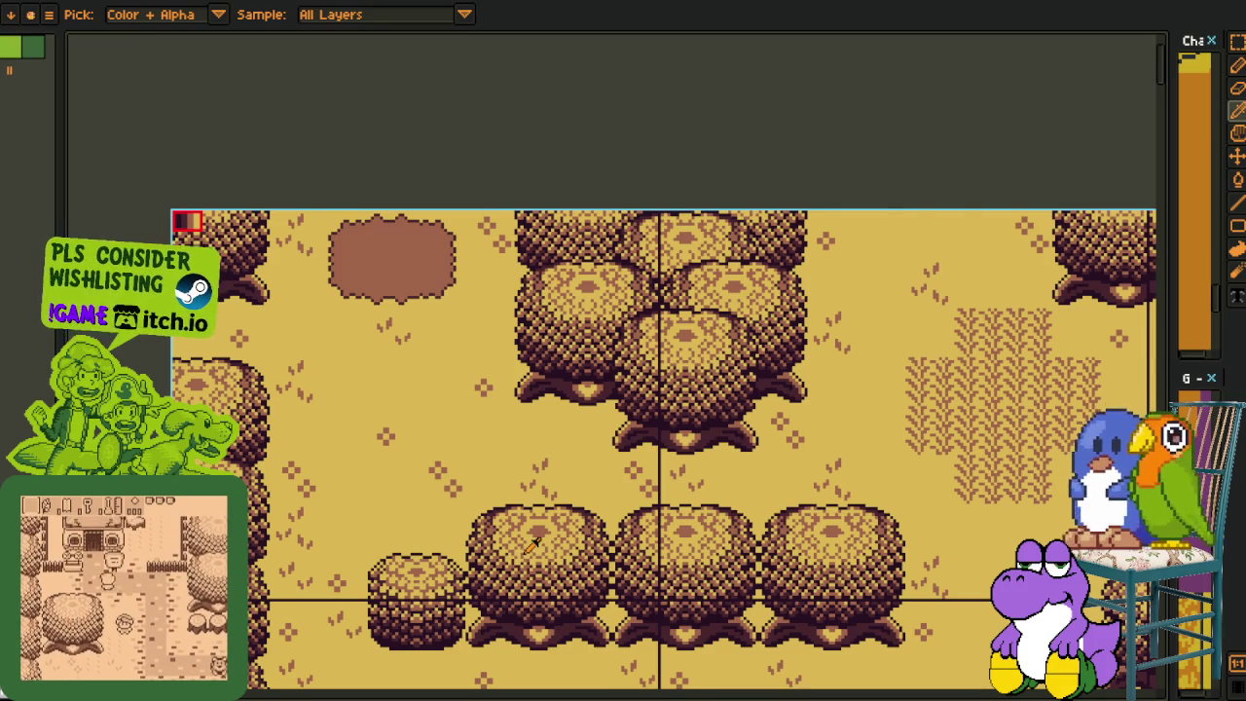
pyautogui.scroll(2, 188, 221)
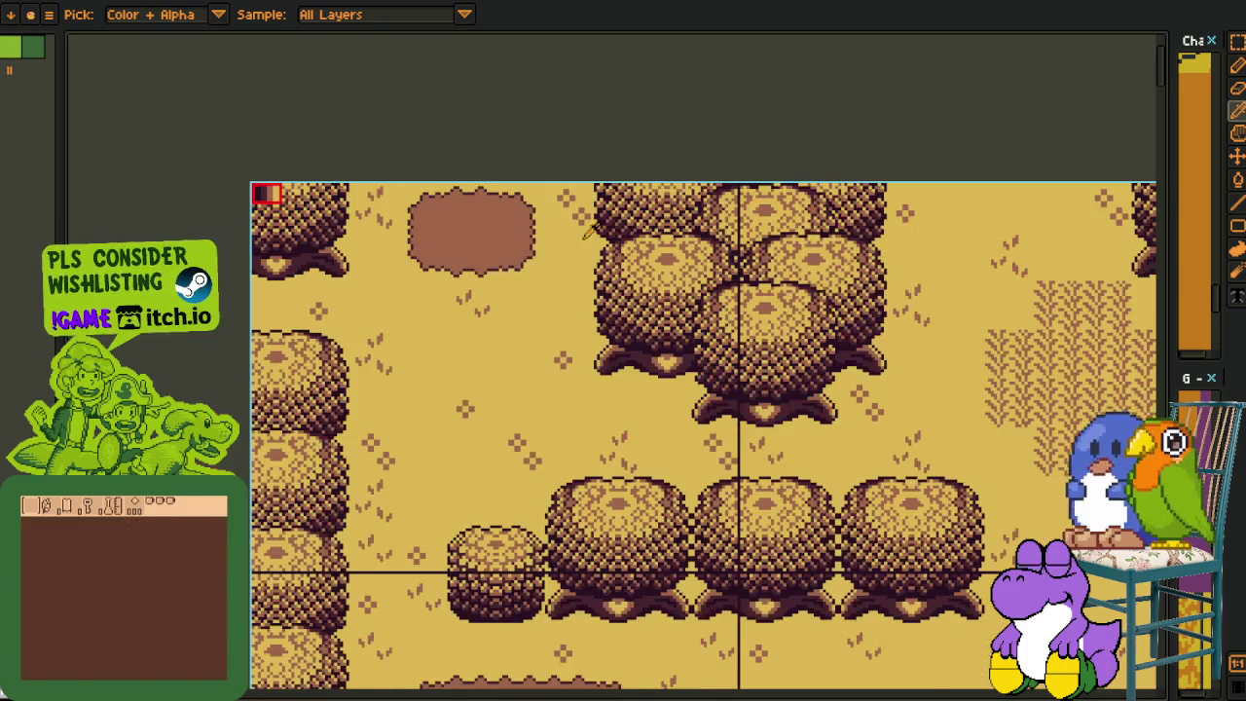
pyautogui.moveTo(382, 161); pyautogui.dragTo(394, 300)
pyautogui.scroll(-1, 394, 301)
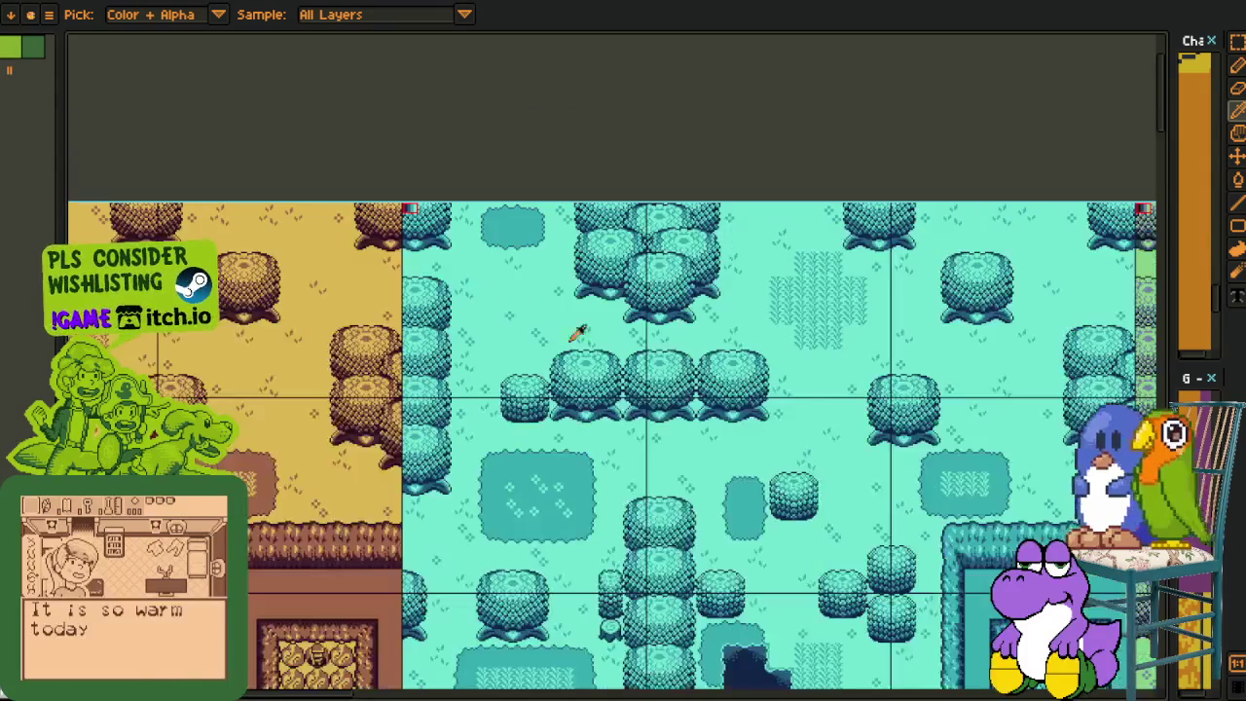
pyautogui.moveTo(529, 315)
pyautogui.mouseDown()
pyautogui.moveTo(590, 458)
pyautogui.moveTo(675, 466)
pyautogui.mouseUp()
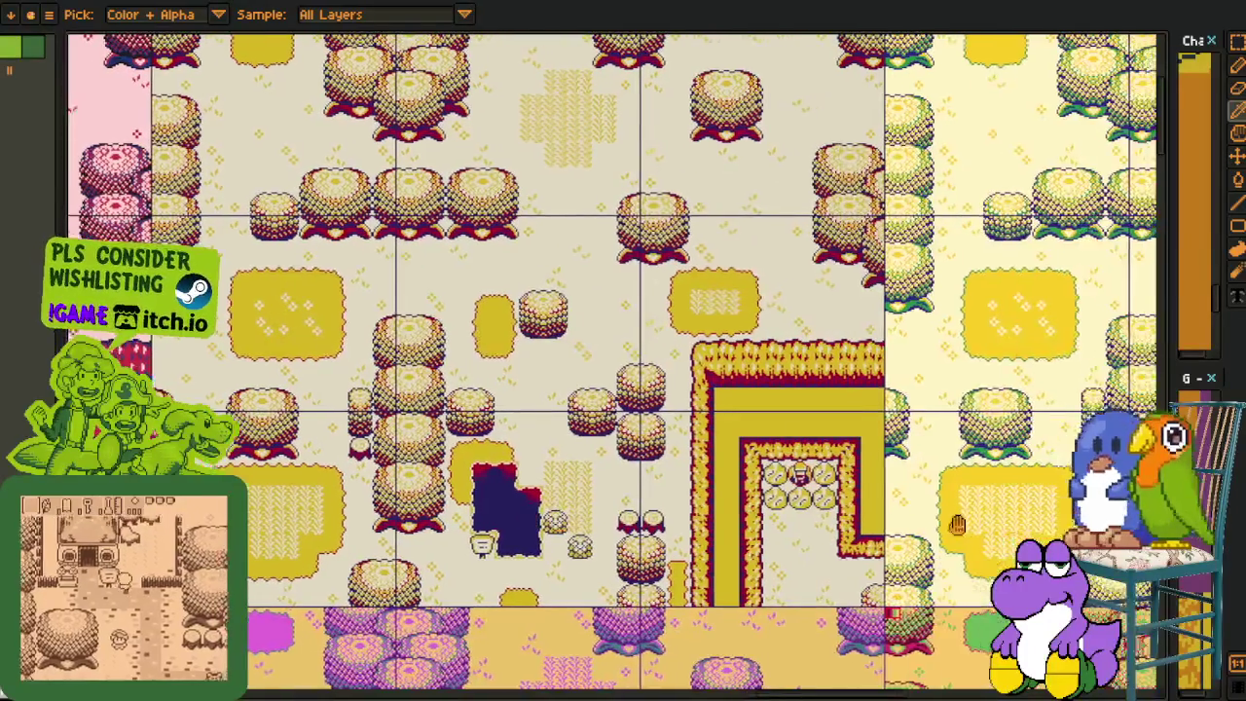
pyautogui.scroll(1, 330, 326)
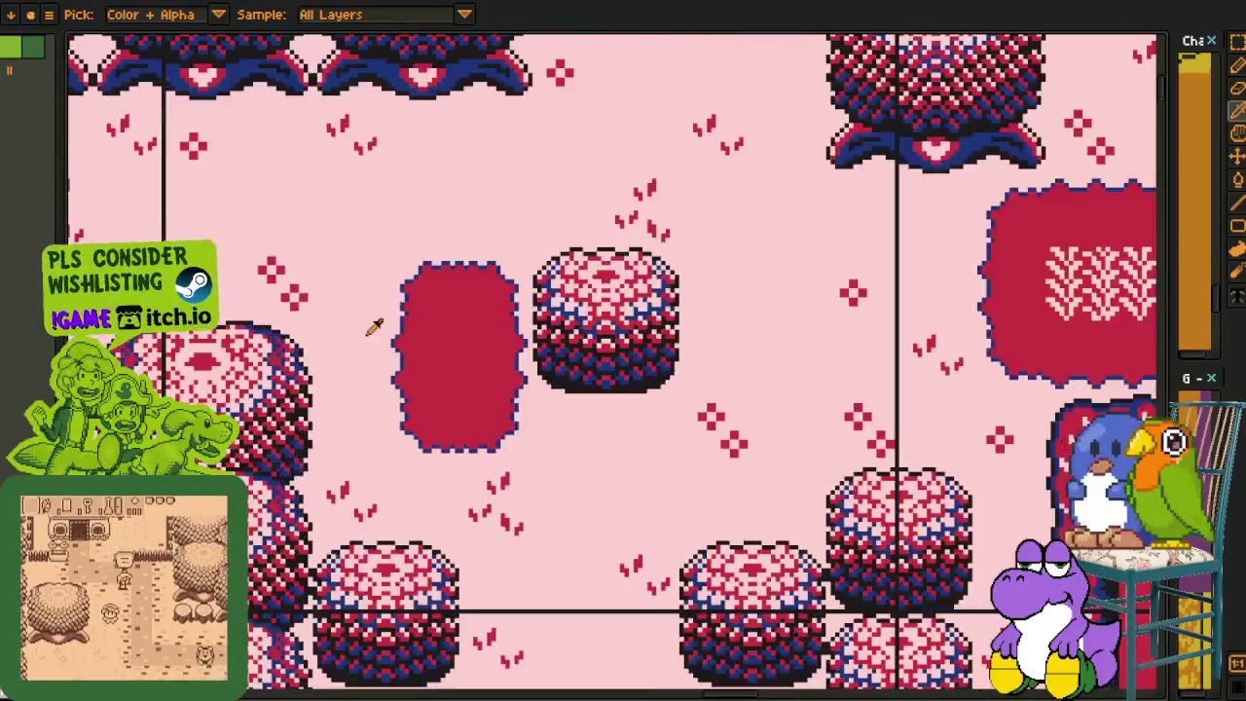
pyautogui.scroll(-1, 422, 351)
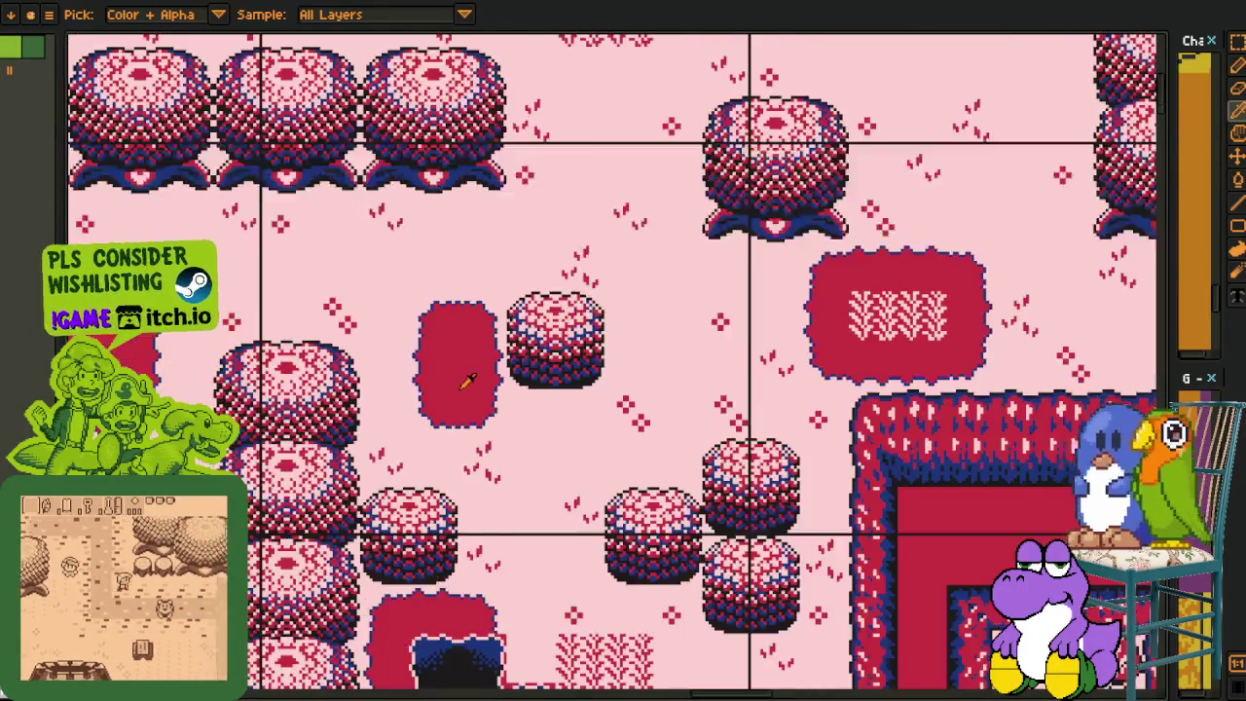
pyautogui.scroll(-1, 467, 375)
pyautogui.moveTo(685, 348); pyautogui.dragTo(794, 430)
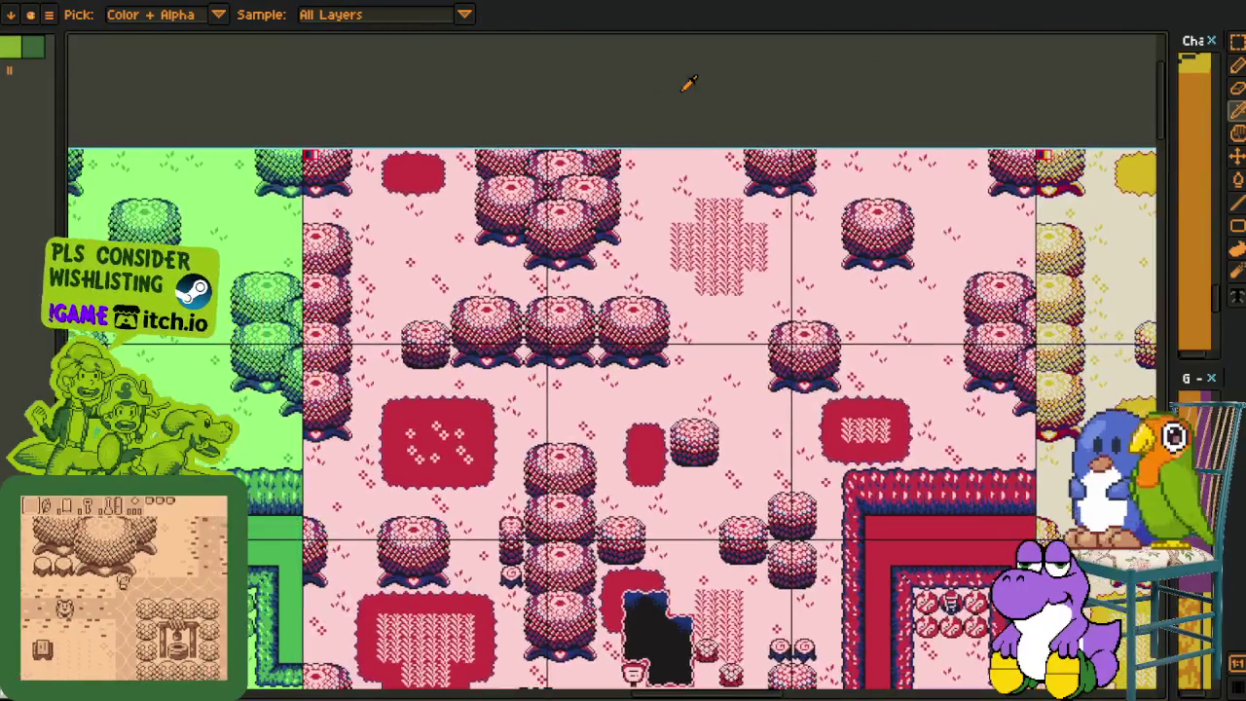
pyautogui.scroll(1, 795, 430)
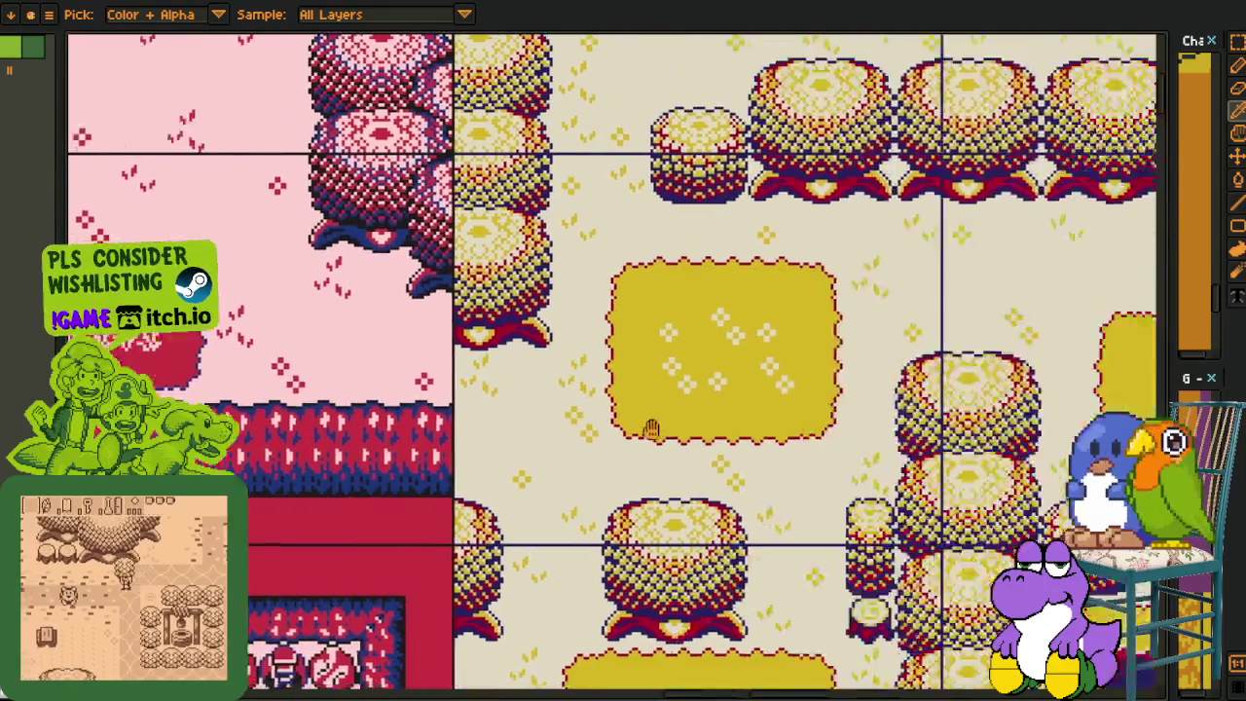
pyautogui.moveTo(1113, 473); pyautogui.dragTo(834, 473)
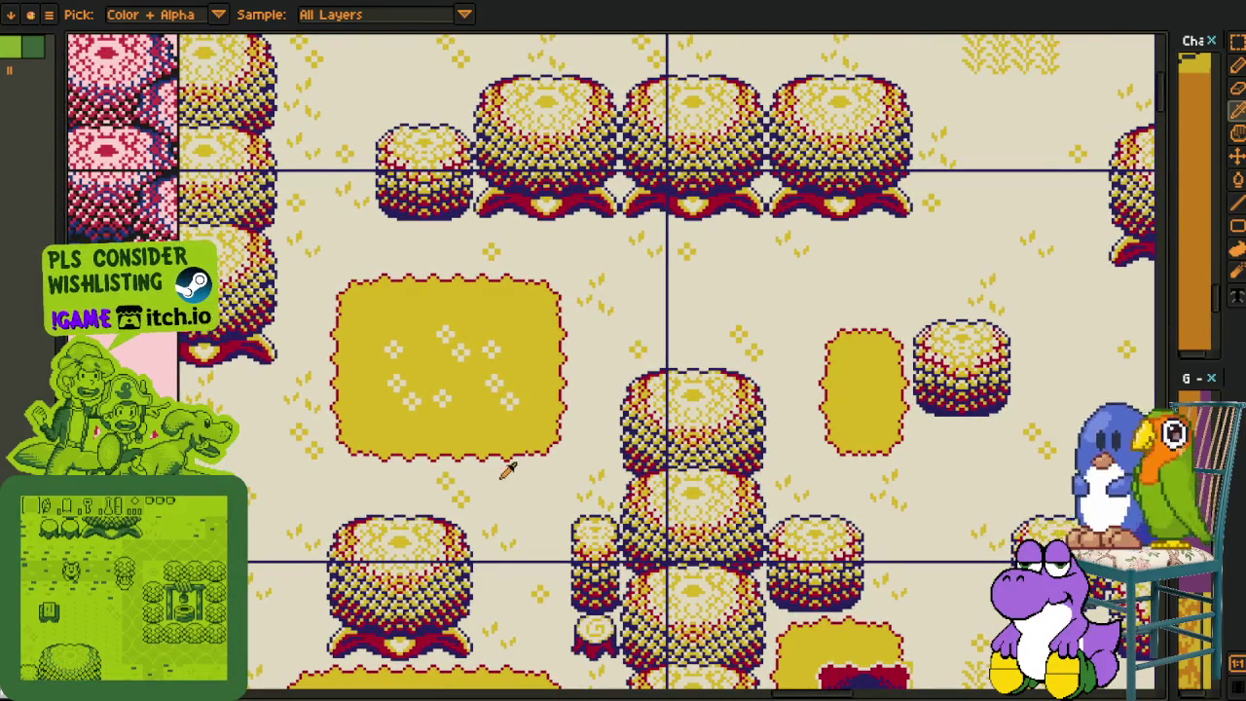
pyautogui.moveTo(560, 460)
pyautogui.mouseDown()
pyautogui.moveTo(862, 435)
pyautogui.moveTo(506, 356)
pyautogui.mouseUp()
pyautogui.scroll(-1, 862, 436)
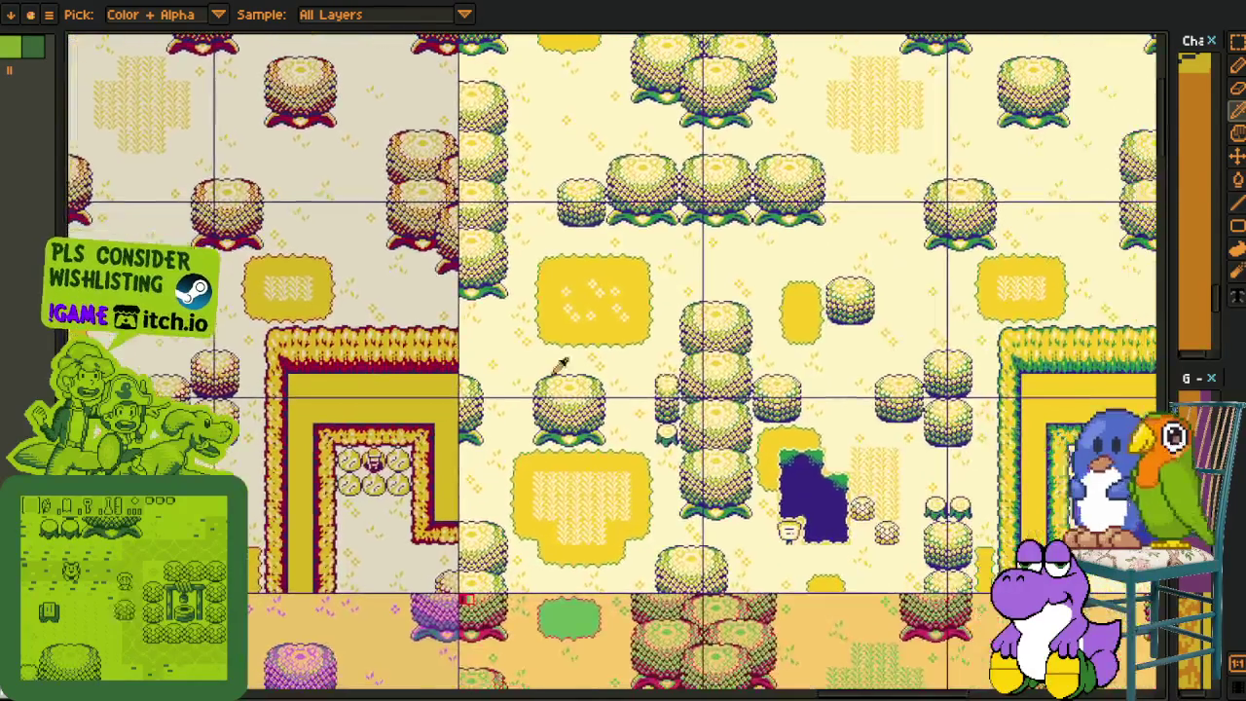
pyautogui.scroll(1, 669, 414)
pyautogui.scroll(1, 669, 414)
pyautogui.moveTo(1071, 428); pyautogui.dragTo(618, 408)
pyautogui.scroll(-1, 618, 408)
pyautogui.scroll(-1, 618, 408)
pyautogui.moveTo(545, 530)
pyautogui.mouseDown()
pyautogui.moveTo(337, 408)
pyautogui.moveTo(569, 431)
pyautogui.moveTo(542, 402)
pyautogui.moveTo(583, 412)
pyautogui.mouseUp()
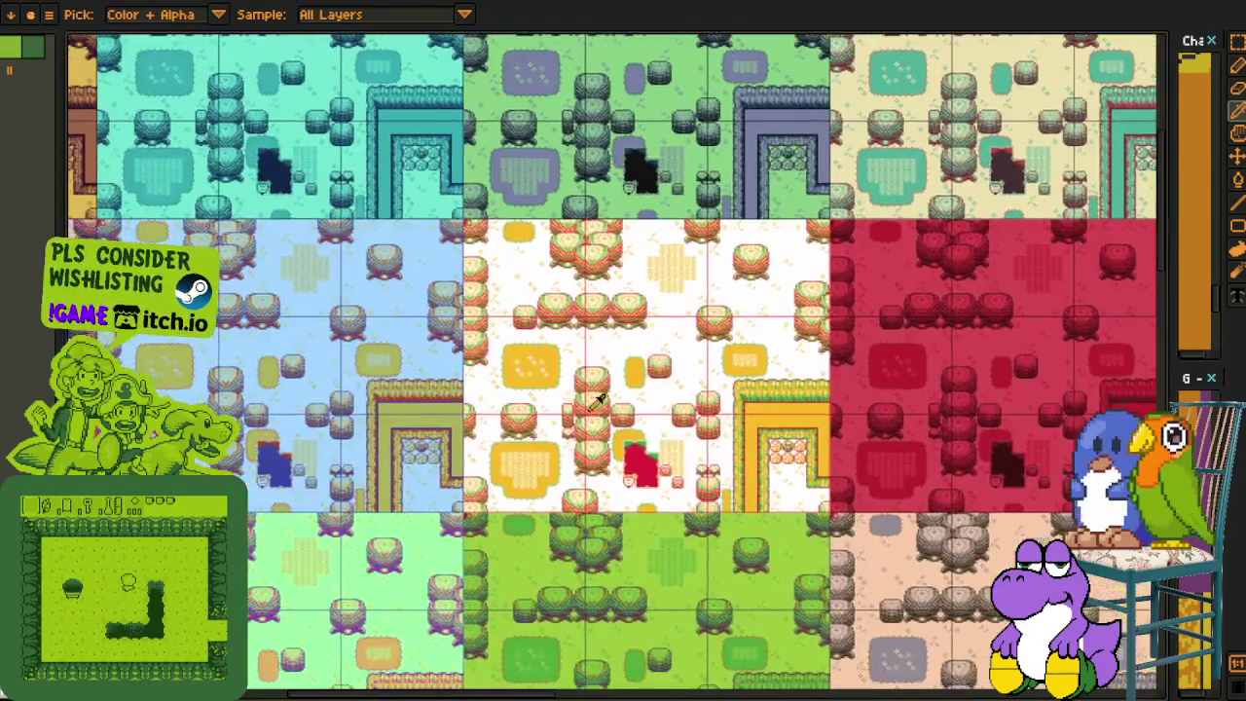
# - Pan across the variant sheet to the pink map variant
pyautogui.scroll(1, 643, 391)
pyautogui.scroll(1, 642, 392)
pyautogui.scroll(-1, 627, 399)
pyautogui.moveTo(243, 408); pyautogui.dragTo(827, 409)
pyautogui.moveTo(438, 409); pyautogui.dragTo(730, 413)
pyautogui.scroll(1, 736, 414)
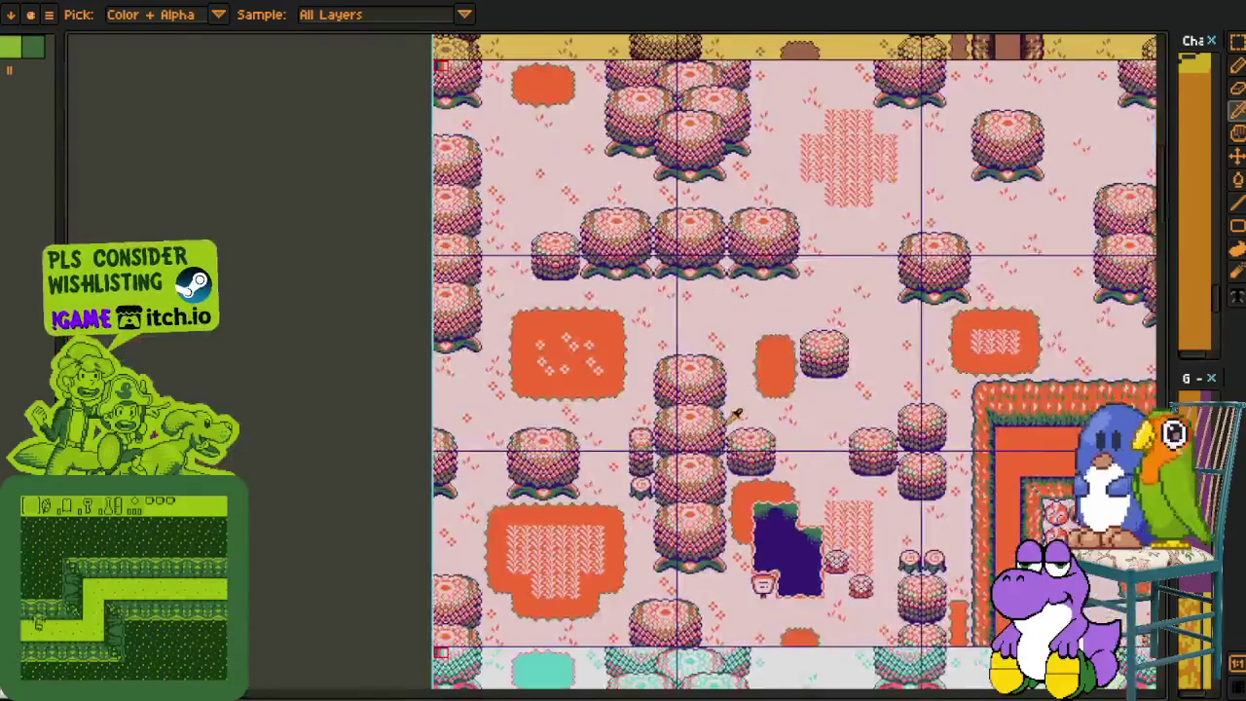
pyautogui.scroll(1, 737, 414)
pyautogui.scroll(-1, 730, 399)
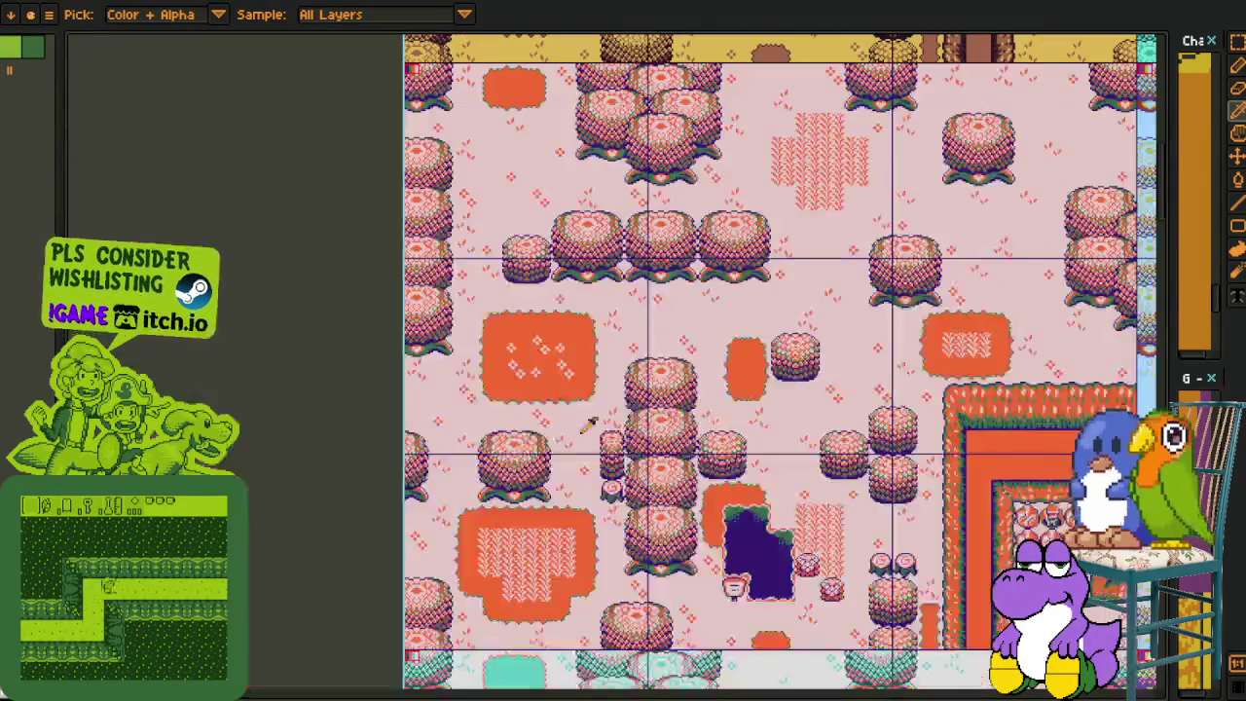
pyautogui.scroll(-1, 949, 516)
# - Pan down to the red, grey, tan and yellow variants and the next row of map variants
pyautogui.moveTo(856, 435)
pyautogui.mouseDown()
pyautogui.moveTo(578, 309)
pyautogui.moveTo(508, 294)
pyautogui.mouseUp()
pyautogui.scroll(1, 508, 293)
pyautogui.moveTo(587, 528); pyautogui.dragTo(437, 328)
pyautogui.scroll(-1, 437, 328)
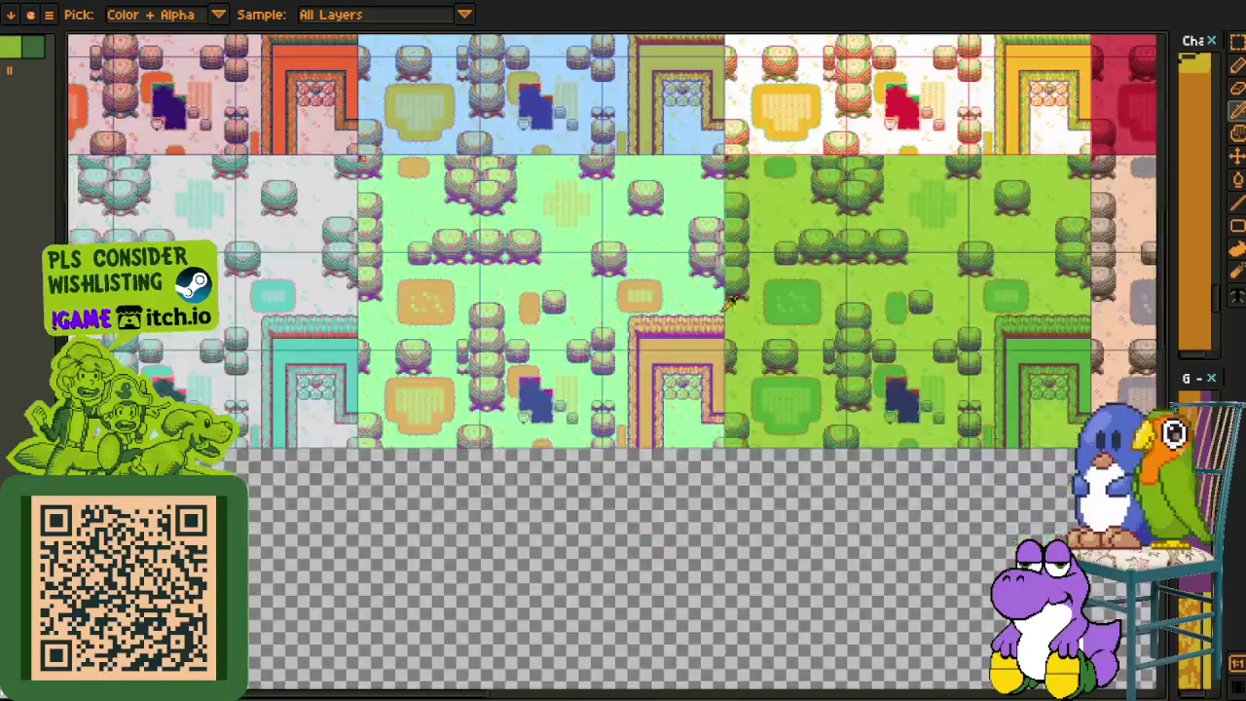
pyautogui.moveTo(412, 382); pyautogui.dragTo(325, 412)
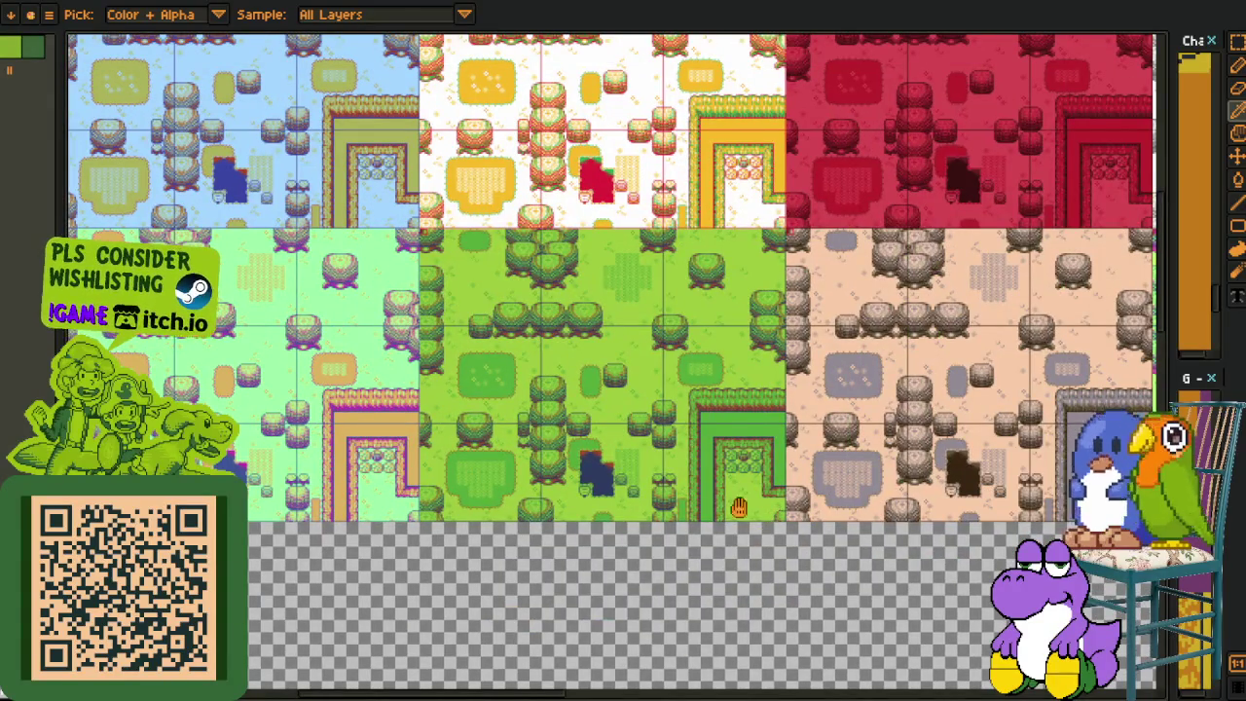
pyautogui.moveTo(762, 506); pyautogui.dragTo(328, 473)
pyautogui.moveTo(651, 477); pyautogui.dragTo(423, 550)
pyautogui.moveTo(498, 503); pyautogui.dragTo(334, 523)
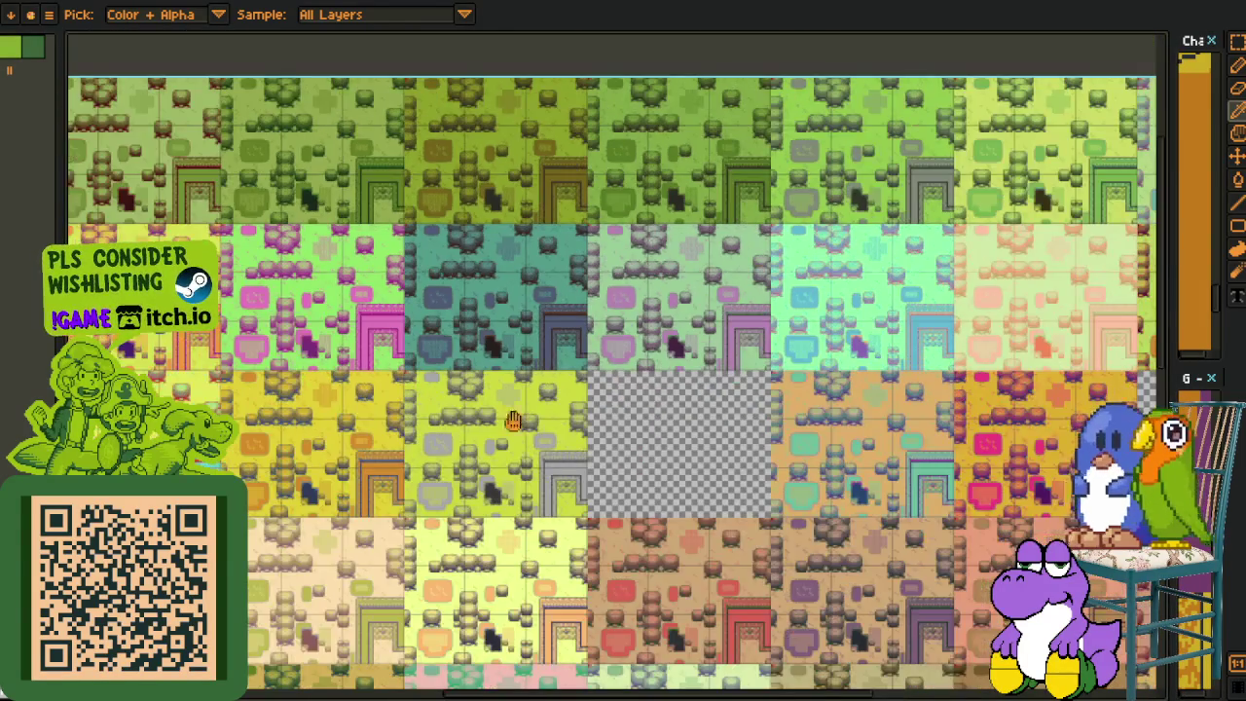
# - Switch between the hand and eyedropper tools while panning to neighbouring map variants
pyautogui.press('p')
pyautogui.scroll(-1, 341, 360)
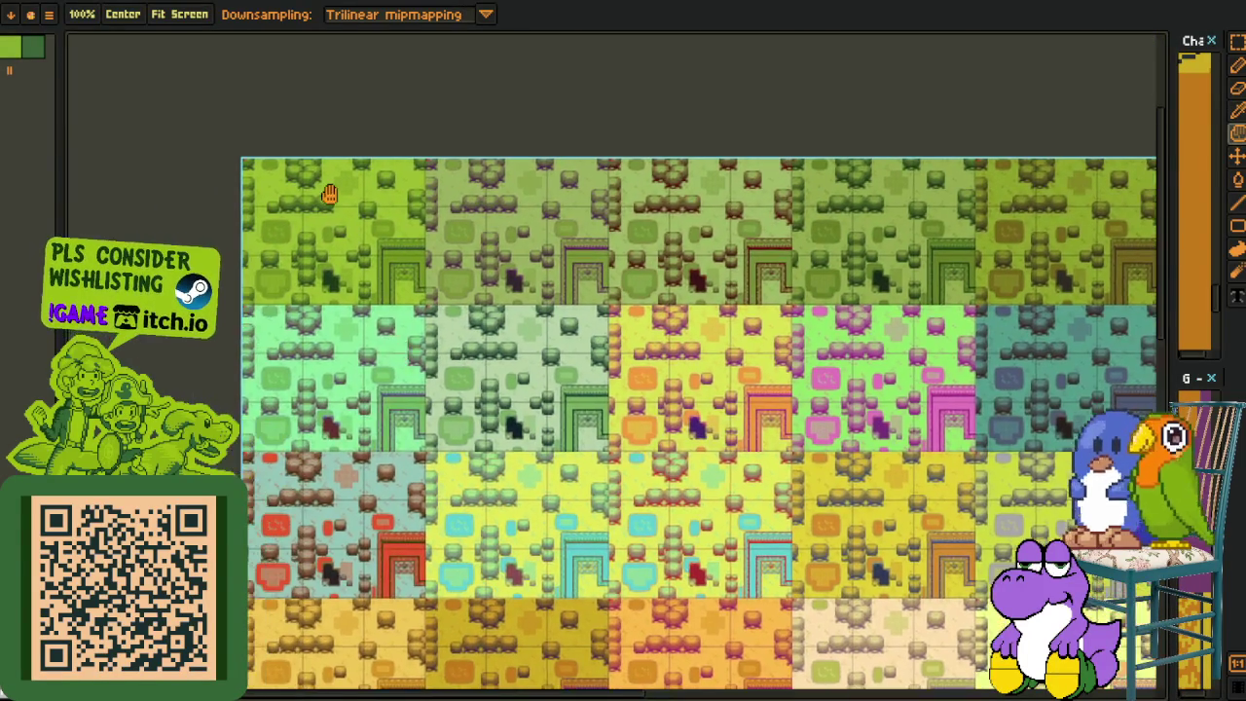
pyautogui.scroll(5, 339, 199)
pyautogui.scroll(-3, 482, 270)
pyautogui.scroll(1, 575, 386)
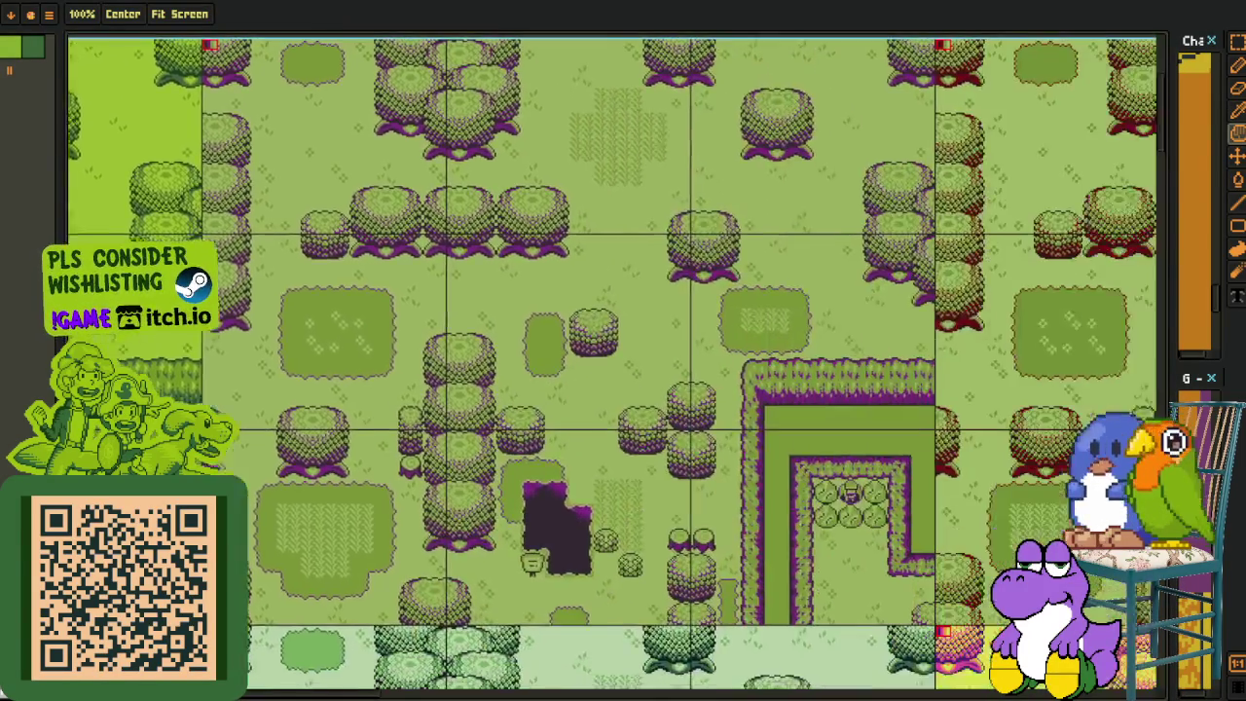
pyautogui.scroll(-2, 556, 360)
pyautogui.press('o')
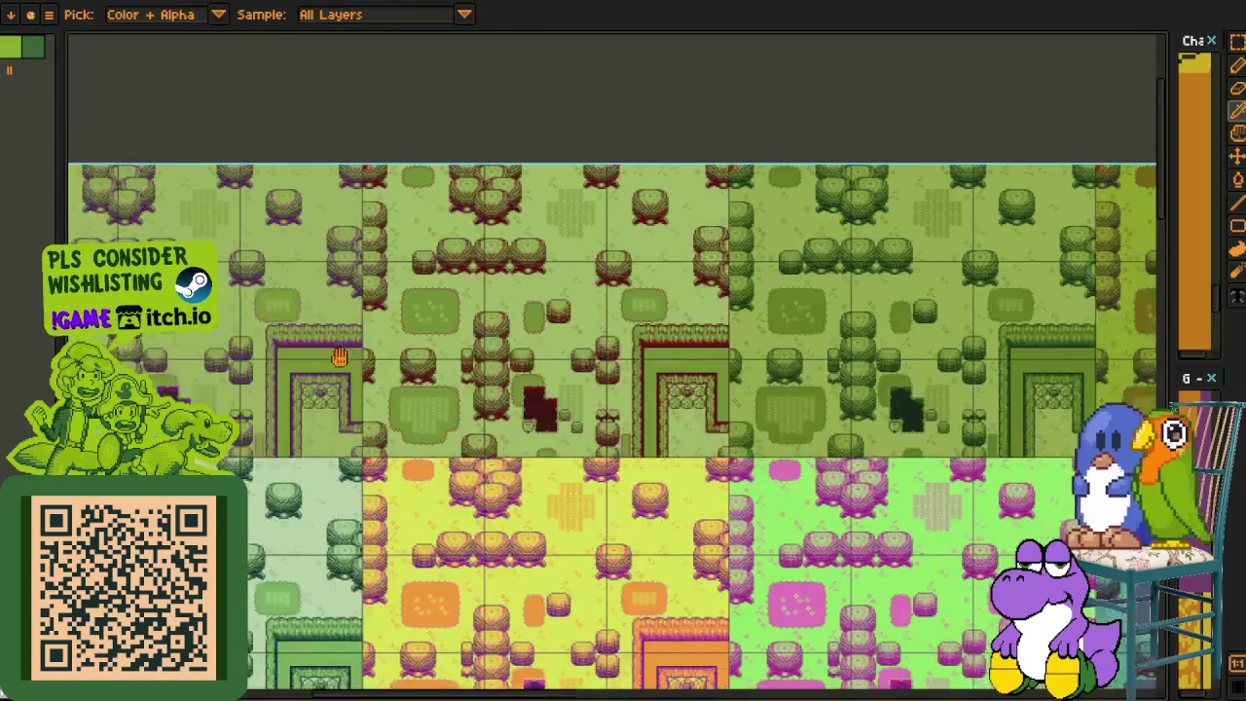
pyautogui.scroll(2, 725, 402)
pyautogui.moveTo(725, 402); pyautogui.dragTo(497, 386)
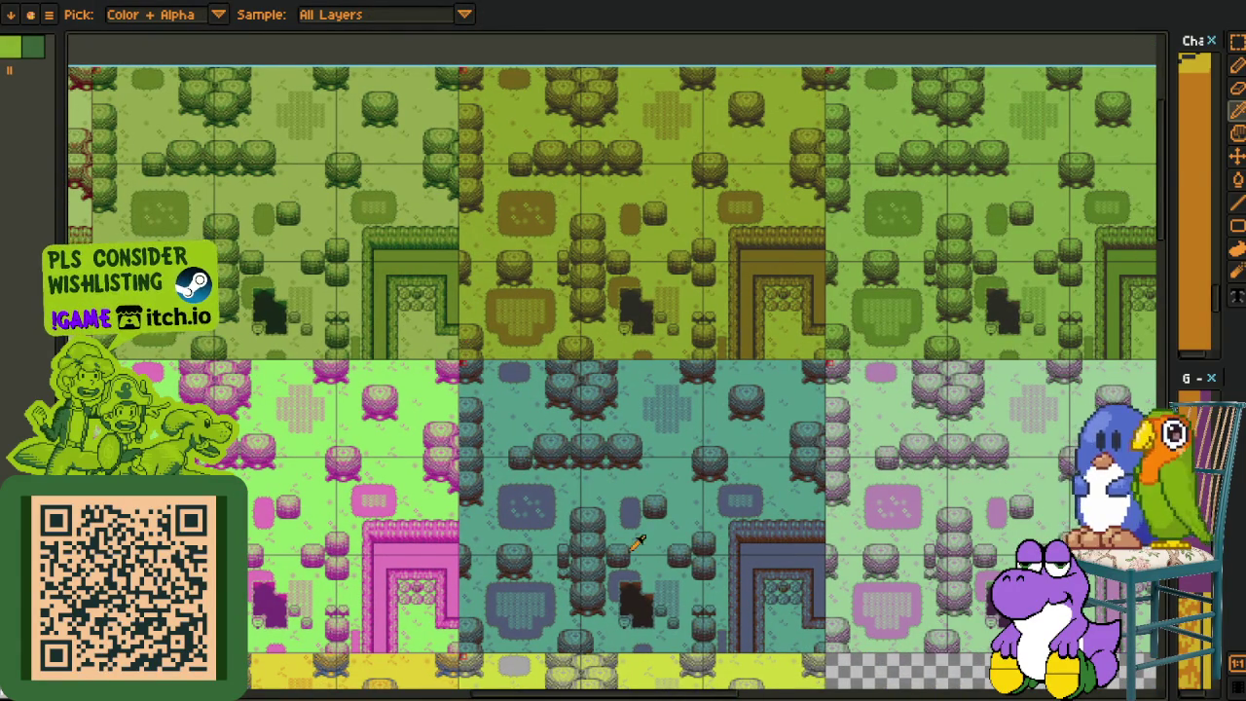
# - Zoom and scroll across the grid of colour-variant forest rooms
pyautogui.scroll(-5, 709, 515)
pyautogui.scroll(-1, 721, 504)
pyautogui.scroll(-3, 519, 328)
pyautogui.scroll(-3, 487, 341)
pyautogui.scroll(-3, 441, 347)
pyautogui.scroll(-3, 586, 445)
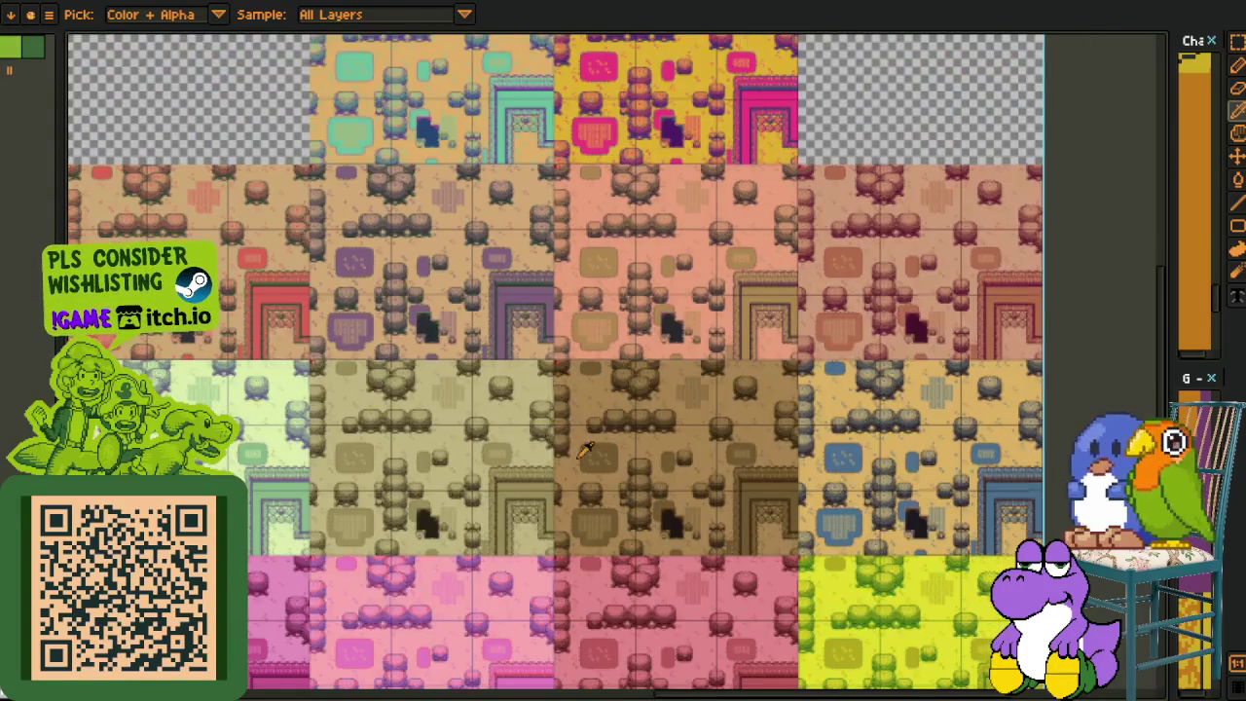
pyautogui.scroll(-2, 586, 445)
pyautogui.scroll(-1, 586, 445)
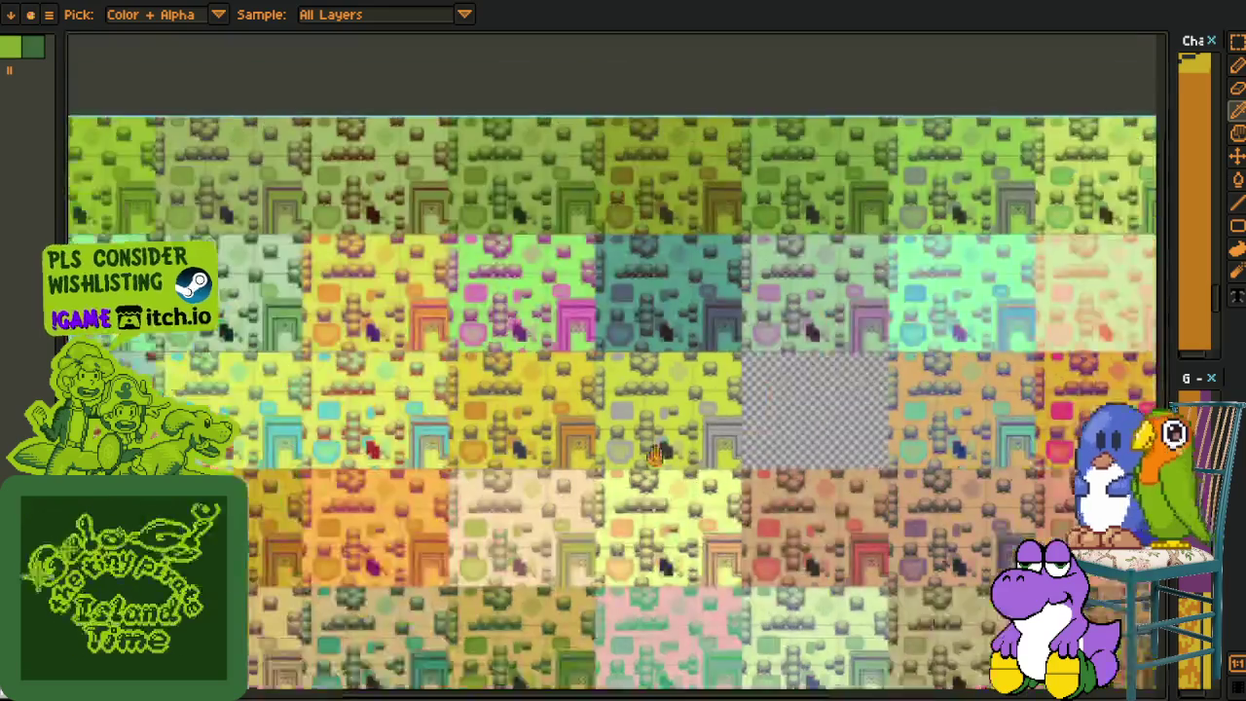
pyautogui.scroll(1, 647, 448)
pyautogui.scroll(-3, 652, 448)
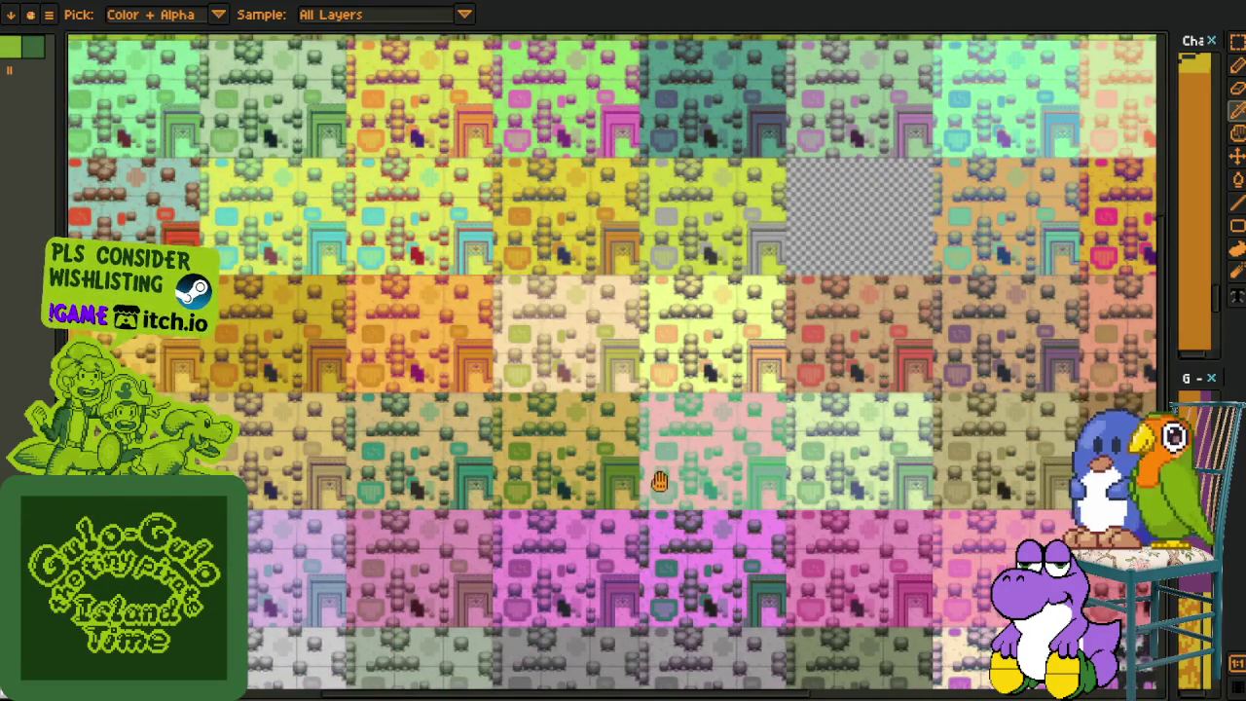
pyautogui.scroll(-1, 656, 482)
pyautogui.scroll(-1, 487, 438)
pyautogui.scroll(2, 396, 465)
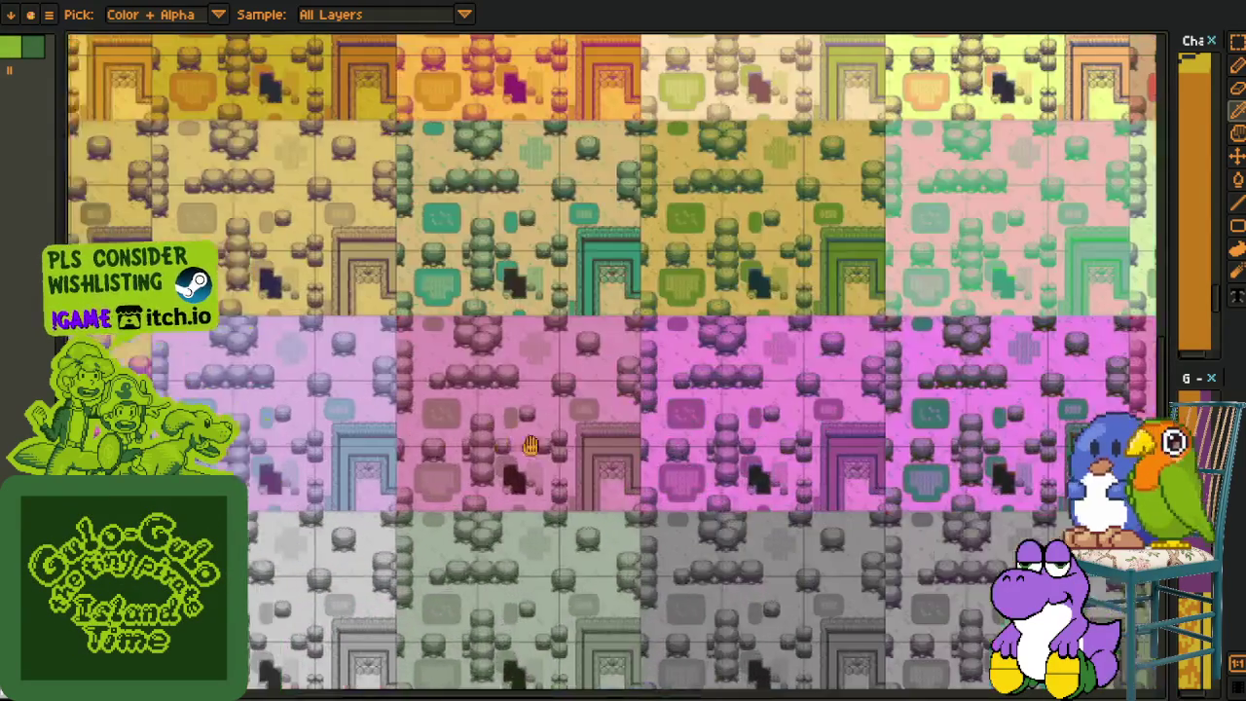
pyautogui.hscroll(1, 496, 439)
pyautogui.hscroll(2, 418, 438)
pyautogui.hscroll(2, 458, 431)
pyautogui.scroll(-2, 561, 425)
pyautogui.scroll(-1, 561, 425)
pyautogui.scroll(-2, 372, 443)
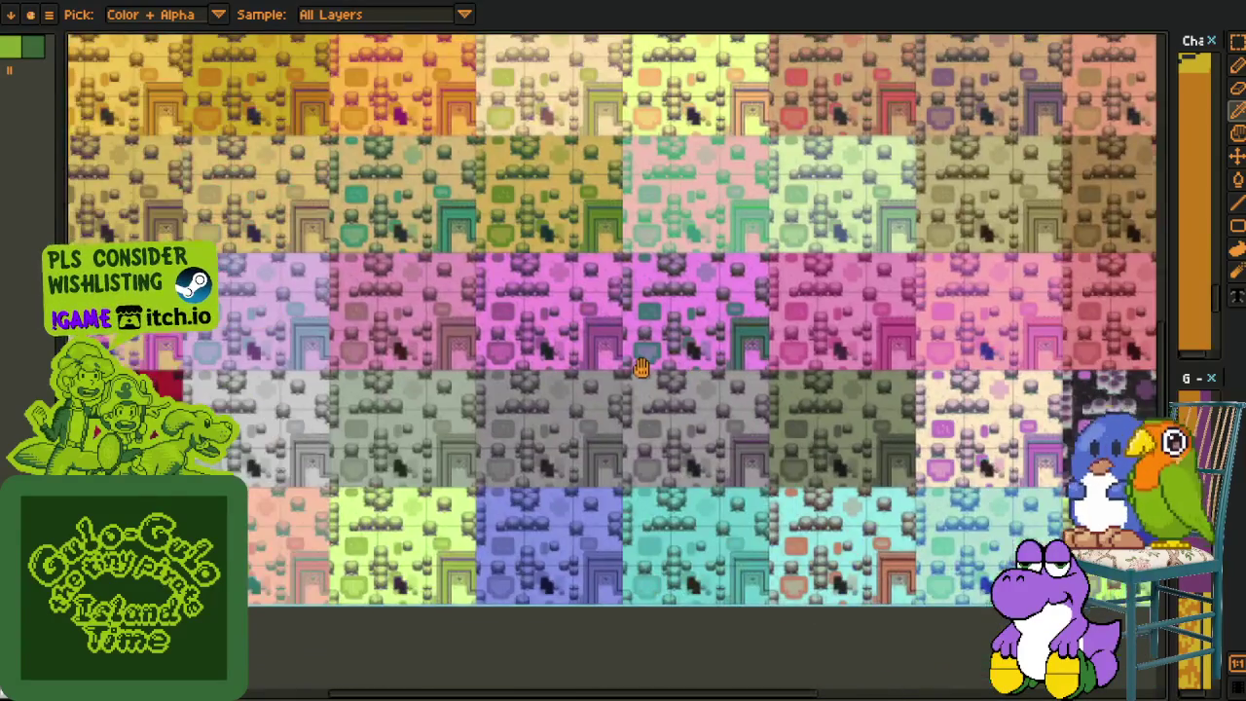
pyautogui.hscroll(-1, 366, 386)
pyautogui.hscroll(1, 718, 429)
pyautogui.hscroll(1, 718, 429)
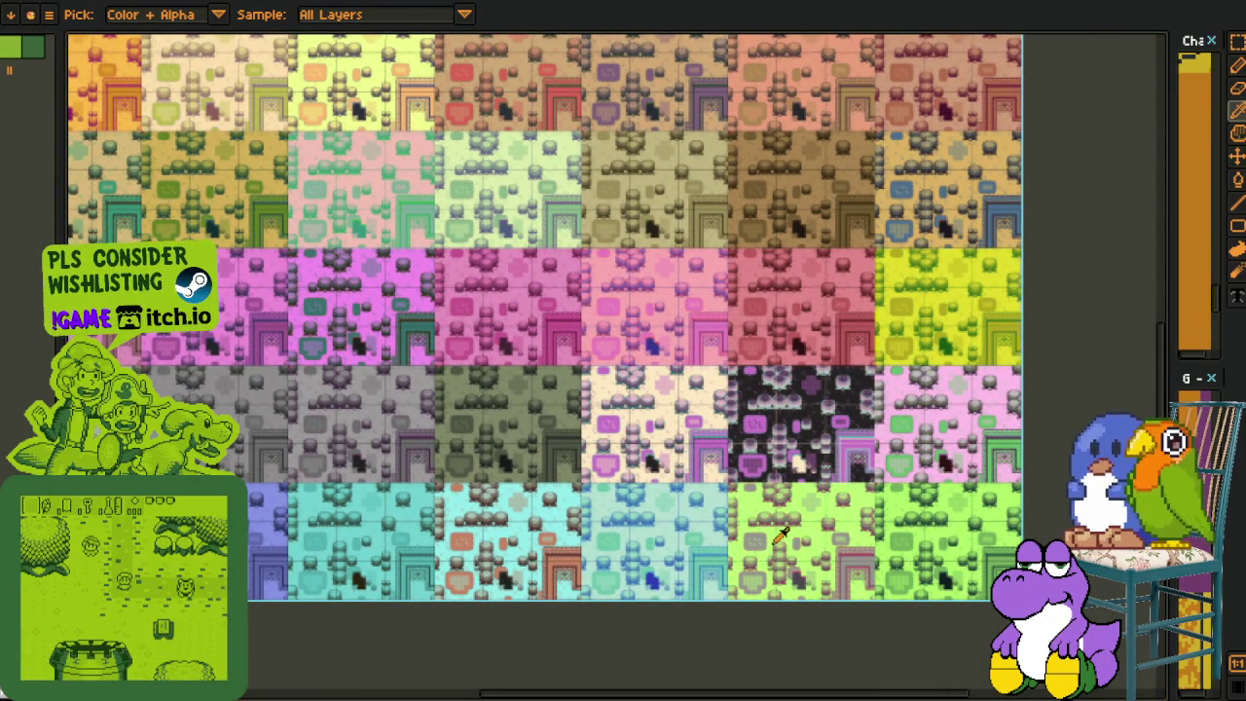
pyautogui.scroll(-1, 589, 338)
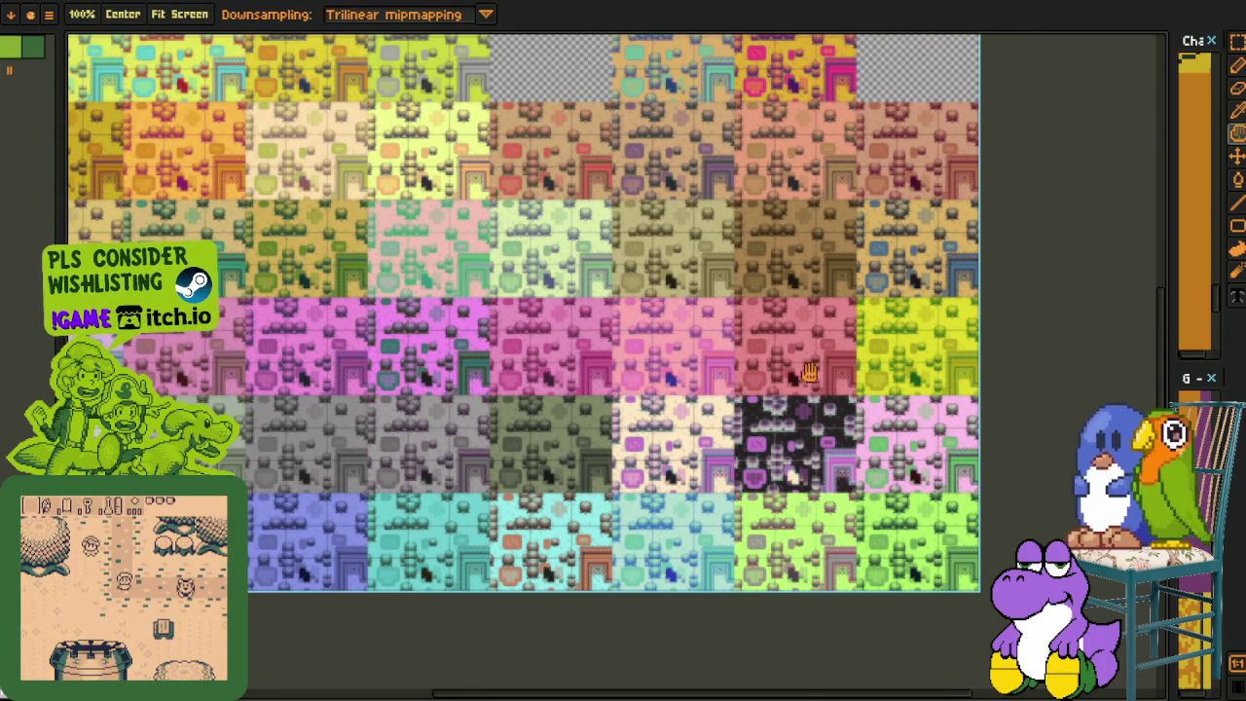
# - Centre the red tile variant and show the Layers panel with saturation_layer, v_2 and v_1
pyautogui.moveTo(521, 291); pyautogui.dragTo(906, 427)
pyautogui.scroll(5, 330, 601)
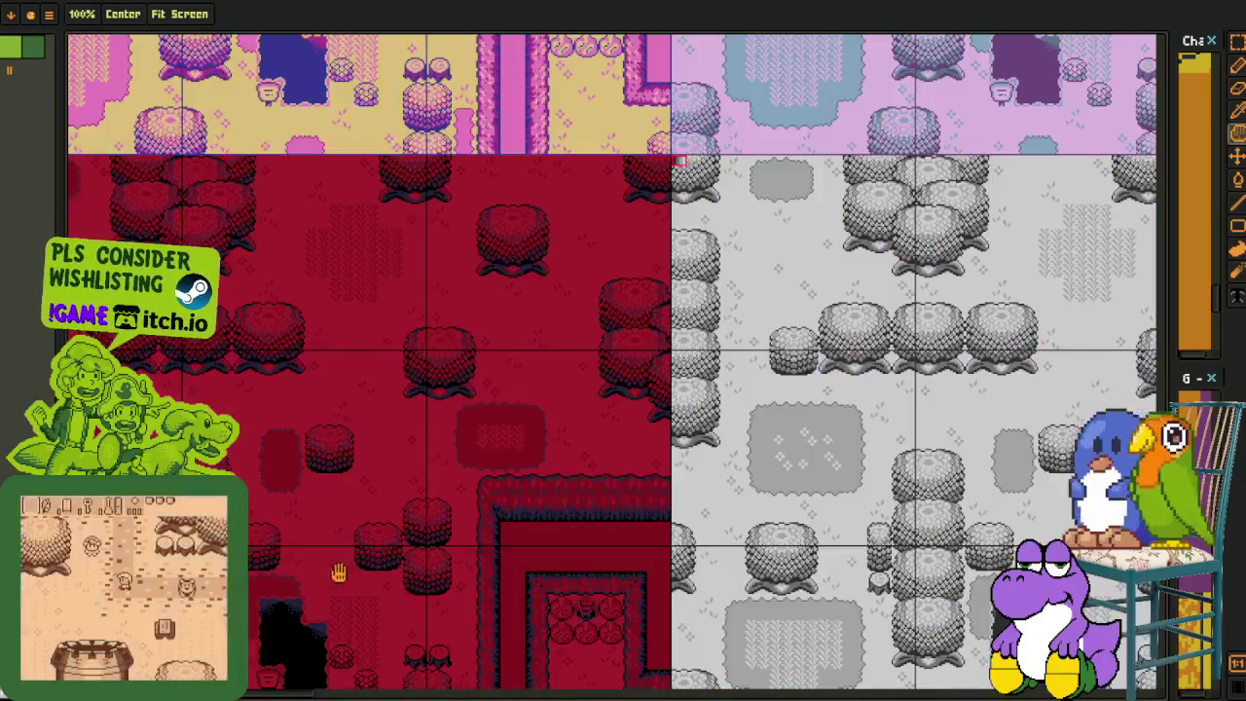
pyautogui.scroll(1, 583, 476)
pyautogui.moveTo(690, 431); pyautogui.dragTo(692, 484)
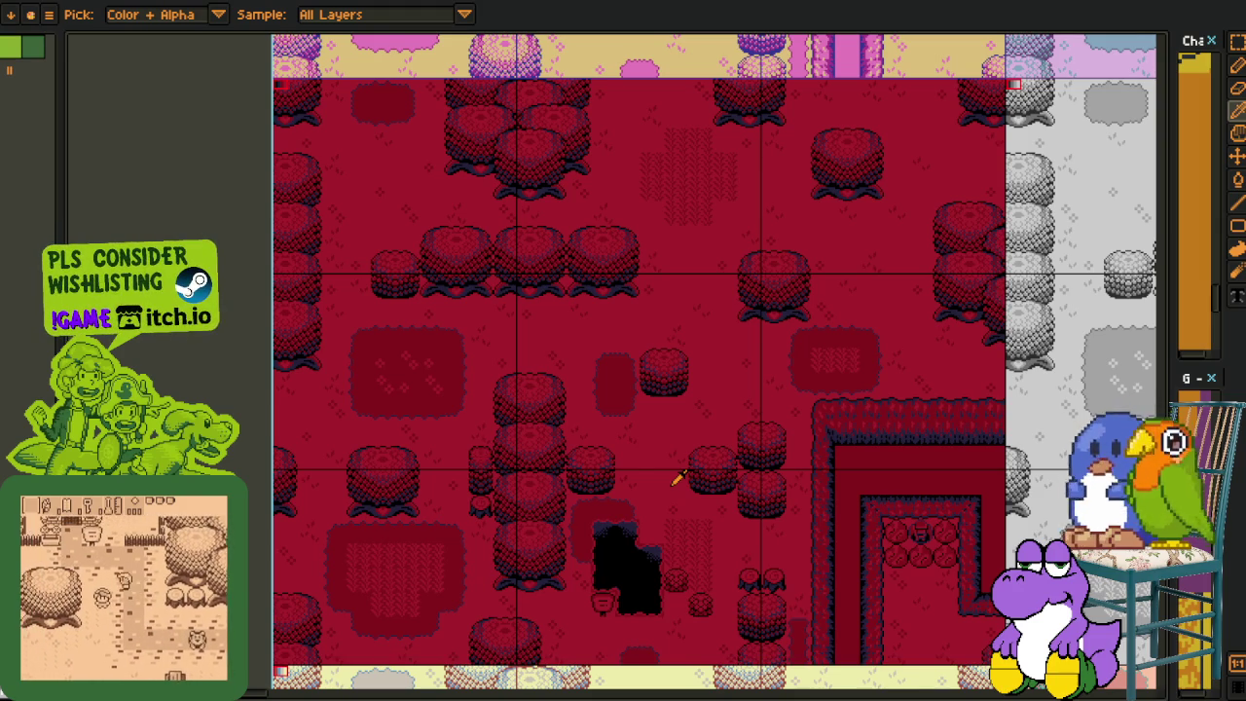
pyautogui.press('Tab')
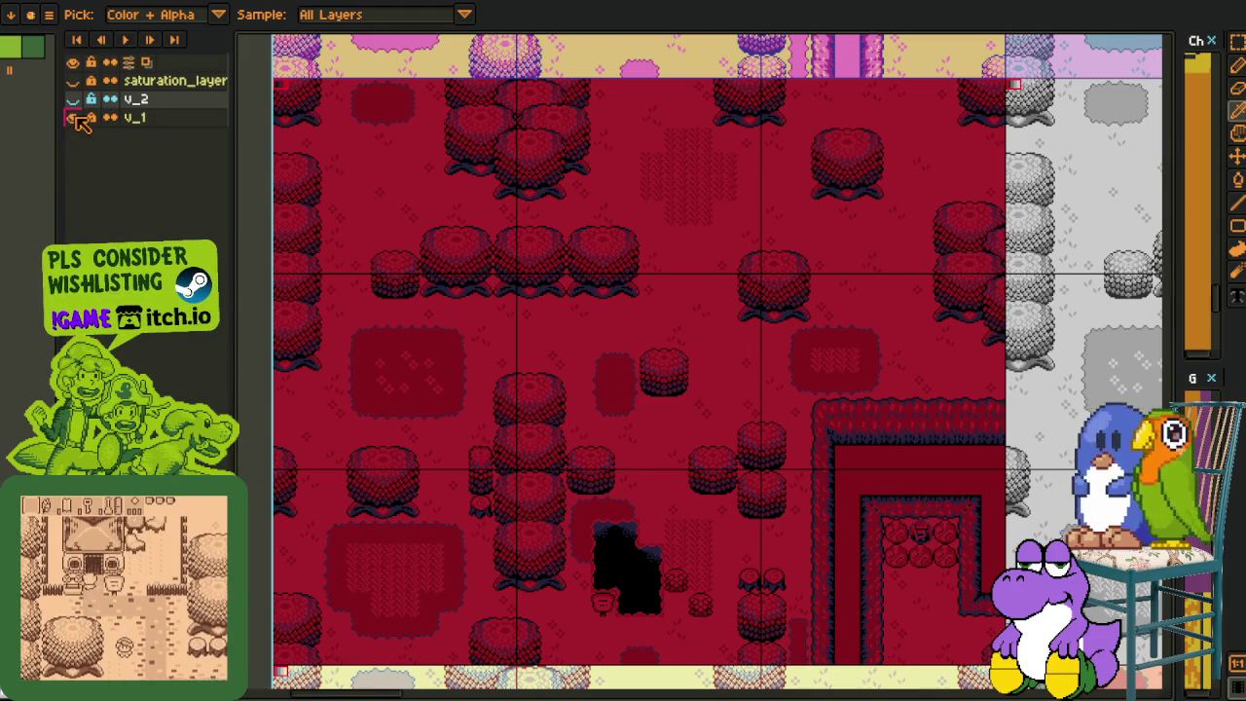
# - Hide the v_1 layer and pan around the tile variants, centring the red one, then the whole grid
pyautogui.click(73, 117)
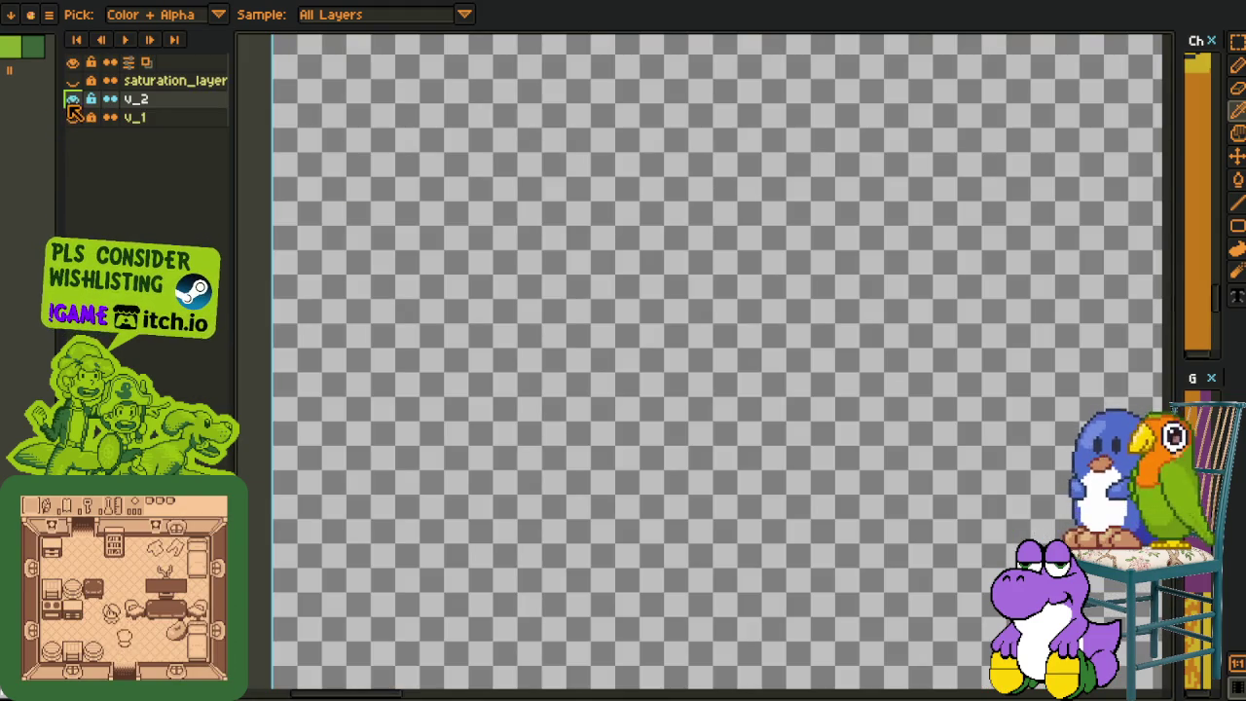
pyautogui.scroll(-2, 751, 184)
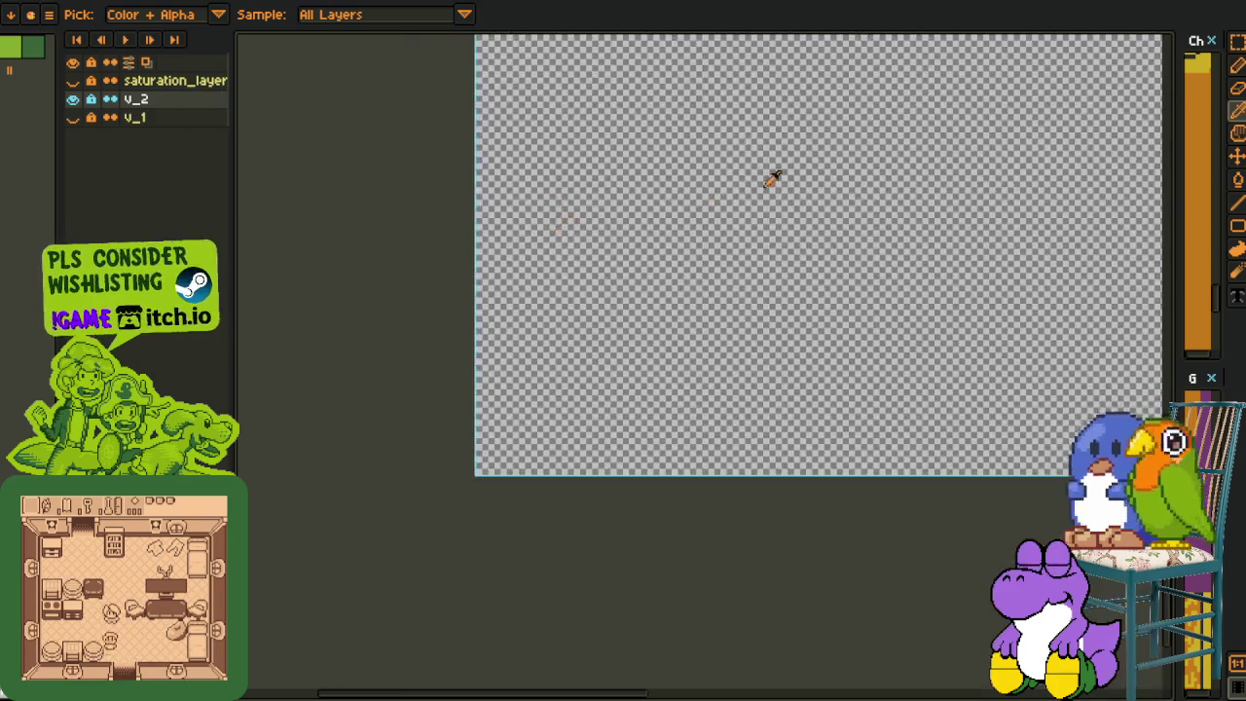
pyautogui.scroll(-2, 500, 520)
pyautogui.moveTo(543, 547); pyautogui.dragTo(402, 696)
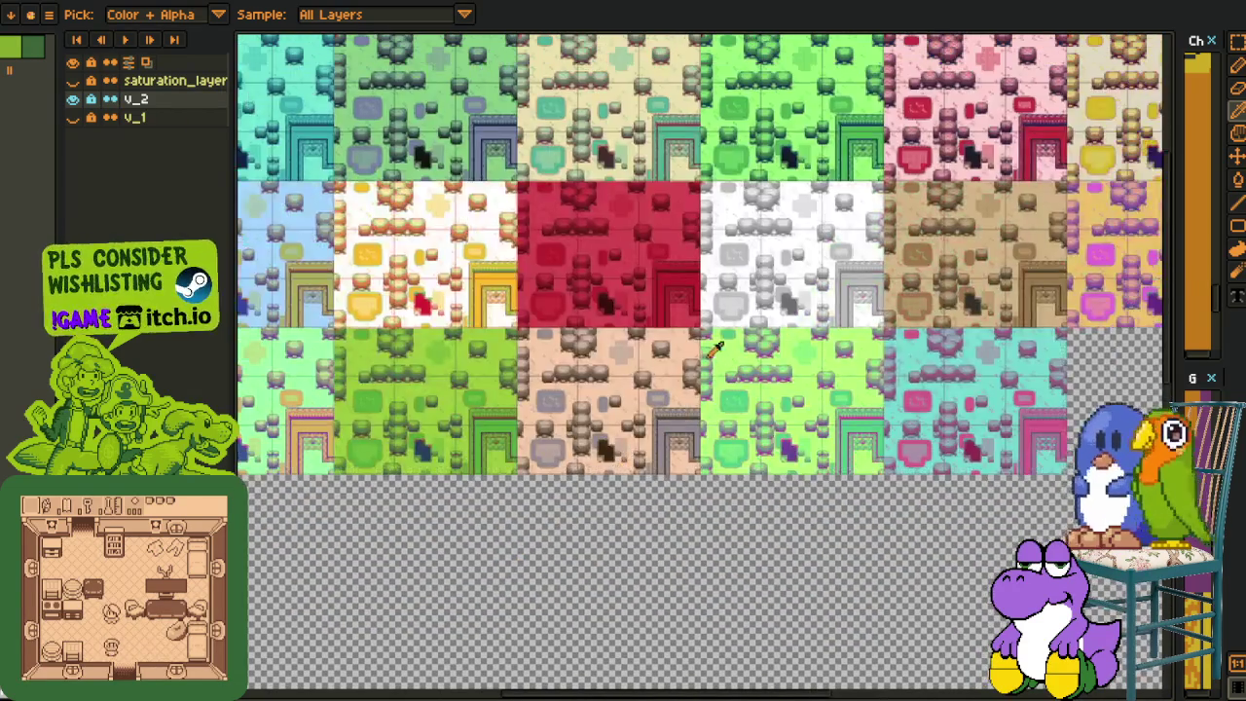
pyautogui.scroll(1, 650, 326)
pyautogui.scroll(1, 650, 326)
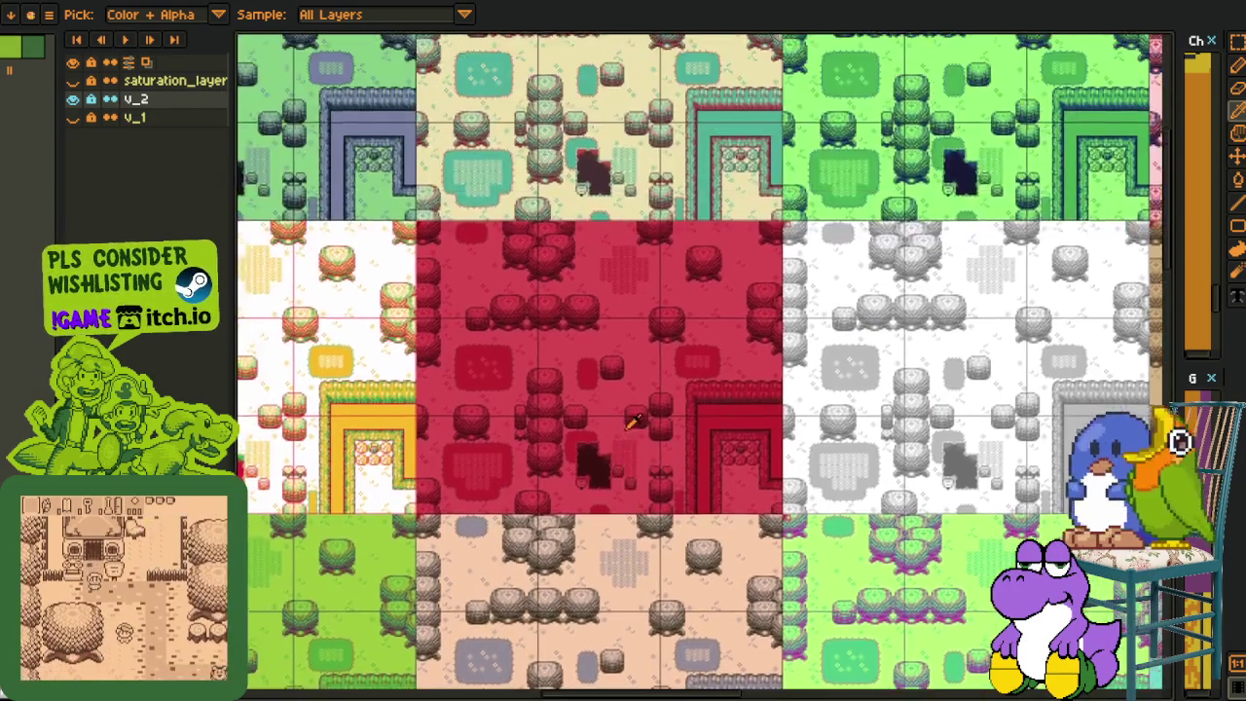
pyautogui.scroll(1, 633, 421)
pyautogui.moveTo(632, 420); pyautogui.dragTo(685, 500)
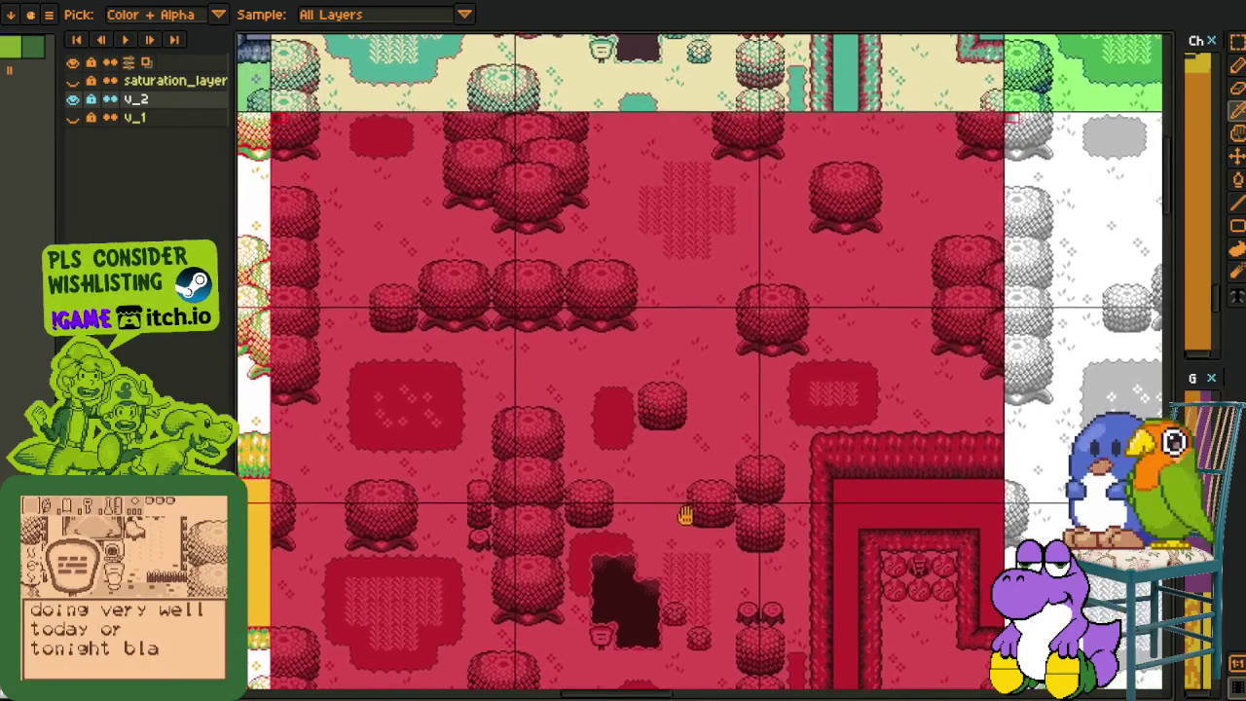
pyautogui.scroll(-1, 696, 489)
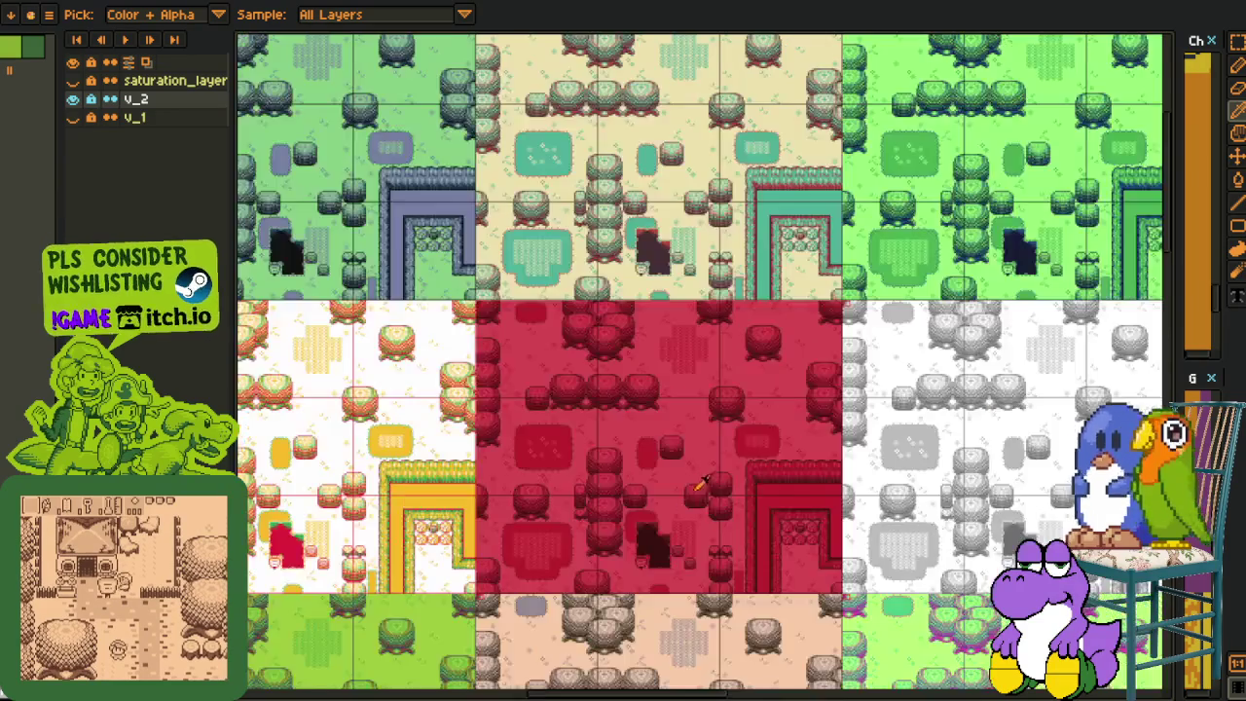
pyautogui.moveTo(847, 498); pyautogui.dragTo(684, 409)
pyautogui.scroll(-1, 675, 289)
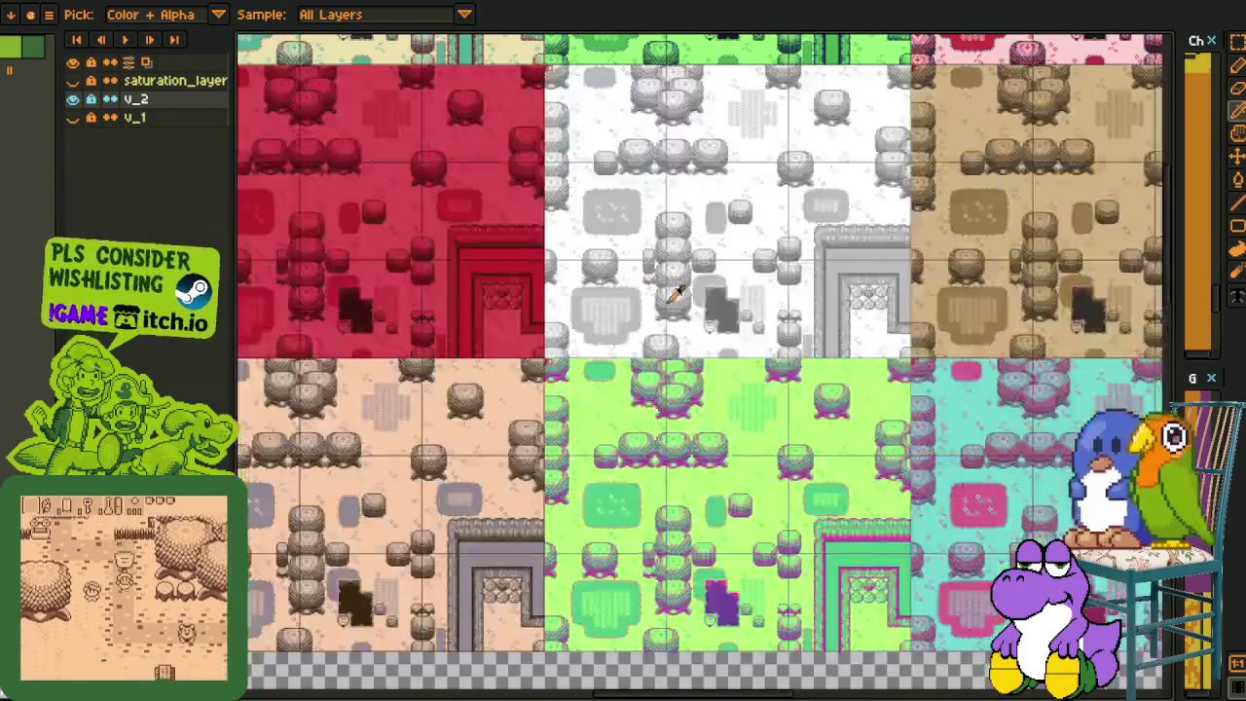
pyautogui.moveTo(706, 267)
pyautogui.mouseDown()
pyautogui.moveTo(779, 355)
pyautogui.moveTo(423, 334)
pyautogui.mouseUp()
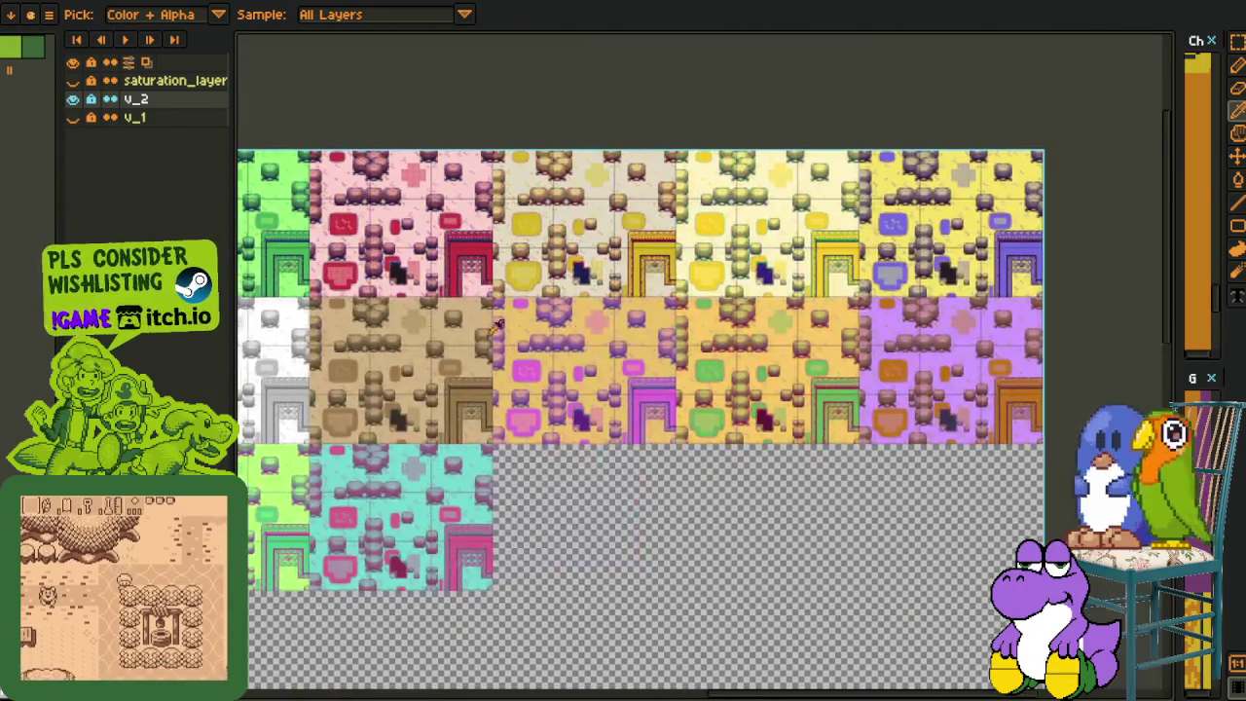
# - Toggle v_2 and v_1 visibility to view the greyscale tiles, then switch sprites with Ctrl+Tab
pyautogui.click(73, 98)
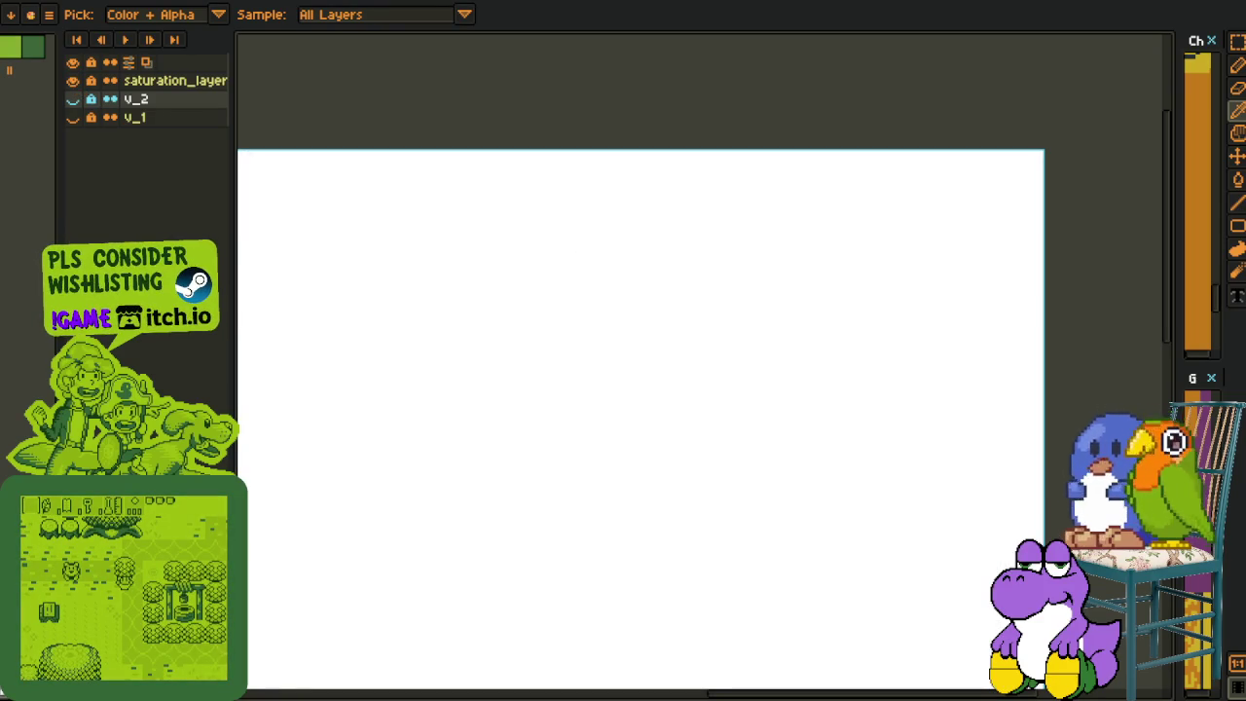
pyautogui.click(73, 117)
pyautogui.click(73, 98)
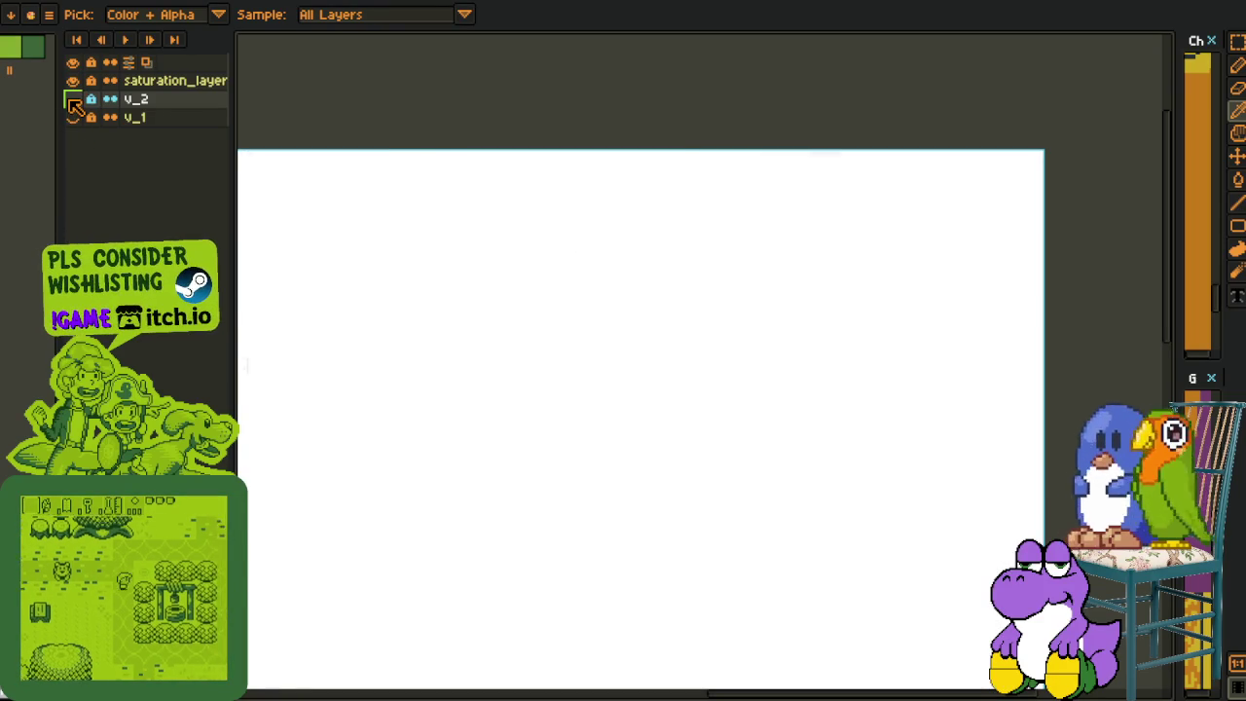
pyautogui.scroll(5, 423, 224)
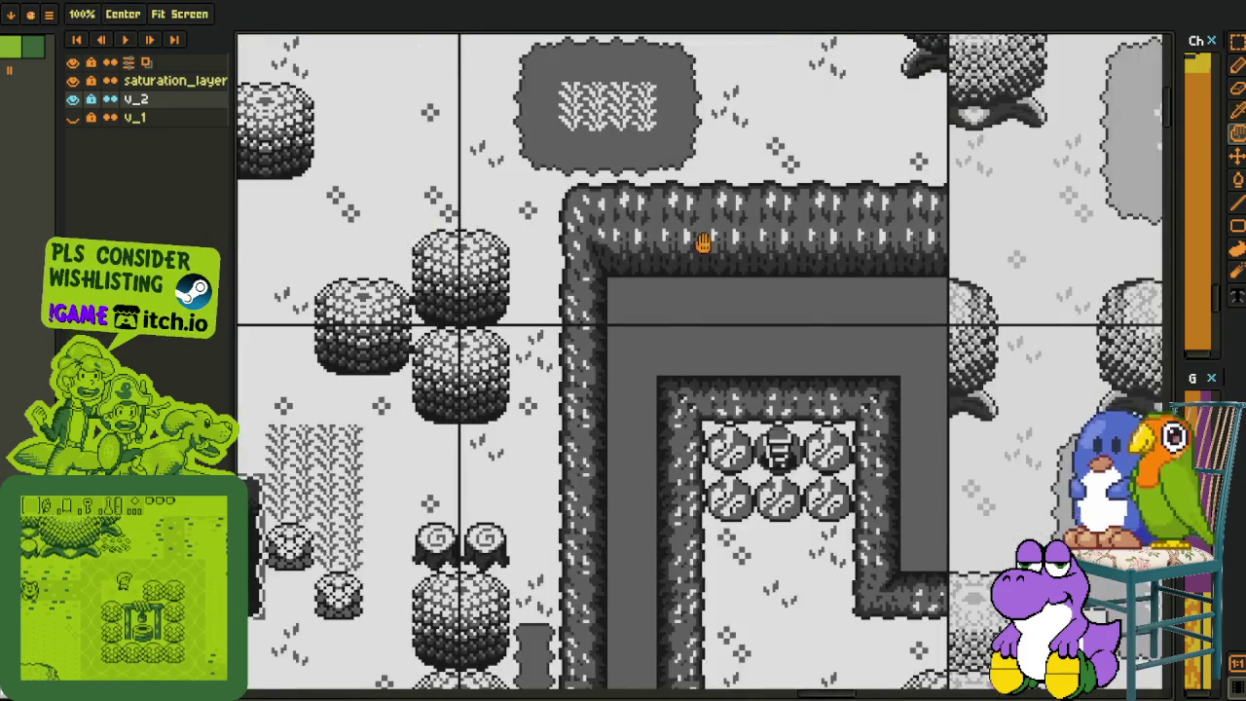
pyautogui.moveTo(690, 242); pyautogui.dragTo(801, 244)
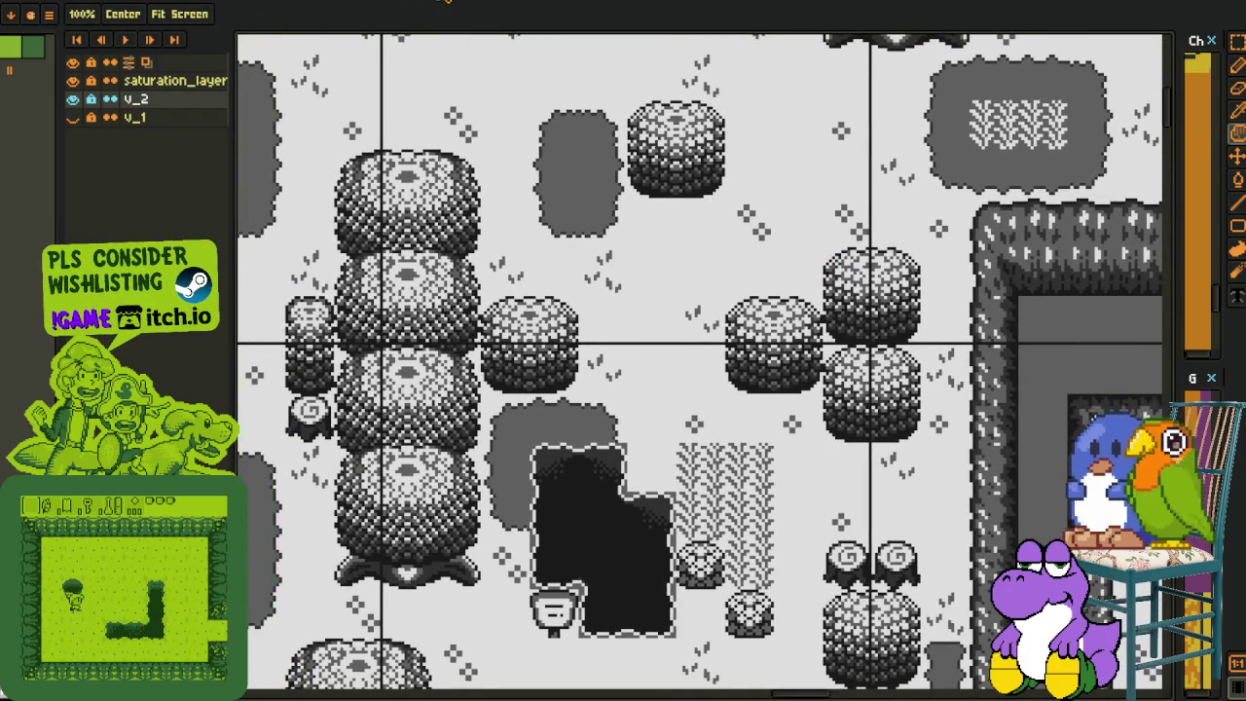
pyautogui.hotkey('ctrl', 'Tab')
# - Bring the dark and red variants of the colour-variant tileset into view
pyautogui.press('i')
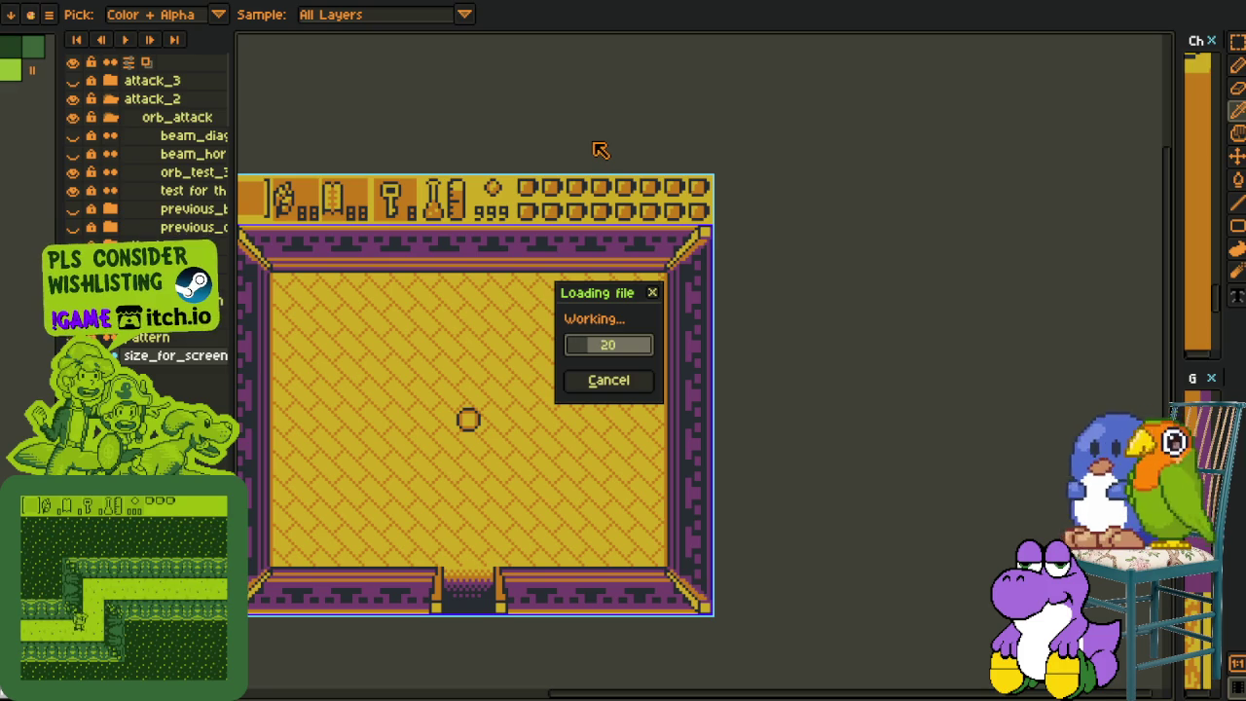
pyautogui.scroll(-1, 508, 238)
pyautogui.scroll(-1, 508, 239)
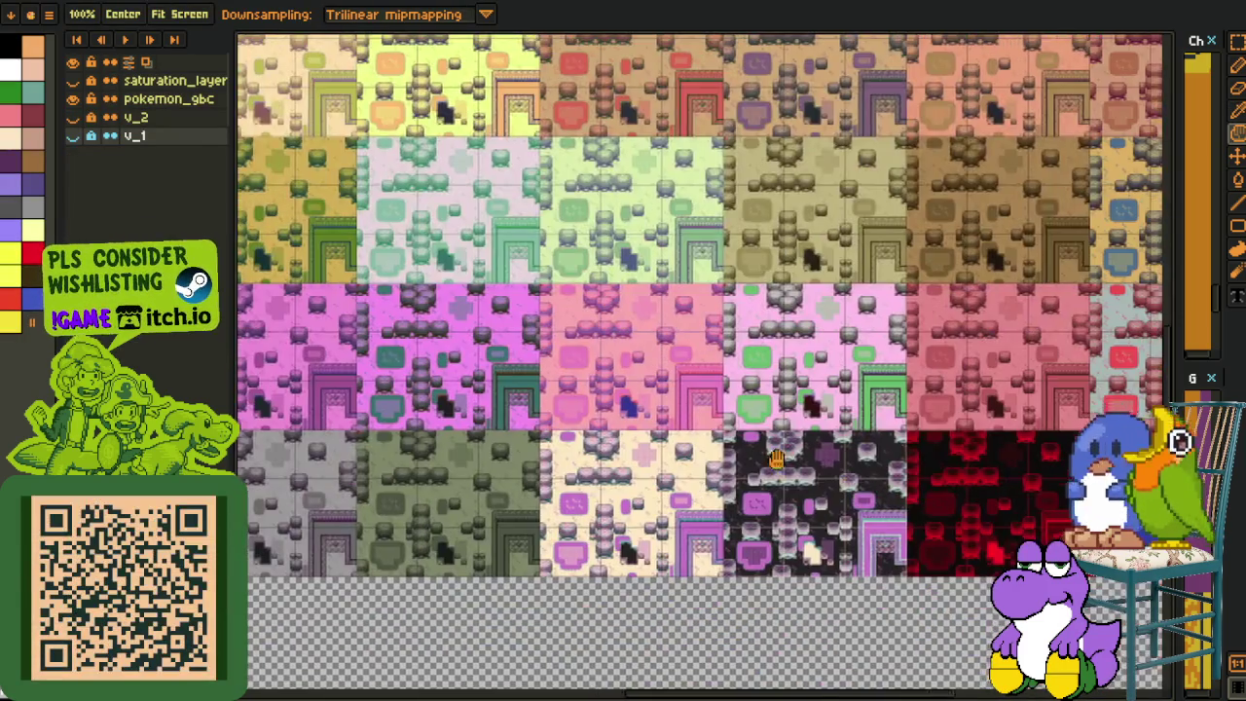
pyautogui.moveTo(508, 239); pyautogui.dragTo(294, 34)
pyautogui.scroll(3, 672, 428)
pyautogui.scroll(1, 671, 428)
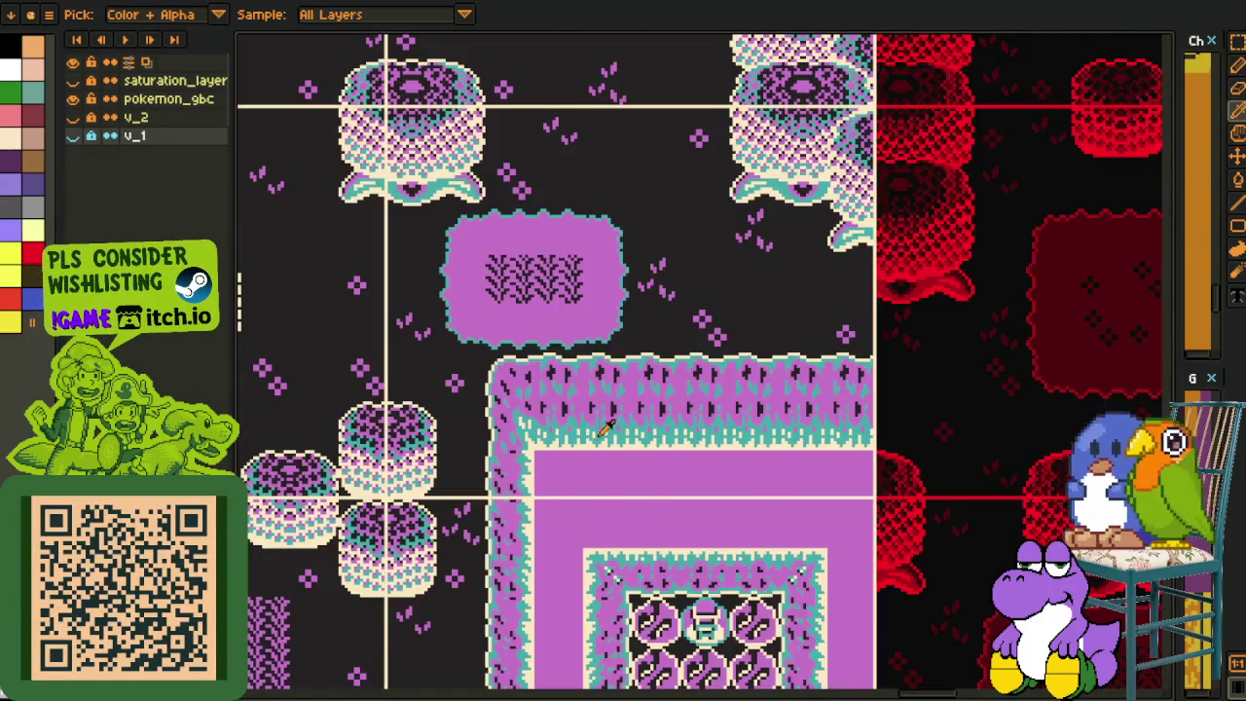
pyautogui.scroll(-1, 597, 431)
pyautogui.moveTo(611, 419)
pyautogui.mouseDown()
pyautogui.moveTo(728, 397)
pyautogui.moveTo(263, 336)
pyautogui.mouseUp()
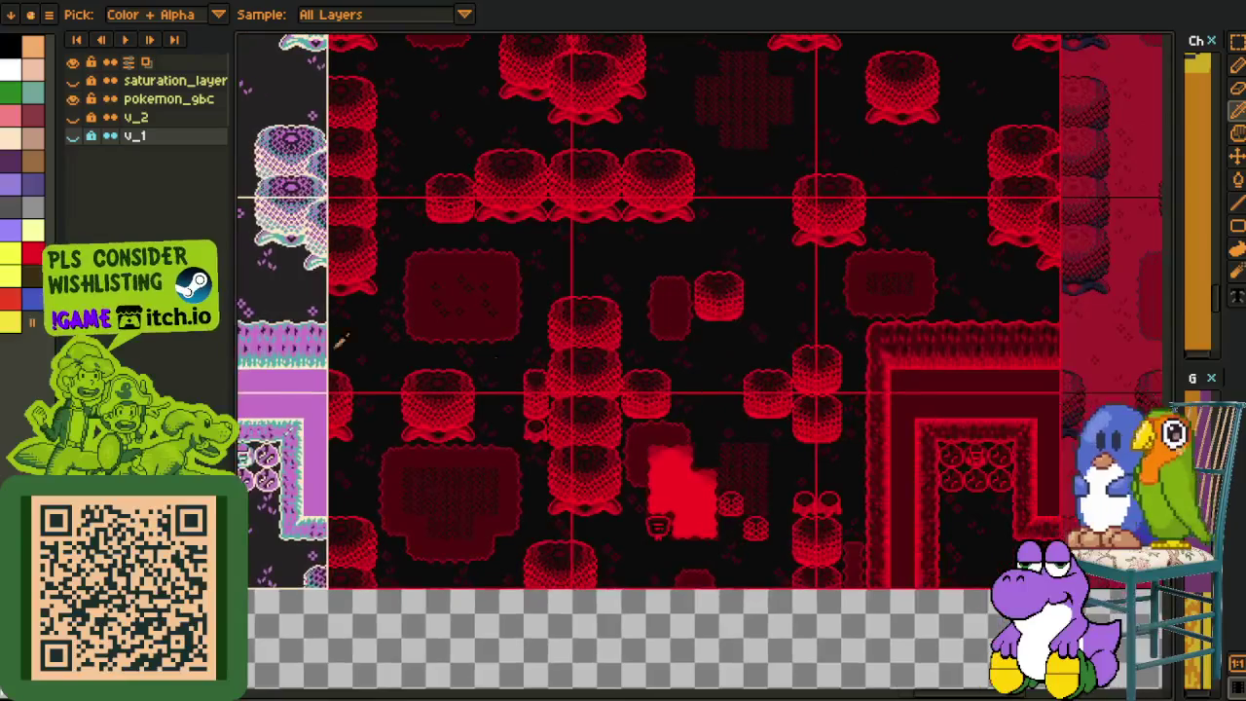
# - Zoom and pan over the red variant map down to its bottom edge
pyautogui.scroll(1, 739, 404)
pyautogui.scroll(-1, 729, 439)
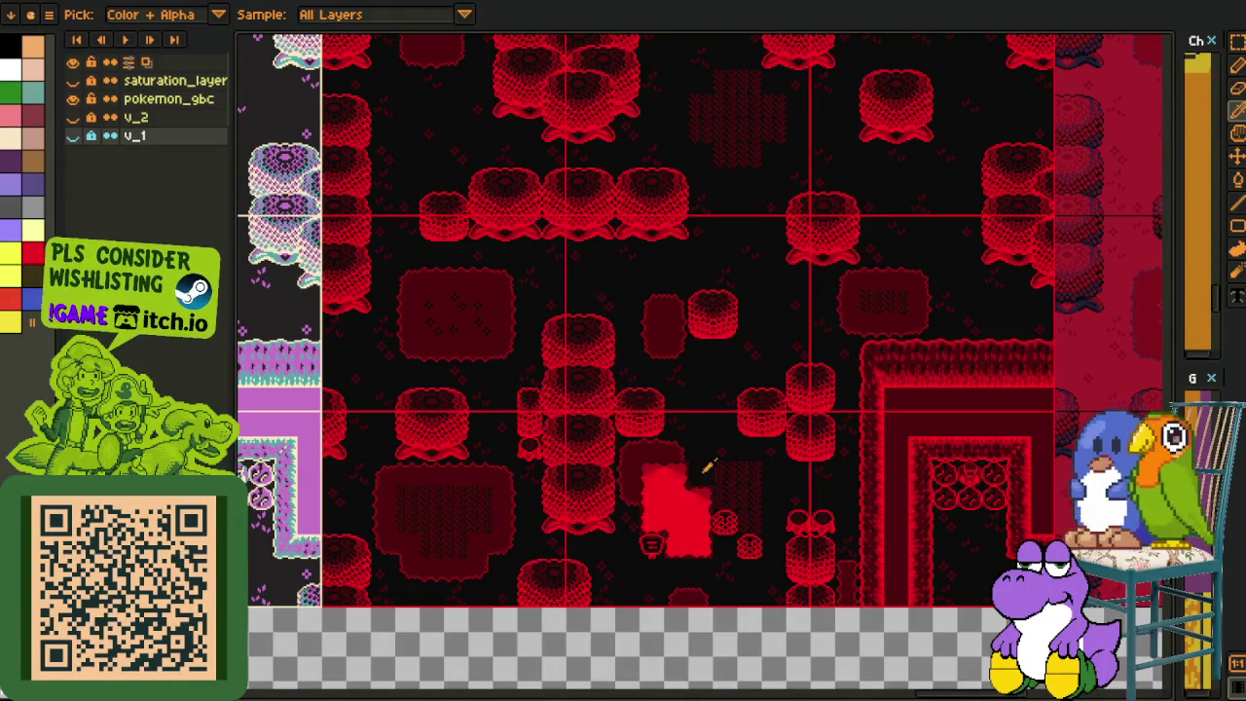
pyautogui.scroll(1, 672, 475)
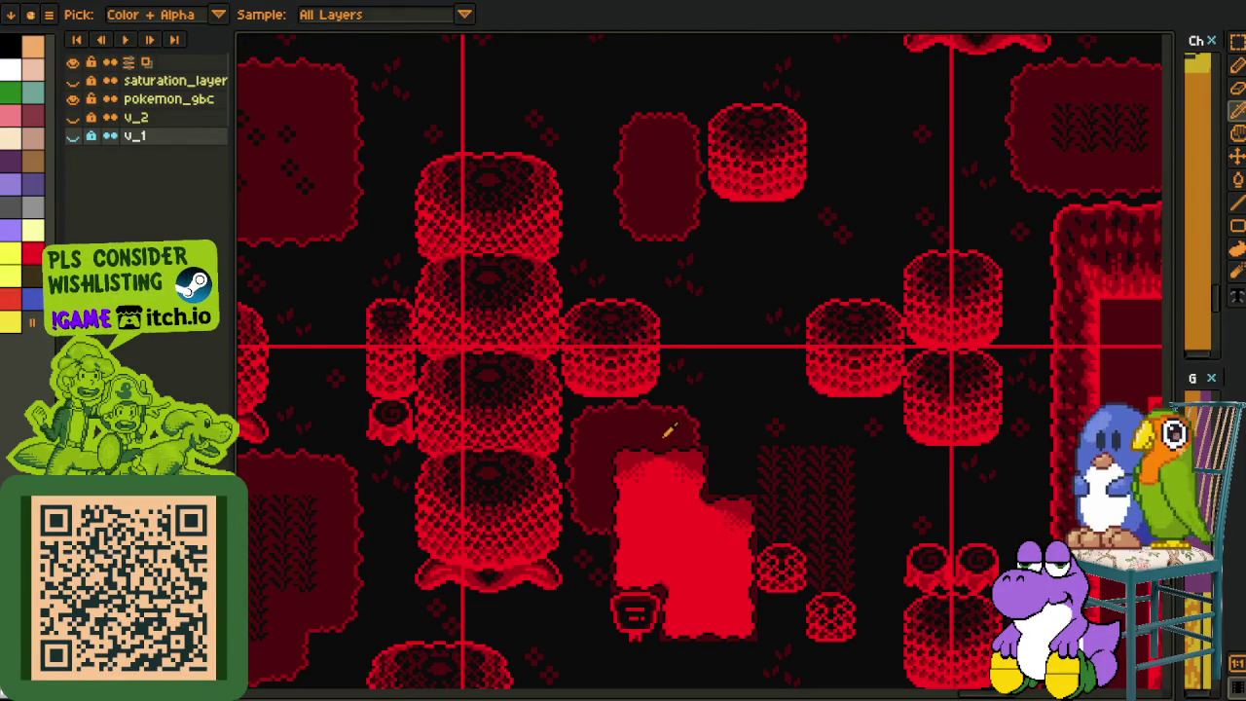
pyautogui.scroll(-1, 680, 443)
pyautogui.moveTo(772, 392); pyautogui.dragTo(762, 455)
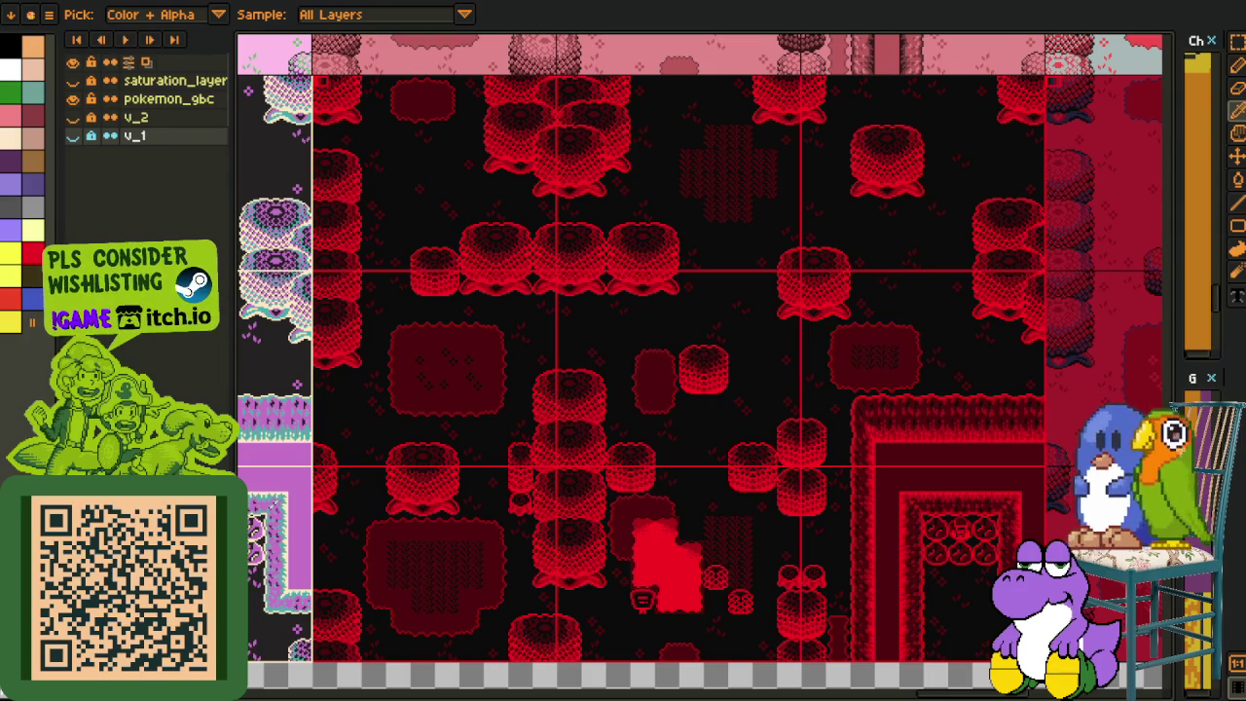
pyautogui.scroll(1, 639, 471)
pyautogui.scroll(1, 645, 455)
pyautogui.scroll(1, 578, 398)
pyautogui.moveTo(615, 528); pyautogui.dragTo(601, 387)
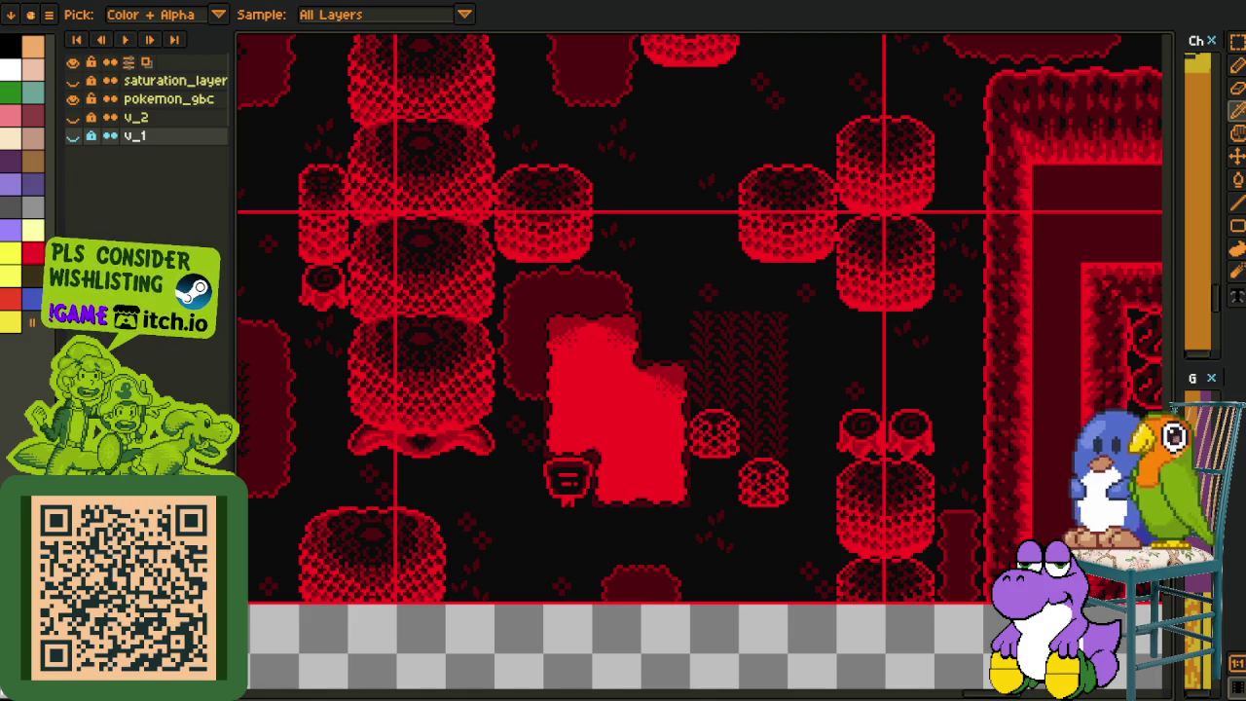
pyautogui.scroll(-1, 603, 417)
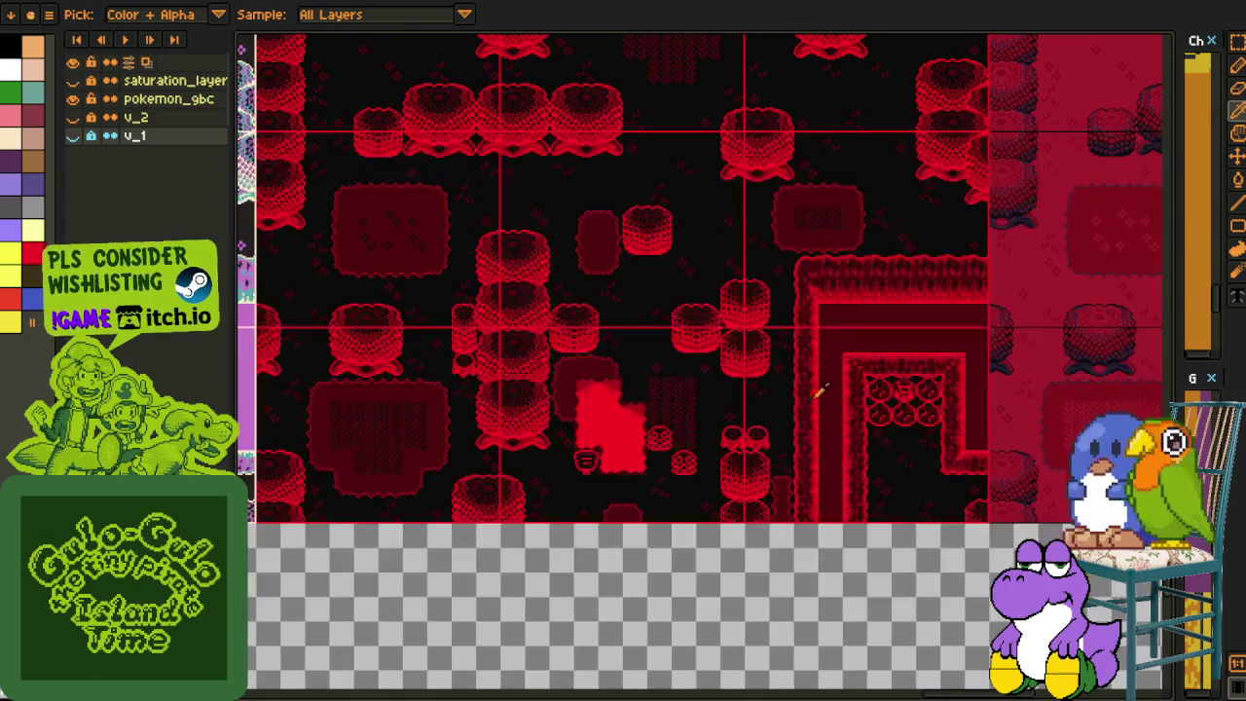
pyautogui.scroll(-1, 819, 390)
pyautogui.scroll(-1, 487, 467)
pyautogui.scroll(-1, 438, 465)
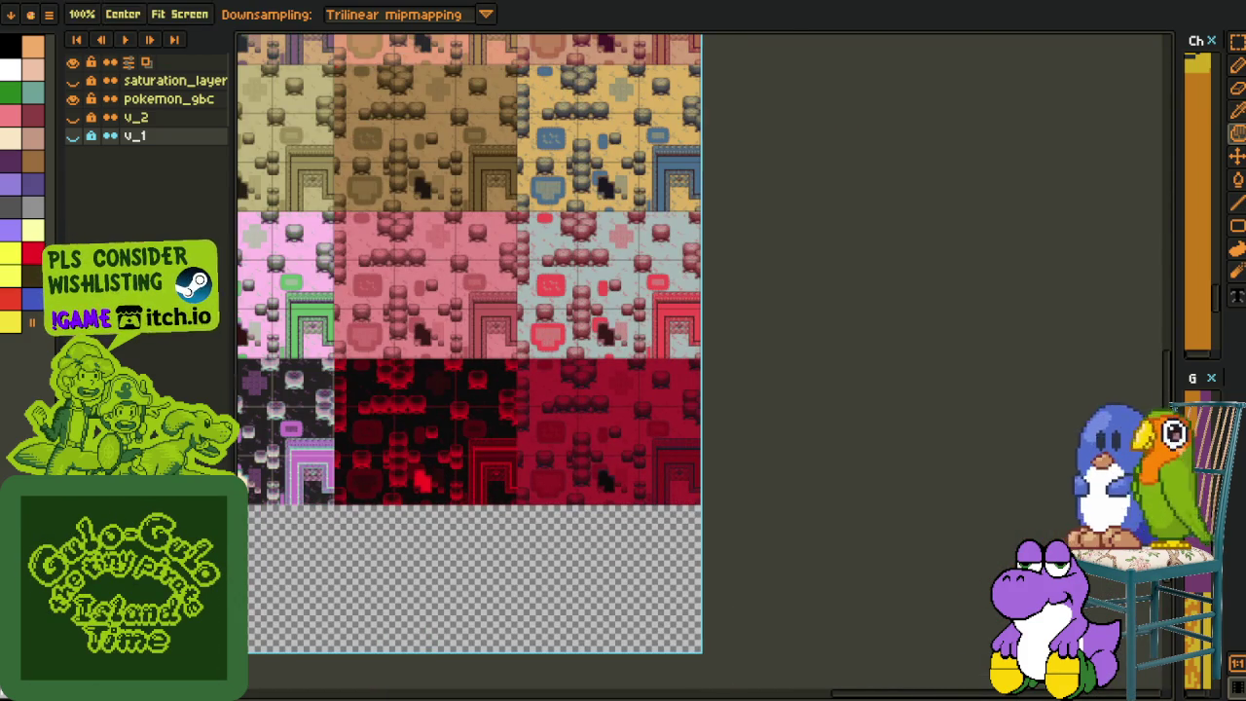
# - Briefly hide pokemon_9bc and flash the v_2 layer on and off to compare, then zoom in
pyautogui.press('i')
pyautogui.click(72, 100)
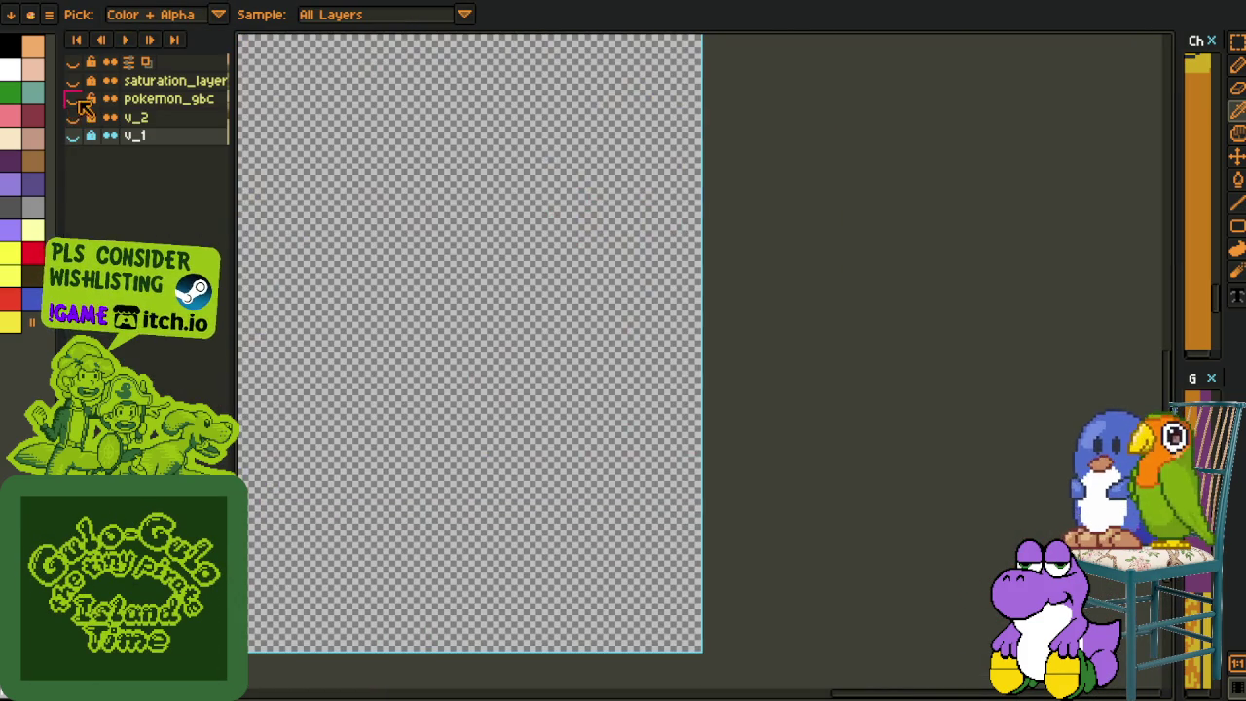
pyautogui.click(73, 117)
pyautogui.click(73, 116)
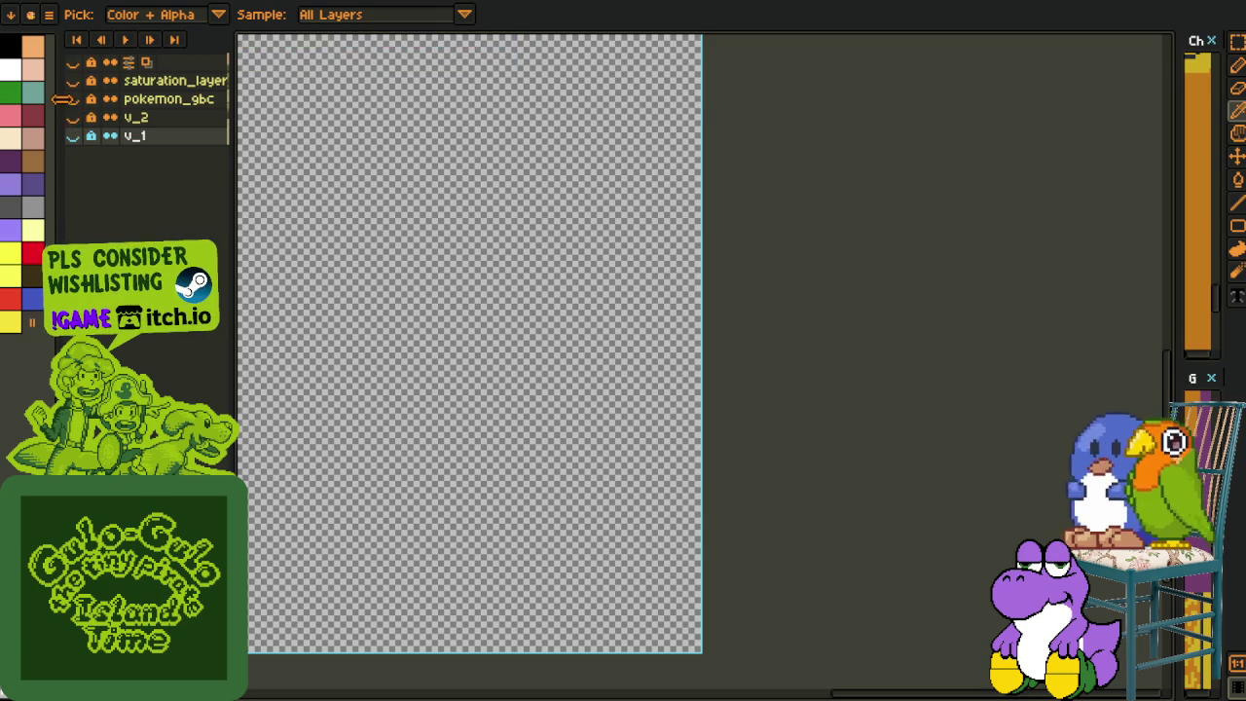
pyautogui.click(72, 100)
pyautogui.press('z')
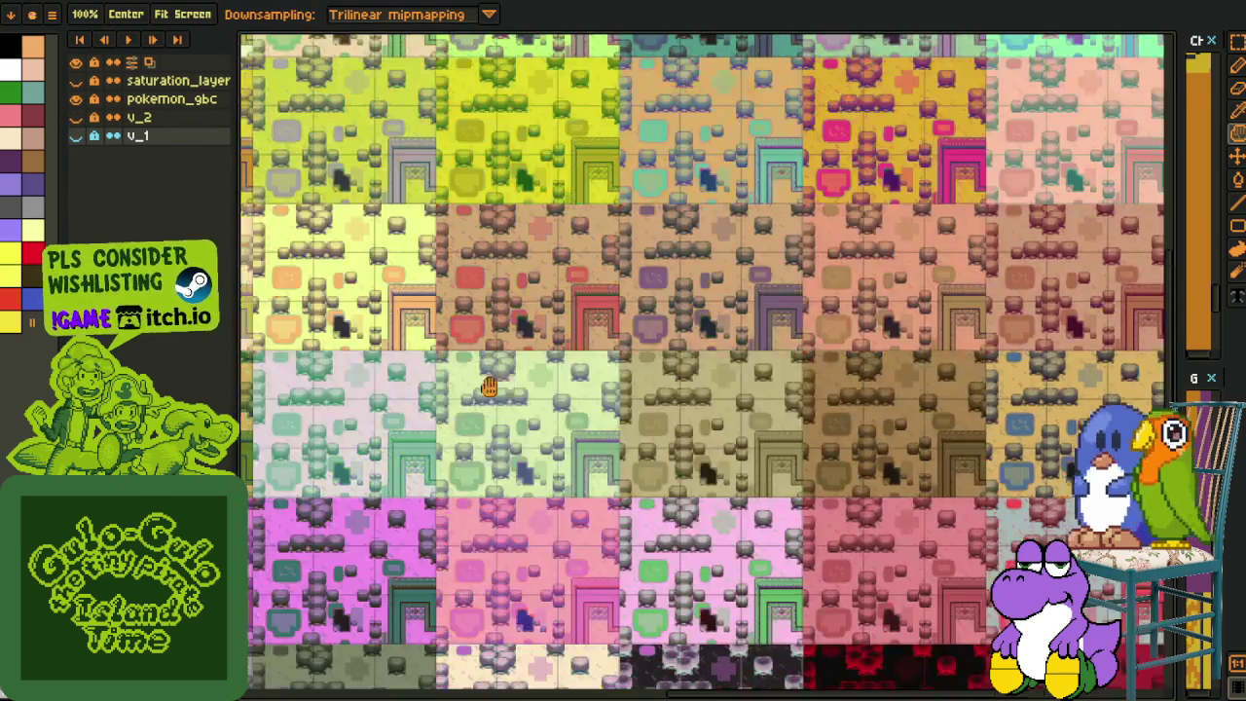
pyautogui.scroll(2, 477, 379)
pyautogui.press('i')
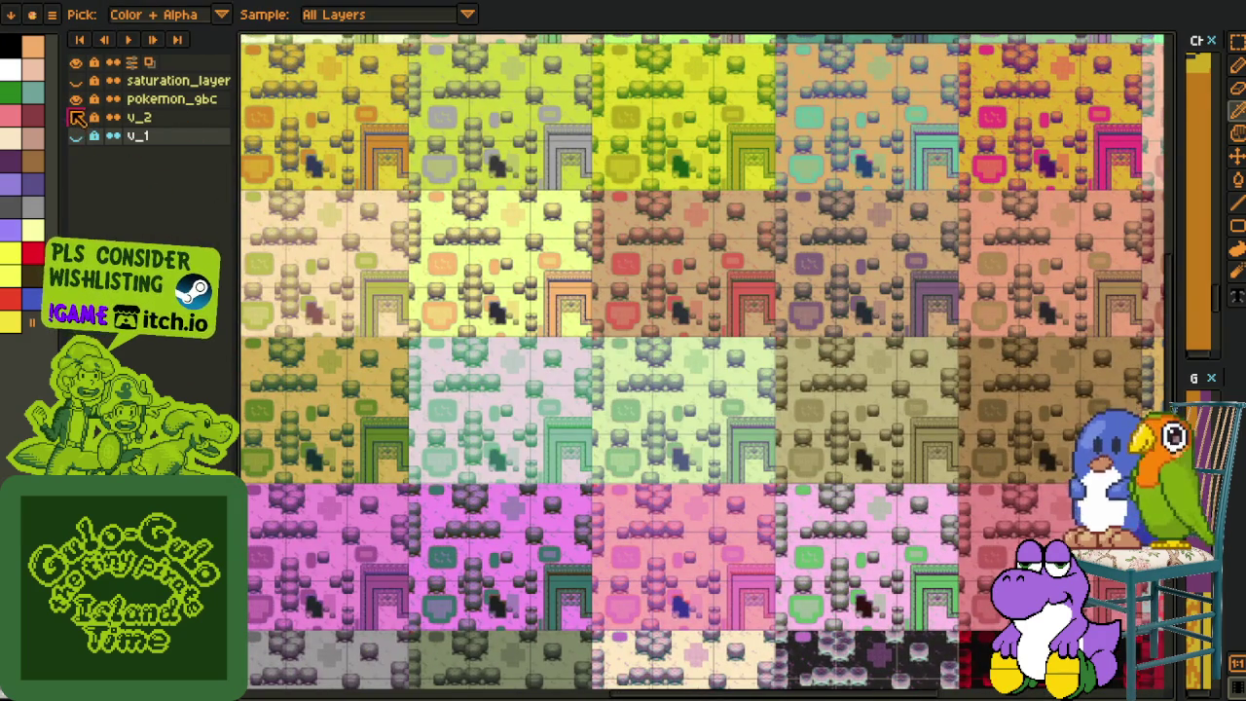
# - Hide both the pokemon_9bc and v_2 layers and adjust the zoom
pyautogui.click(72, 100)
pyautogui.click(73, 117)
pyautogui.scroll(-1, 472, 268)
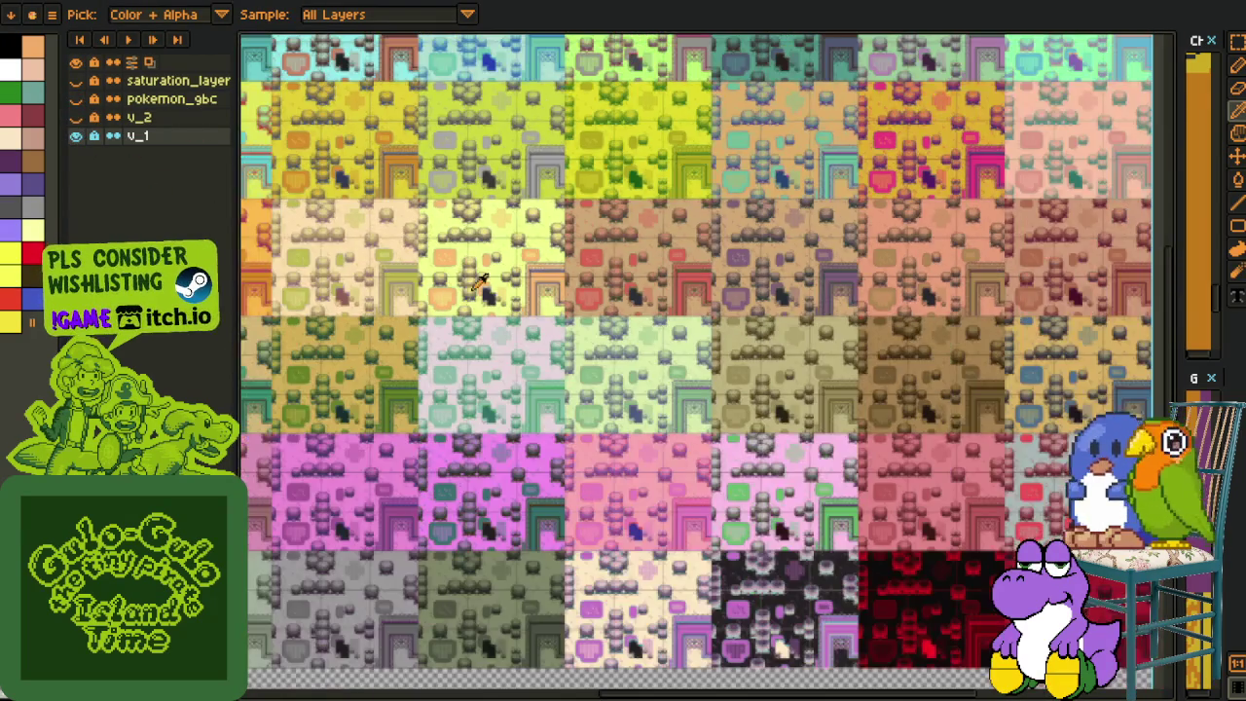
pyautogui.scroll(-1, 516, 346)
pyautogui.press('z')
pyautogui.scroll(-1, 710, 389)
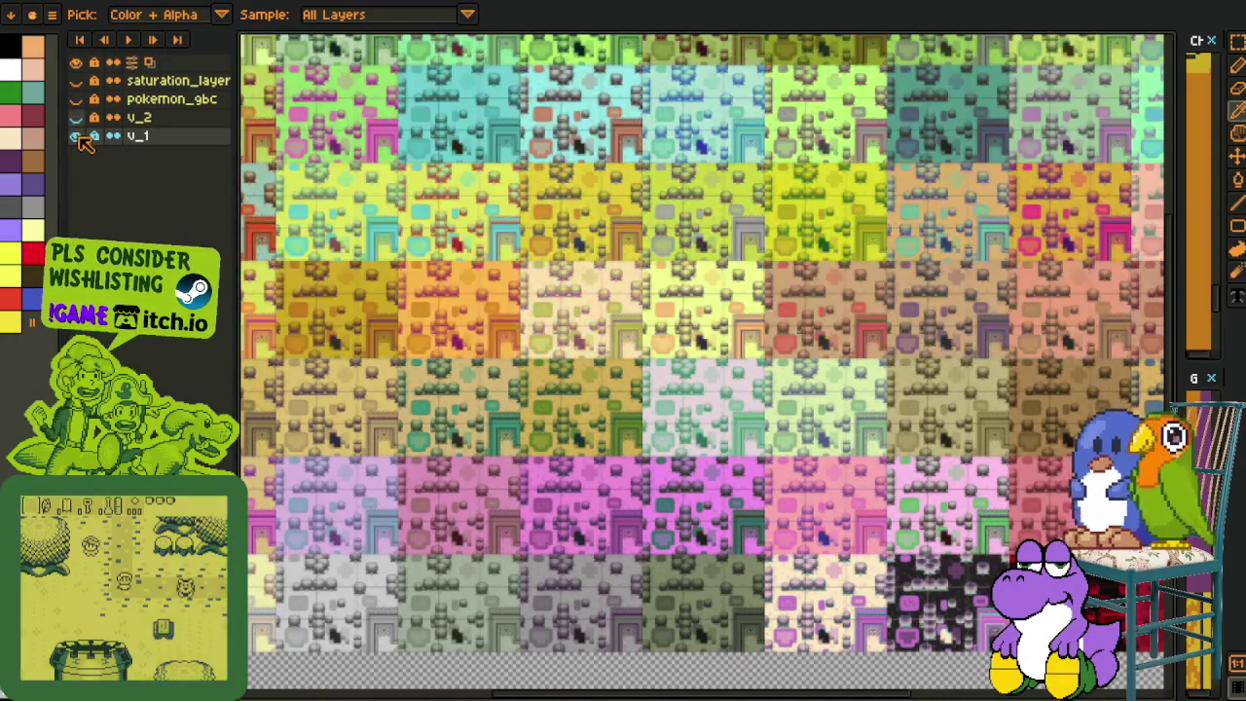
# - Swap v_1 for v_2 to inspect its tile grid, then restore the v_1 tinted grid
pyautogui.click(78, 136)
pyautogui.click(77, 118)
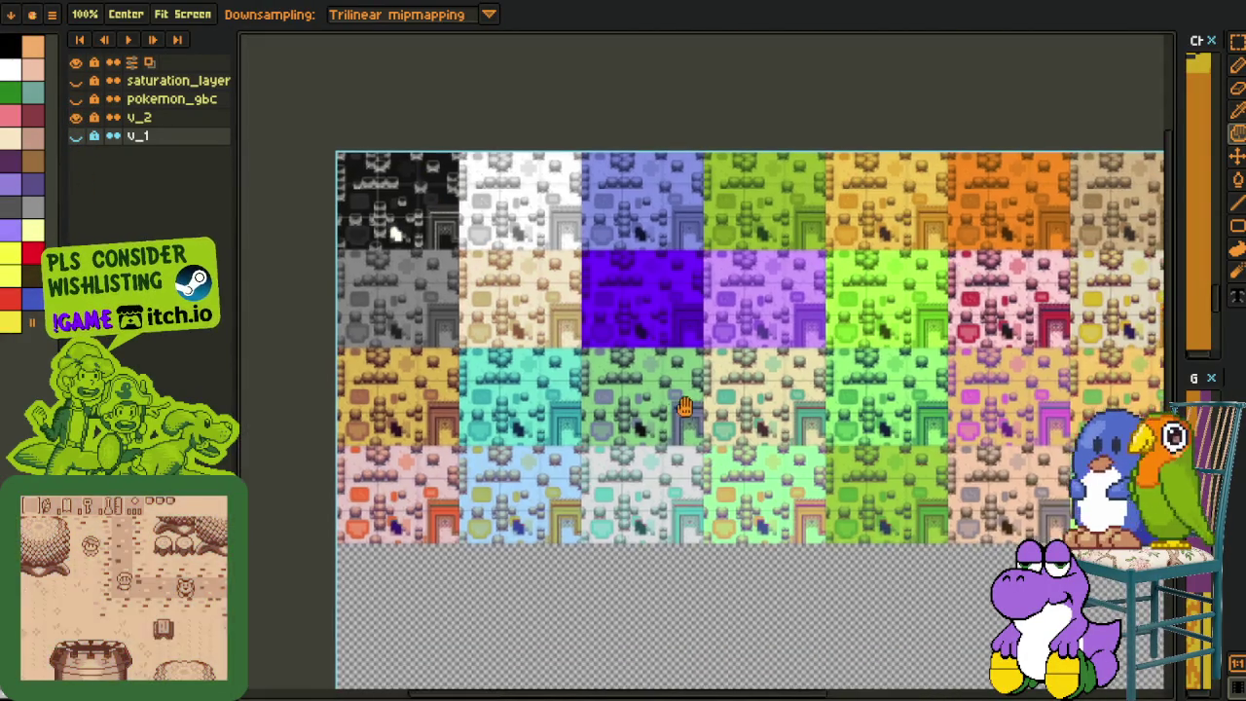
pyautogui.moveTo(562, 305)
pyautogui.mouseDown()
pyautogui.moveTo(239, 207)
pyautogui.moveTo(251, 198)
pyautogui.mouseUp()
pyautogui.click(77, 117)
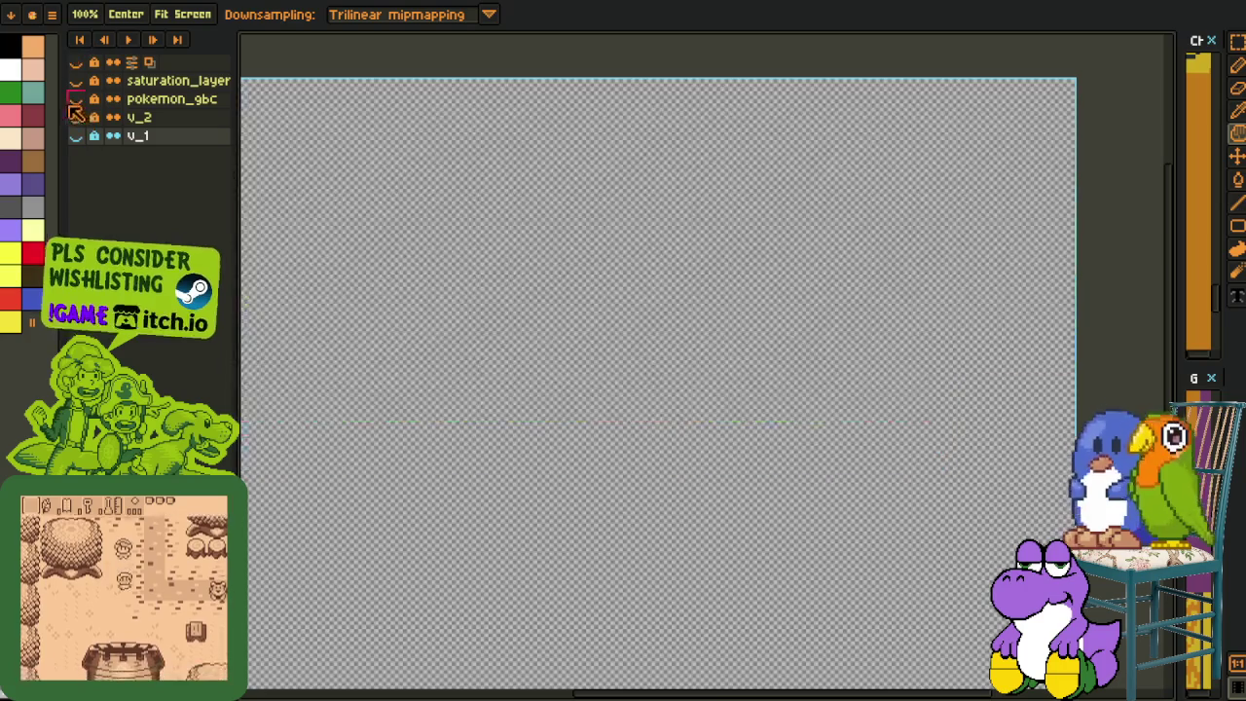
pyautogui.click(76, 135)
pyautogui.press('i')
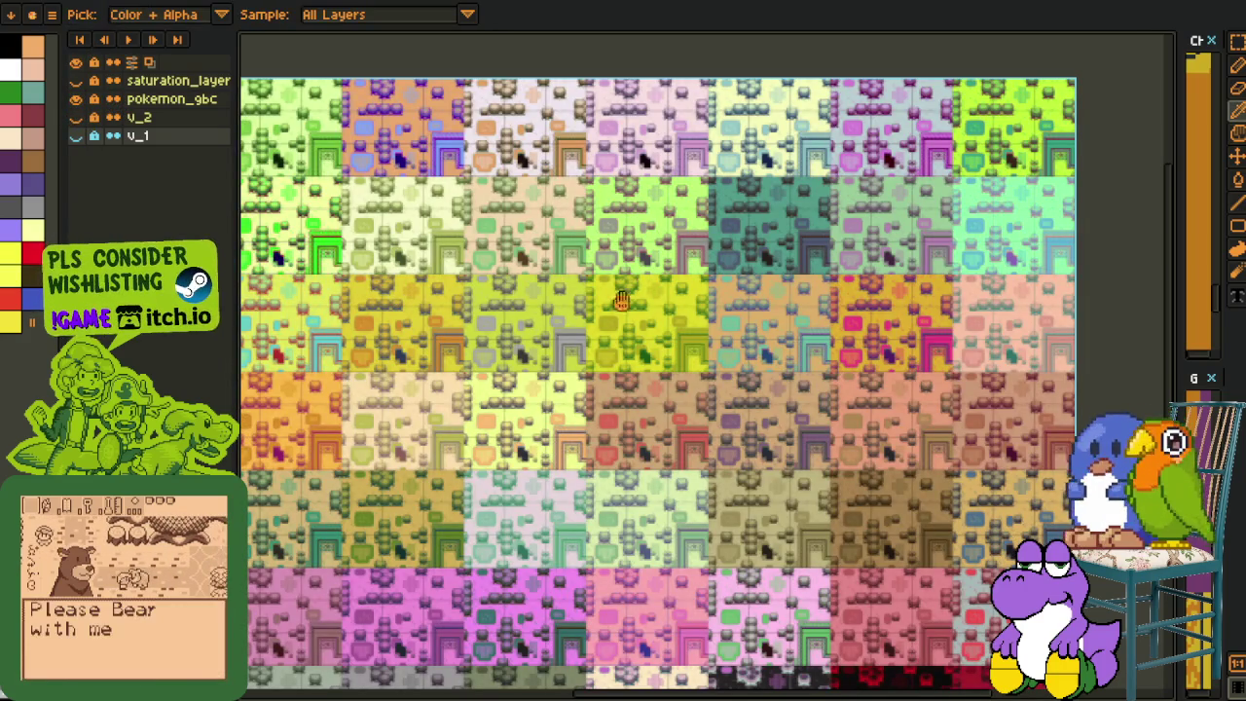
pyautogui.moveTo(556, 355); pyautogui.dragTo(661, 258)
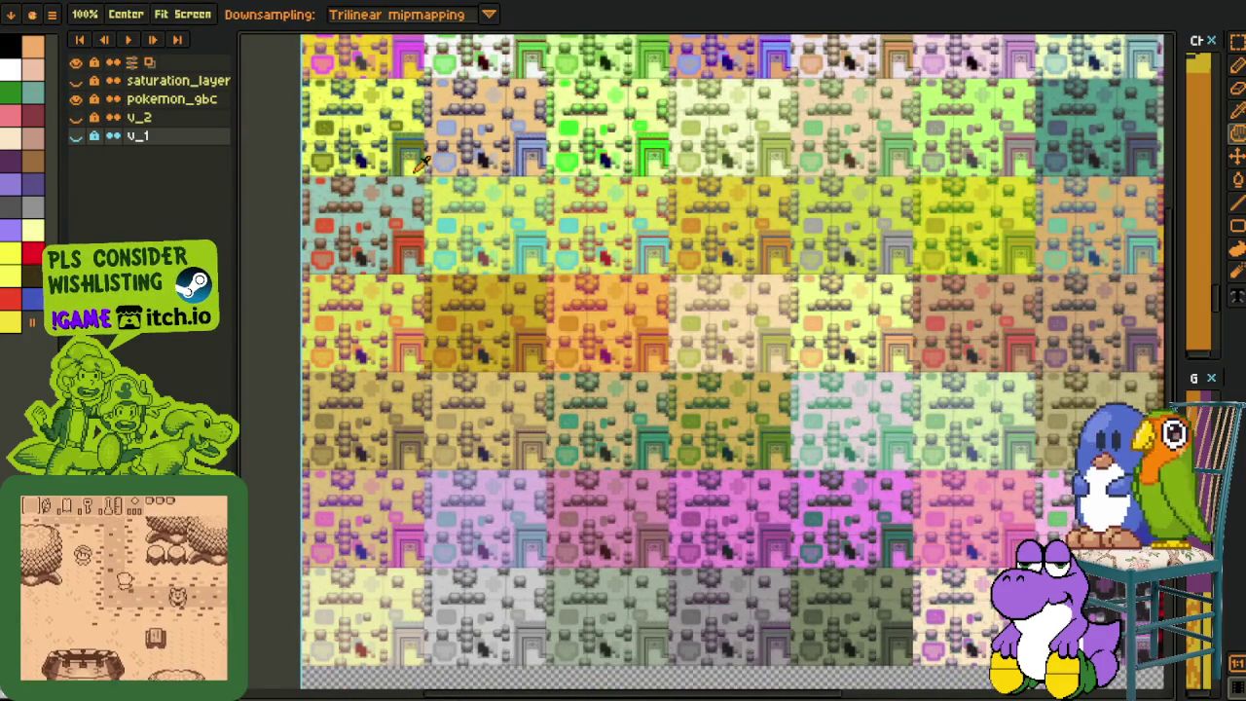
# - Zoom in and pan over the pink, yellow, green/white and tan tile sets
pyautogui.scroll(3, 443, 156)
pyautogui.press('h')
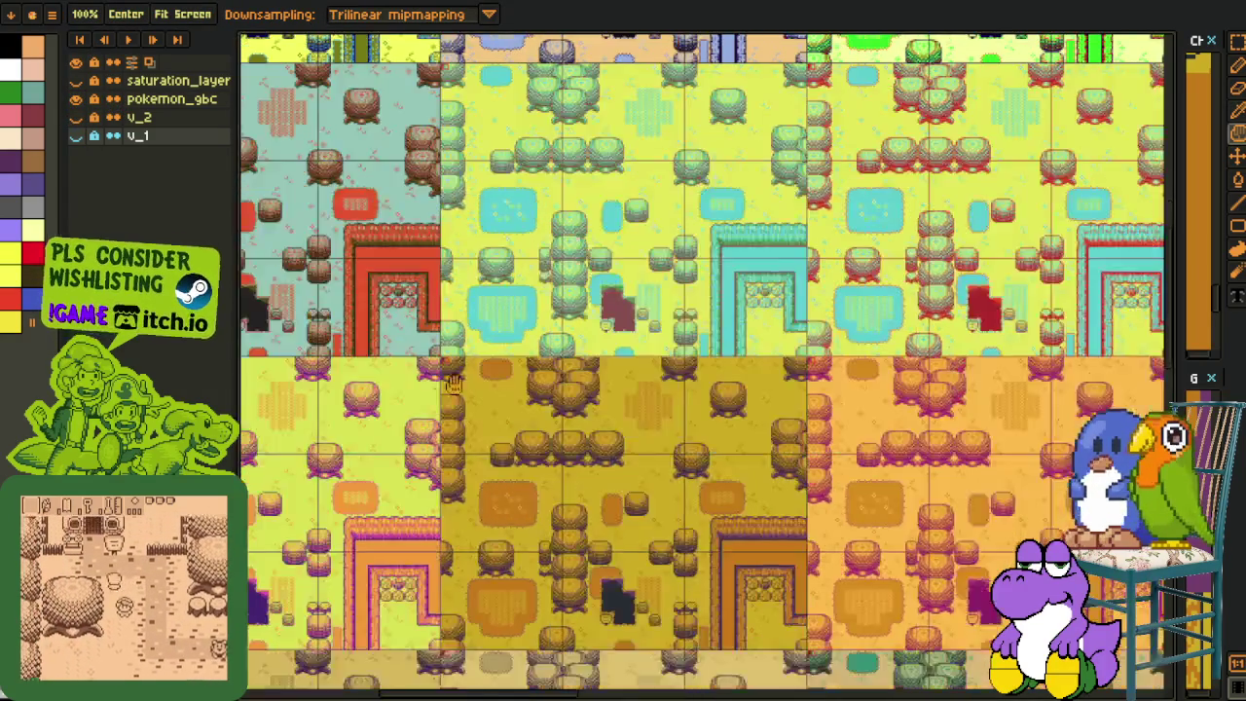
pyautogui.moveTo(453, 97); pyautogui.dragTo(477, 569)
pyautogui.moveTo(516, 645); pyautogui.dragTo(619, 349)
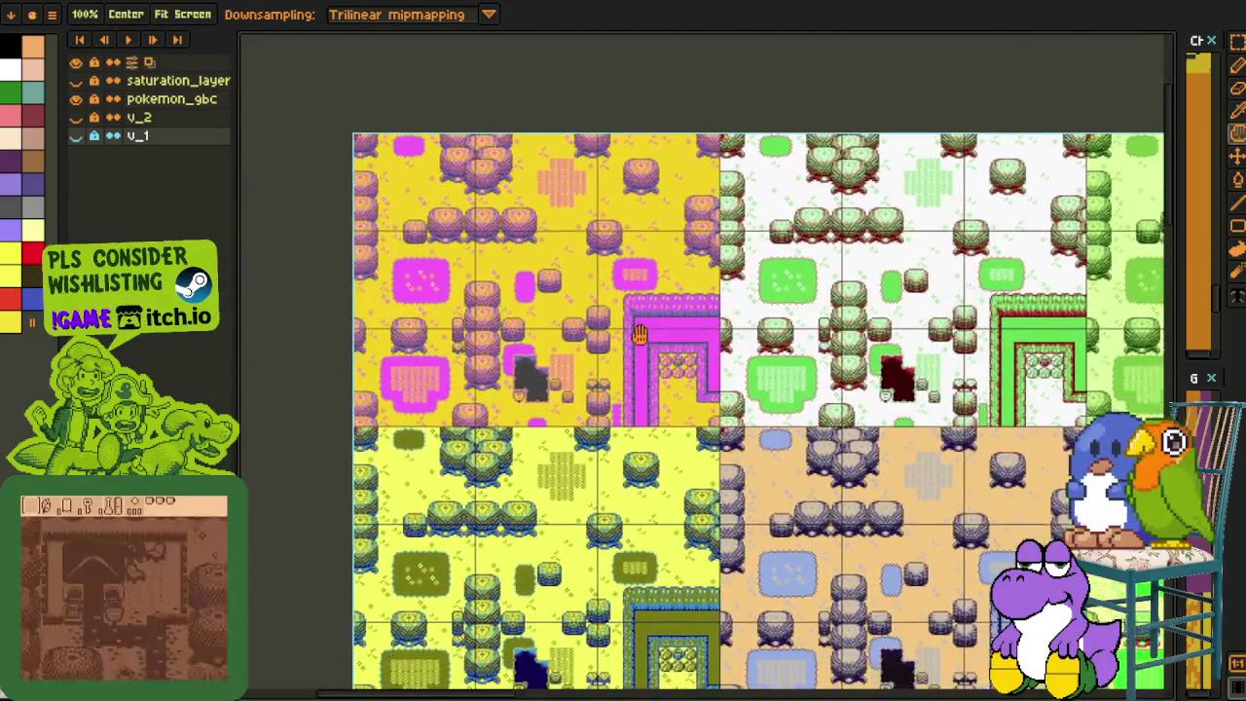
pyautogui.scroll(2, 619, 348)
pyautogui.press('i')
pyautogui.moveTo(804, 407); pyautogui.dragTo(541, 334)
pyautogui.moveTo(697, 399)
pyautogui.mouseDown()
pyautogui.moveTo(502, 350)
pyautogui.moveTo(234, 413)
pyautogui.mouseUp()
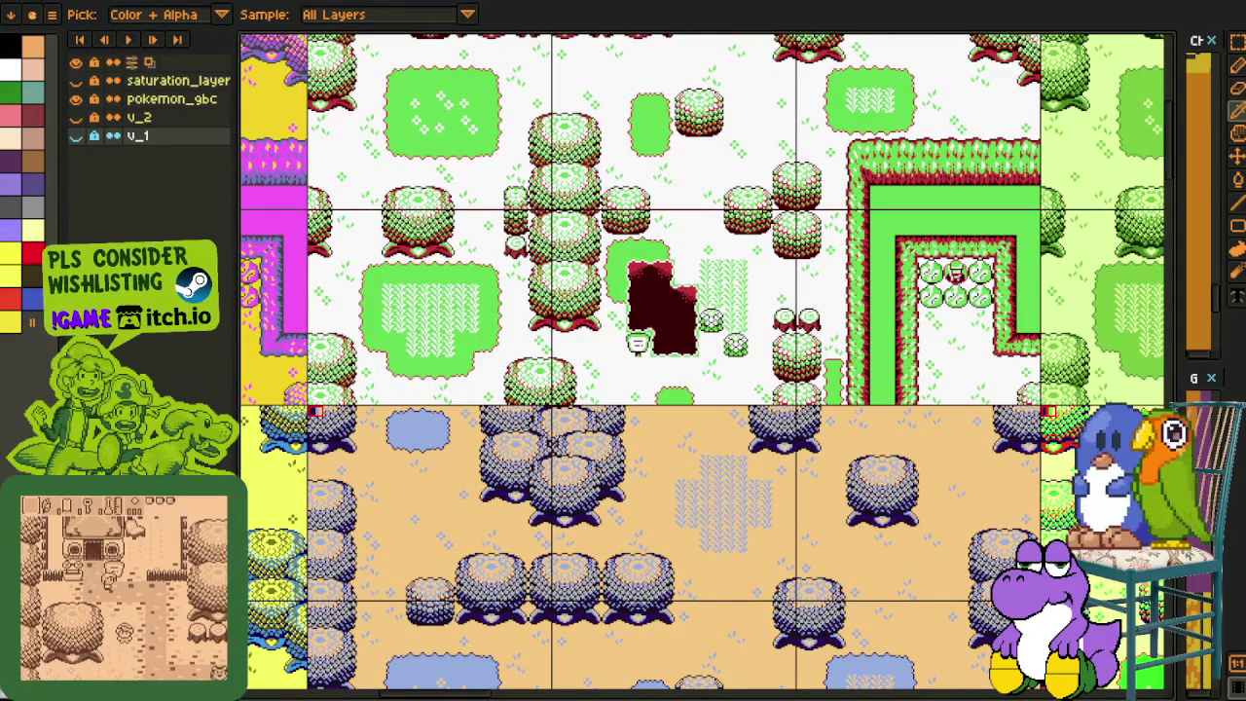
pyautogui.scroll(-2, 681, 418)
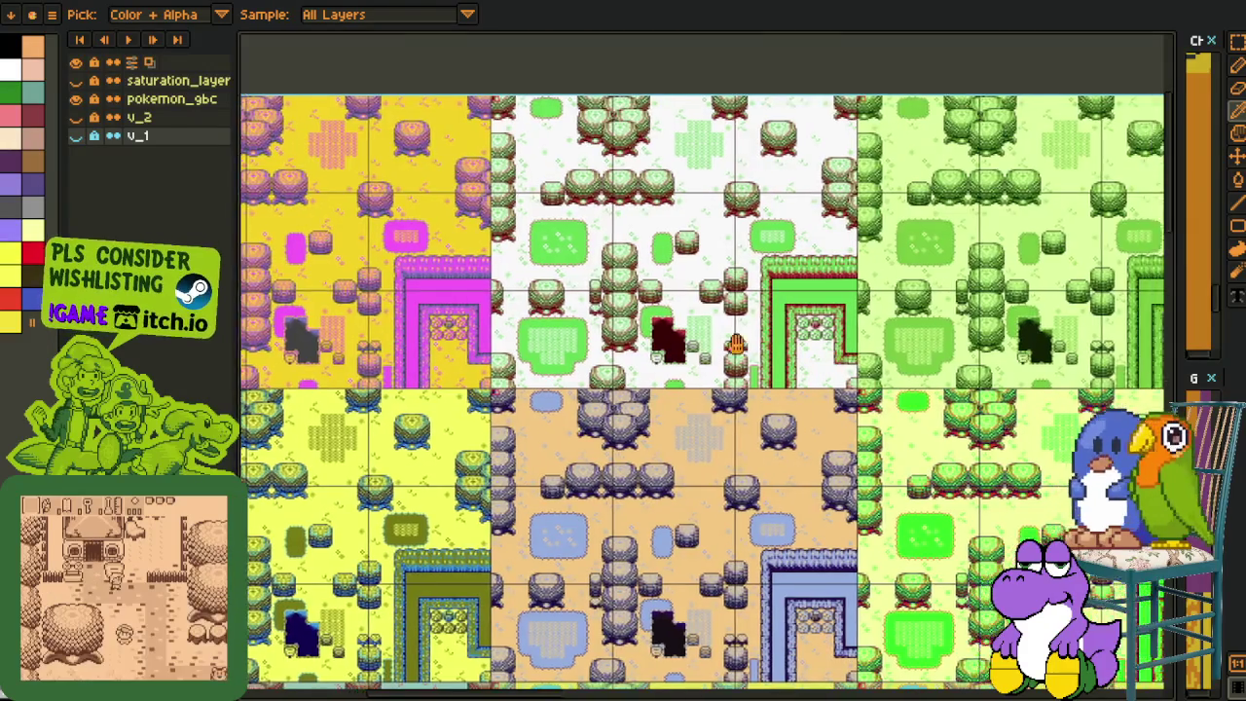
pyautogui.scroll(1, 786, 360)
pyautogui.scroll(1, 786, 360)
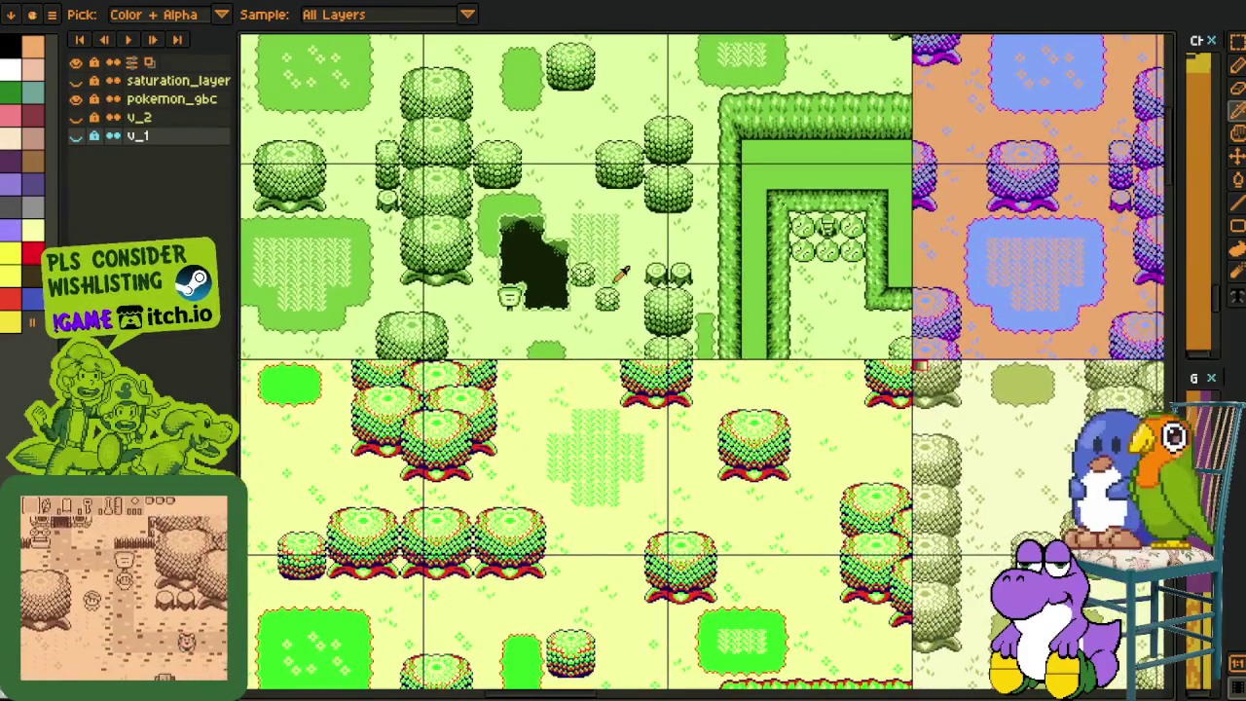
pyautogui.moveTo(622, 276); pyautogui.dragTo(667, 538)
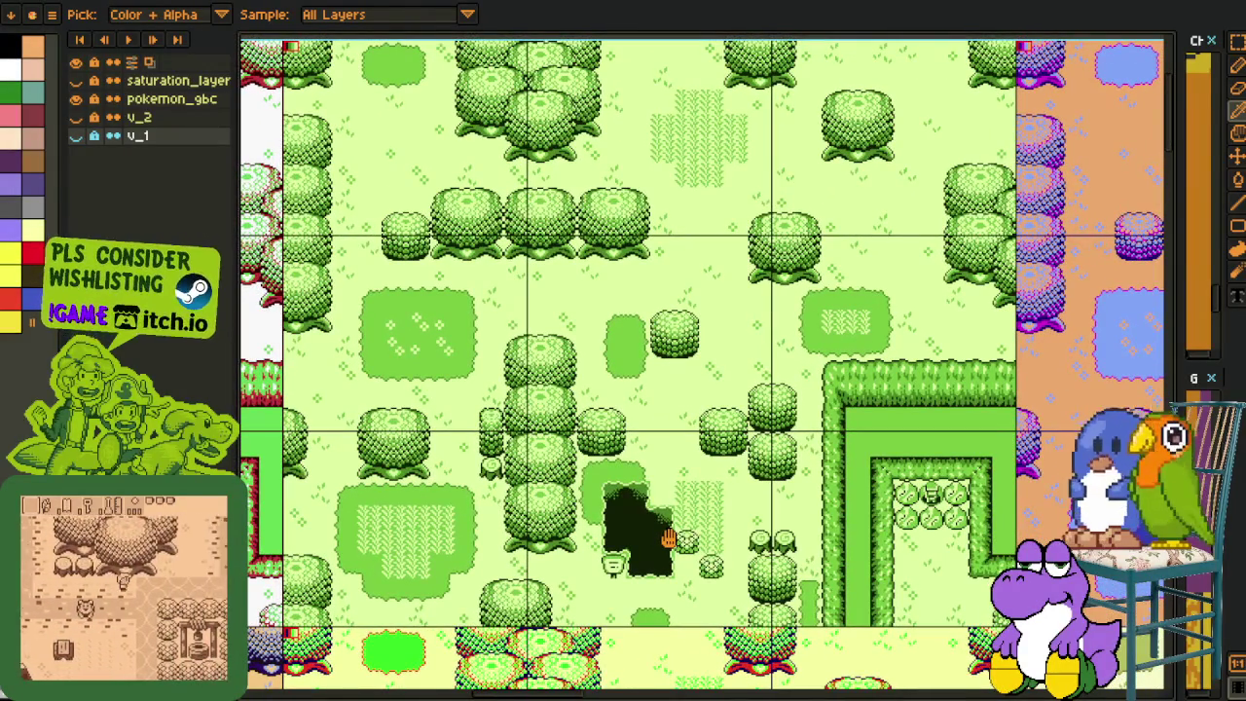
pyautogui.moveTo(668, 538); pyautogui.dragTo(667, 534)
pyautogui.scroll(-1, 823, 484)
# - Scroll across the other palette-variant maps and their lower rows
pyautogui.moveTo(1139, 529)
pyautogui.mouseDown()
pyautogui.moveTo(659, 455)
pyautogui.moveTo(410, 388)
pyautogui.mouseUp()
pyautogui.hscroll(3, 411, 387)
pyautogui.hscroll(3, 584, 380)
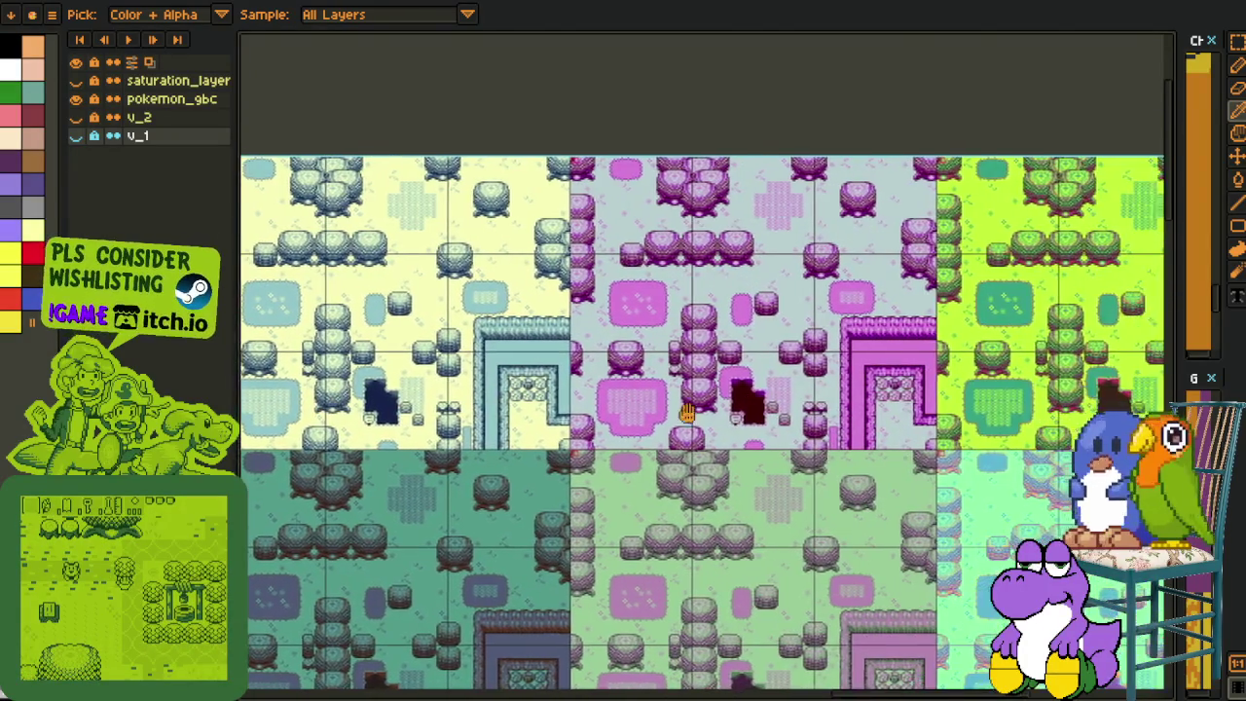
pyautogui.hscroll(4, 737, 411)
pyautogui.scroll(-1, 522, 358)
pyautogui.hscroll(-3, 437, 381)
pyautogui.hscroll(-2, 565, 377)
pyautogui.hscroll(-3, 565, 377)
pyautogui.hscroll(-3, 526, 376)
pyautogui.scroll(1, 526, 376)
pyautogui.scroll(1, 530, 375)
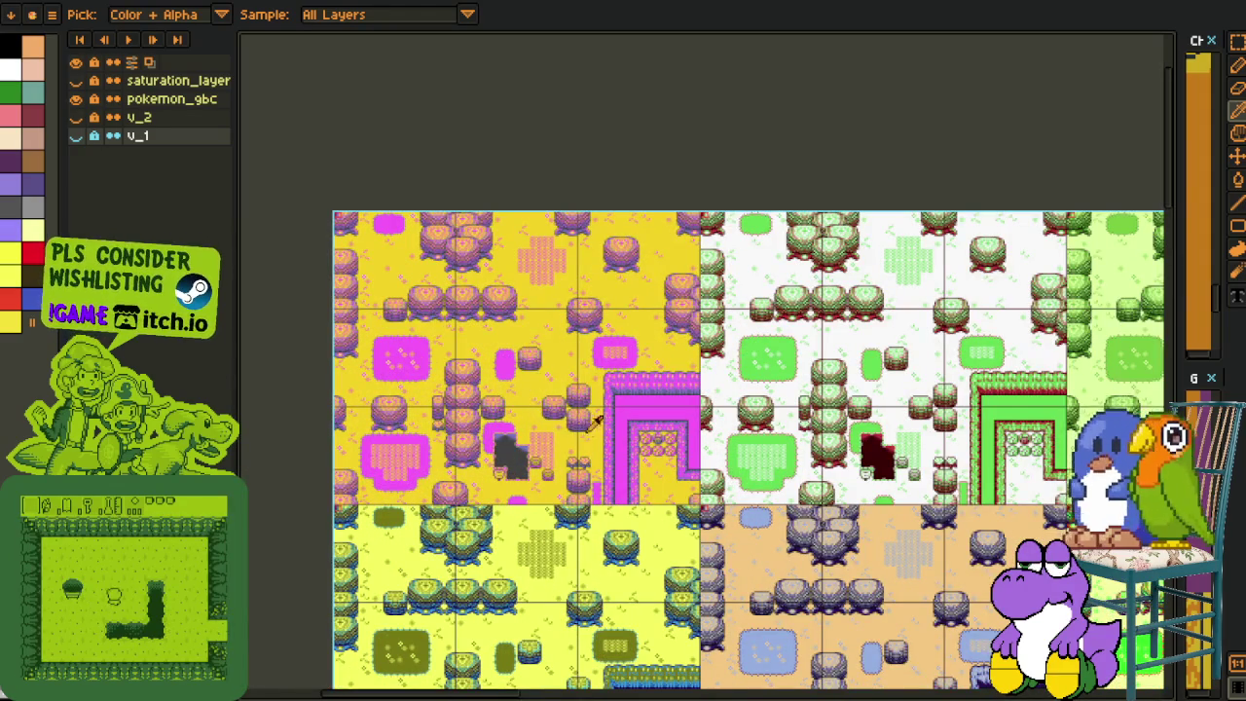
pyautogui.moveTo(630, 483); pyautogui.dragTo(621, 331)
pyautogui.scroll(1, 511, 365)
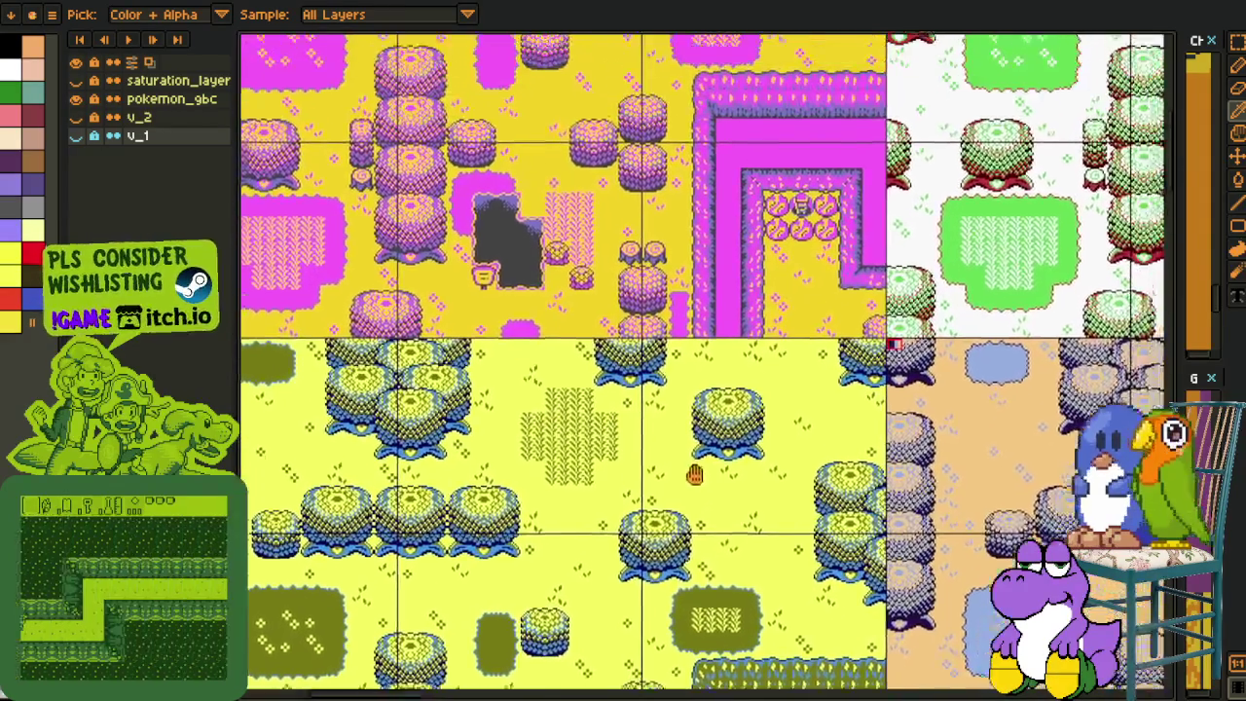
pyautogui.scroll(5, 670, 416)
# - Hide the visible map layer, turn on saturation_layer and pokemon_gbc, and frame the pink map
pyautogui.click(80, 100)
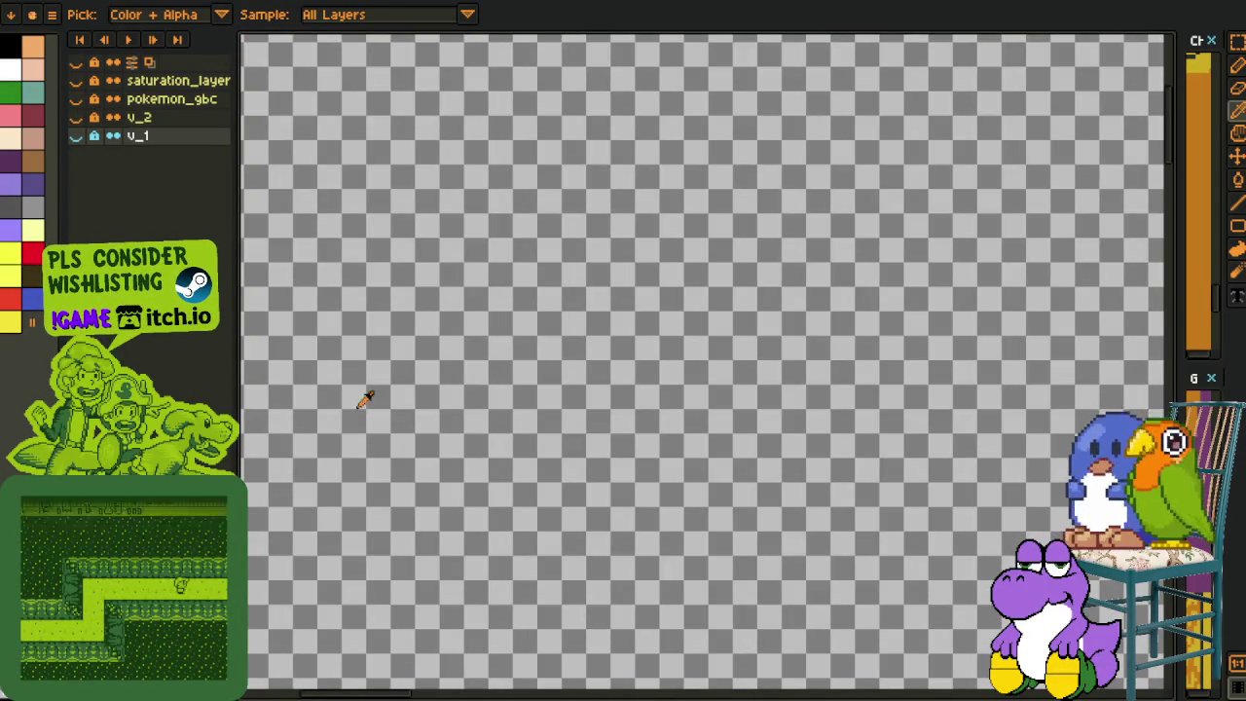
pyautogui.moveTo(76, 98); pyautogui.dragTo(76, 80)
pyautogui.scroll(-2, 952, 287)
pyautogui.moveTo(668, 311); pyautogui.dragTo(484, 303)
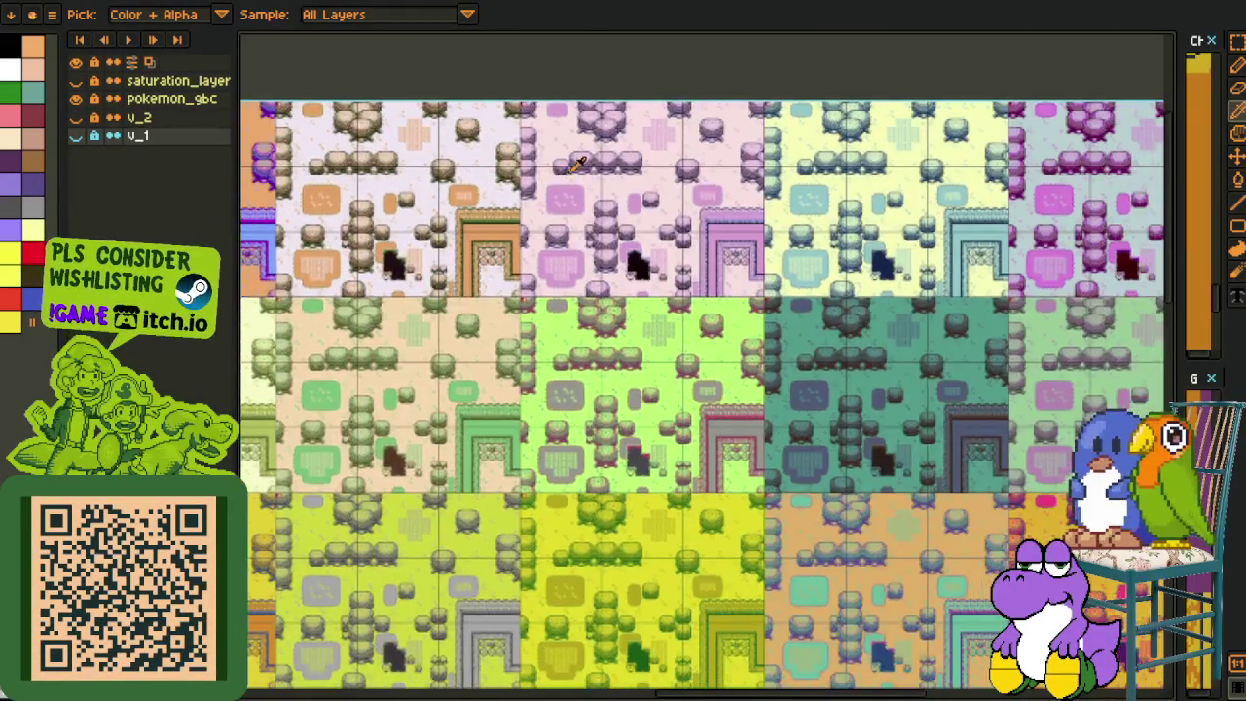
pyautogui.scroll(3, 659, 178)
pyautogui.scroll(-1, 746, 217)
pyautogui.moveTo(791, 282)
pyautogui.mouseDown()
pyautogui.moveTo(754, 334)
pyautogui.moveTo(773, 375)
pyautogui.mouseUp()
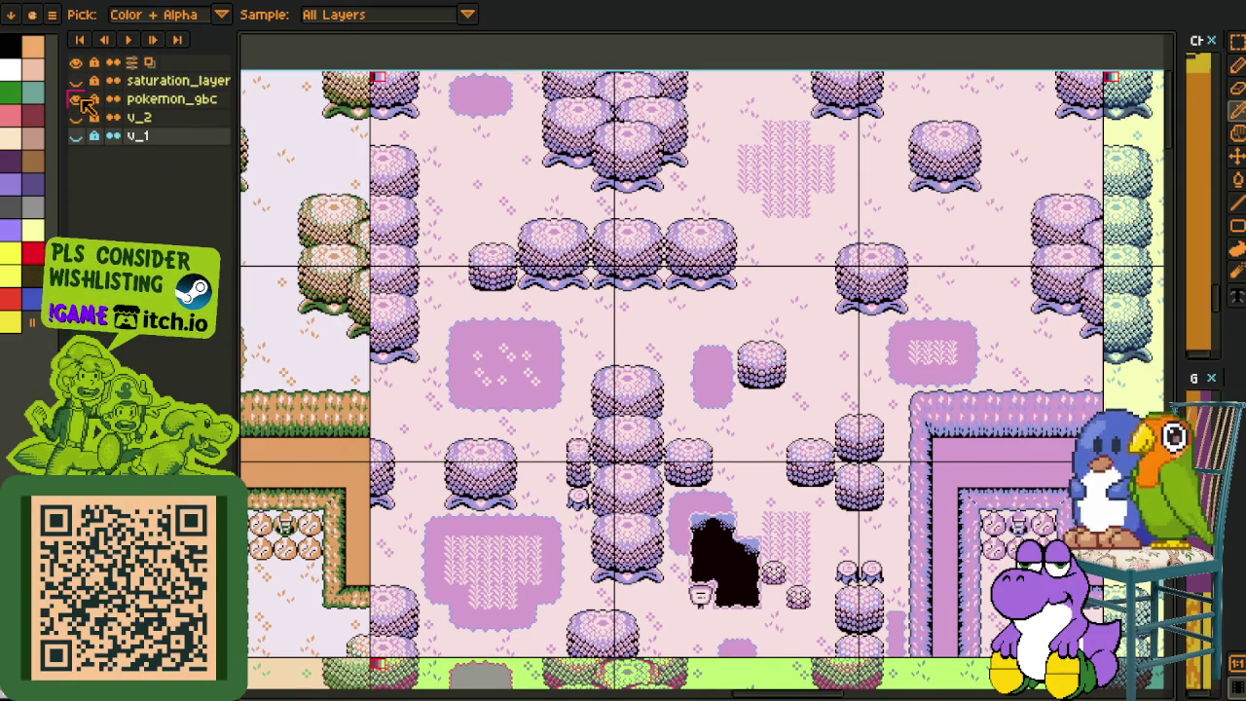
# - Hide the pokemon_gbc layer and show the v_2 layer's orange map
pyautogui.click(77, 100)
pyautogui.click(77, 117)
pyautogui.scroll(-2, 598, 150)
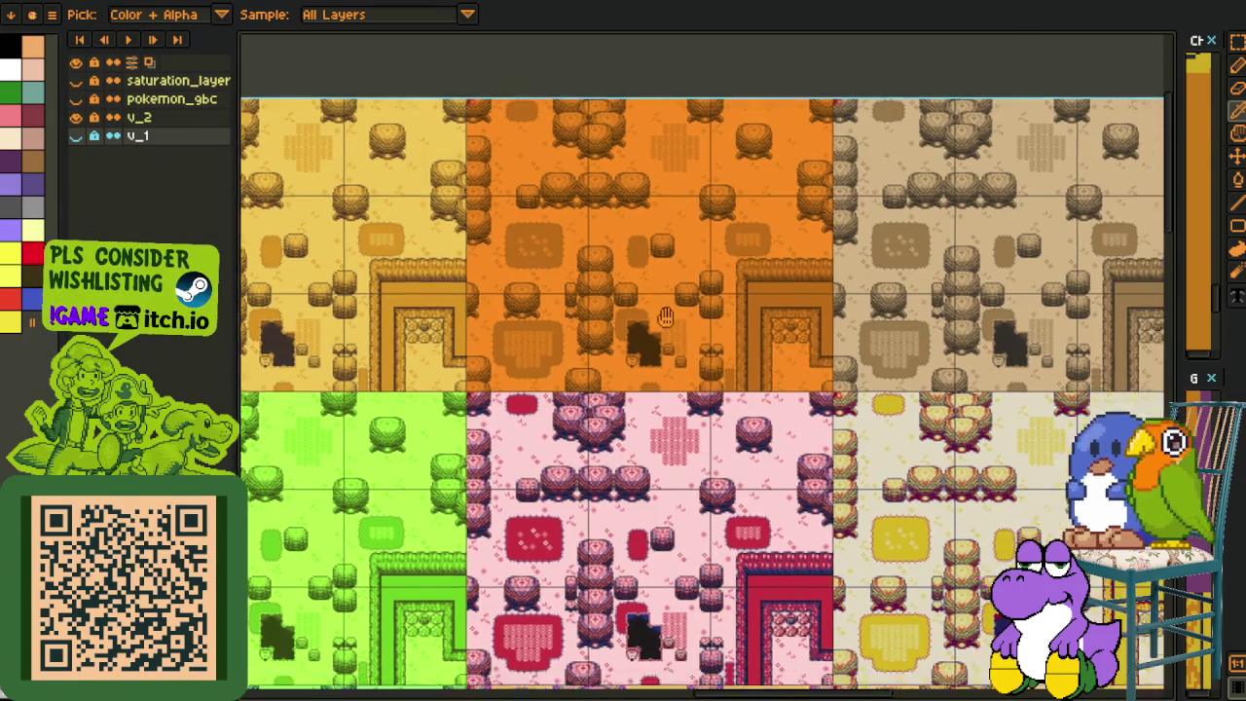
# - Pan across the colour variants, moving the pink and red maps toward the top-left
pyautogui.moveTo(751, 418); pyautogui.dragTo(597, 253)
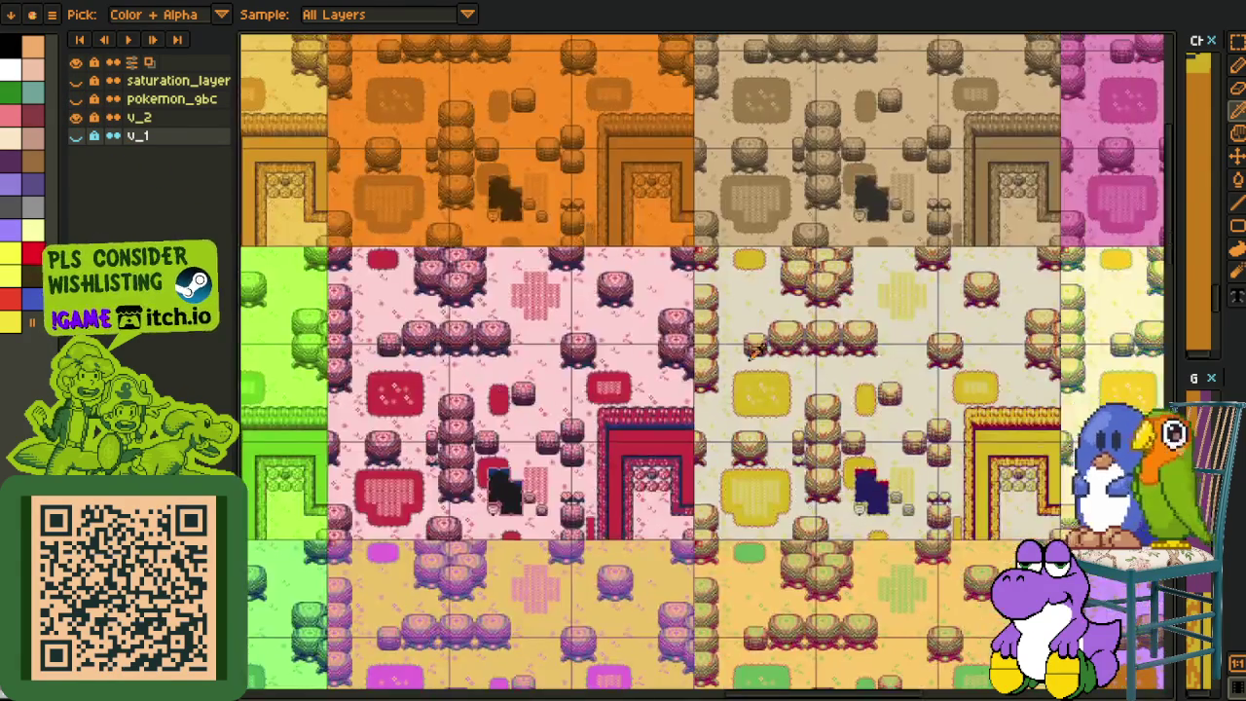
pyautogui.moveTo(807, 366); pyautogui.dragTo(516, 303)
pyautogui.moveTo(740, 380); pyautogui.dragTo(538, 360)
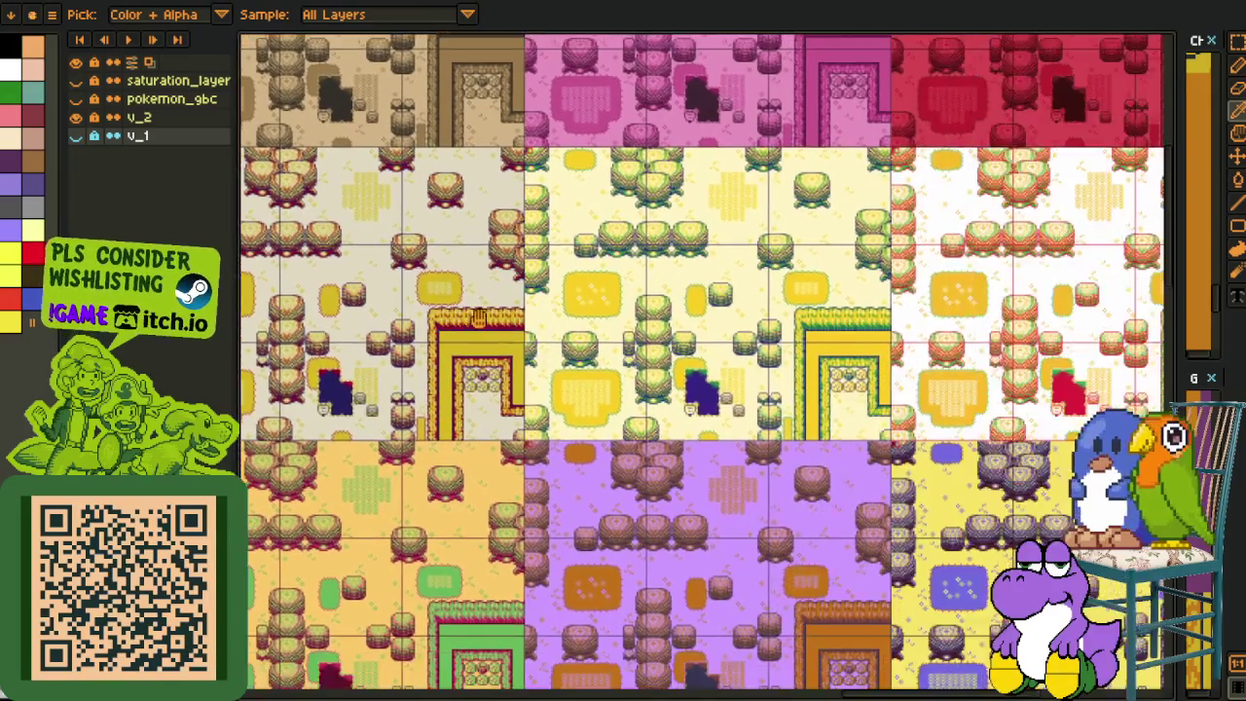
pyautogui.moveTo(779, 418); pyautogui.dragTo(673, 399)
pyautogui.moveTo(749, 448)
pyautogui.mouseDown()
pyautogui.moveTo(702, 428)
pyautogui.moveTo(720, 553)
pyautogui.mouseUp()
pyautogui.moveTo(590, 381); pyautogui.dragTo(593, 422)
pyautogui.moveTo(493, 386)
pyautogui.mouseDown()
pyautogui.moveTo(519, 408)
pyautogui.moveTo(506, 429)
pyautogui.mouseUp()
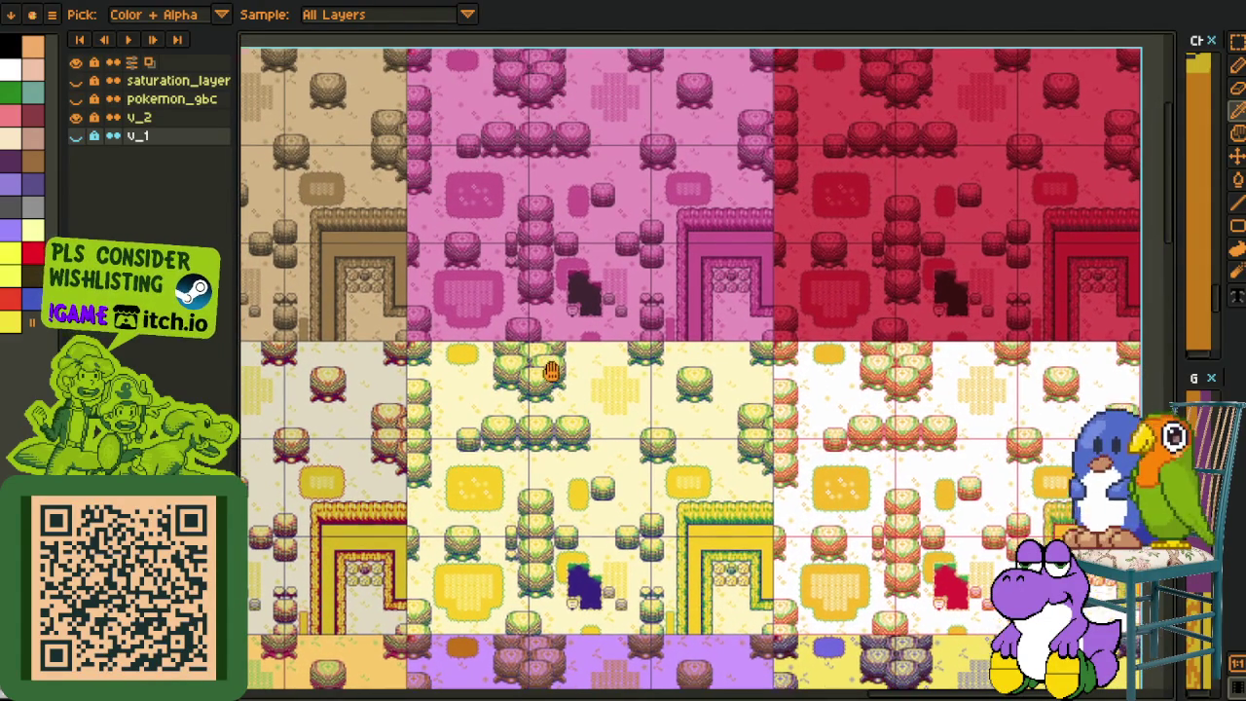
pyautogui.moveTo(556, 352); pyautogui.dragTo(600, 462)
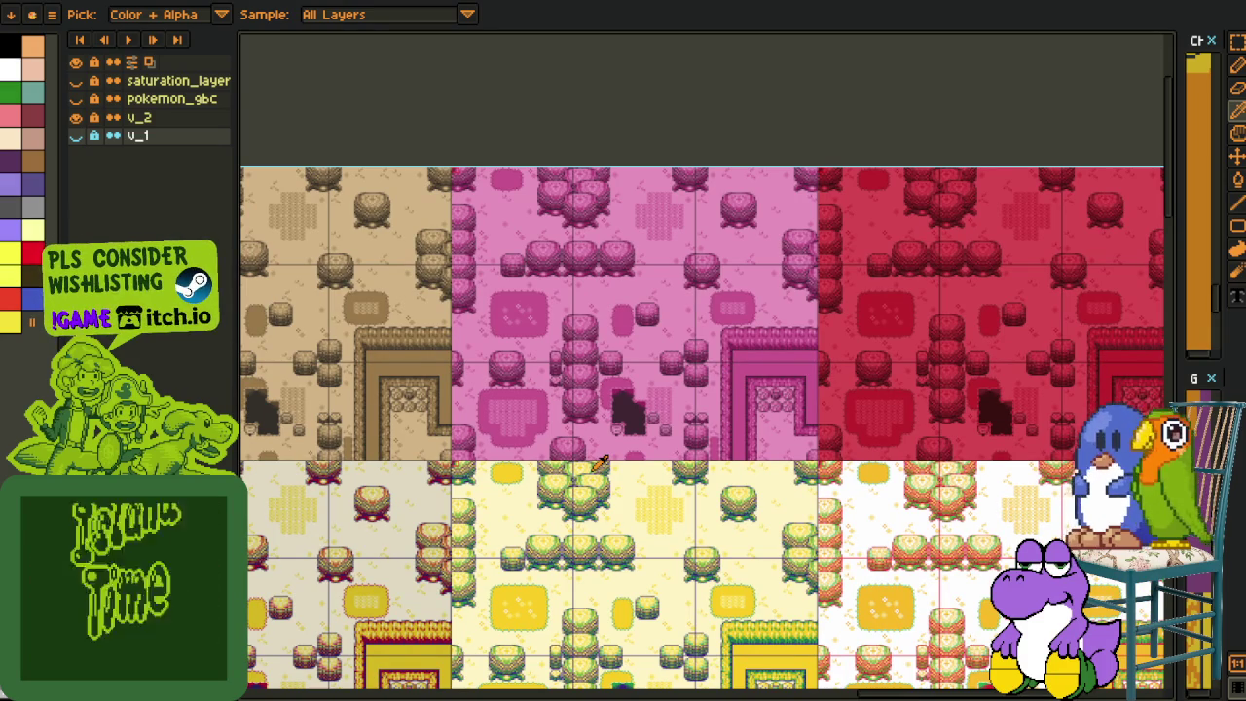
pyautogui.moveTo(617, 361)
pyautogui.mouseDown()
pyautogui.moveTo(458, 328)
pyautogui.moveTo(347, 251)
pyautogui.mouseUp()
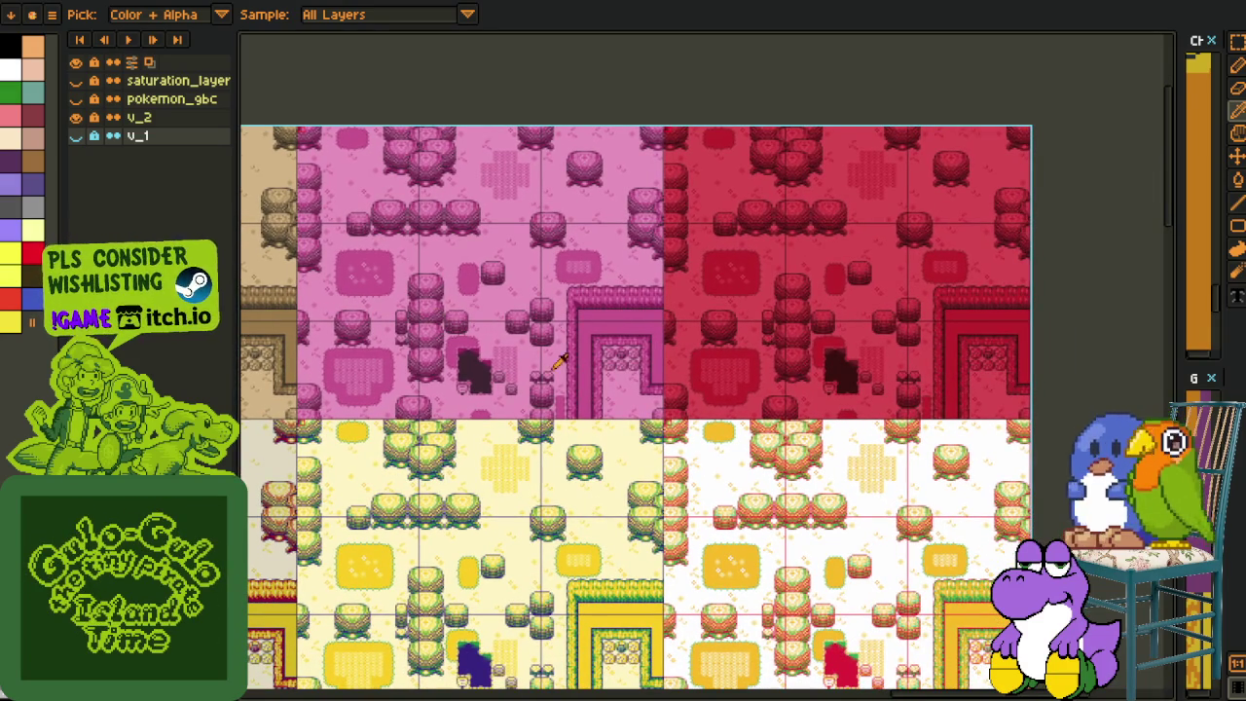
# - Bring the green, pink, beige and orange variants into view
pyautogui.hscroll(-3, 624, 484)
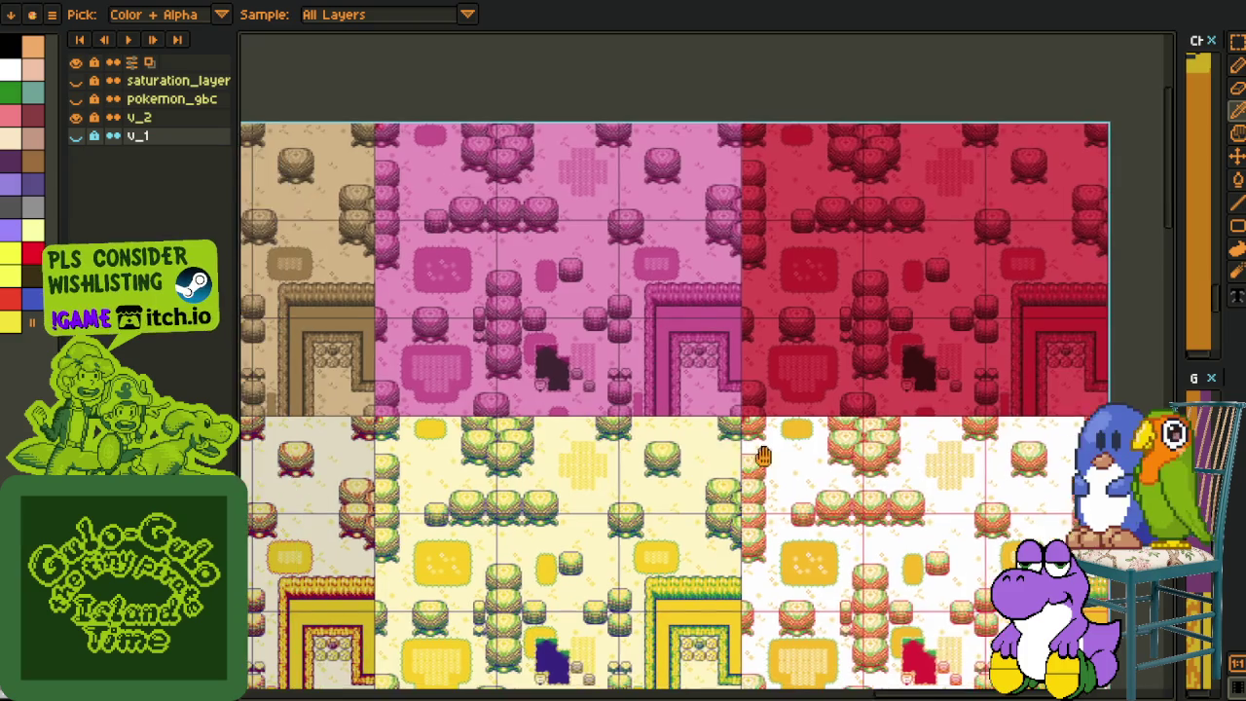
pyautogui.hscroll(-3, 613, 476)
pyautogui.scroll(-1, 613, 477)
pyautogui.hscroll(-3, 587, 453)
pyautogui.scroll(-2, 587, 453)
pyautogui.hscroll(-4, 588, 453)
pyautogui.scroll(-1, 587, 453)
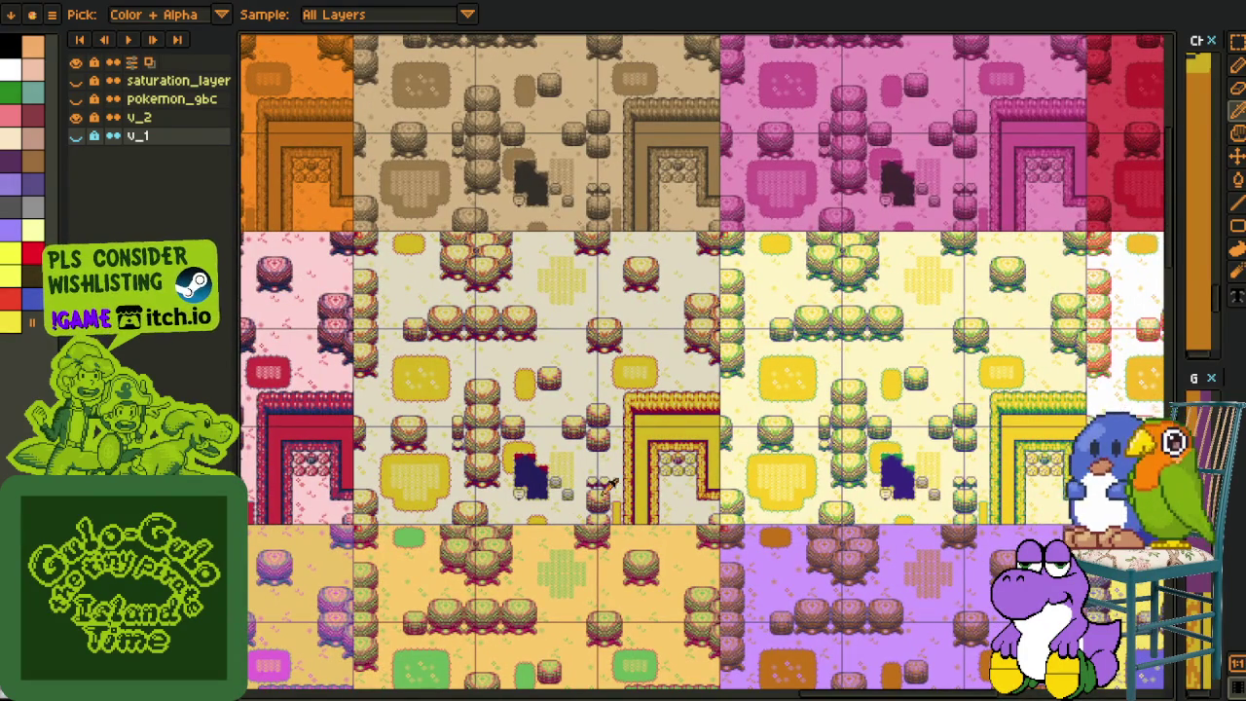
pyautogui.moveTo(526, 572); pyautogui.dragTo(632, 486)
# - Move further across the map to the light grey section
pyautogui.hscroll(-3, 632, 486)
pyautogui.hscroll(-5, 642, 487)
pyautogui.scroll(-1, 642, 487)
pyautogui.hscroll(-5, 681, 491)
pyautogui.hscroll(-9, 689, 491)
pyautogui.scroll(4, 689, 492)
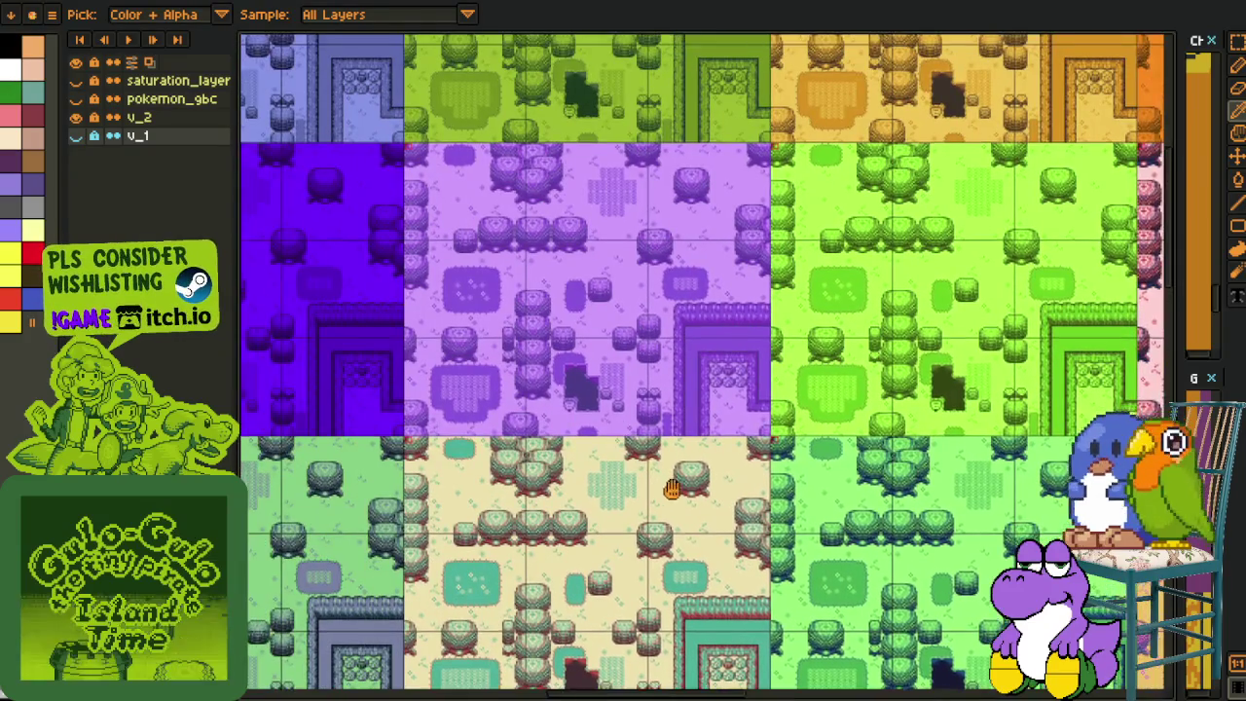
pyautogui.hscroll(-3, 688, 501)
pyautogui.scroll(2, 688, 501)
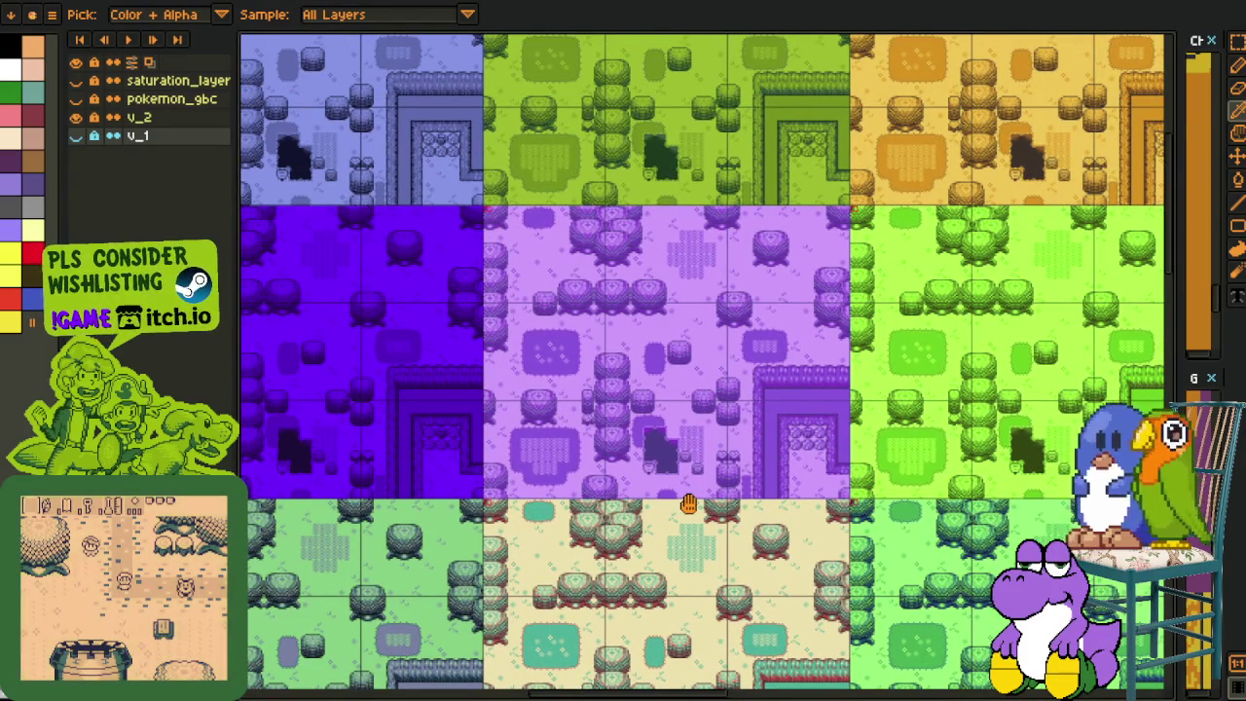
pyautogui.scroll(-1, 701, 467)
pyautogui.scroll(-3, 710, 438)
pyautogui.hscroll(-3, 710, 438)
pyautogui.hscroll(-1, 662, 468)
pyautogui.hscroll(-5, 591, 507)
pyautogui.scroll(1, 591, 507)
pyautogui.hscroll(-3, 591, 507)
pyautogui.hscroll(-1, 584, 486)
pyautogui.hscroll(-3, 526, 418)
pyautogui.scroll(3, 526, 418)
pyautogui.hscroll(-3, 462, 336)
pyautogui.scroll(3, 462, 336)
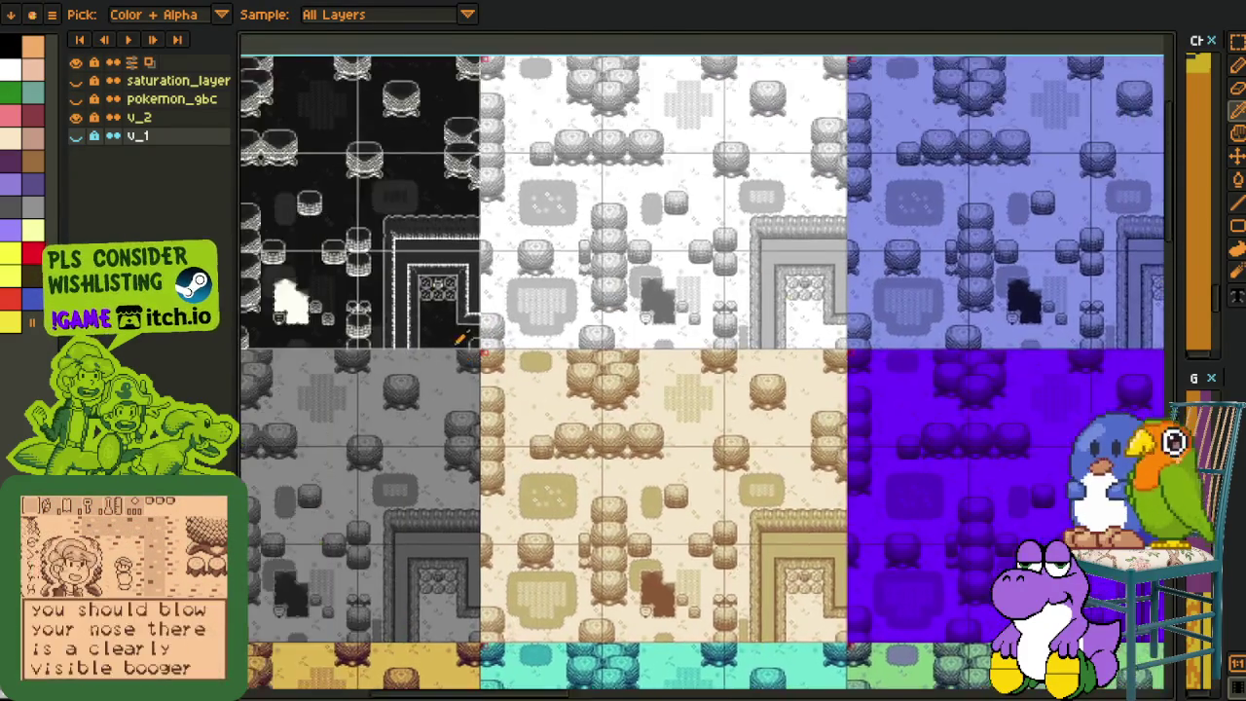
pyautogui.scroll(3, 462, 336)
pyautogui.scroll(2, 459, 361)
pyautogui.scroll(-1, 575, 392)
pyautogui.scroll(2, 651, 418)
pyautogui.scroll(-3, 580, 308)
pyautogui.moveTo(670, 356); pyautogui.dragTo(606, 406)
pyautogui.scroll(2, 594, 438)
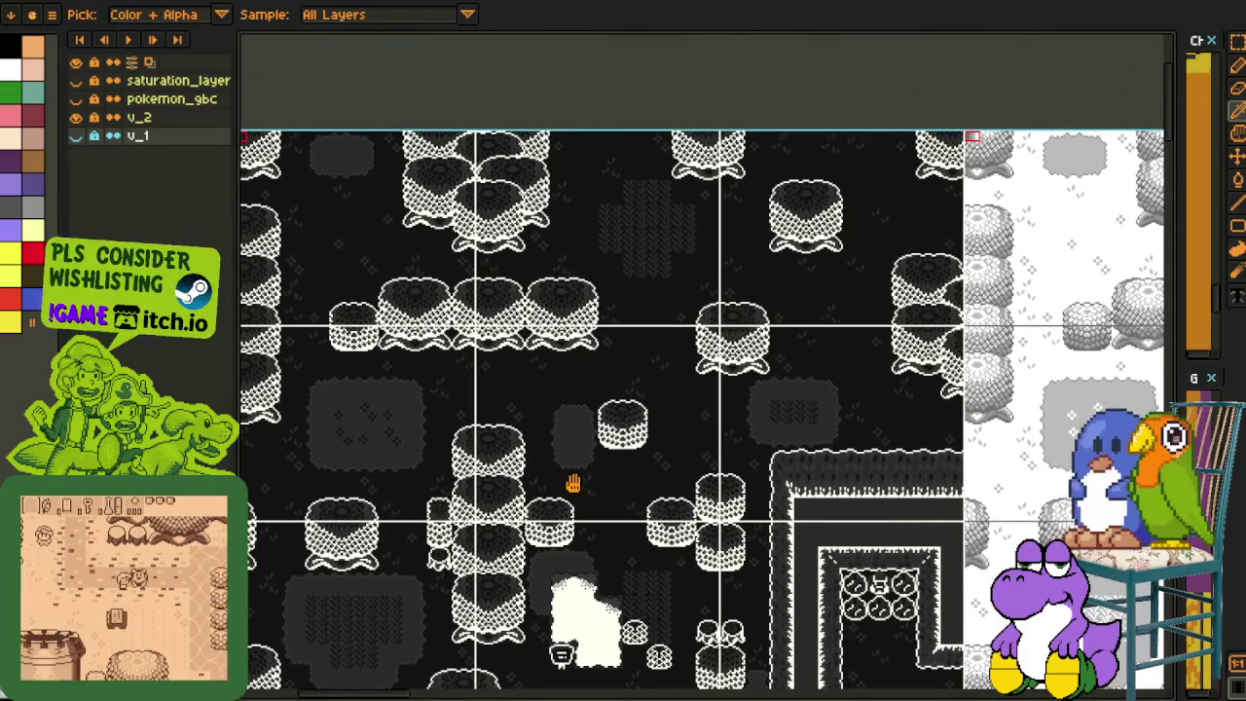
pyautogui.scroll(-1, 690, 404)
pyautogui.hscroll(-1, 690, 404)
pyautogui.scroll(-1, 690, 404)
pyautogui.hscroll(-1, 690, 404)
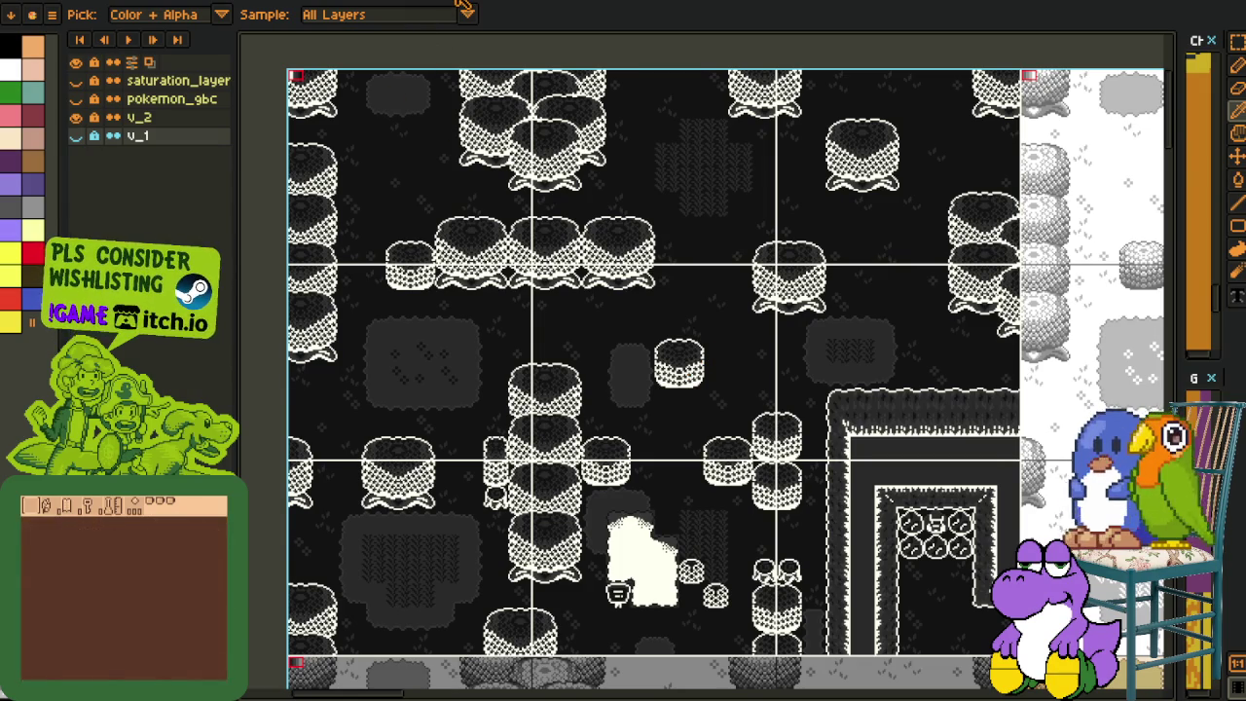
pyautogui.moveTo(854, 302)
pyautogui.mouseDown()
pyautogui.moveTo(650, 320)
pyautogui.moveTo(668, 320)
pyautogui.moveTo(454, 301)
pyautogui.mouseUp()
pyautogui.moveTo(715, 187); pyautogui.dragTo(528, 272)
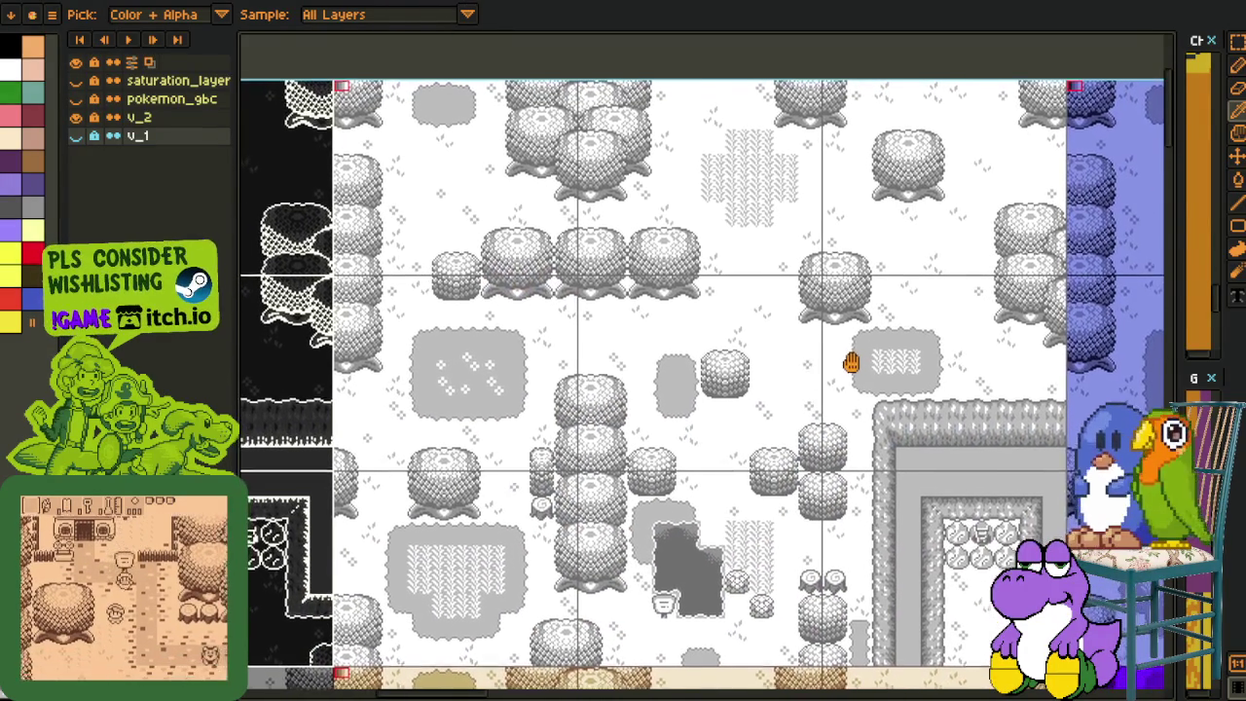
pyautogui.moveTo(850, 362); pyautogui.dragTo(859, 369)
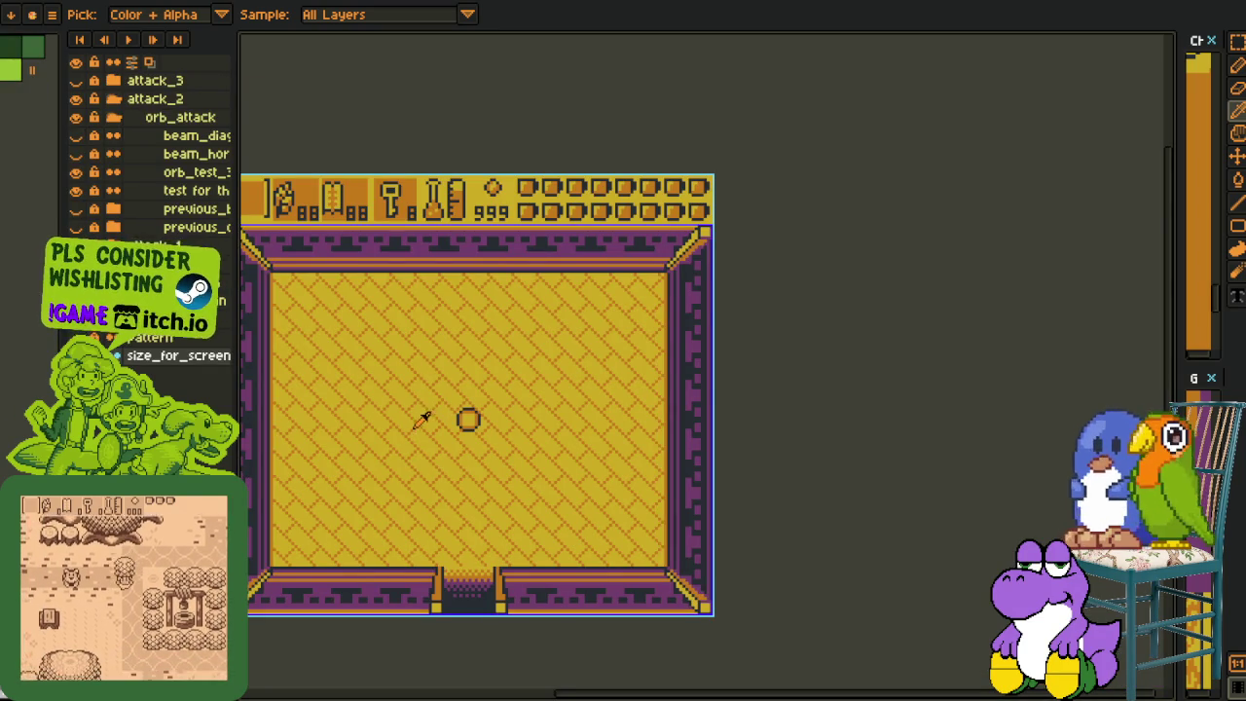
# - Select a small rectangle over the room's upper-left wall corner
pyautogui.scroll(-2, 423, 418)
pyautogui.scroll(3, 380, 414)
pyautogui.press('h')
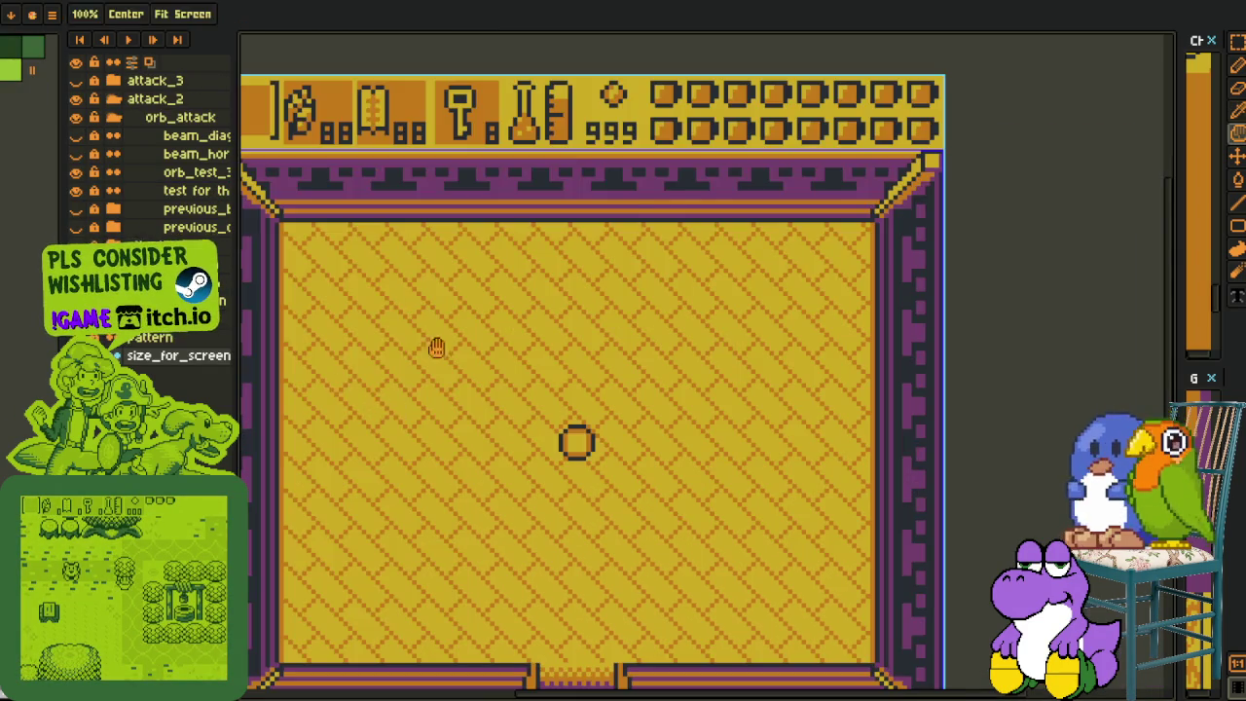
pyautogui.scroll(1, 425, 304)
pyautogui.press('m')
pyautogui.moveTo(429, 295); pyautogui.dragTo(520, 381)
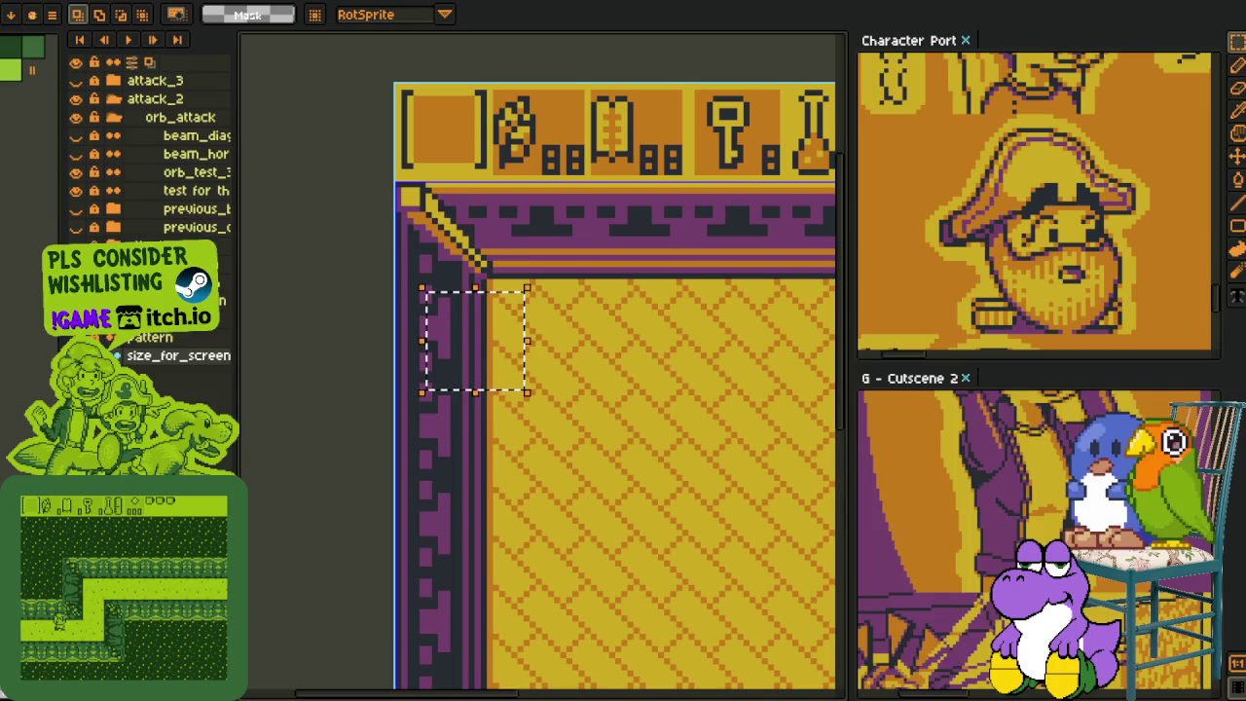
# - Enlarge the Cutscene 2 preview and pan it up the character's body
pyautogui.click(1022, 458)
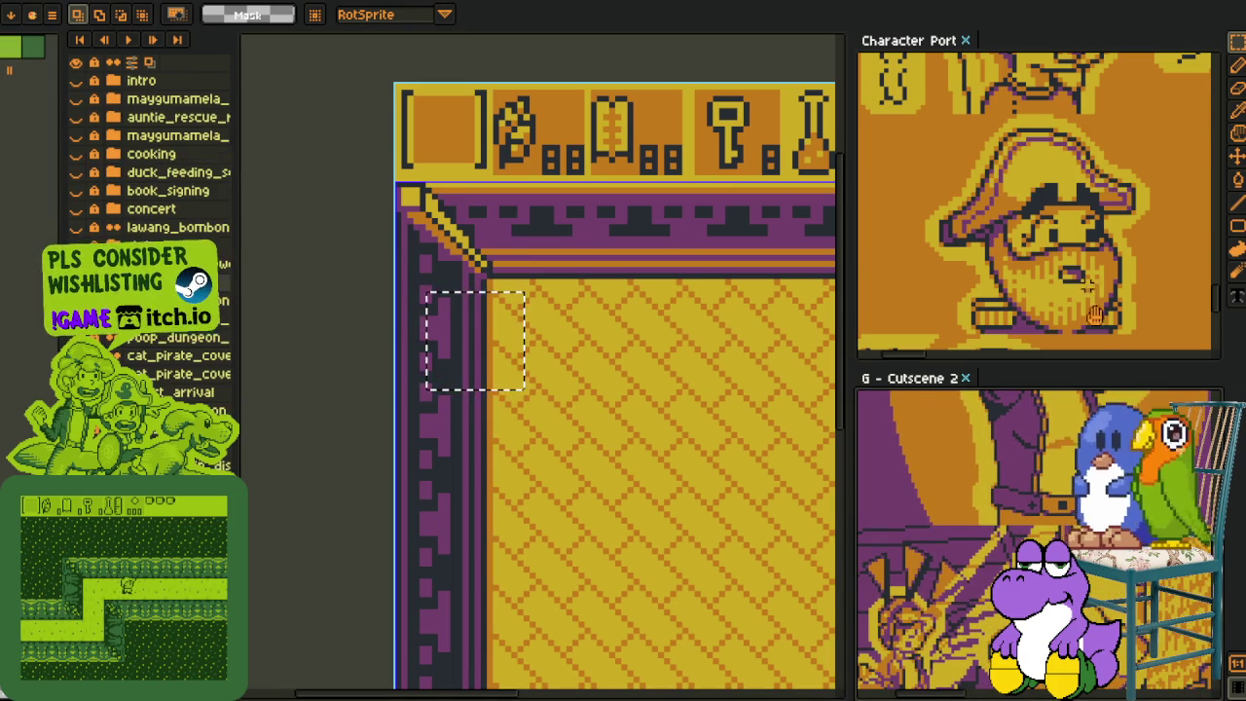
pyautogui.scroll(3, 1094, 303)
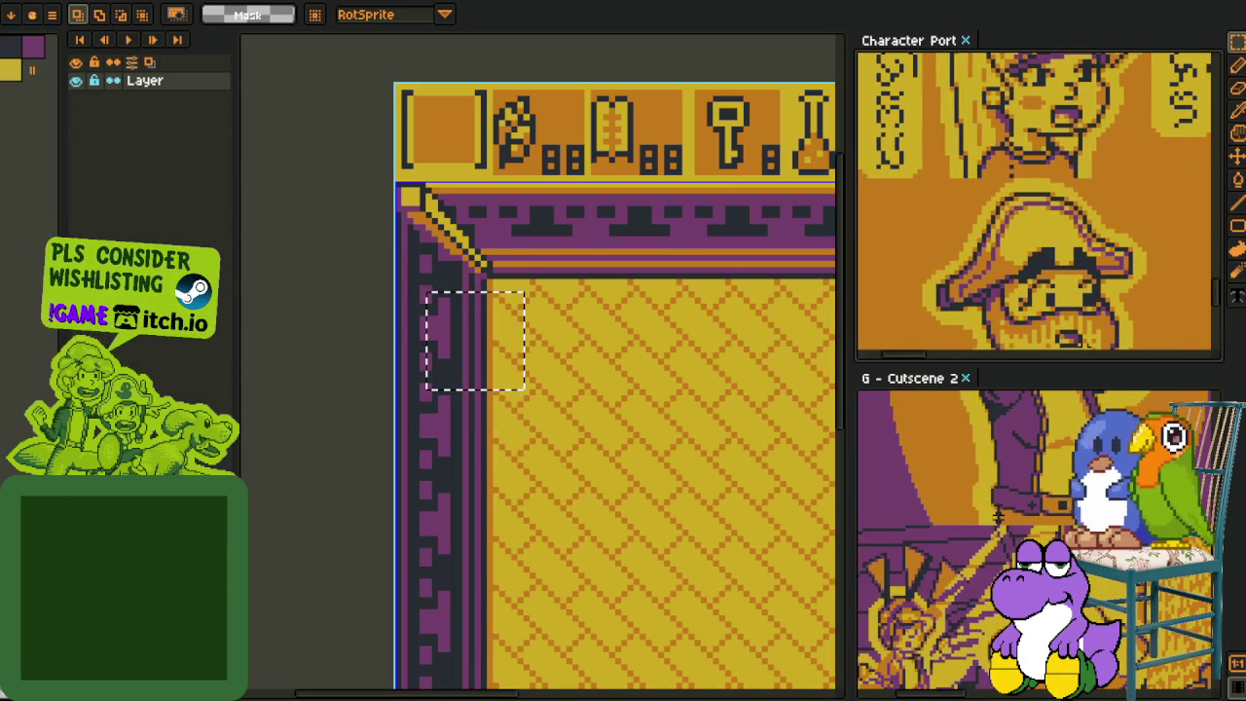
pyautogui.scroll(-3, 1074, 214)
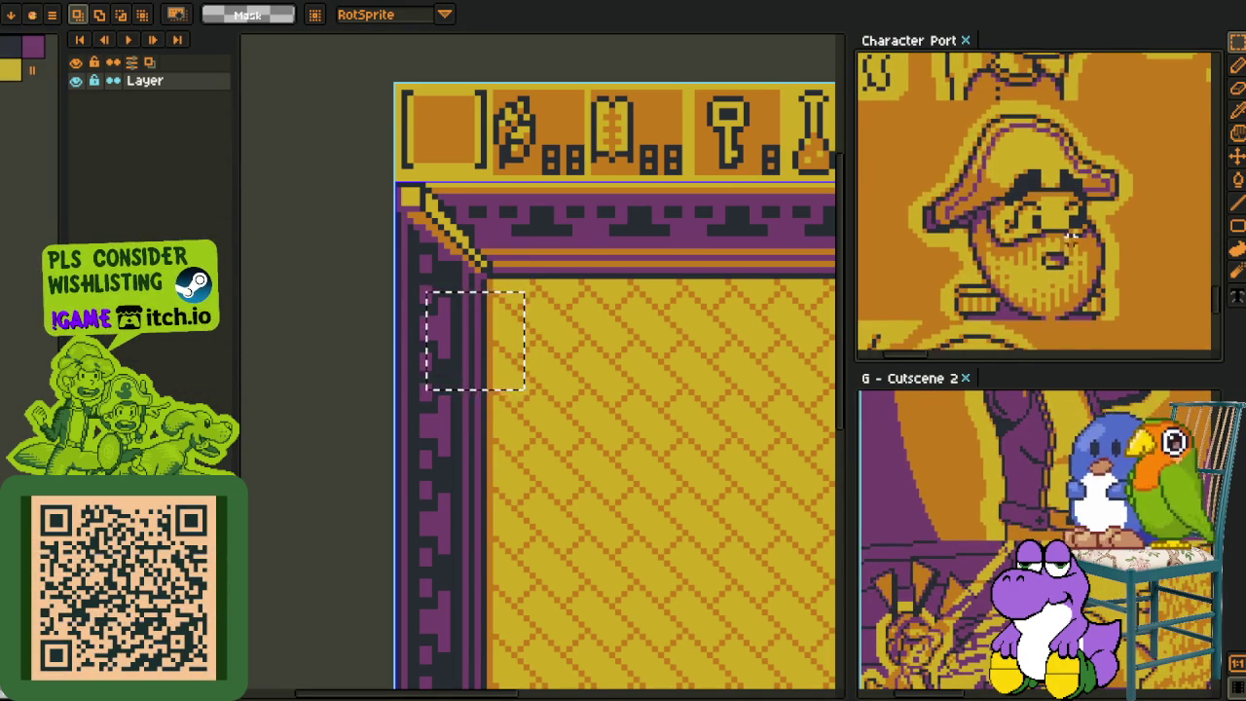
pyautogui.moveTo(1063, 362); pyautogui.dragTo(1063, 321)
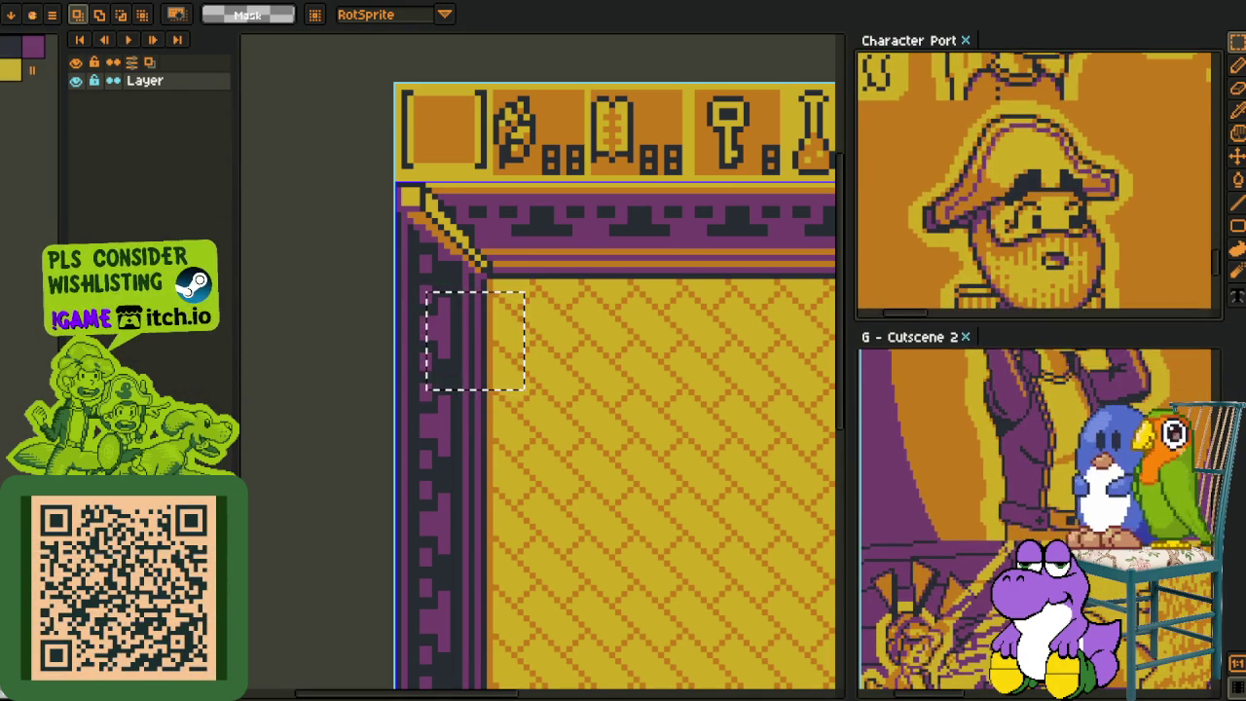
pyautogui.click(1073, 416)
pyautogui.moveTo(1073, 416); pyautogui.dragTo(1069, 386)
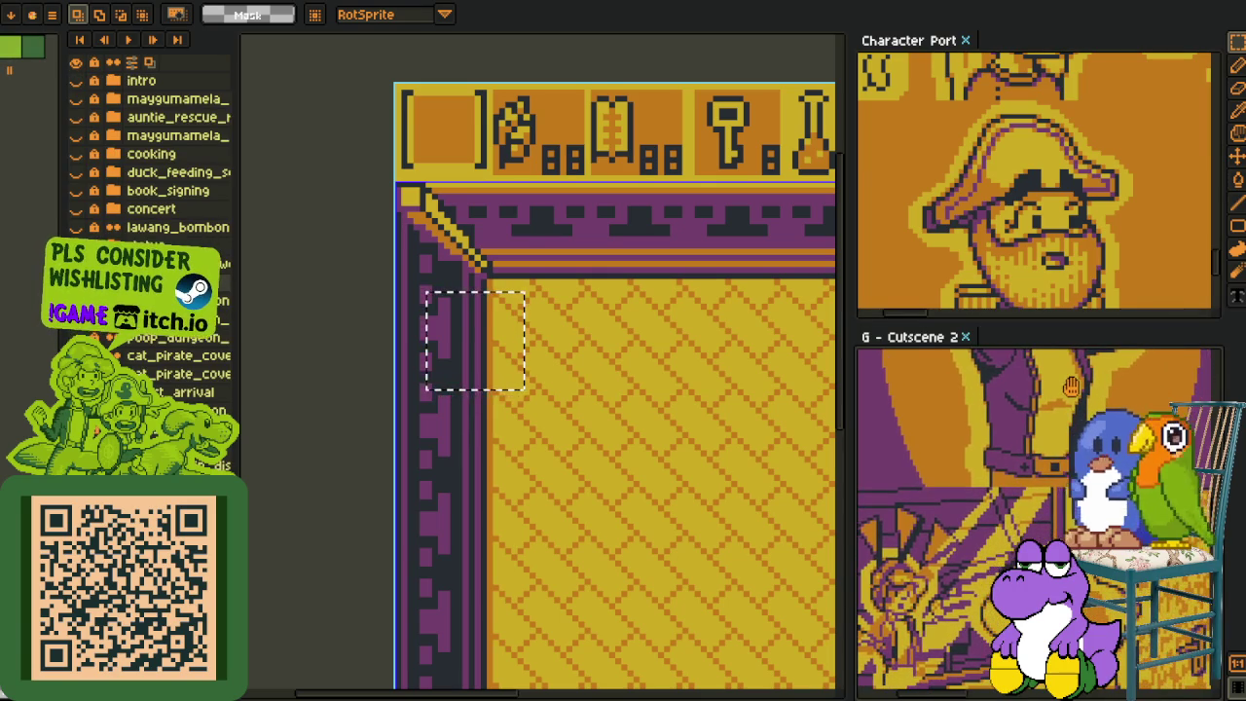
# - Pan the room view to show its upper-left area
pyautogui.moveTo(667, 421); pyautogui.dragTo(548, 264)
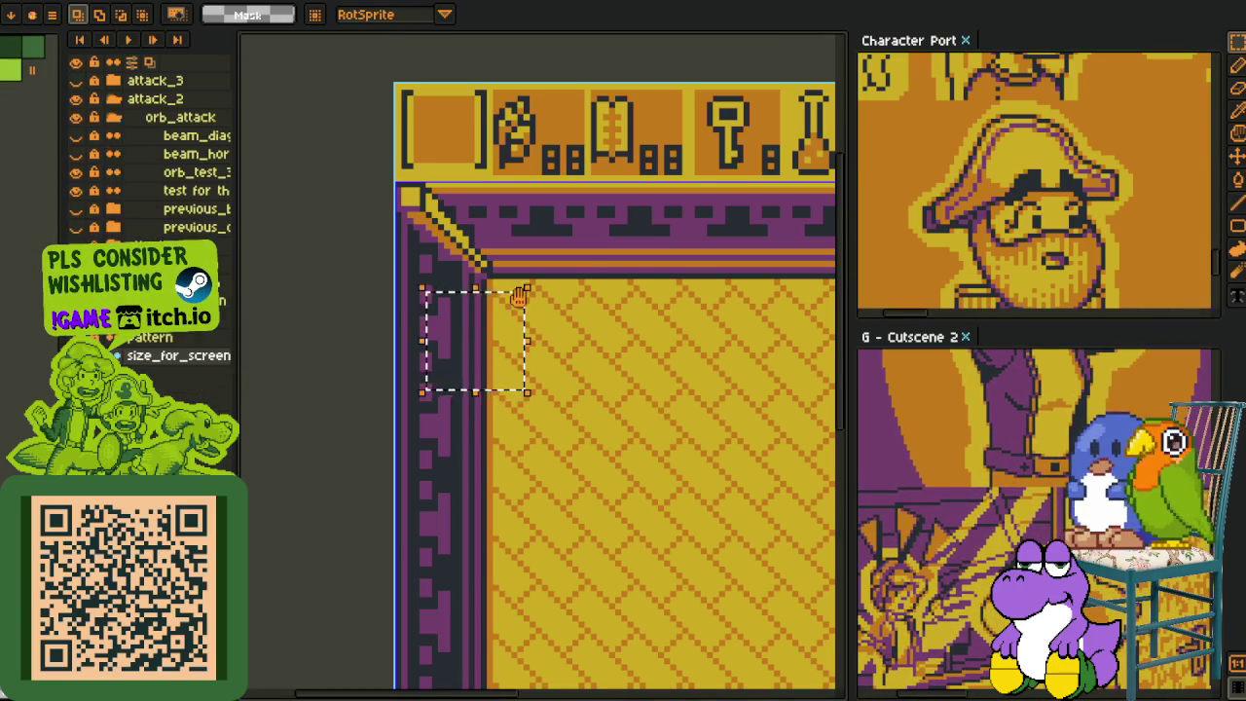
pyautogui.scroll(-2, 499, 214)
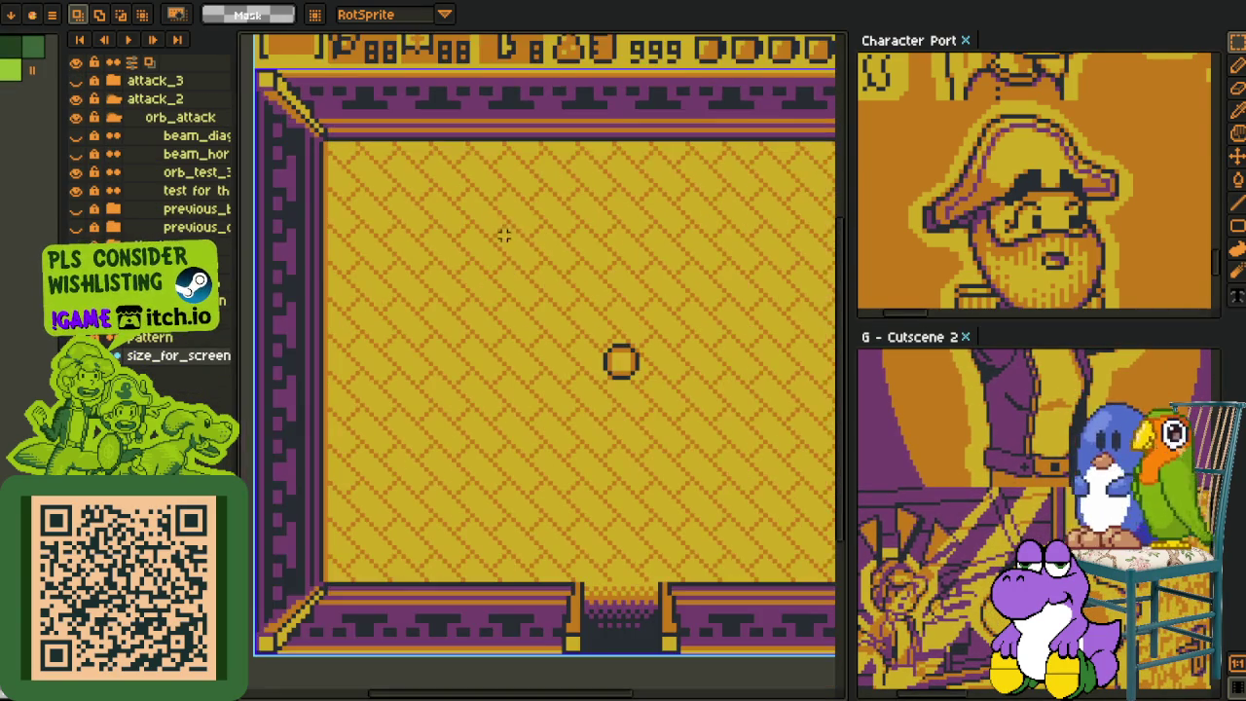
pyautogui.scroll(2, 404, 339)
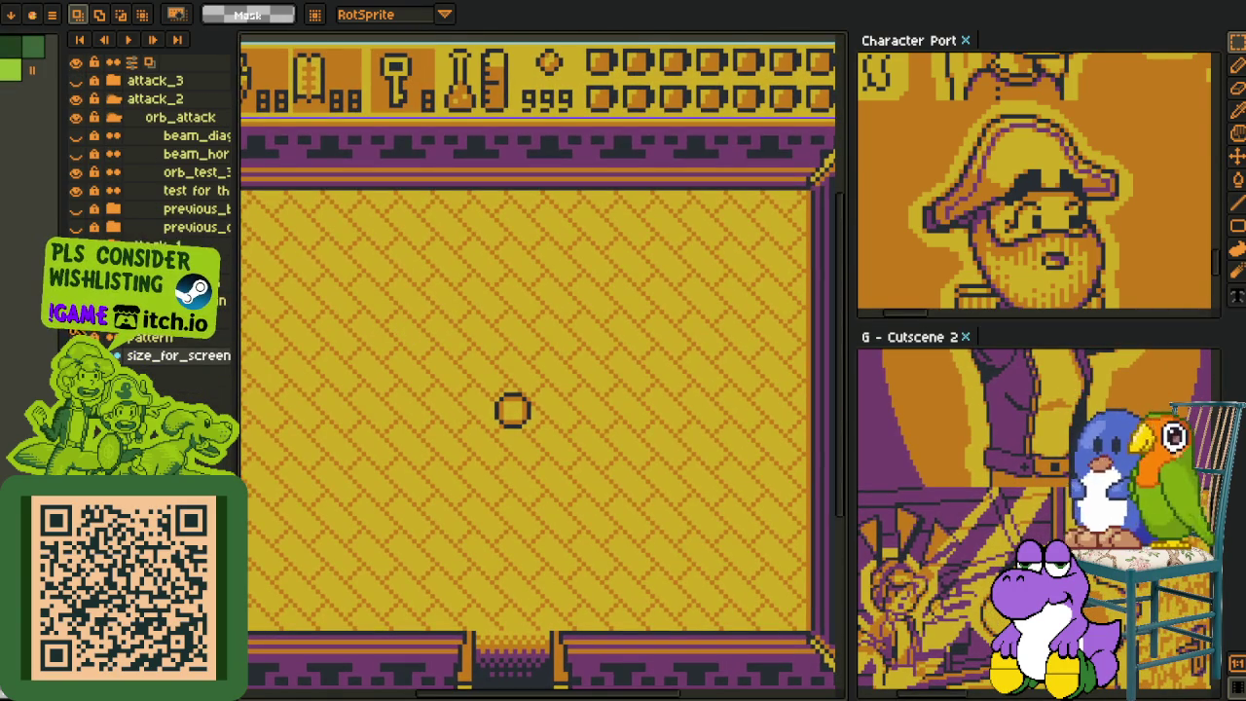
pyautogui.scroll(5, 151, 194)
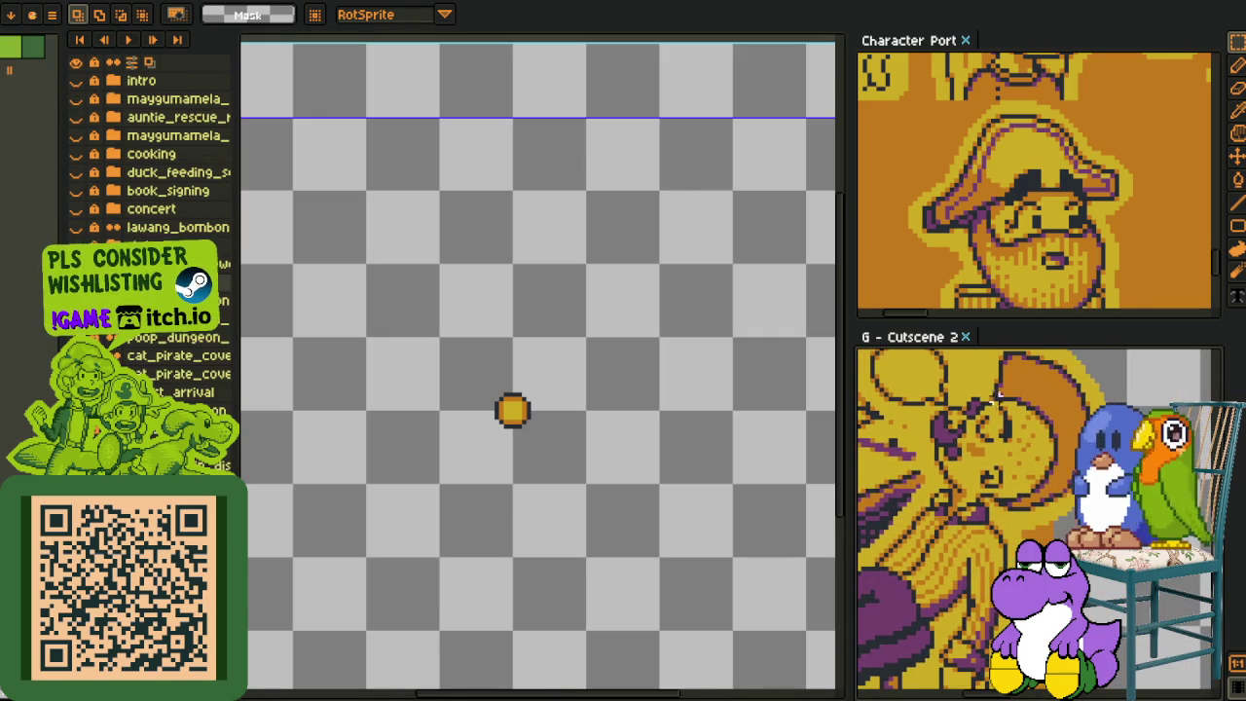
# - Move the Cutscene 2 document into the main editor and zoom in on it
pyautogui.moveTo(934, 336)
pyautogui.mouseDown()
pyautogui.moveTo(476, 363)
pyautogui.moveTo(600, 341)
pyautogui.mouseUp()
pyautogui.scroll(-2, 600, 347)
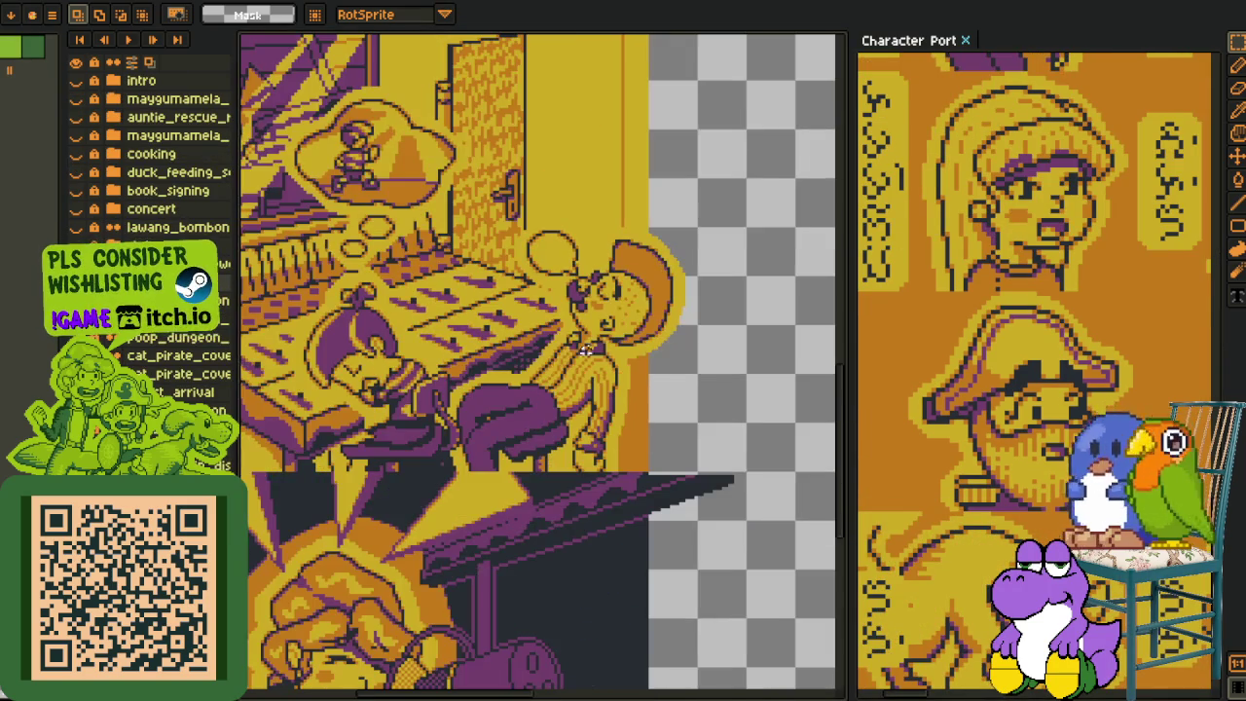
pyautogui.scroll(2, 591, 316)
pyautogui.scroll(5, 584, 389)
pyautogui.scroll(2, 575, 476)
pyautogui.scroll(-1, 575, 476)
pyautogui.scroll(-3, 564, 457)
pyautogui.scroll(2, 545, 428)
pyautogui.scroll(1, 535, 416)
# - Zoom around the cutscene sketch, then dock the document back beside the portrait
pyautogui.scroll(-1, 536, 417)
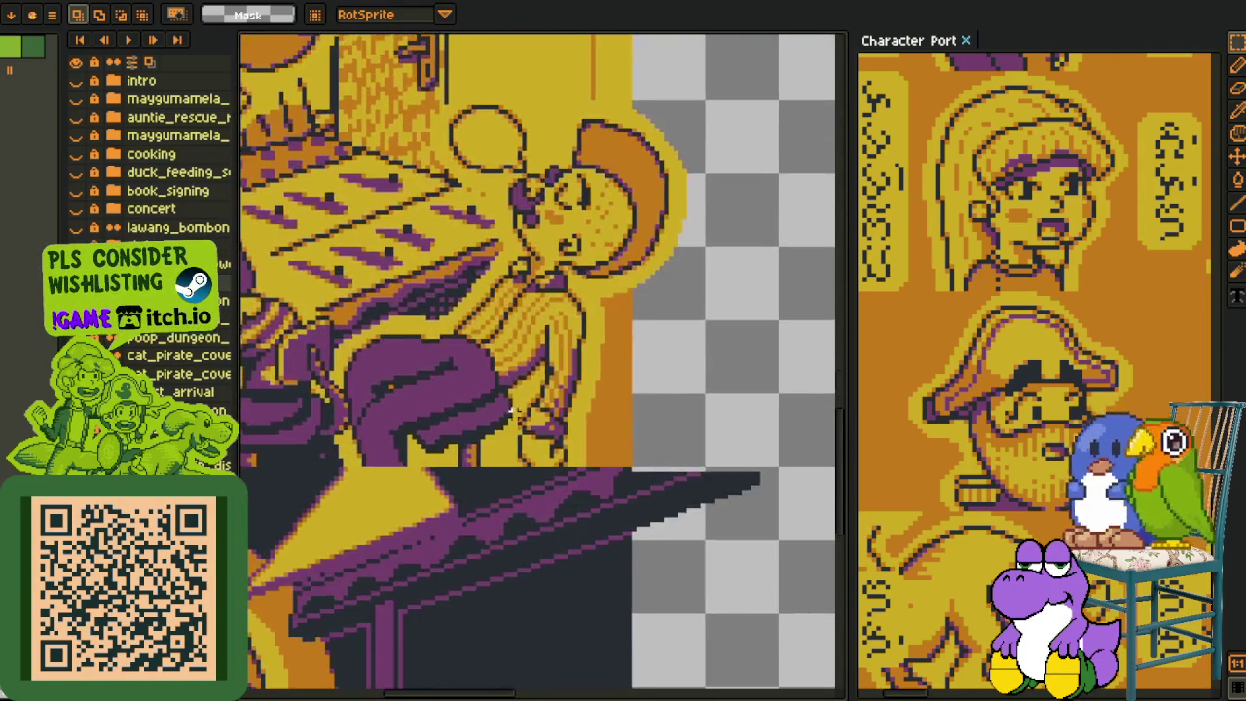
pyautogui.scroll(-2, 540, 389)
pyautogui.scroll(-2, 545, 350)
pyautogui.scroll(1, 553, 307)
pyautogui.scroll(-3, 553, 308)
pyautogui.scroll(2, 603, 486)
pyautogui.scroll(2, 634, 668)
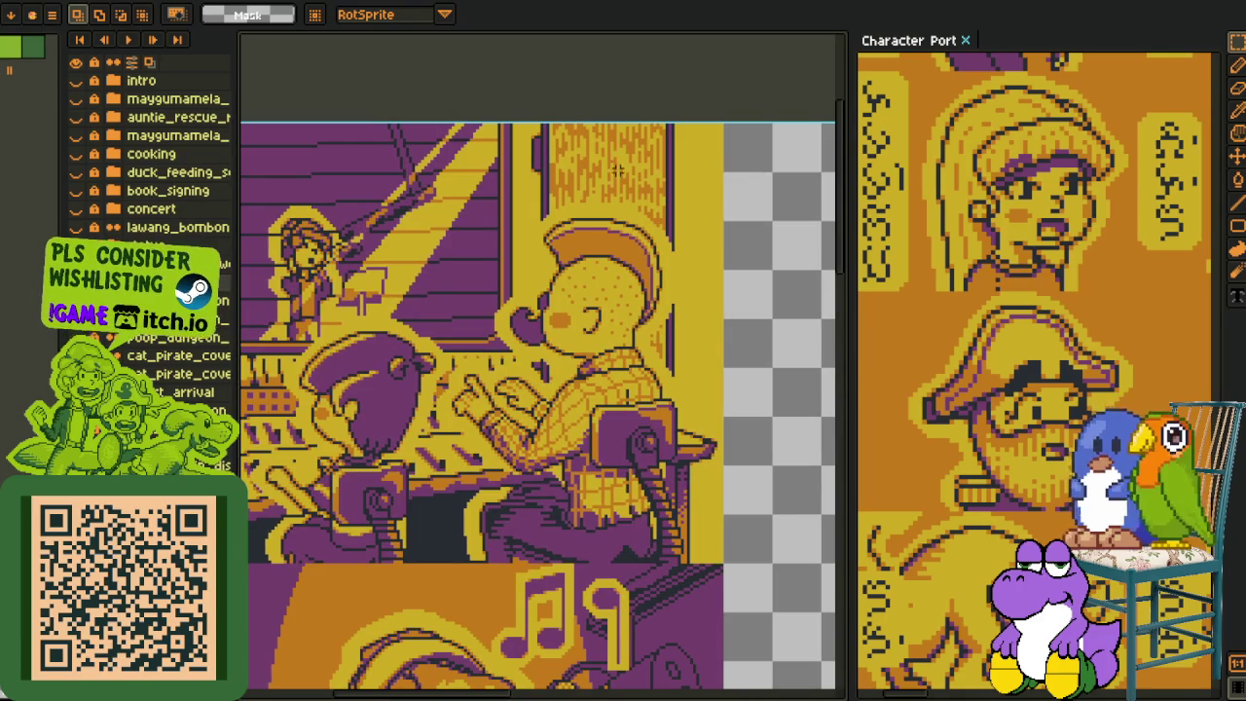
pyautogui.scroll(1, 613, 387)
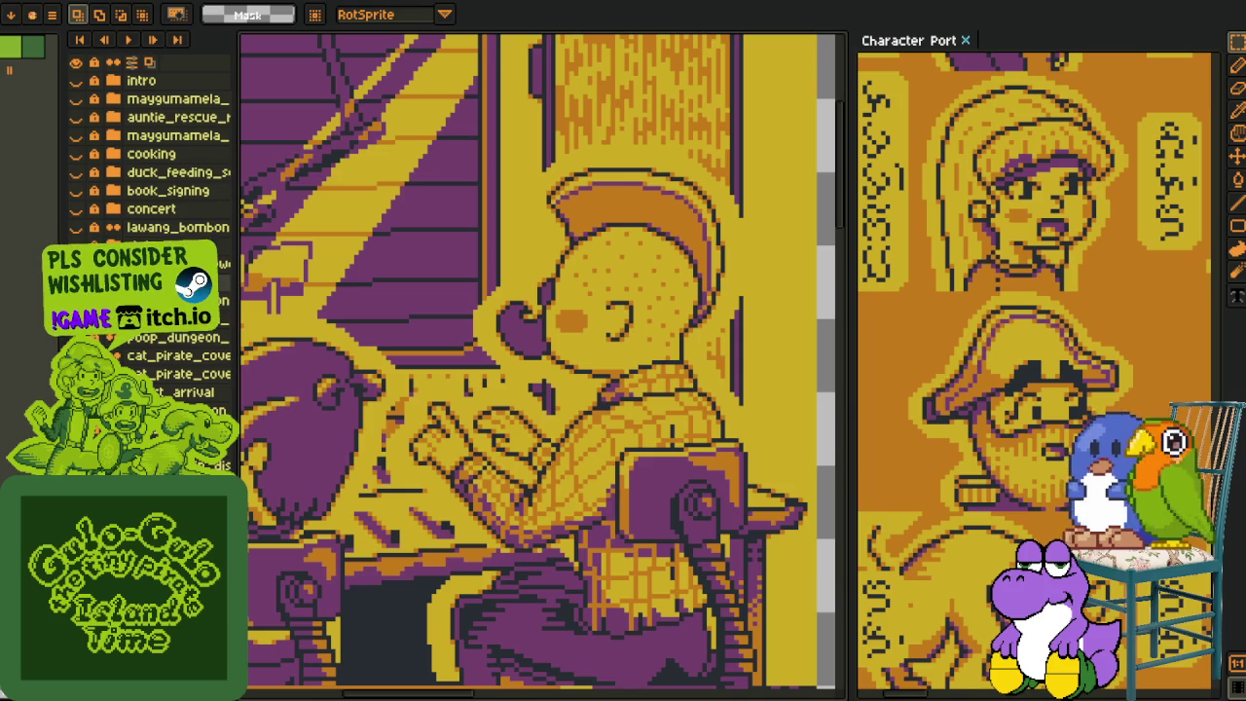
pyautogui.moveTo(436, 8)
pyautogui.mouseDown()
pyautogui.moveTo(973, 696)
pyautogui.moveTo(979, 666)
pyautogui.mouseUp()
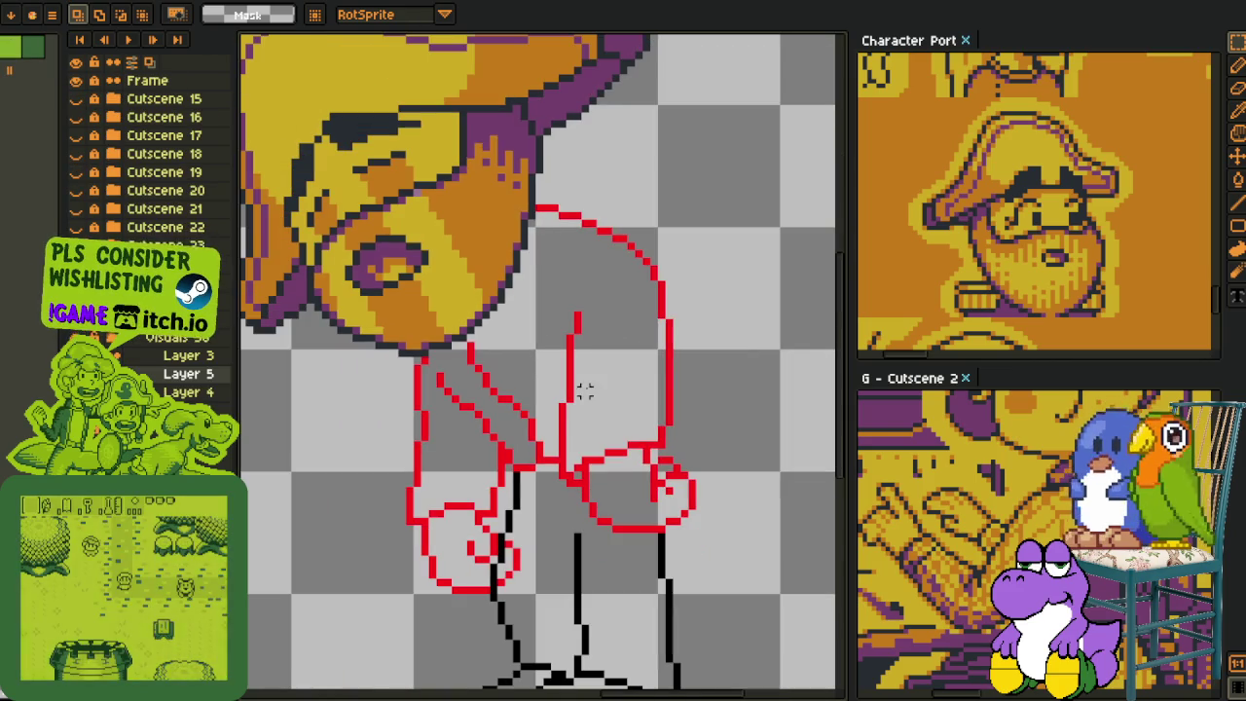
pyautogui.moveTo(556, 420)
pyautogui.mouseDown()
pyautogui.moveTo(592, 324)
pyautogui.moveTo(592, 356)
pyautogui.mouseUp()
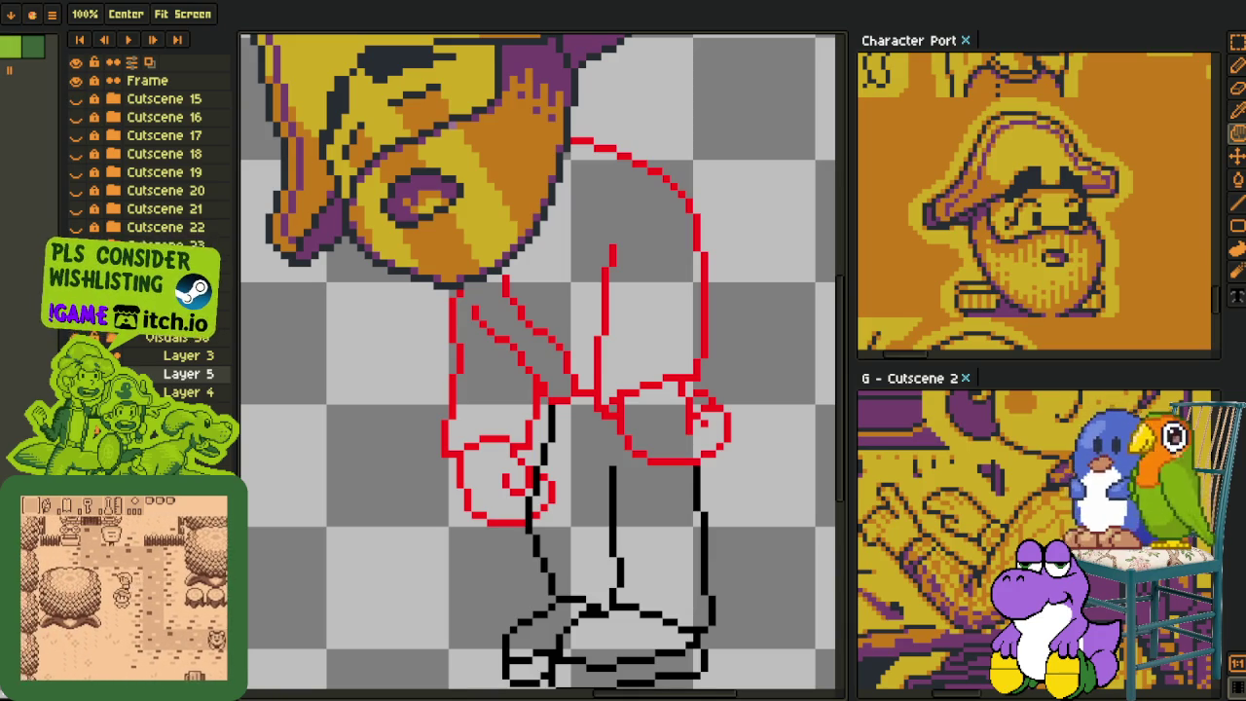
pyautogui.moveTo(634, 361)
pyautogui.mouseDown()
pyautogui.moveTo(569, 399)
pyautogui.moveTo(552, 344)
pyautogui.mouseUp()
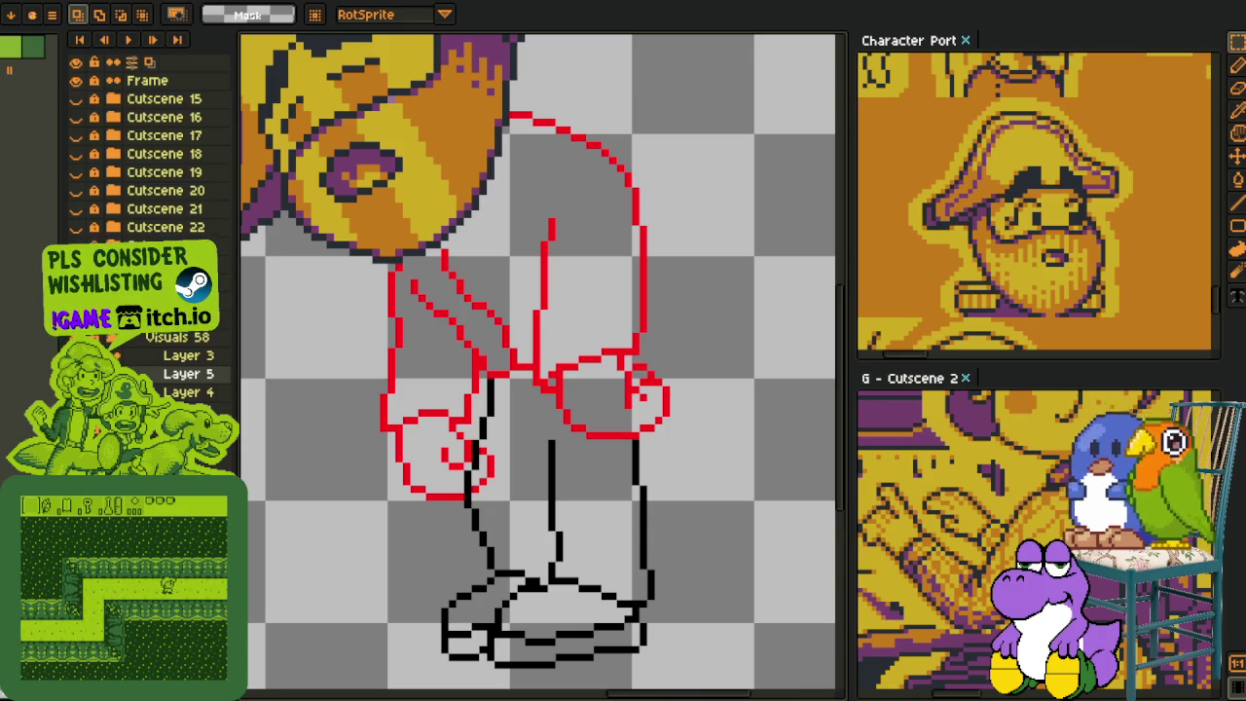
pyautogui.scroll(-1, 505, 326)
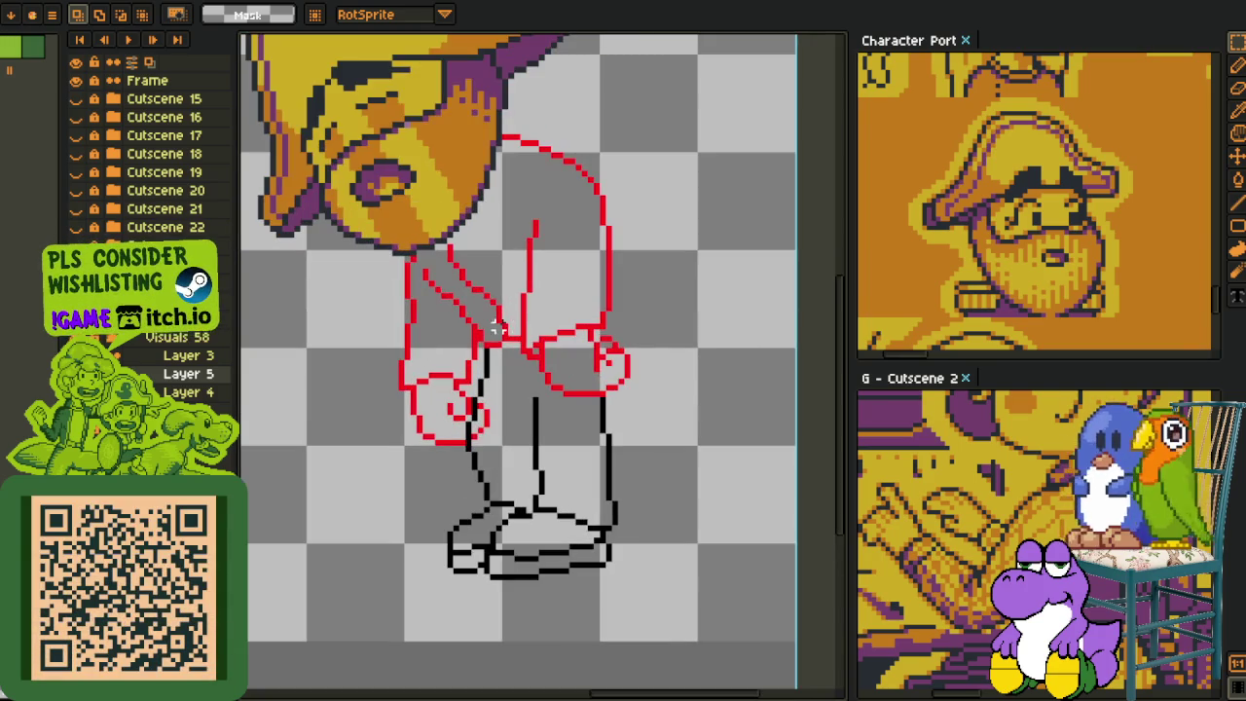
pyautogui.press('z')
pyautogui.scroll(1, 505, 326)
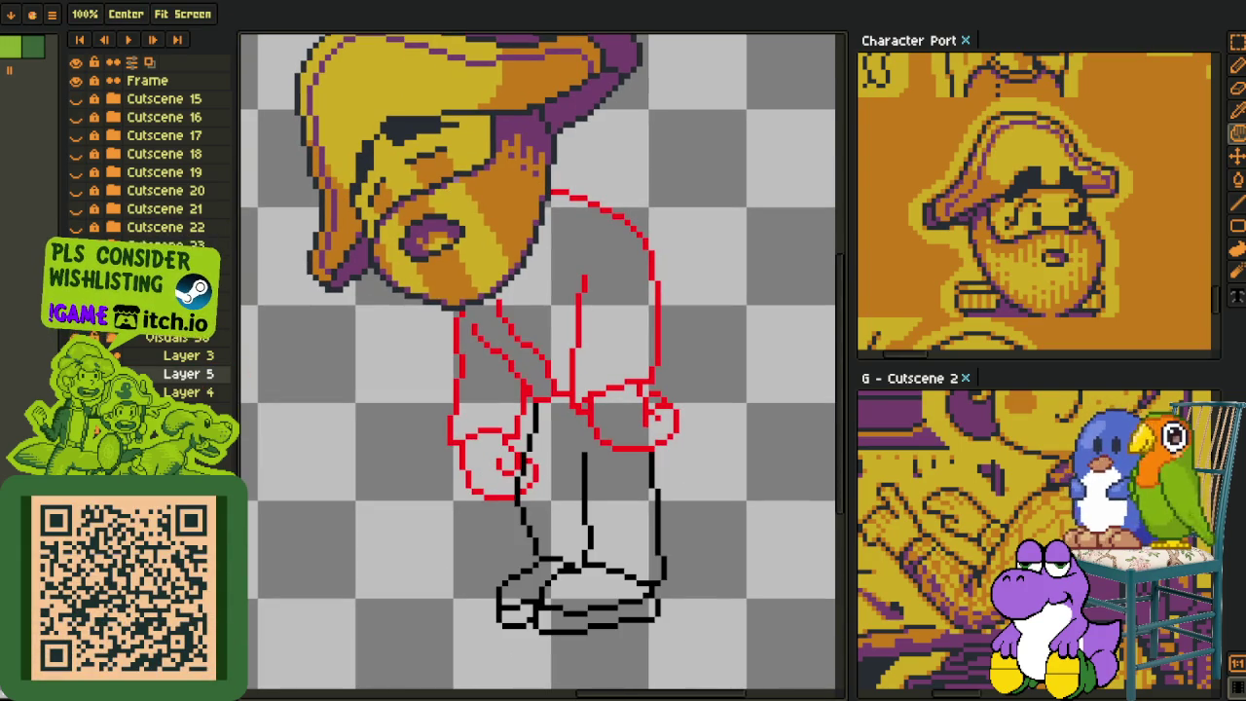
pyautogui.moveTo(678, 437)
pyautogui.mouseDown()
pyautogui.moveTo(613, 401)
pyautogui.moveTo(555, 394)
pyautogui.mouseUp()
pyautogui.scroll(1, 501, 401)
pyautogui.scroll(1, 433, 377)
pyautogui.press('r')
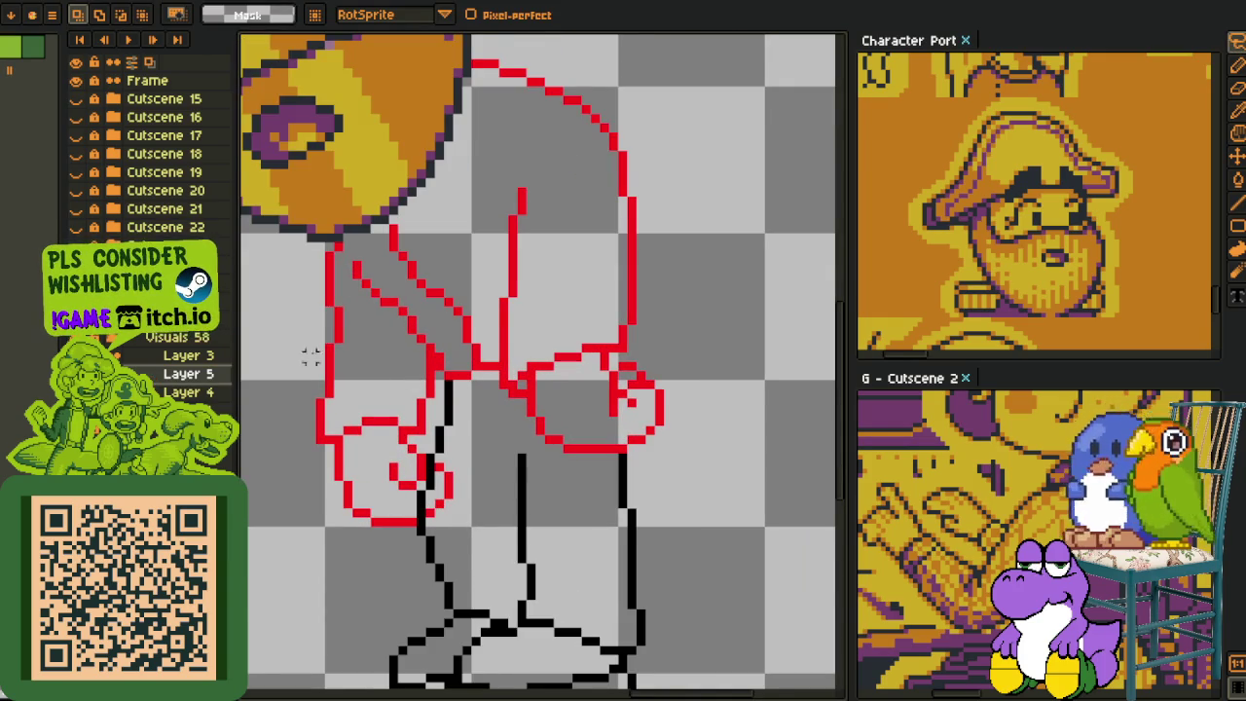
pyautogui.press('h')
pyautogui.moveTo(528, 336); pyautogui.dragTo(516, 313)
pyautogui.scroll(-3, 442, 328)
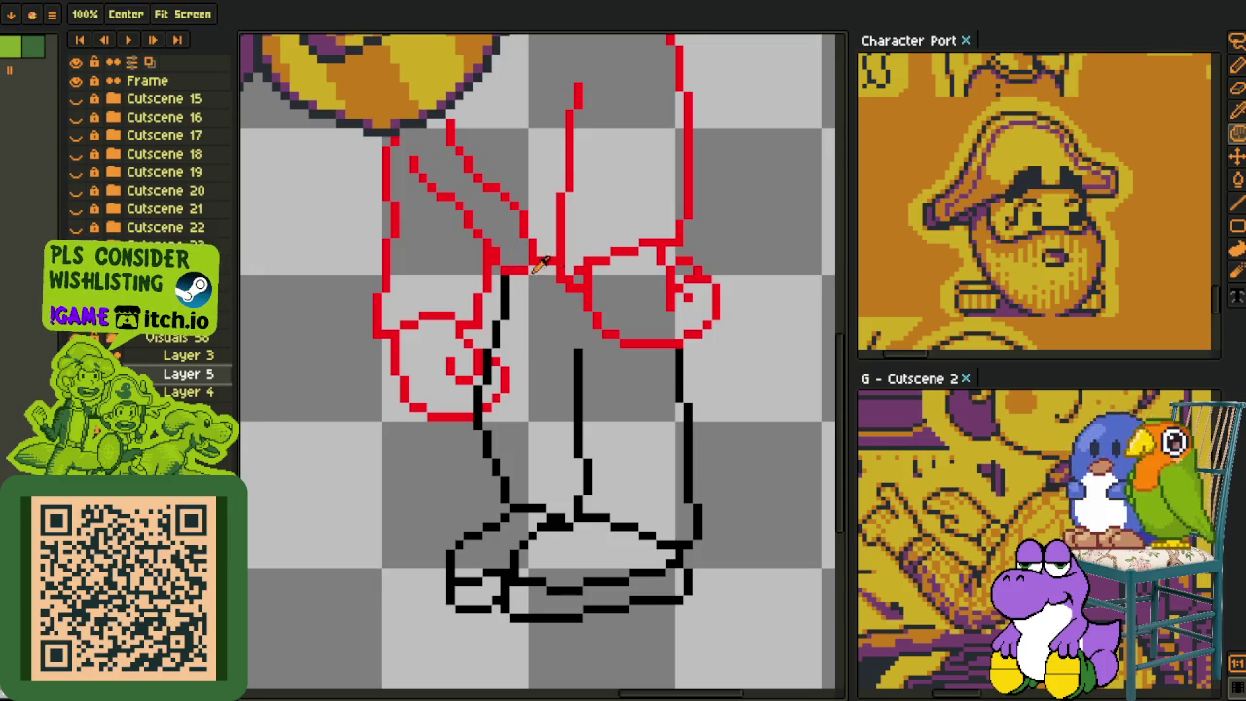
pyautogui.press('o')
pyautogui.moveTo(604, 227); pyautogui.dragTo(605, 334)
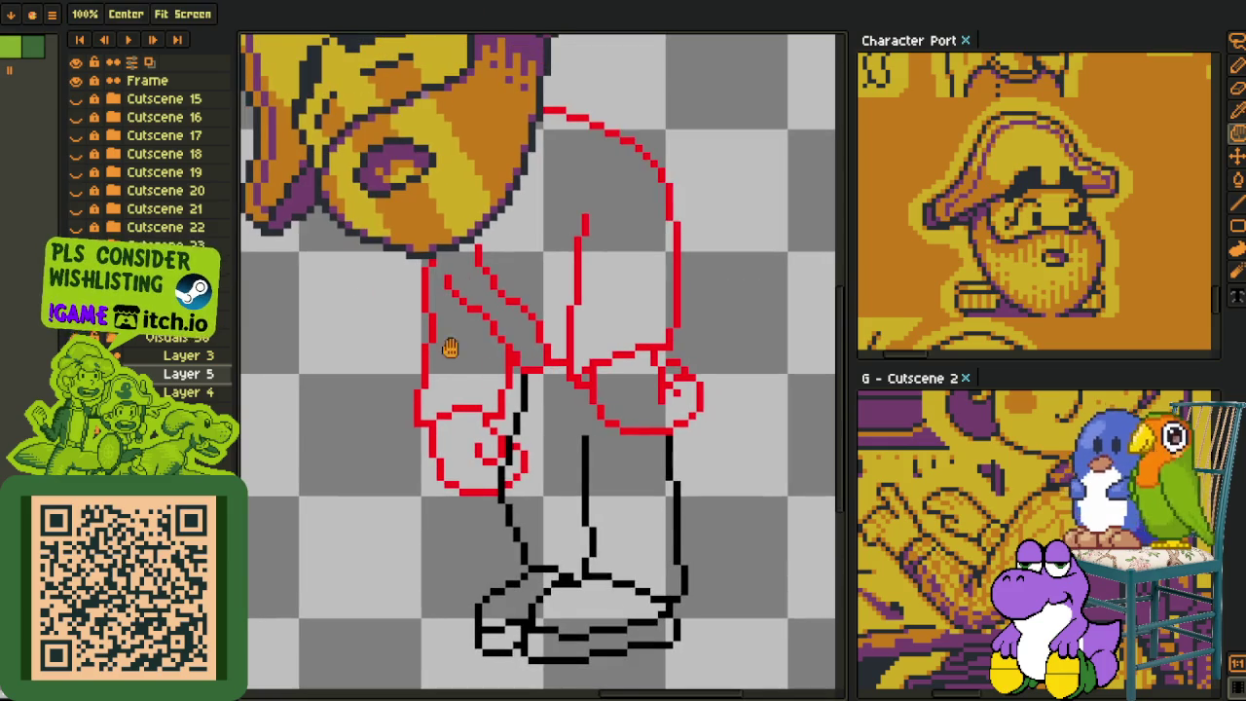
pyautogui.scroll(3, 481, 418)
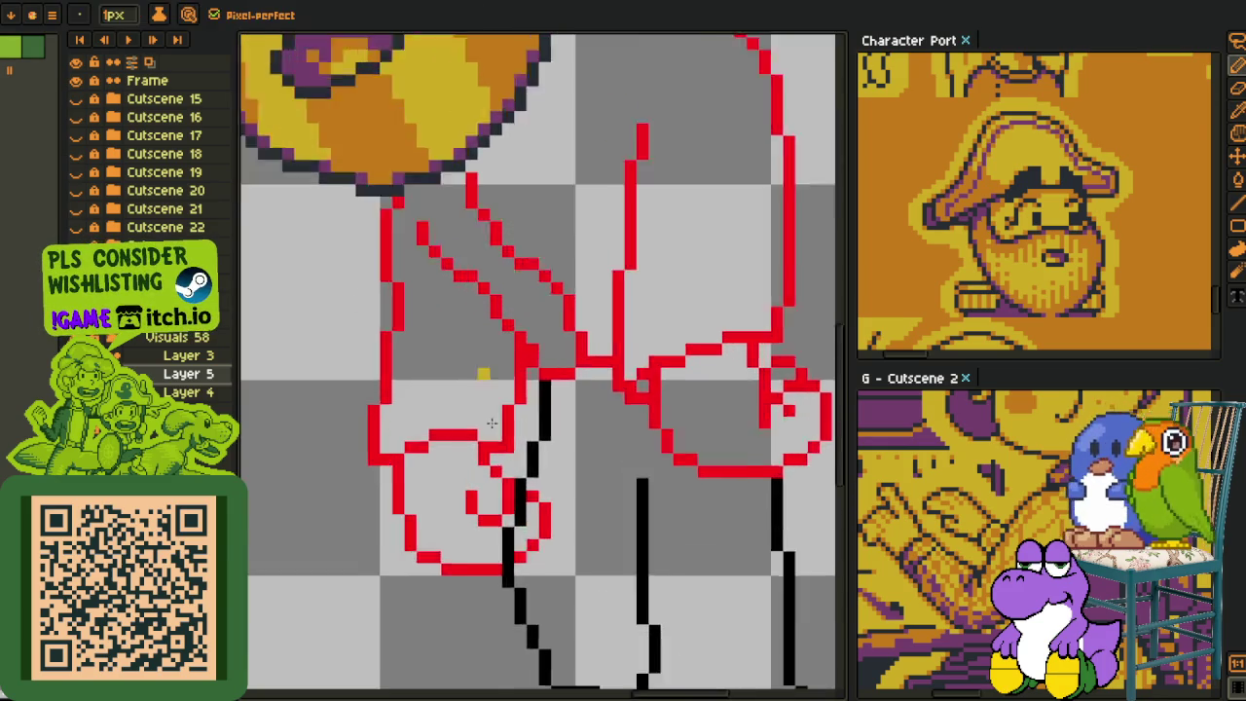
pyautogui.scroll(2, 453, 217)
pyautogui.moveTo(536, 473)
pyautogui.mouseDown()
pyautogui.moveTo(500, 451)
pyautogui.moveTo(512, 467)
pyautogui.mouseUp()
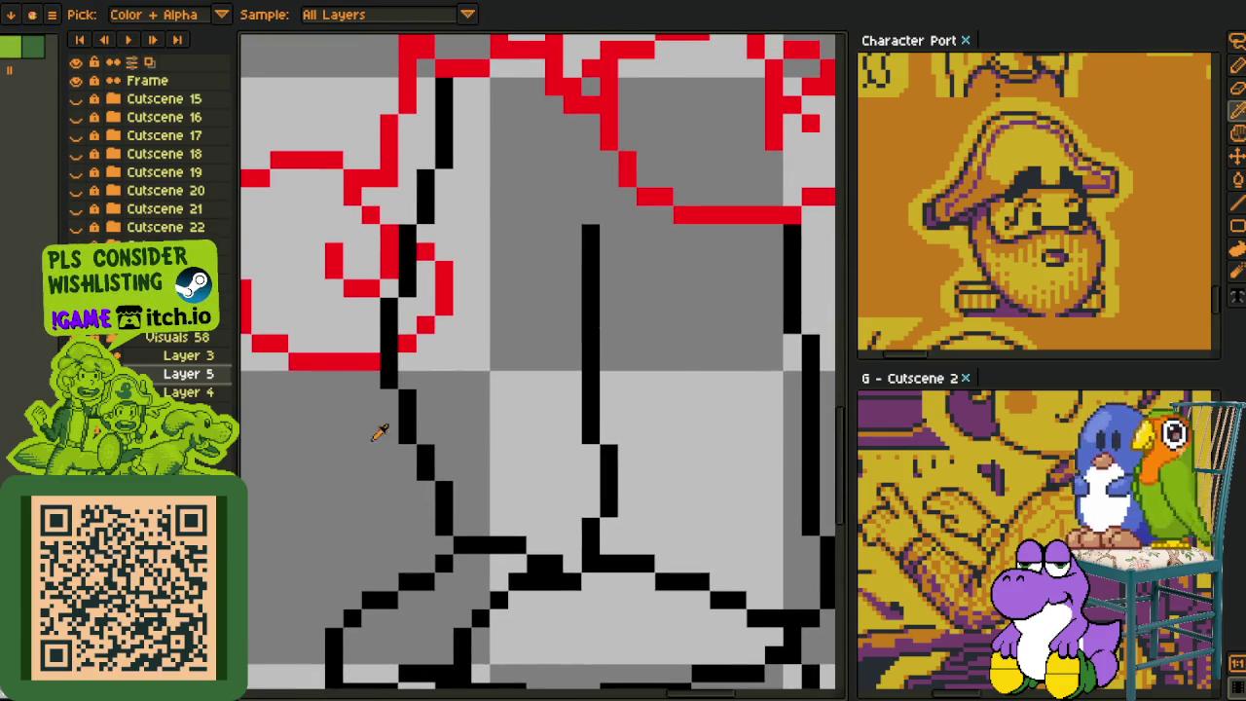
pyautogui.scroll(-3, 338, 319)
pyautogui.moveTo(288, 404); pyautogui.dragTo(393, 471)
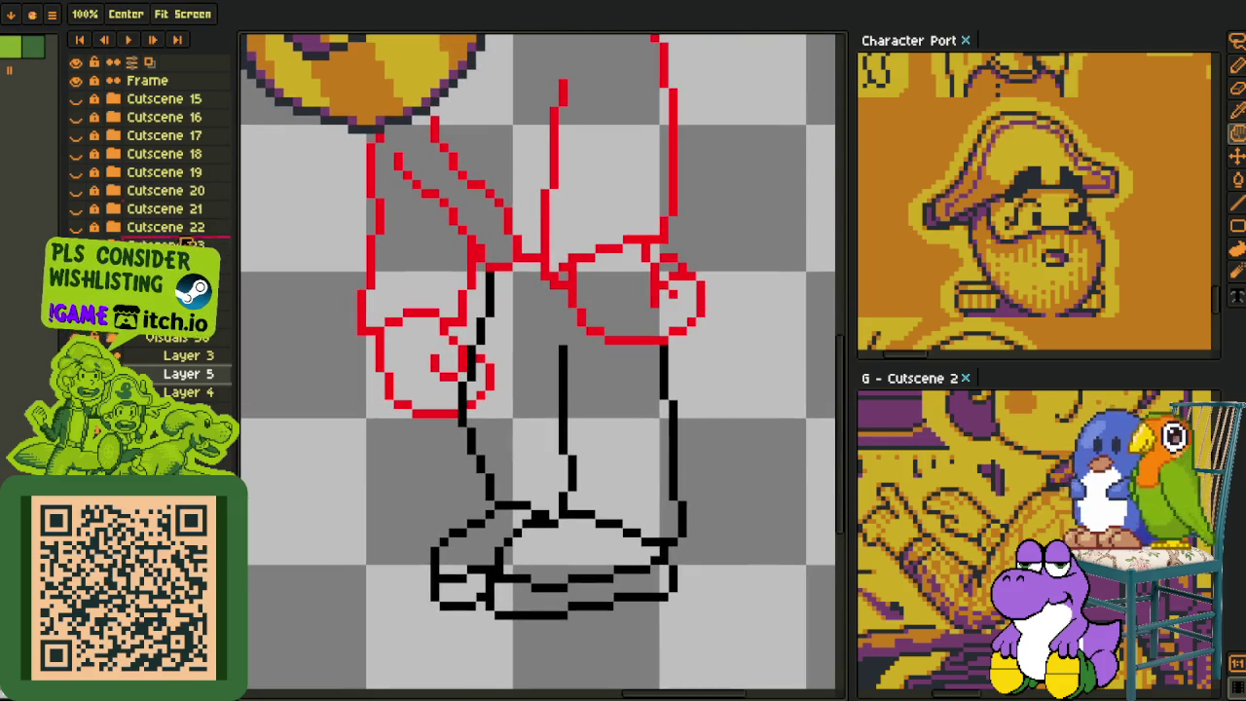
pyautogui.press('g')
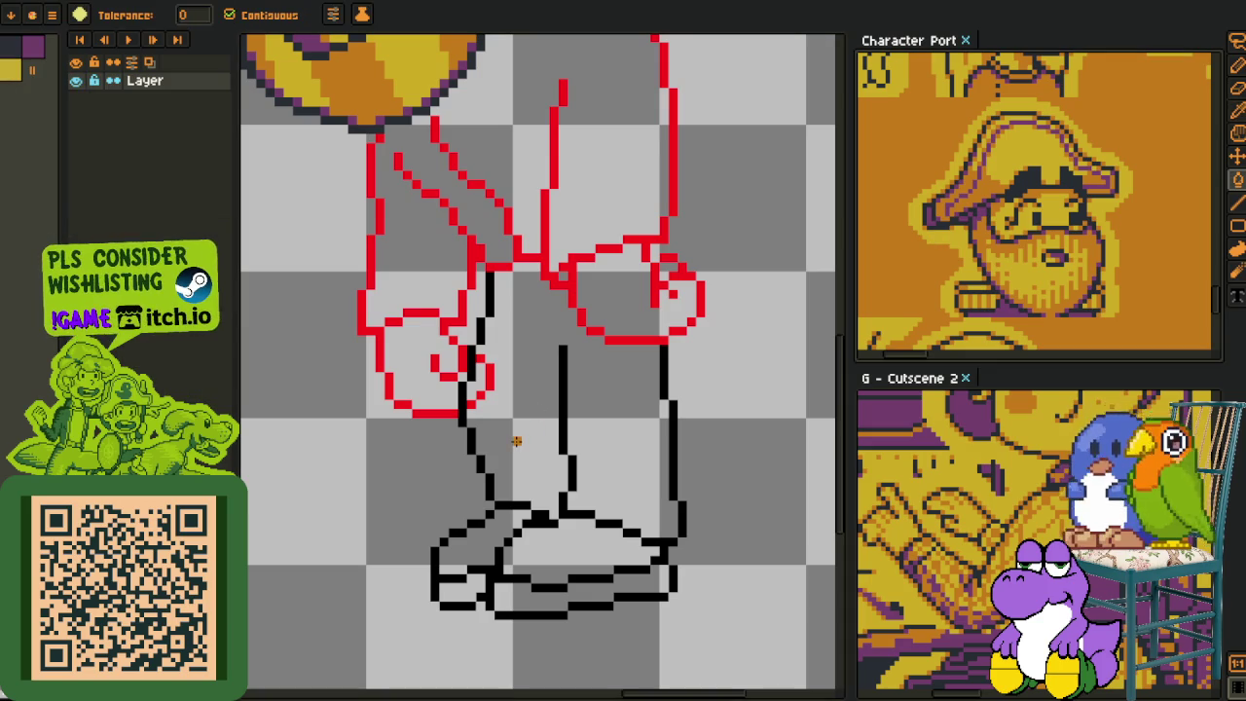
# - Fill the trousers with brown and frame a close-up of the legs
pyautogui.click(489, 397)
pyautogui.scroll(3, 489, 397)
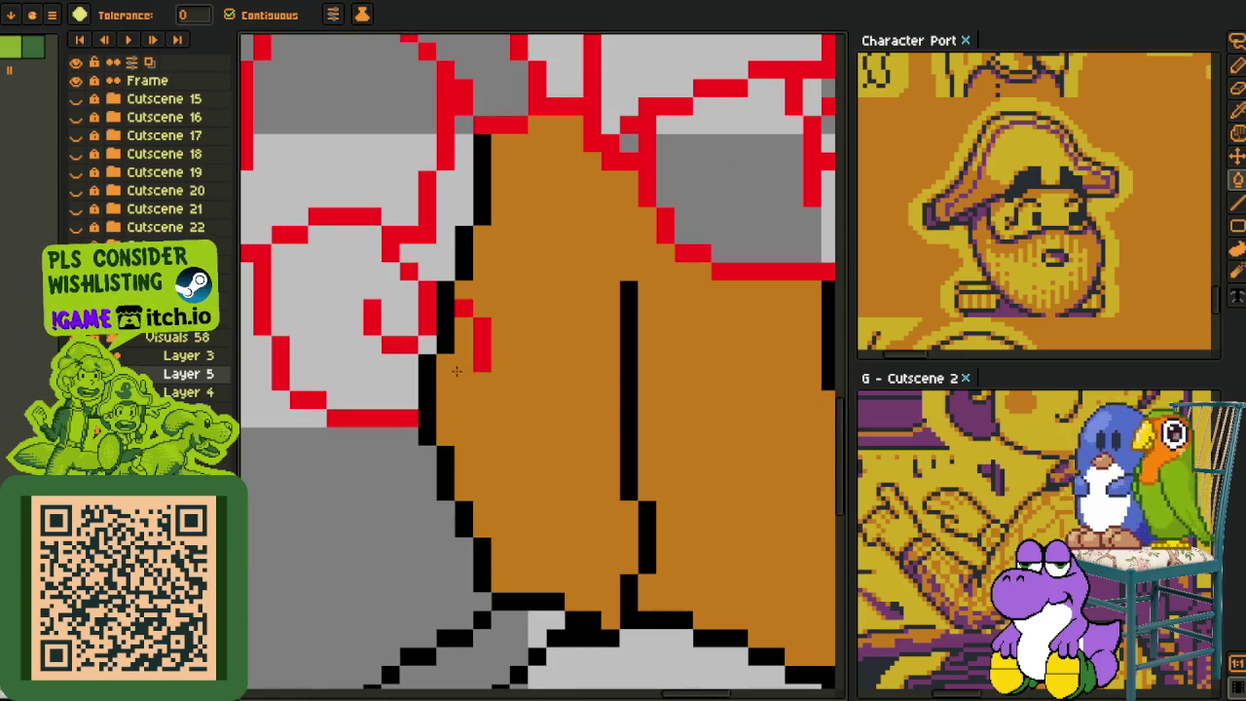
pyautogui.scroll(-3, 685, 358)
pyautogui.press('i')
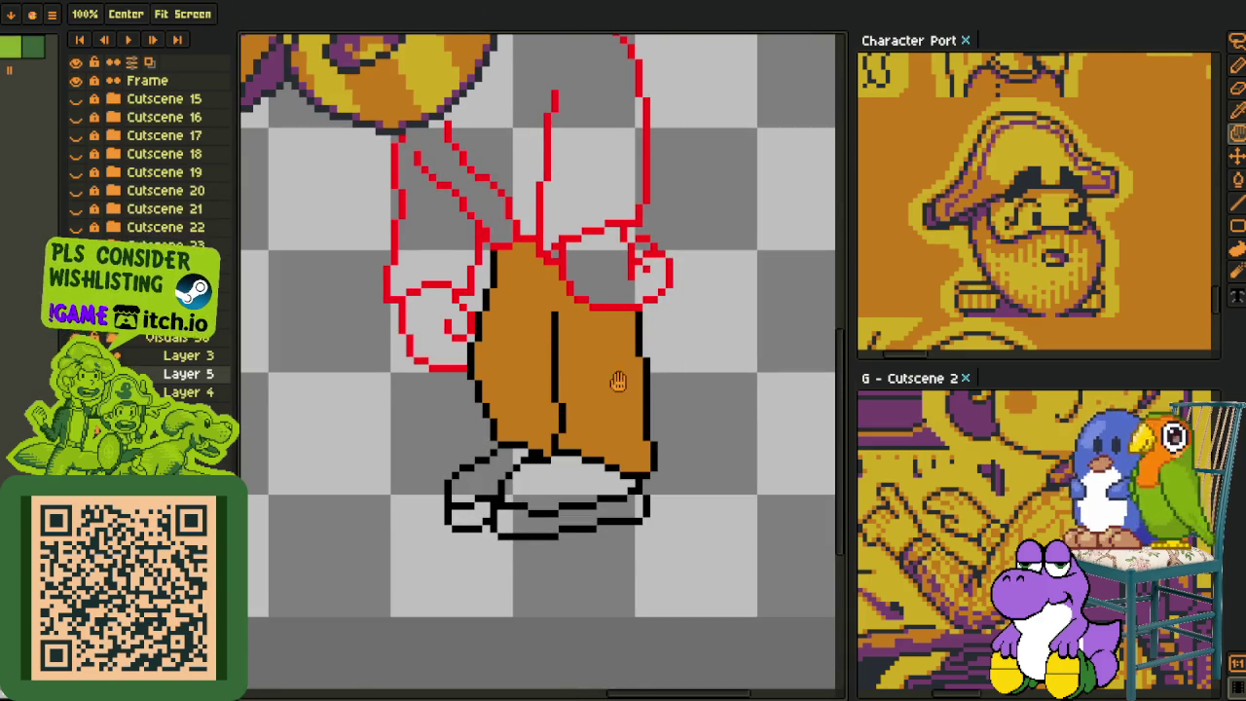
pyautogui.moveTo(685, 358); pyautogui.dragTo(557, 360)
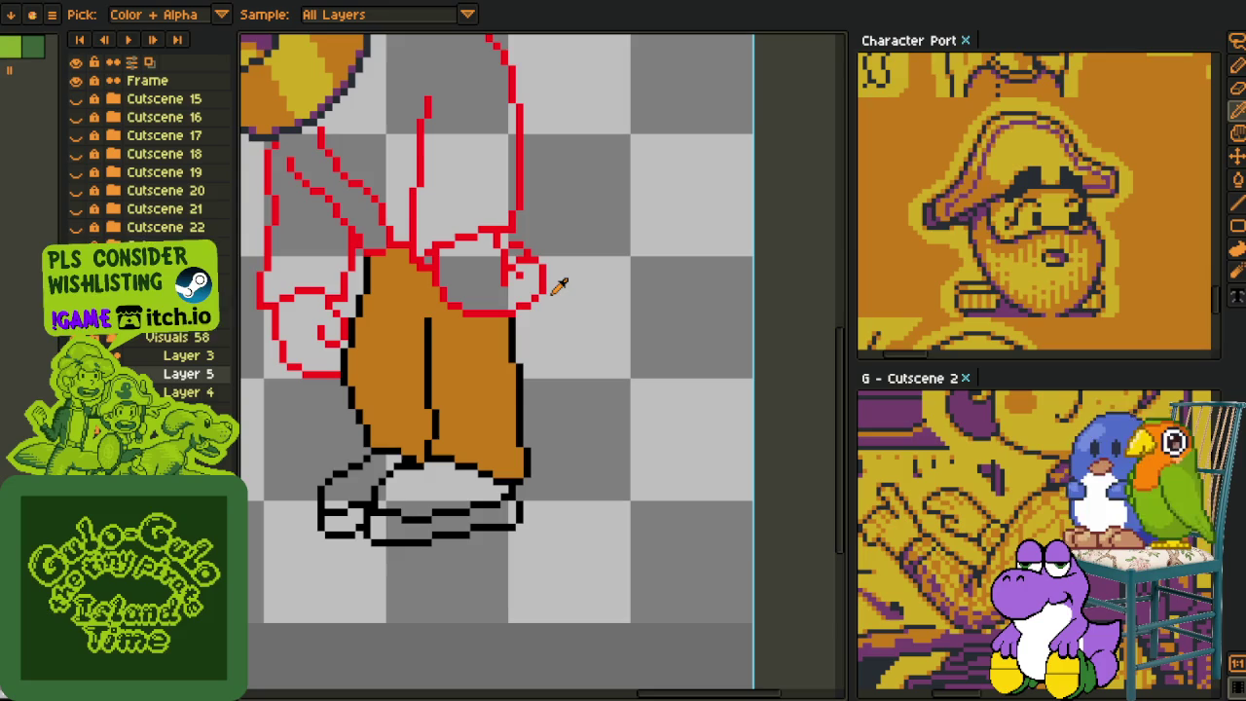
pyautogui.scroll(1, 477, 339)
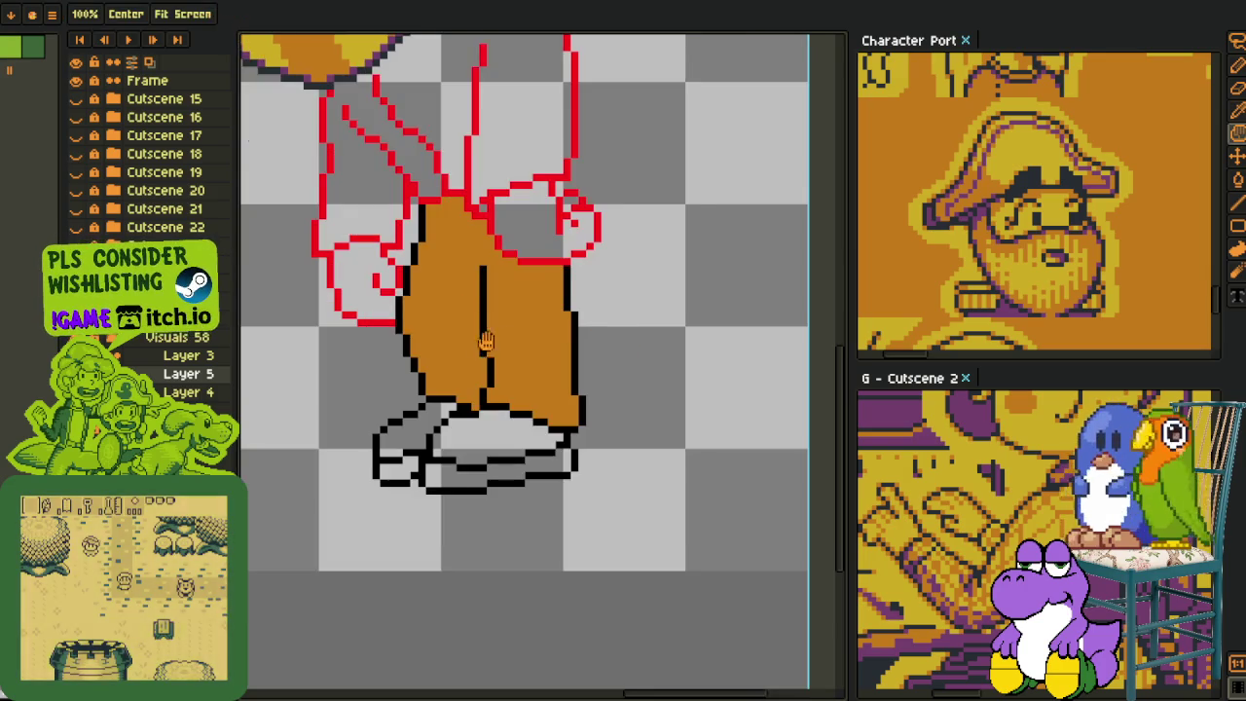
pyautogui.scroll(1, 528, 339)
pyautogui.moveTo(478, 334); pyautogui.dragTo(537, 387)
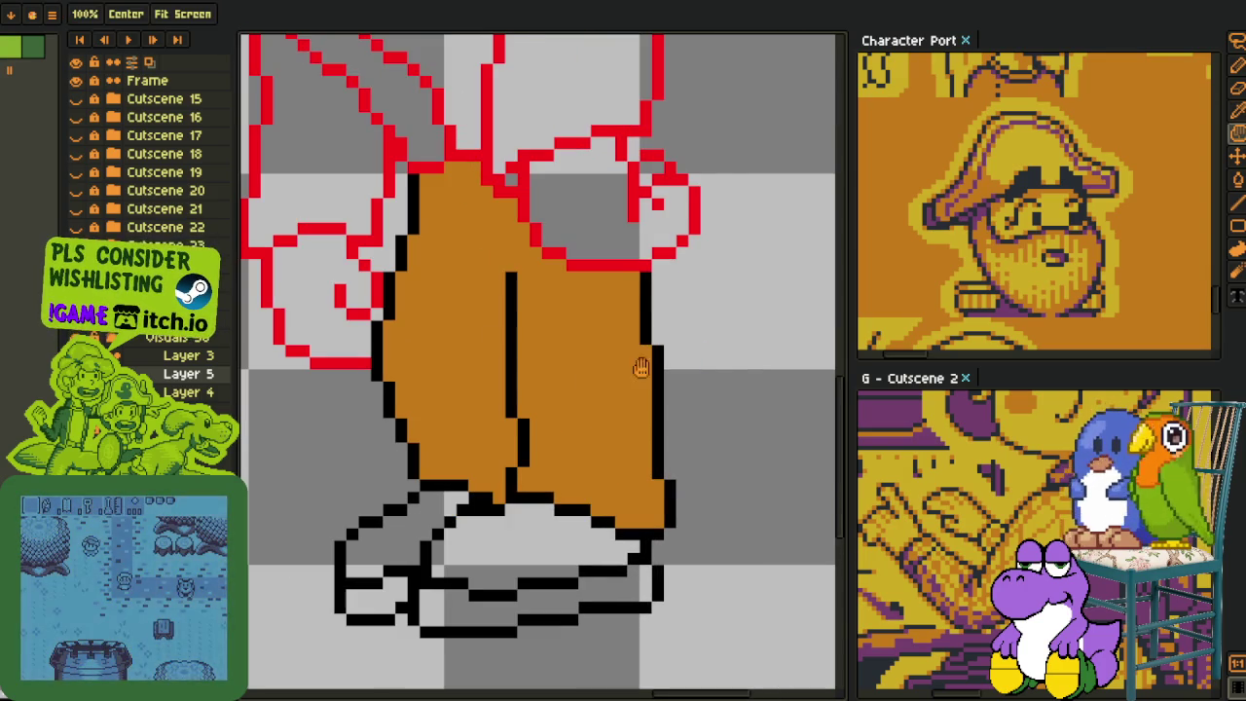
pyautogui.moveTo(721, 350); pyautogui.dragTo(647, 342)
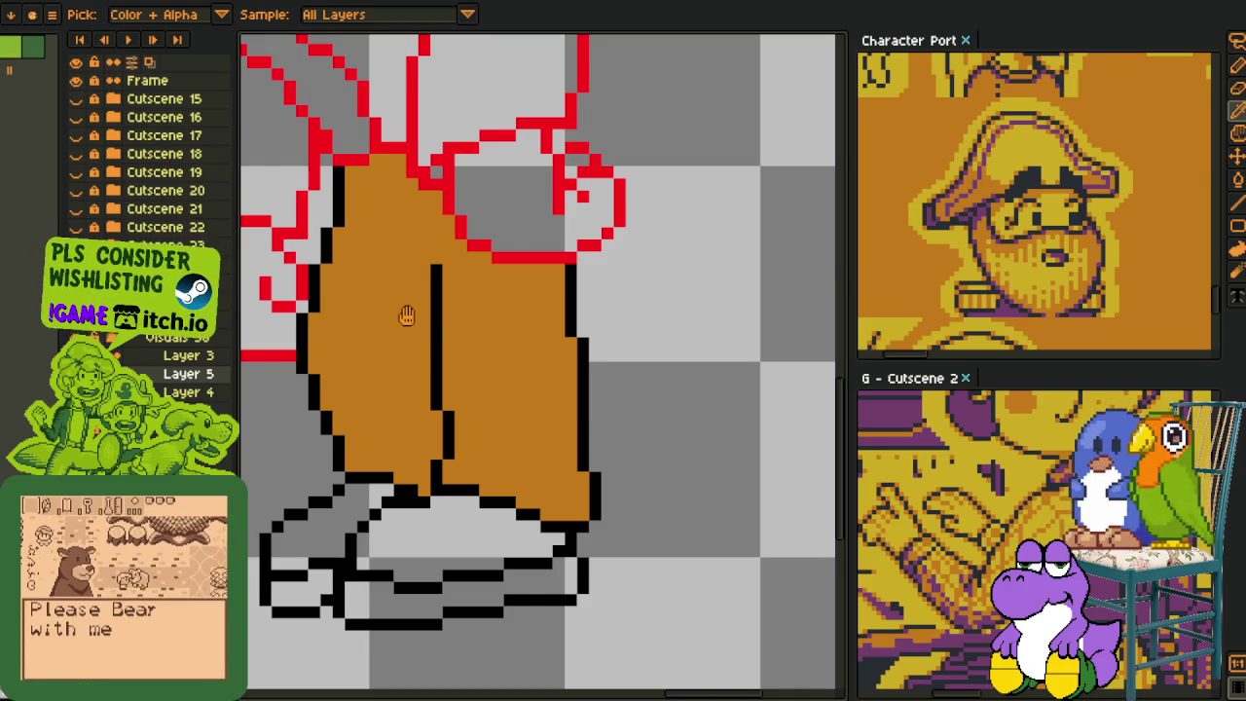
# - Draw a purple patch beside the trousers' fold line, adjusting single pixels
pyautogui.press('h')
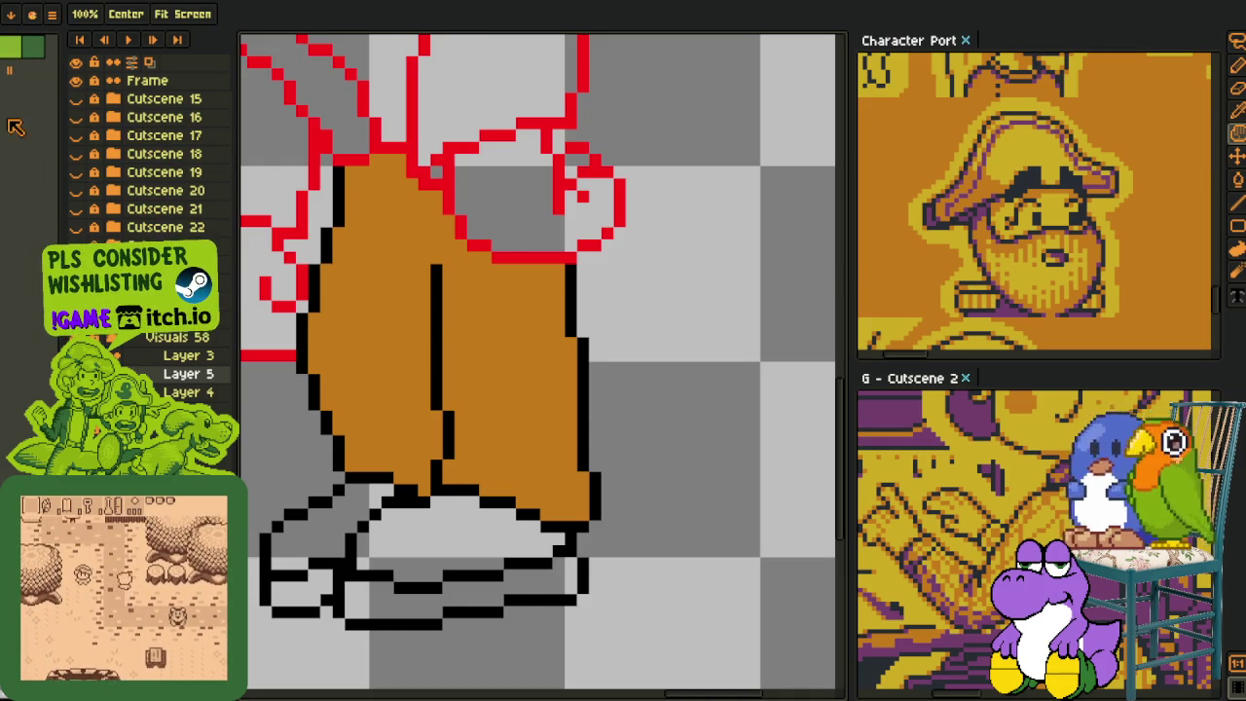
pyautogui.press('i')
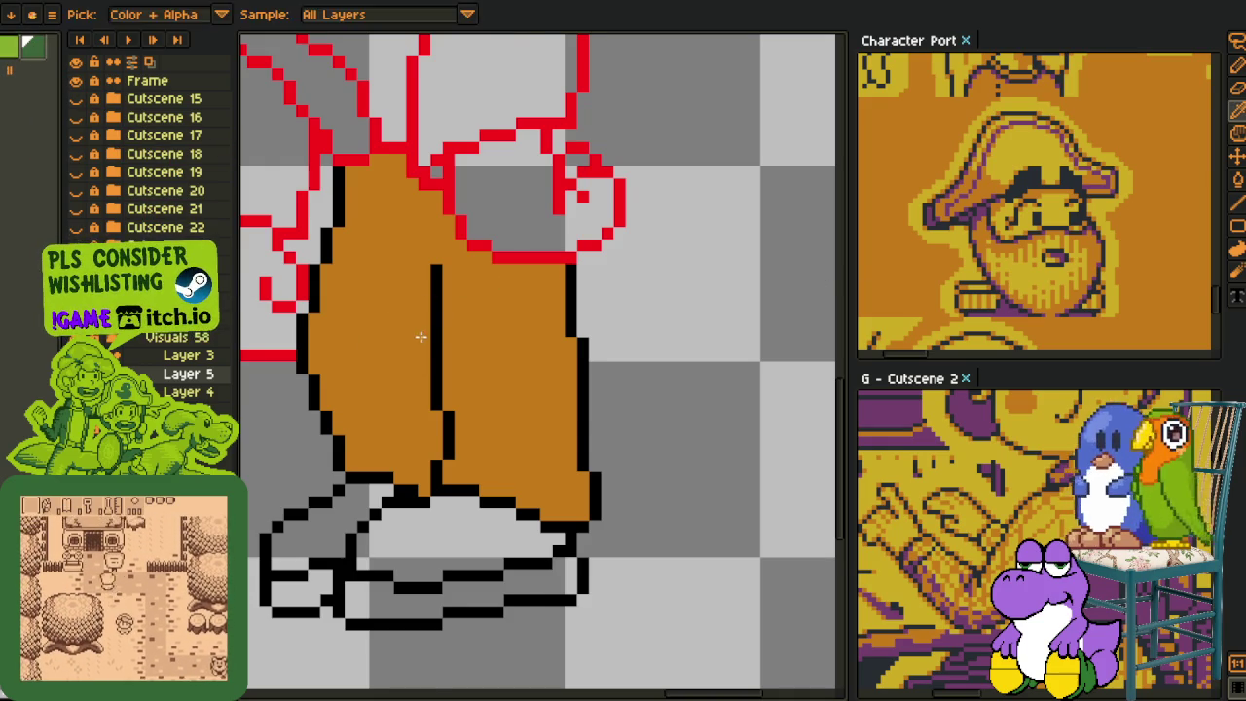
pyautogui.scroll(2, 418, 331)
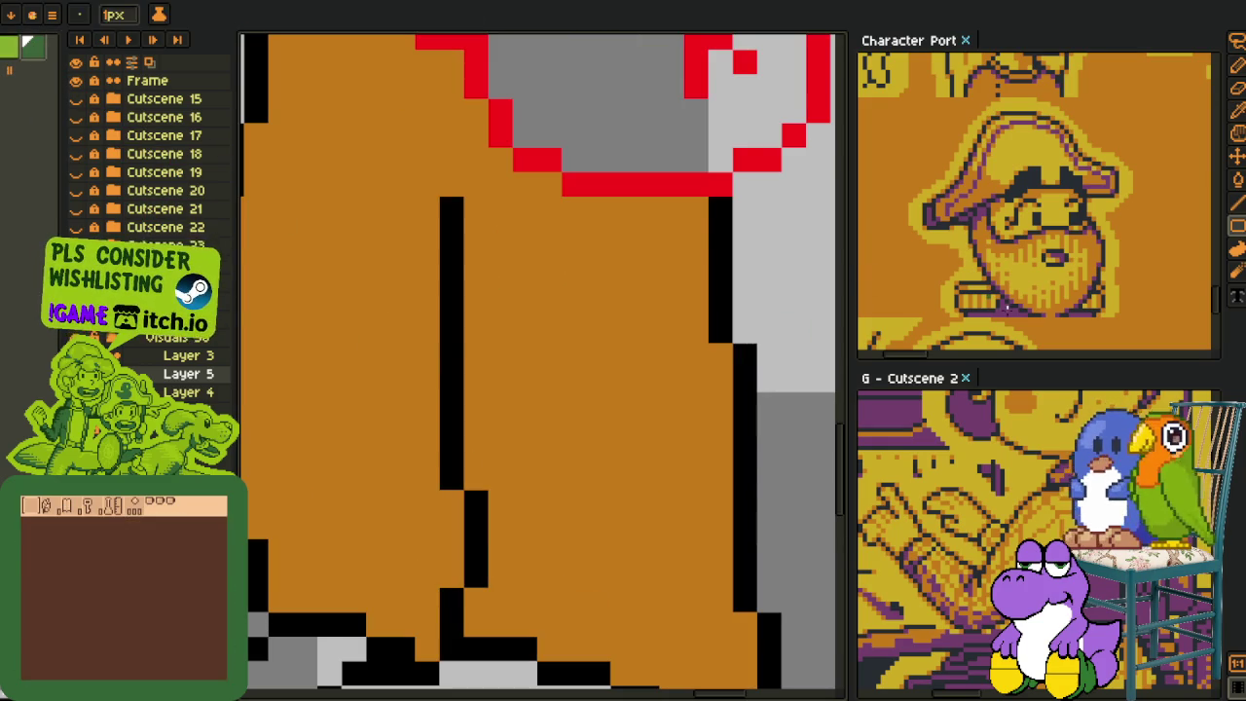
pyautogui.press('b')
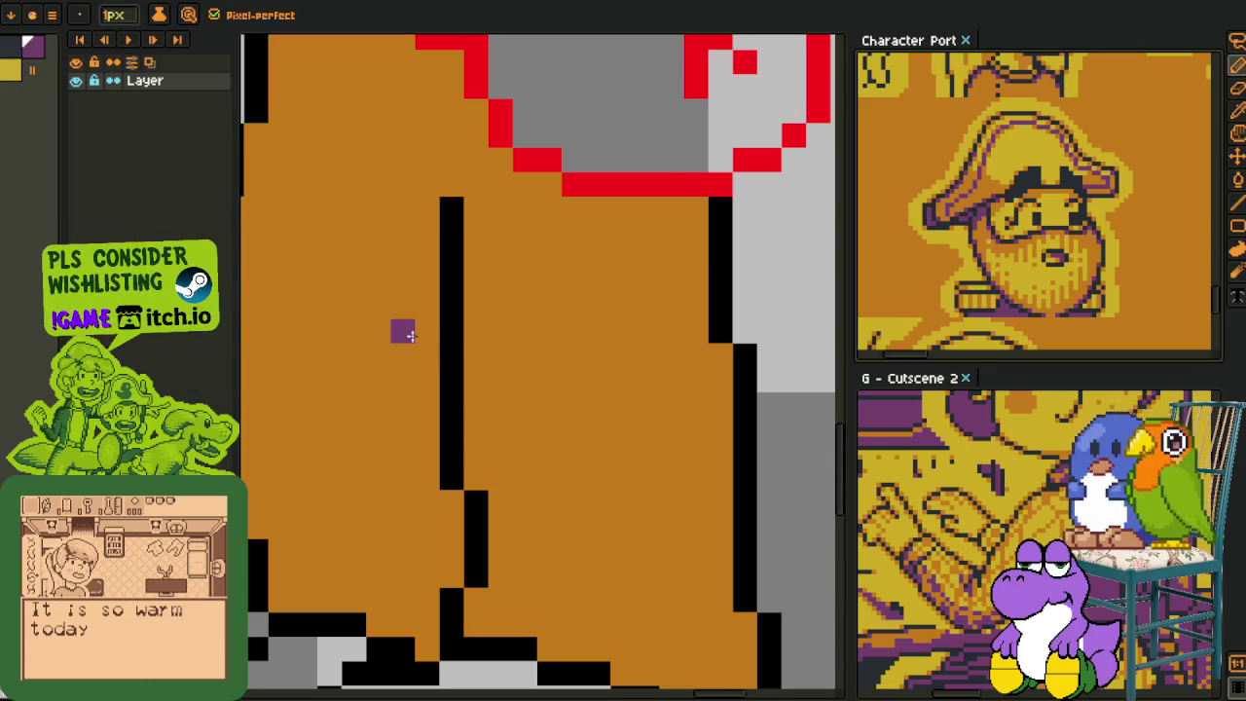
pyautogui.moveTo(425, 329); pyautogui.dragTo(418, 386)
pyautogui.moveTo(422, 309)
pyautogui.mouseDown()
pyautogui.moveTo(403, 331)
pyautogui.moveTo(370, 336)
pyautogui.moveTo(390, 332)
pyautogui.mouseUp()
pyautogui.hotkey('ctrl', 'z')
pyautogui.click(402, 307)
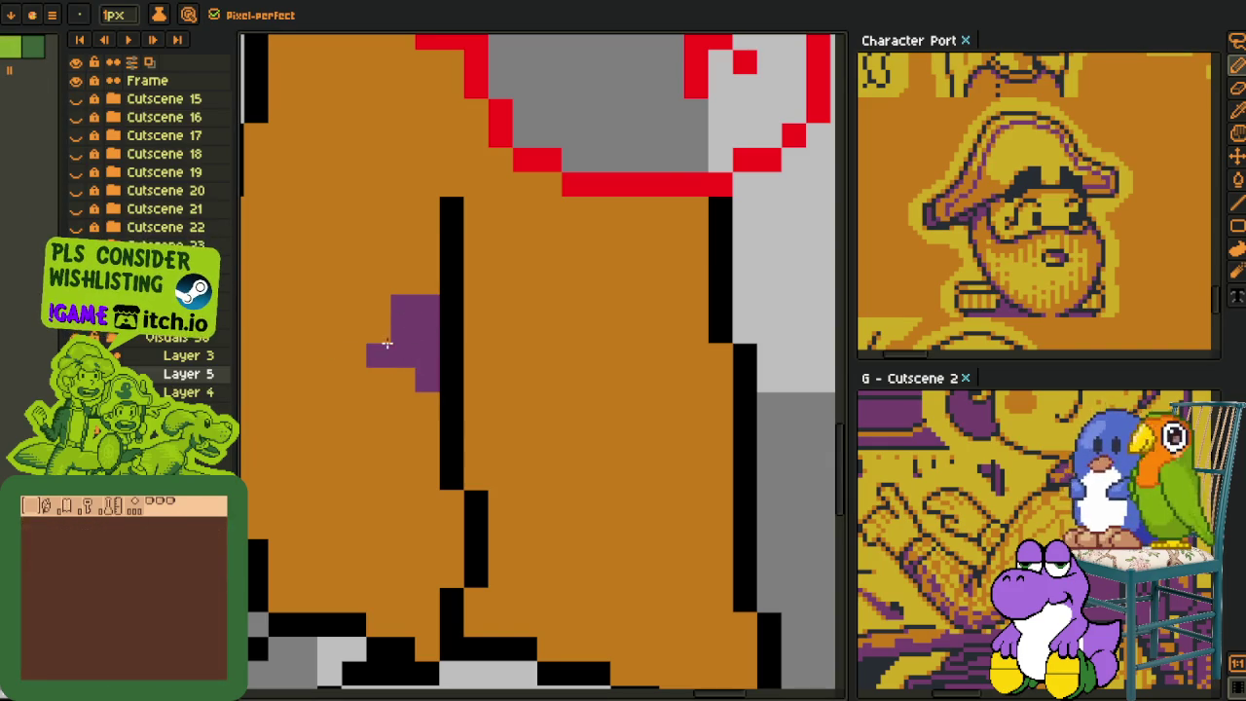
pyautogui.rightClick(377, 355)
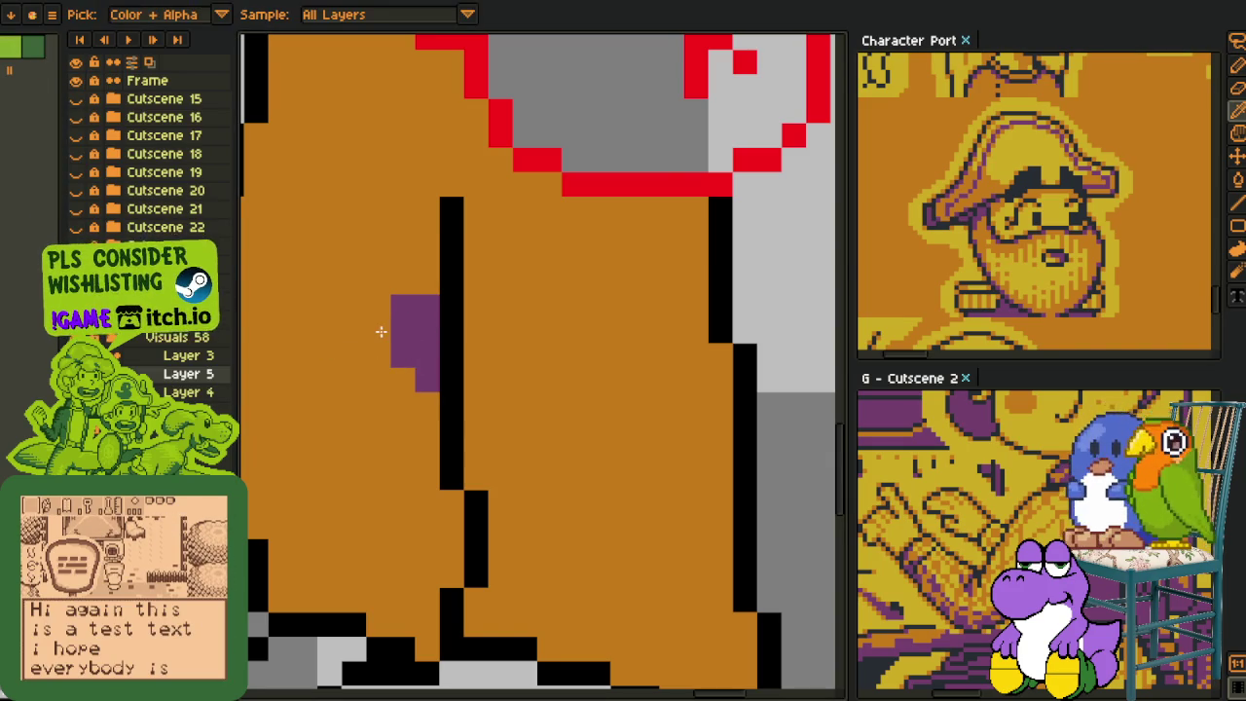
pyautogui.click(426, 282)
# - Trim the purple patch's edges back to the trouser orange
pyautogui.scroll(-4, 457, 331)
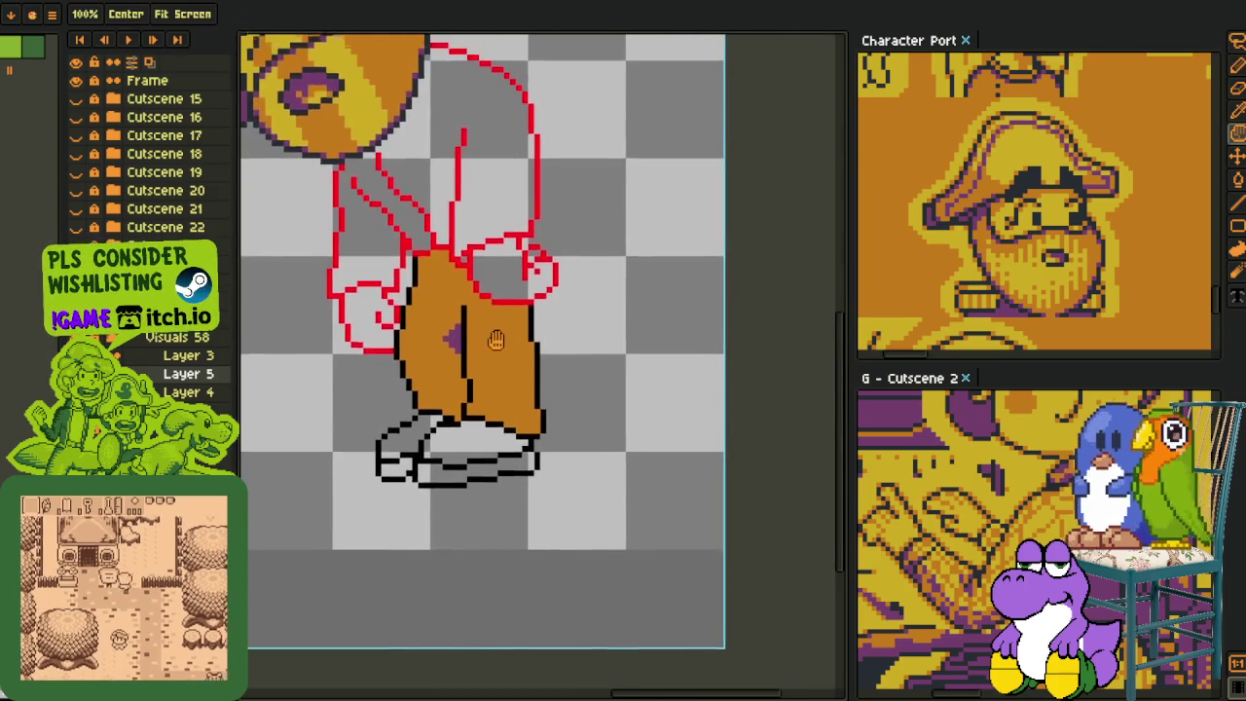
pyautogui.scroll(3, 495, 337)
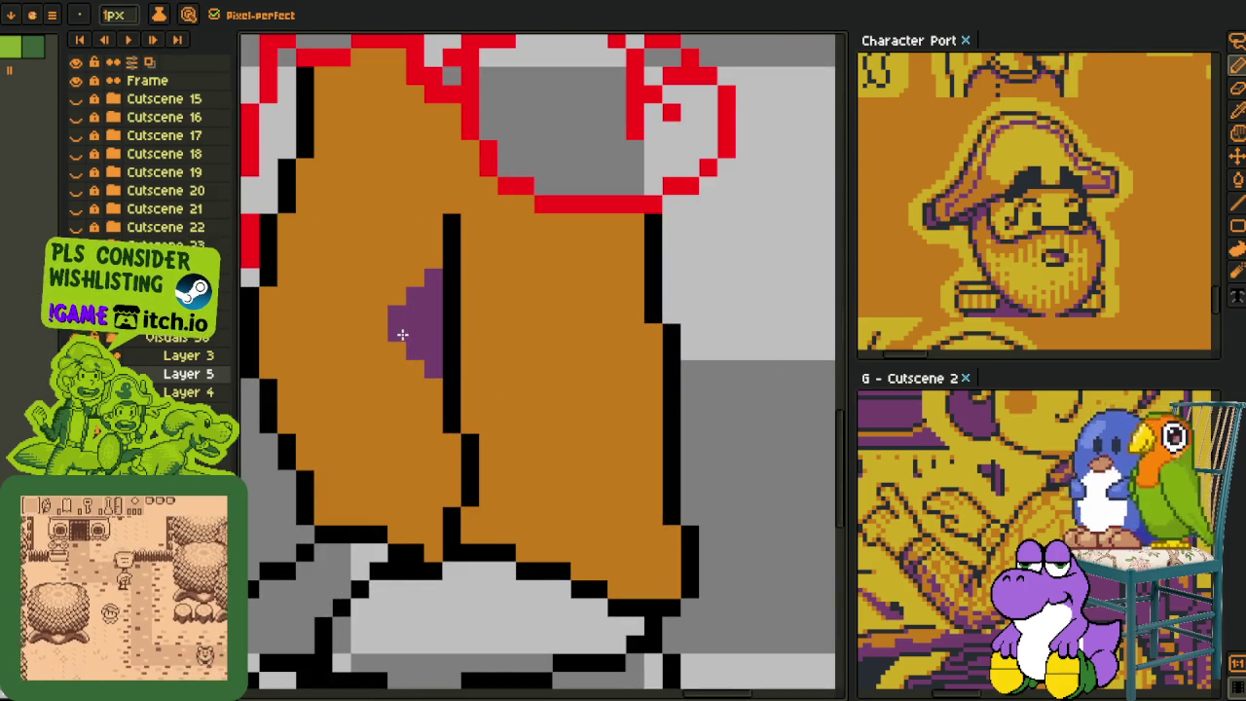
pyautogui.scroll(-1, 402, 334)
pyautogui.scroll(-1, 402, 334)
pyautogui.scroll(1, 402, 341)
pyautogui.scroll(1, 404, 362)
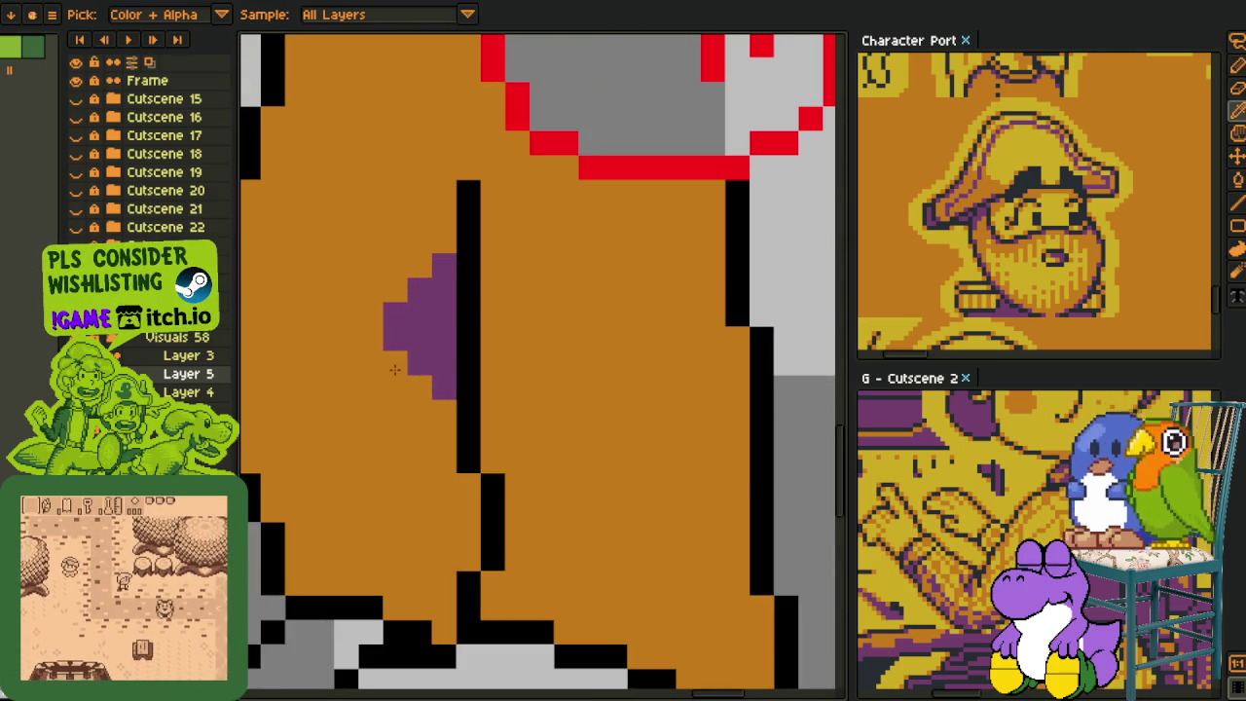
pyautogui.keyDown('alt'); pyautogui.click(397, 368); pyautogui.keyUp('alt')
pyautogui.moveTo(394, 341); pyautogui.dragTo(394, 311)
pyautogui.click(418, 387)
pyautogui.click(418, 289)
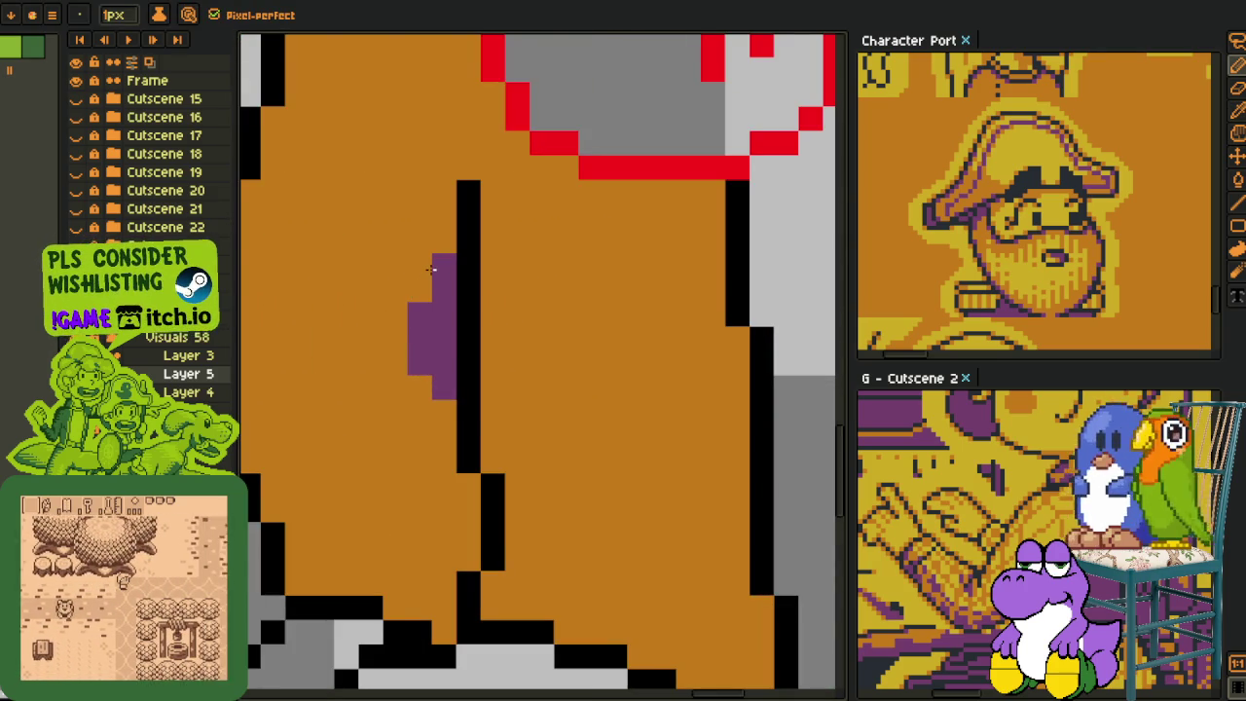
pyautogui.scroll(-2, 431, 268)
pyautogui.scroll(1, 487, 356)
pyautogui.scroll(1, 524, 381)
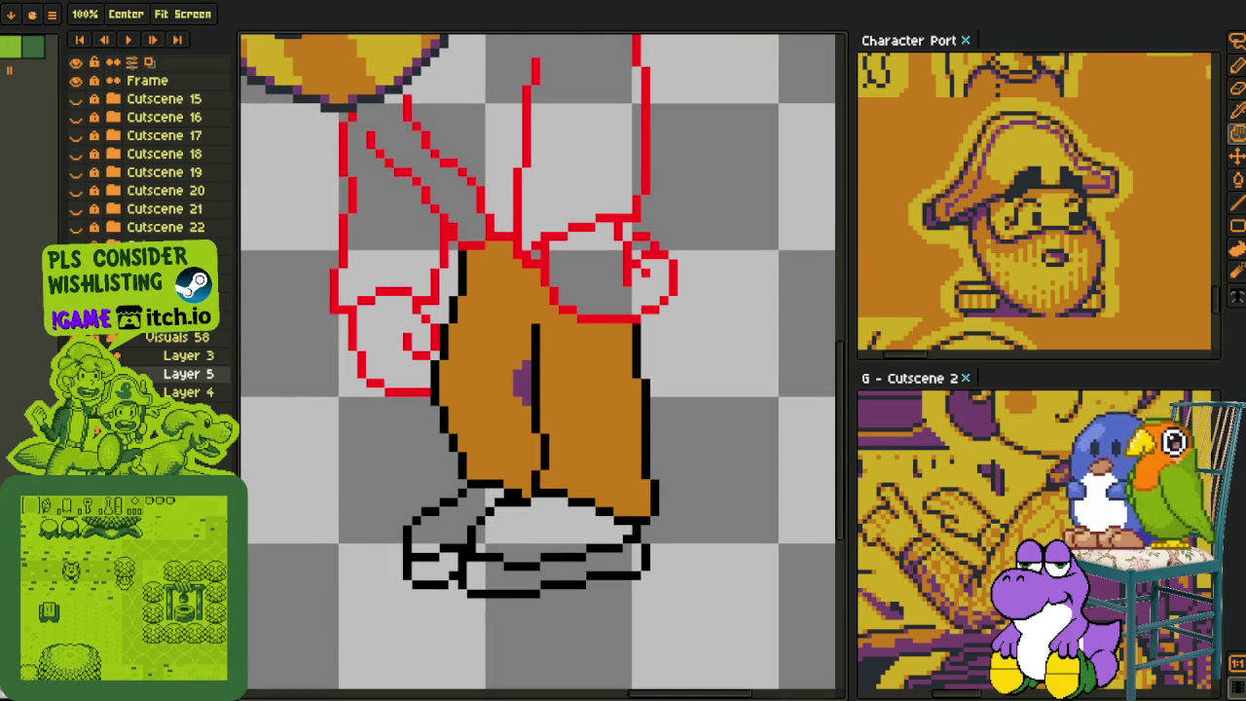
# - Outline a yellow highlight on the left leg and fill it with yellow
pyautogui.press('i')
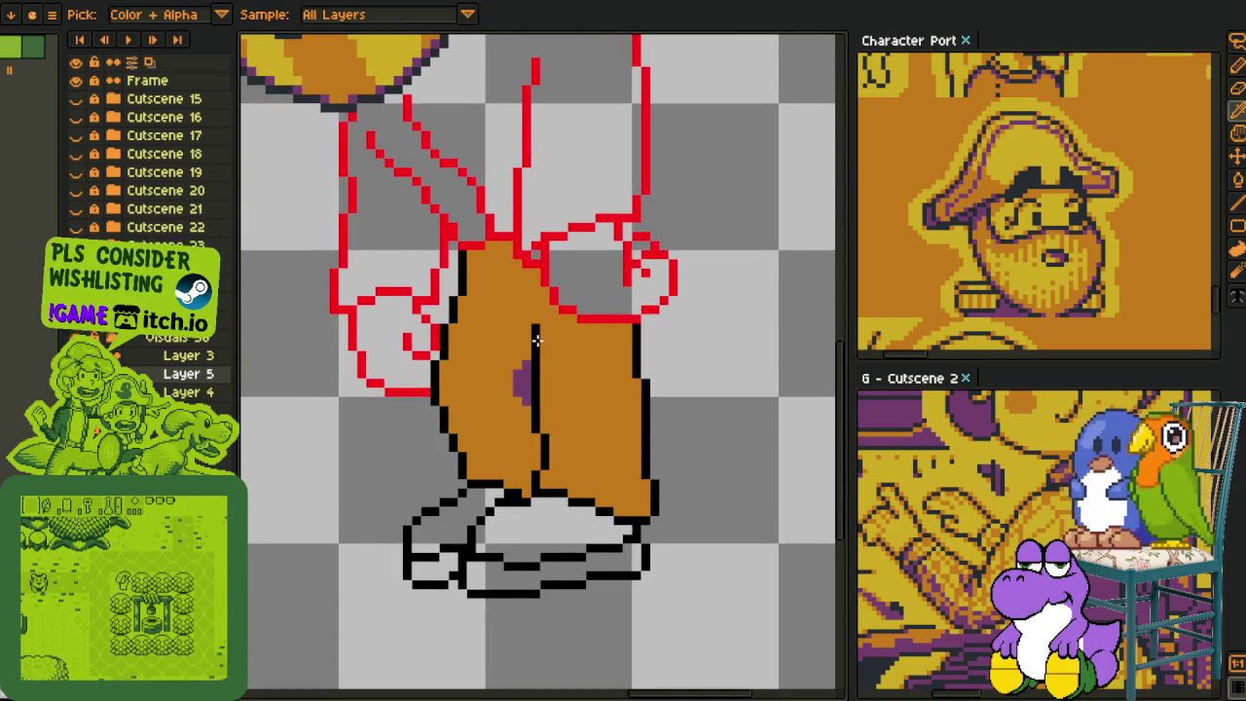
pyautogui.press('b')
pyautogui.scroll(3, 458, 373)
pyautogui.moveTo(428, 290)
pyautogui.mouseDown()
pyautogui.moveTo(503, 398)
pyautogui.moveTo(502, 363)
pyautogui.mouseUp()
pyautogui.moveTo(465, 435)
pyautogui.mouseDown()
pyautogui.moveTo(428, 509)
pyautogui.moveTo(428, 472)
pyautogui.mouseUp()
pyautogui.press('g')
pyautogui.click(428, 435)
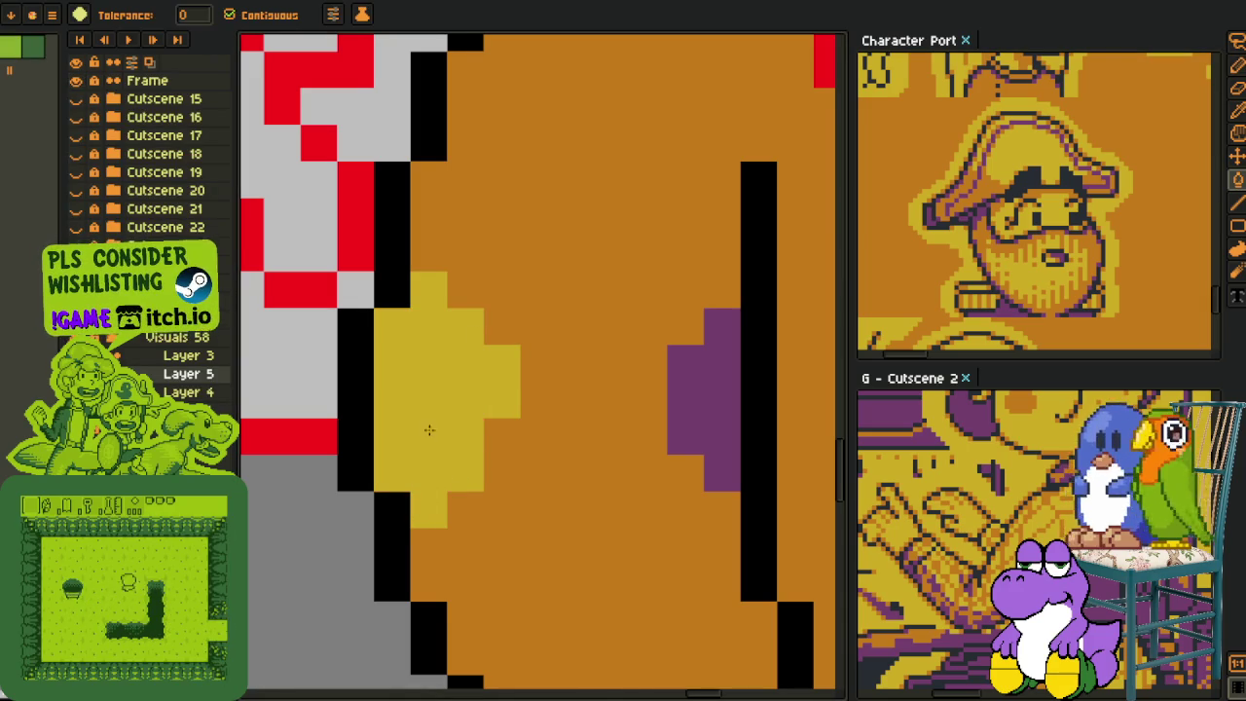
# - Paint a yellow pencil block on the right trouser leg, extending its top, bottom and right side
pyautogui.scroll(-2, 428, 435)
pyautogui.scroll(1, 523, 360)
pyautogui.scroll(1, 524, 360)
pyautogui.press('b')
pyautogui.moveTo(524, 360)
pyautogui.mouseDown()
pyautogui.moveTo(540, 394)
pyautogui.moveTo(515, 443)
pyautogui.mouseUp()
pyautogui.click(535, 339)
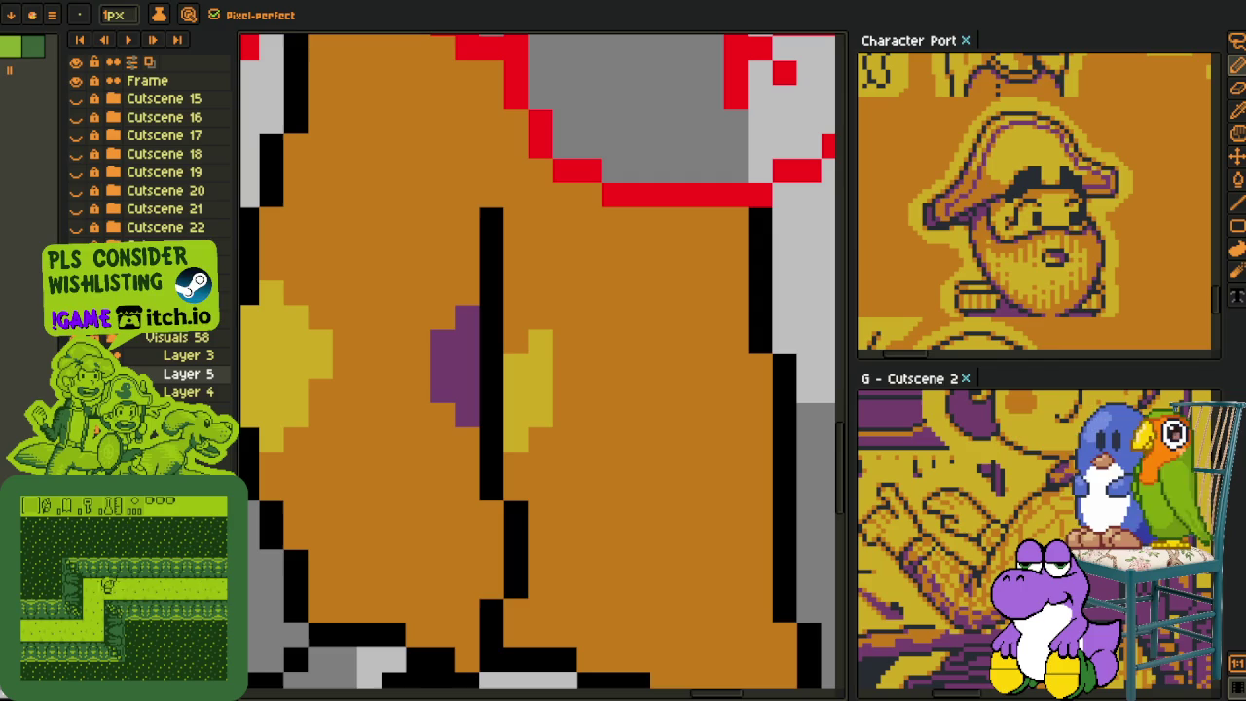
pyautogui.moveTo(564, 375)
pyautogui.mouseDown()
pyautogui.moveTo(565, 335)
pyautogui.moveTo(564, 423)
pyautogui.moveTo(546, 449)
pyautogui.moveTo(589, 440)
pyautogui.mouseUp()
pyautogui.click(540, 464)
pyautogui.click(589, 391)
pyautogui.click(564, 464)
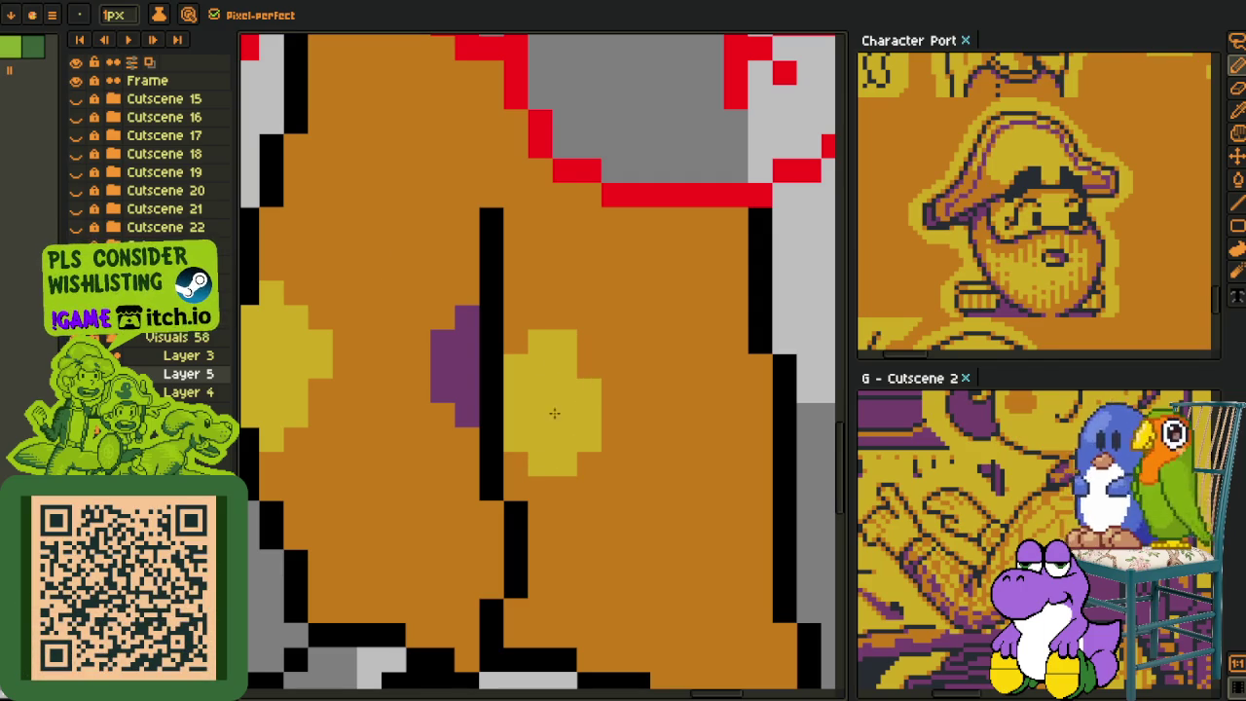
pyautogui.scroll(-2, 526, 363)
# - Sample the trouser orange and tidy the yellow block's edges pixel by pixel
pyautogui.press('i')
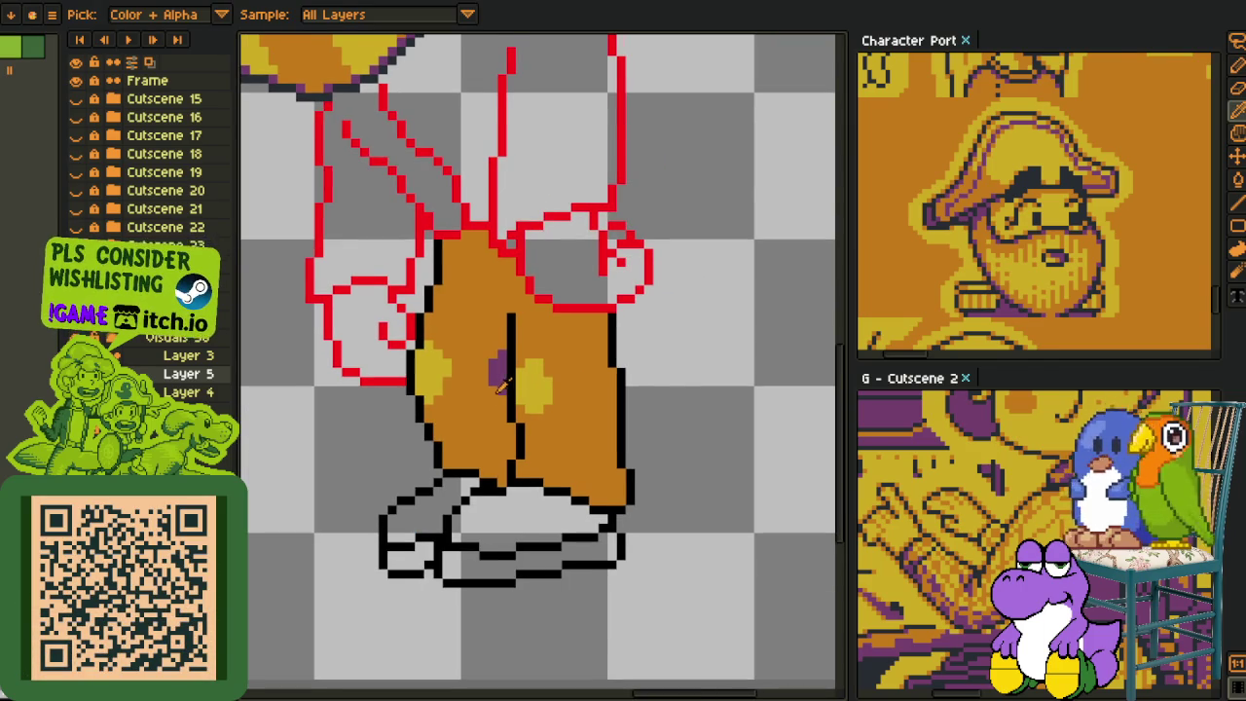
pyautogui.scroll(-3, 491, 384)
pyautogui.scroll(2, 477, 394)
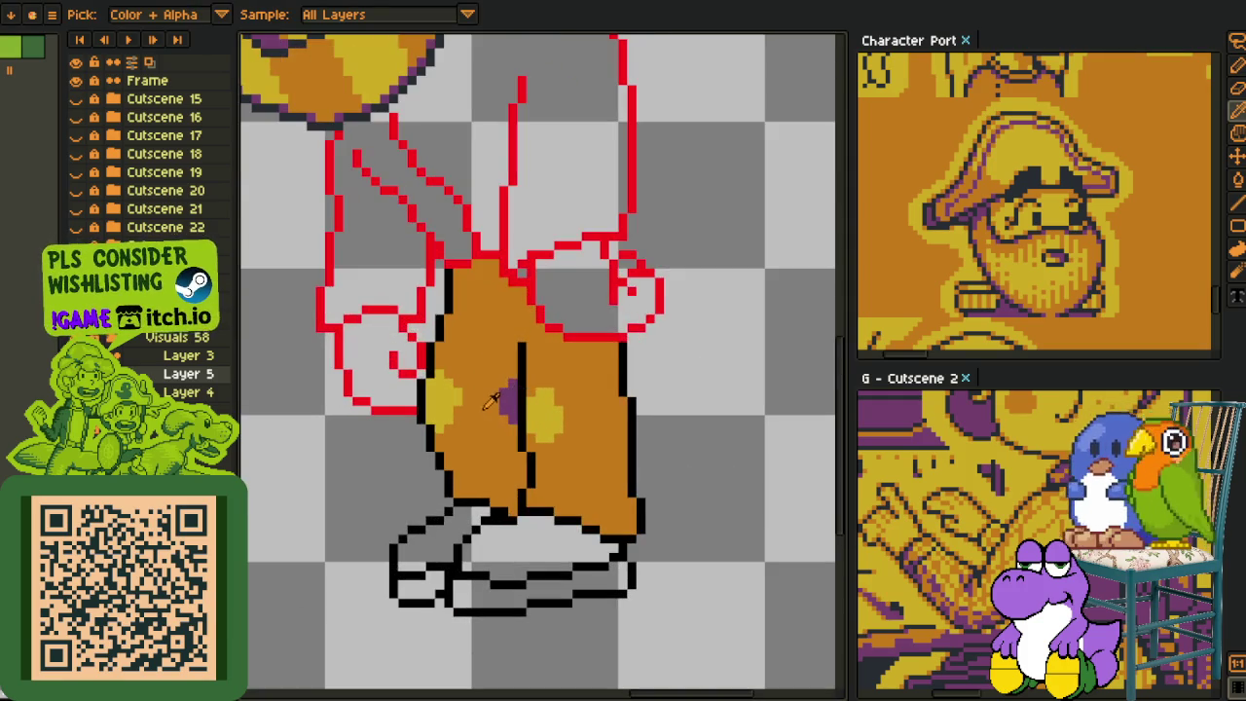
pyautogui.scroll(2, 469, 399)
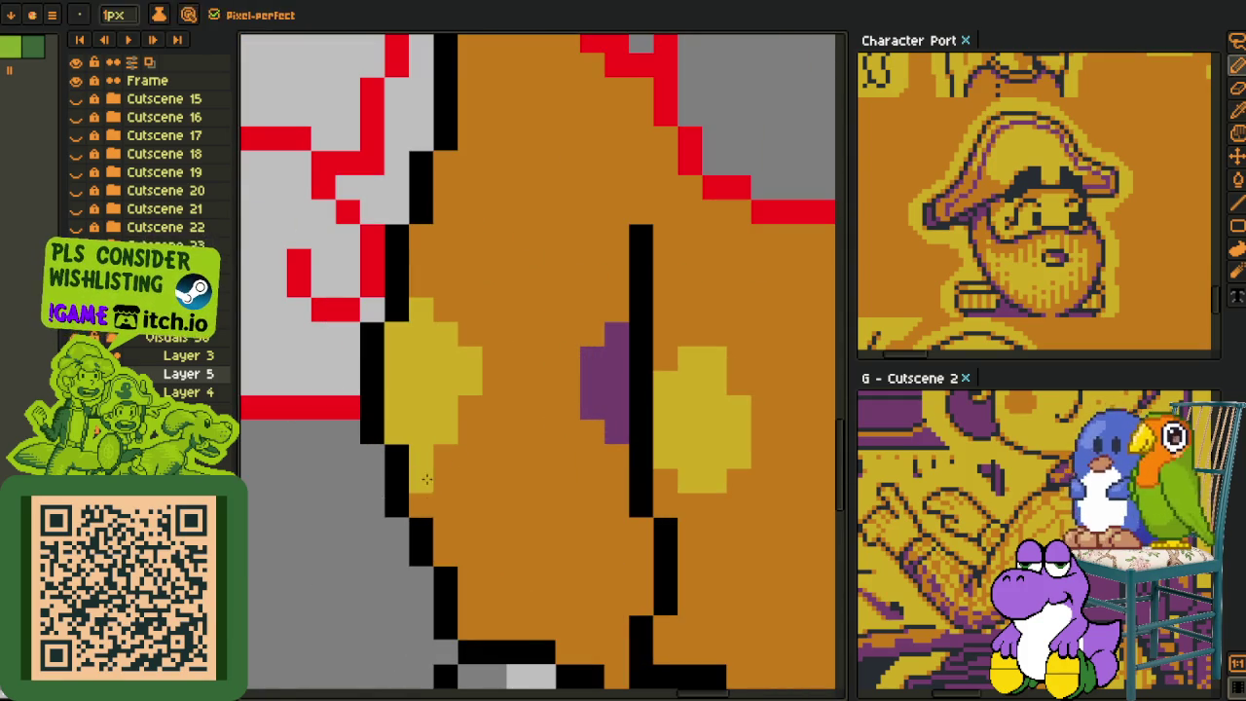
pyautogui.keyDown('alt'); pyautogui.click(435, 469); pyautogui.keyUp('alt')
pyautogui.click(396, 431)
pyautogui.click(396, 334)
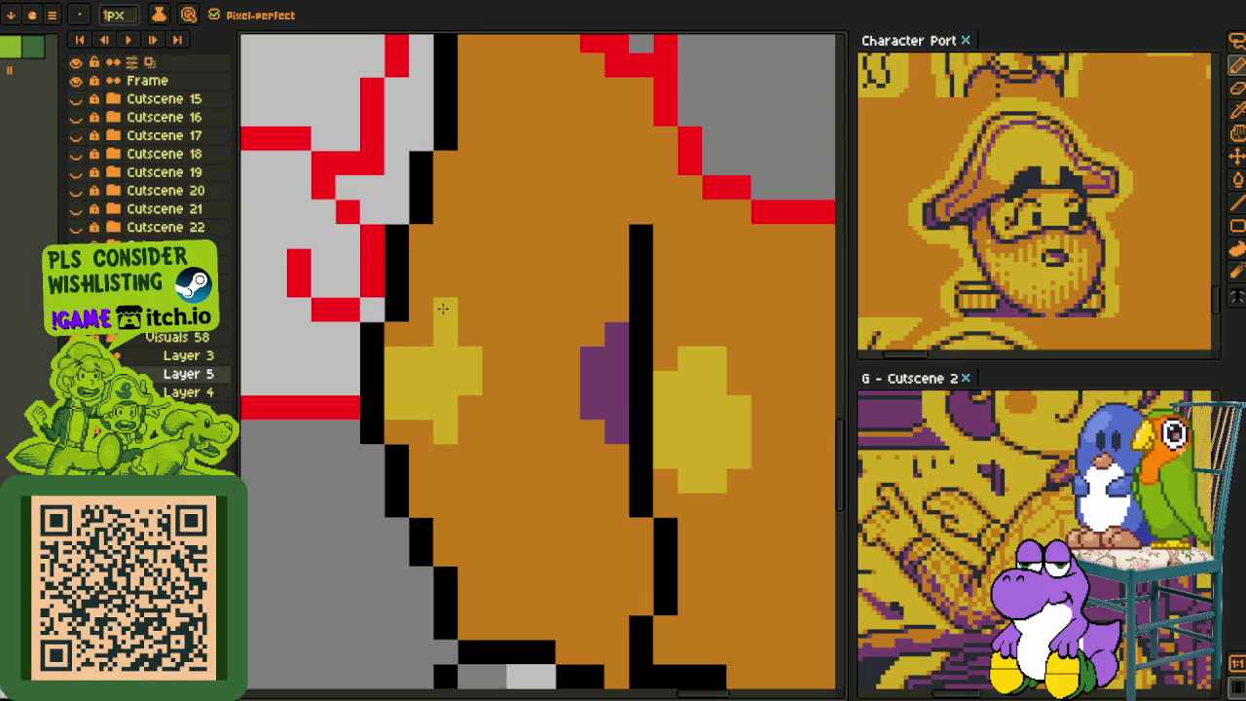
pyautogui.moveTo(445, 454); pyautogui.dragTo(417, 429)
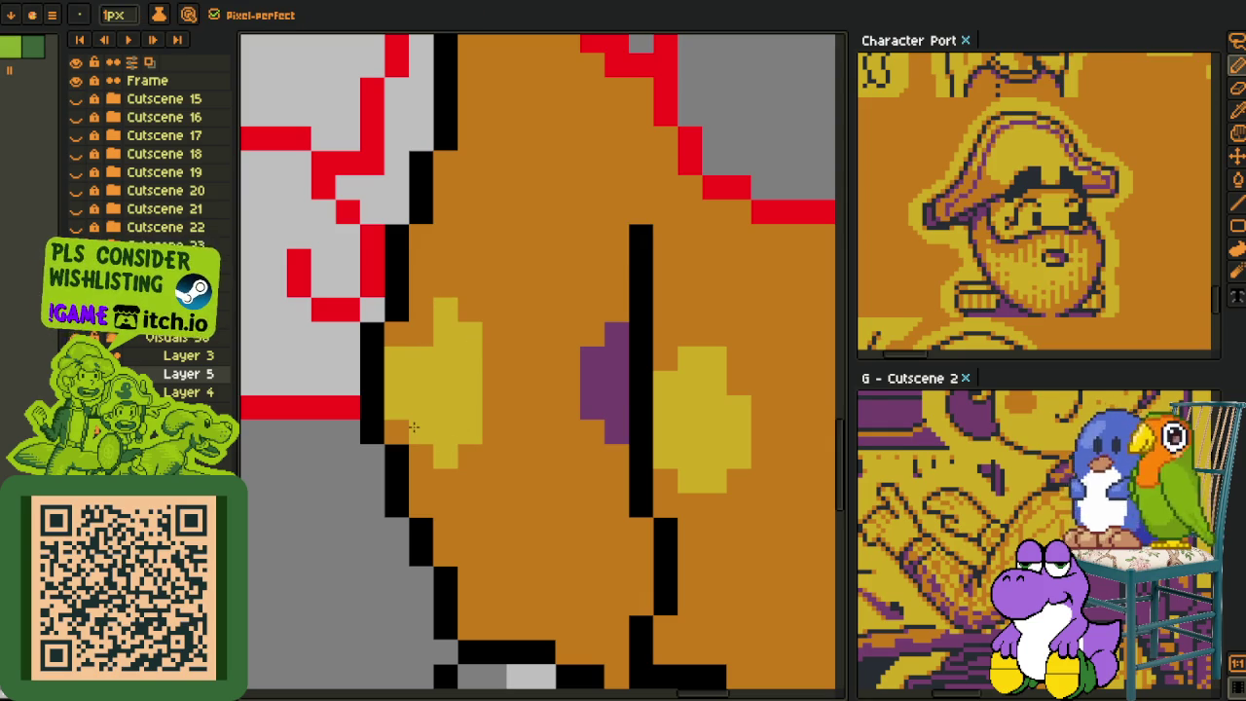
pyautogui.click(421, 333)
# - Repaint the yellow highlights and the purple spot on the trousers with orange
pyautogui.press('alt')
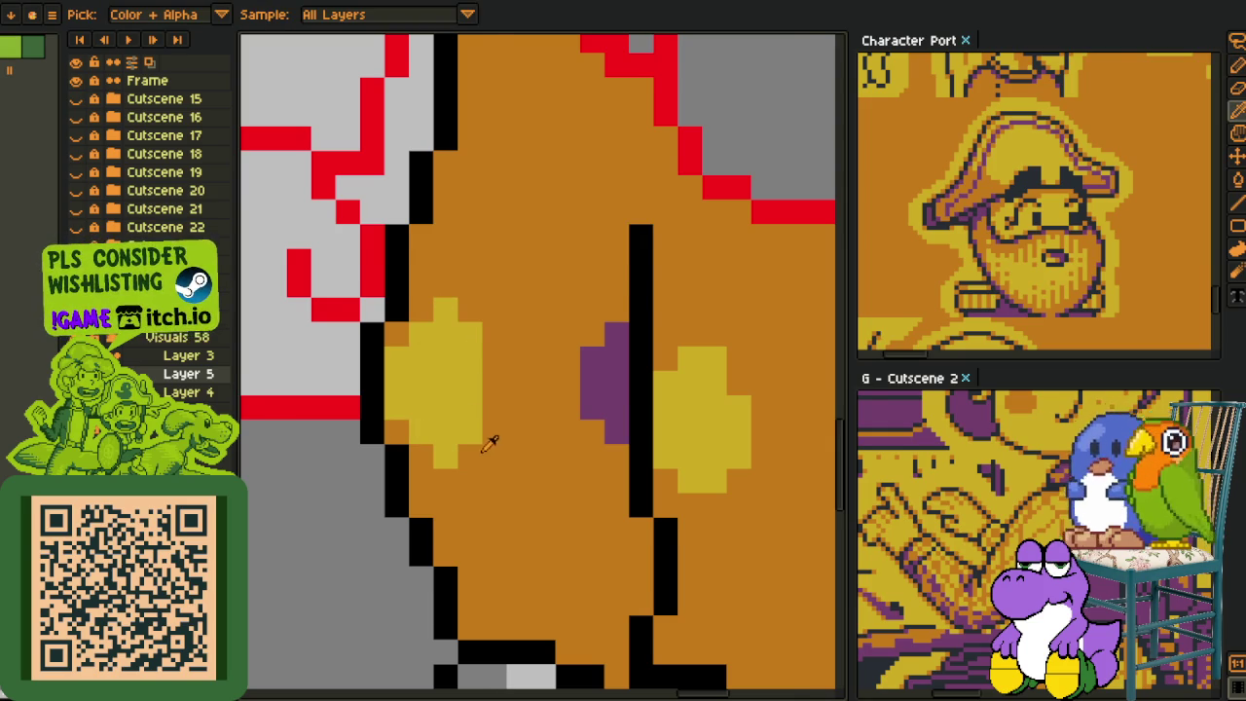
pyautogui.scroll(-1, 490, 442)
pyautogui.scroll(1, 516, 417)
pyautogui.scroll(1, 414, 394)
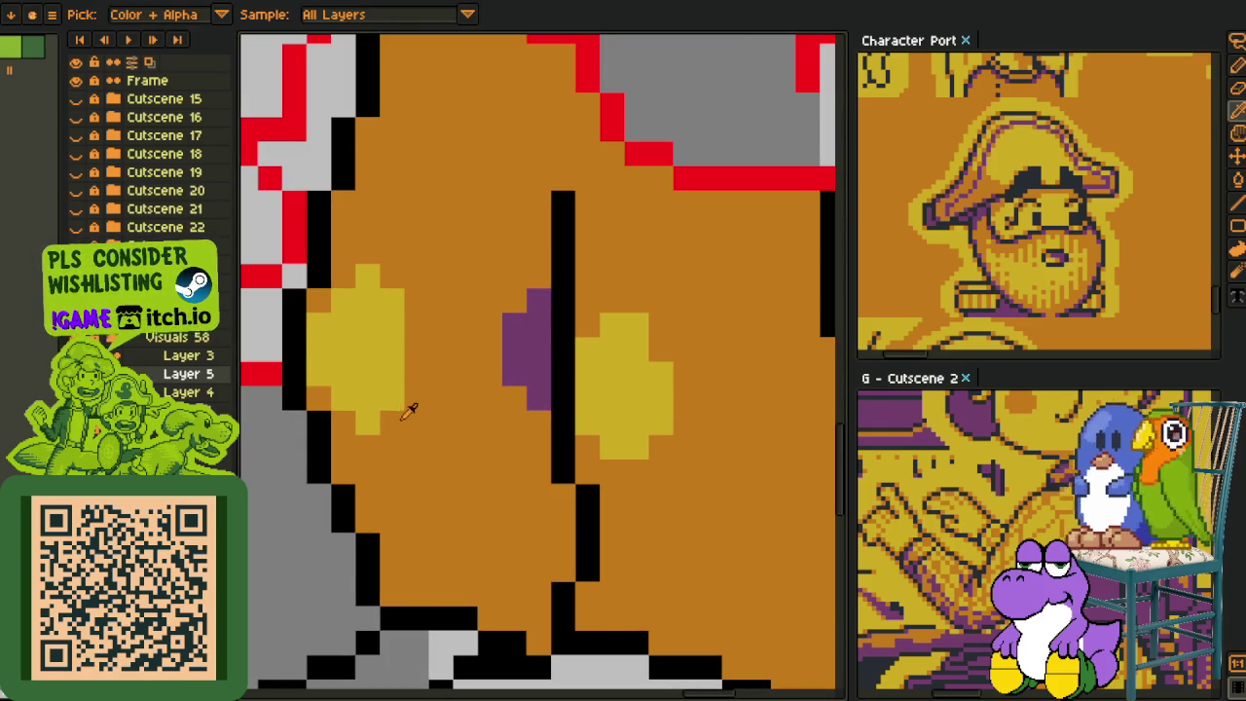
pyautogui.press('alt')
pyautogui.scroll(-1, 565, 360)
pyautogui.scroll(-1, 617, 337)
pyautogui.scroll(-1, 584, 375)
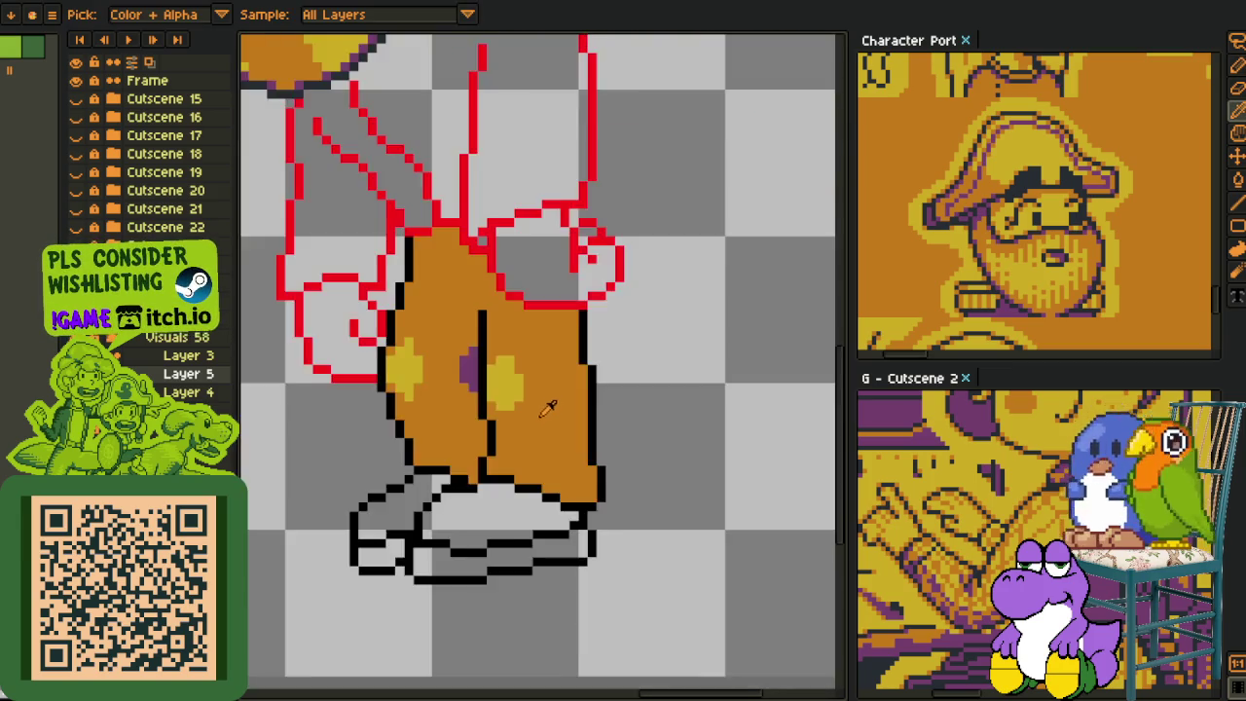
pyautogui.scroll(-1, 535, 408)
pyautogui.scroll(-1, 516, 399)
pyautogui.scroll(1, 487, 389)
pyautogui.scroll(1, 469, 379)
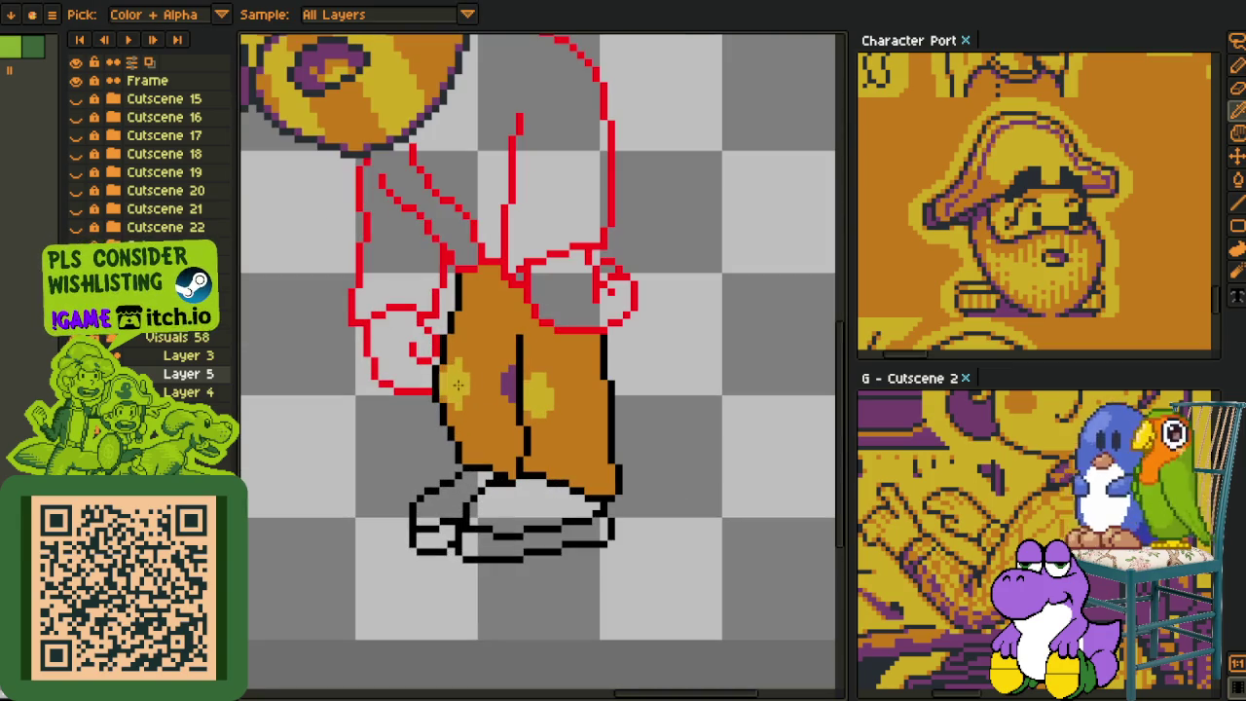
pyautogui.moveTo(455, 362); pyautogui.dragTo(457, 407)
pyautogui.moveTo(508, 368)
pyautogui.mouseDown()
pyautogui.moveTo(508, 399)
pyautogui.moveTo(540, 414)
pyautogui.mouseUp()
pyautogui.scroll(-1, 564, 498)
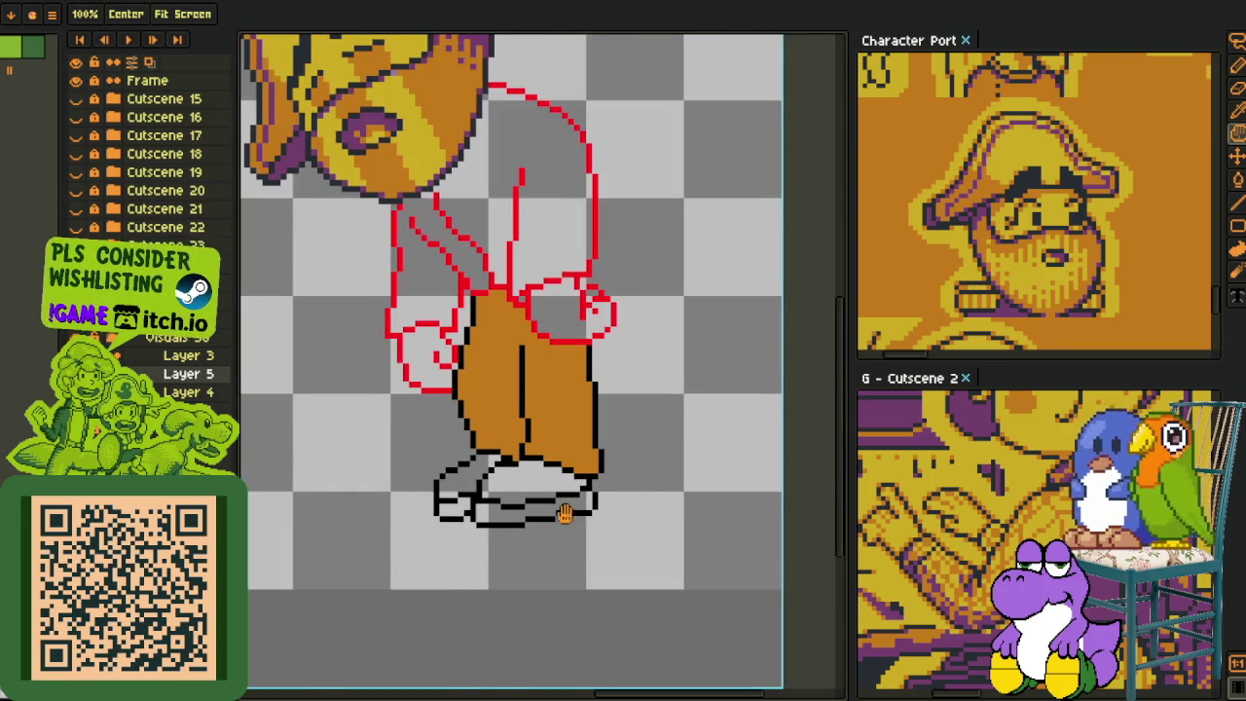
# - Bucket-fill the torso inside the red outline with orange
pyautogui.scroll(-1, 564, 499)
pyautogui.scroll(2, 545, 523)
pyautogui.press('g')
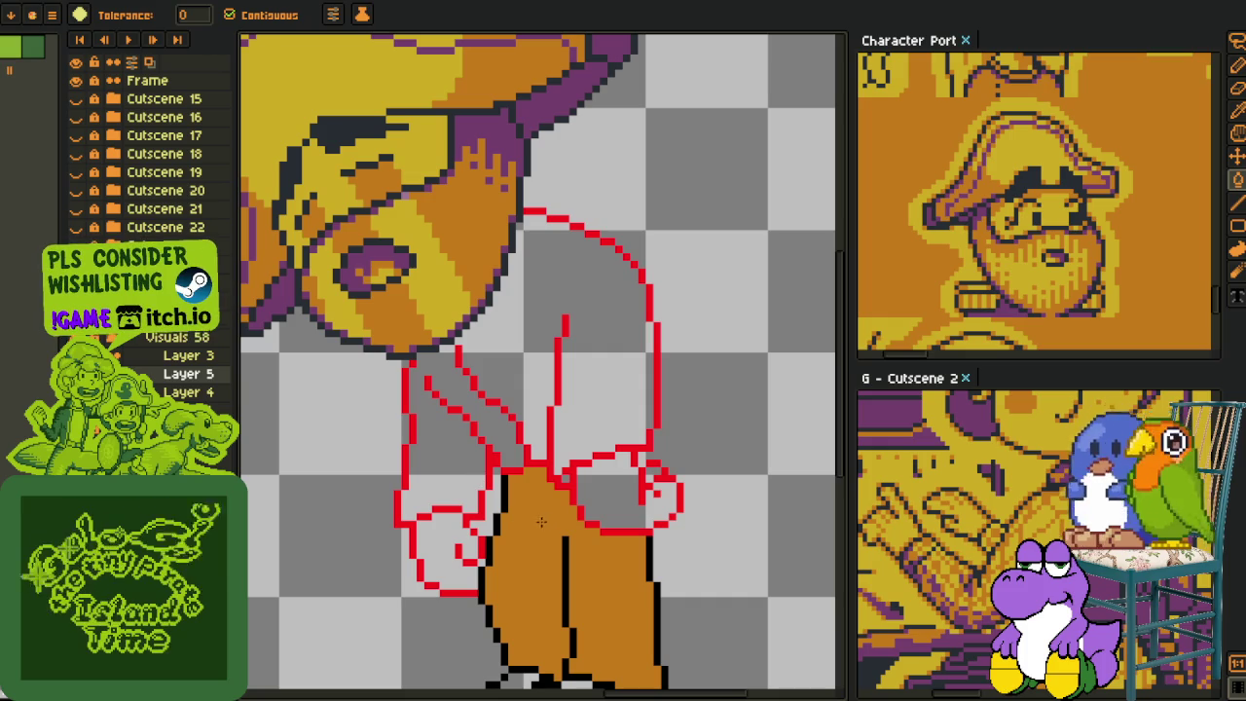
pyautogui.press('o')
pyautogui.click(505, 435)
pyautogui.scroll(-3, 505, 435)
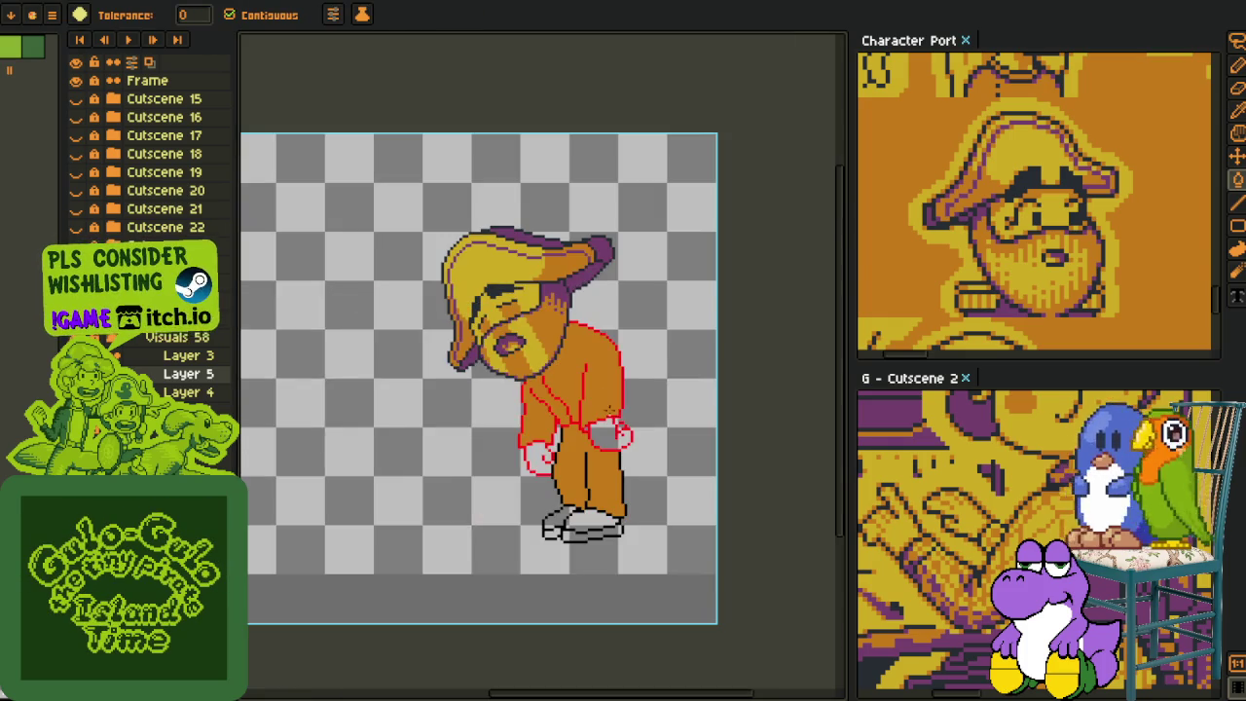
pyautogui.scroll(-1, 505, 435)
pyautogui.scroll(2, 638, 429)
pyautogui.scroll(1, 633, 431)
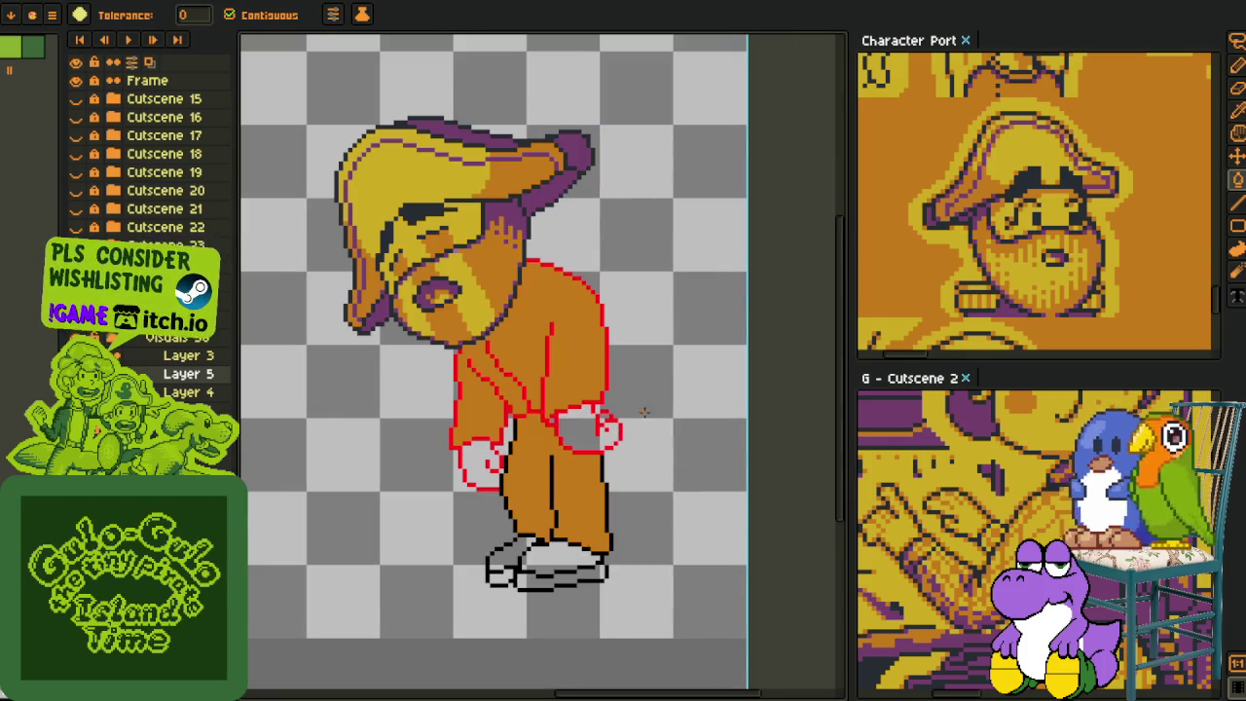
# - Sample the hat's purple and fill both halves of the shirt with it
pyautogui.press('o')
pyautogui.scroll(1, 515, 255)
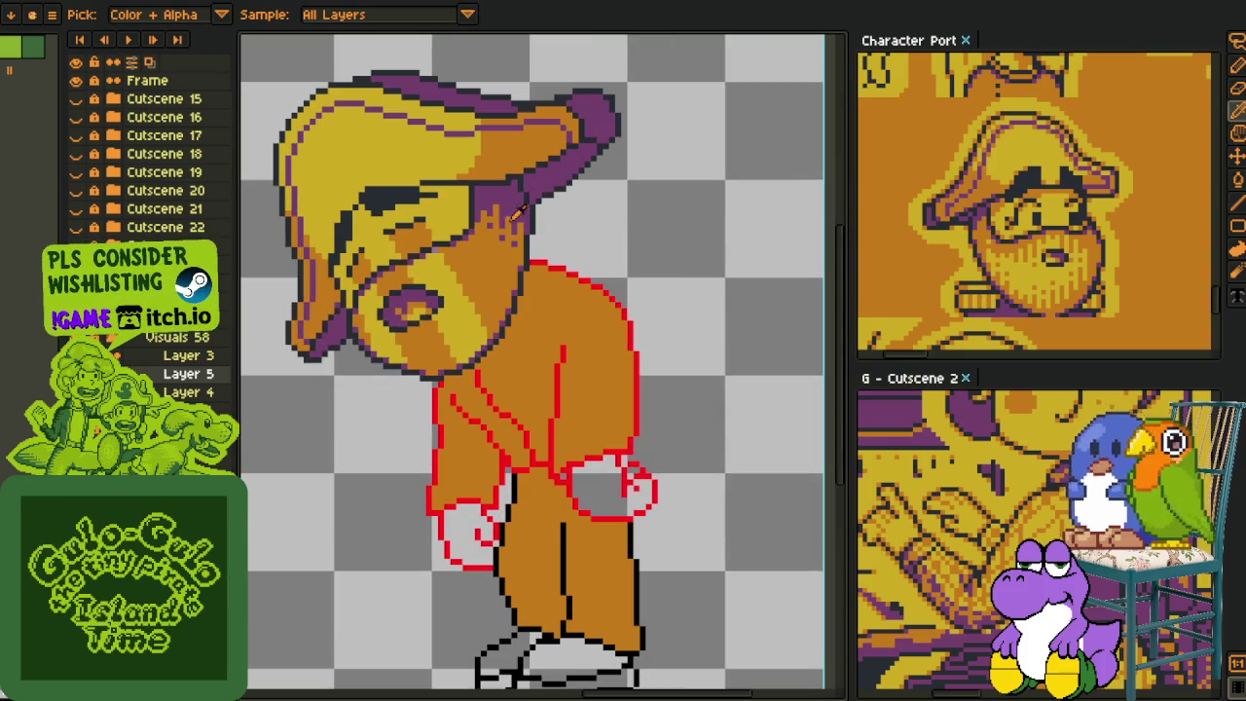
pyautogui.keyDown('alt'); pyautogui.click(514, 199); pyautogui.keyUp('alt')
pyautogui.click(481, 438)
pyautogui.click(542, 403)
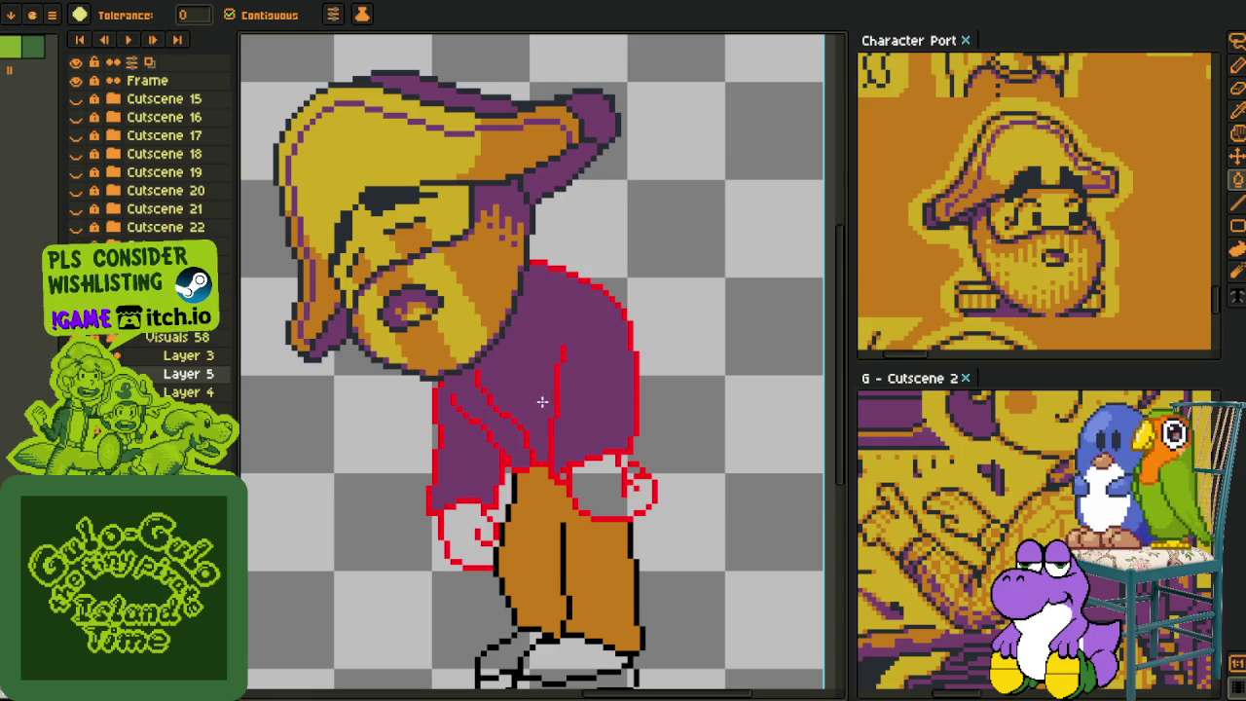
# - Merge Layer 5 down into Layer 4
pyautogui.moveTo(564, 457); pyautogui.dragTo(548, 386)
pyautogui.press('i')
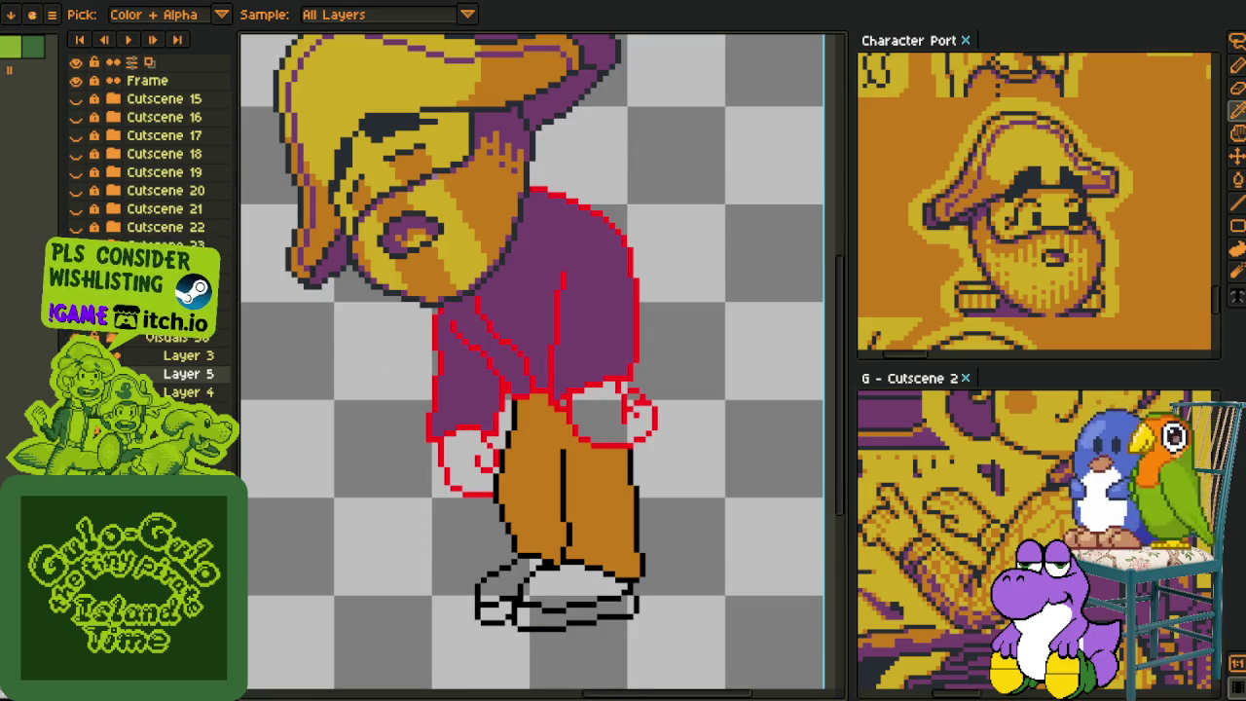
pyautogui.rightClick(156, 373)
pyautogui.click(195, 484)
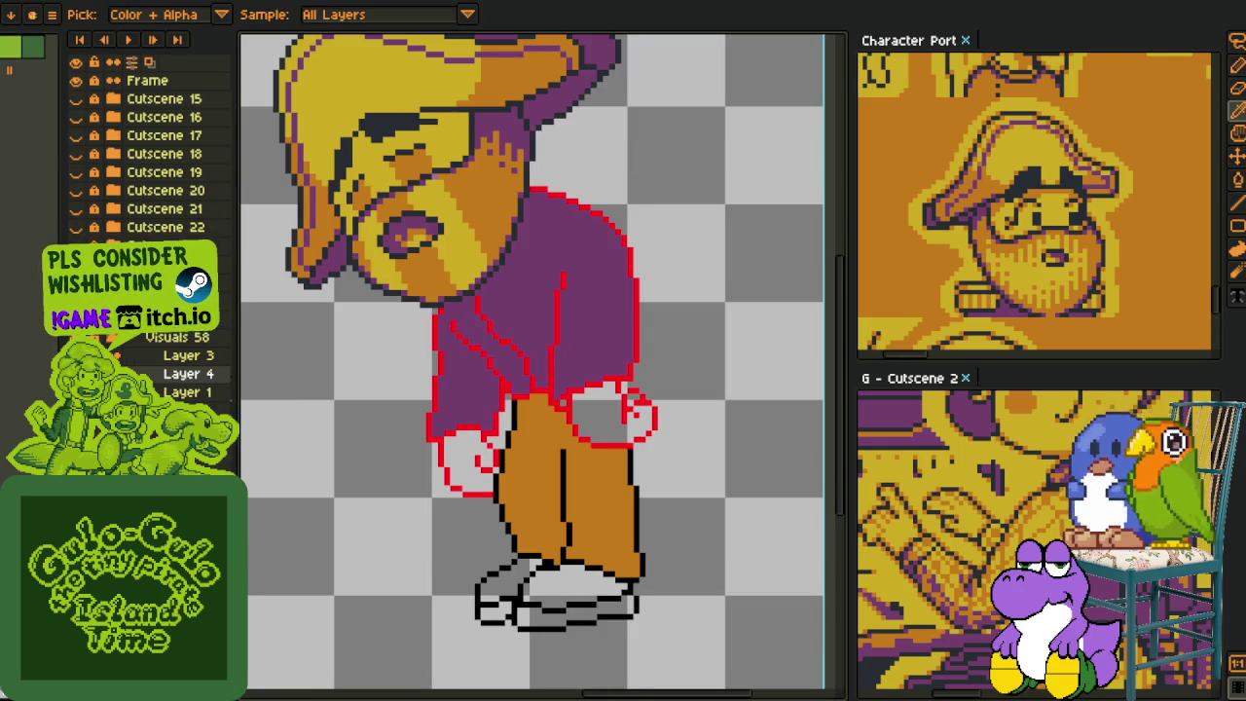
pyautogui.scroll(2, 428, 297)
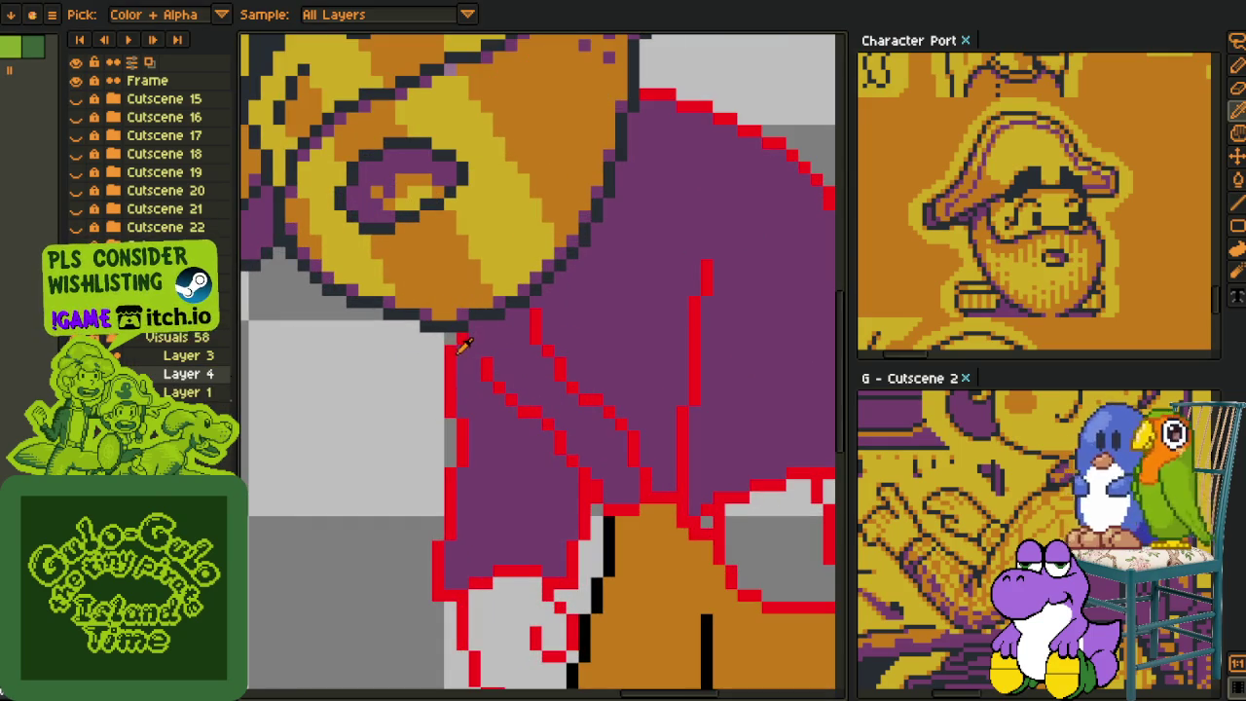
# - Replace the red line colour #FF0000 with the dark outline colour #20282F
pyautogui.click(454, 353)
pyautogui.hotkey('shift', 'r')
pyautogui.click(482, 548)
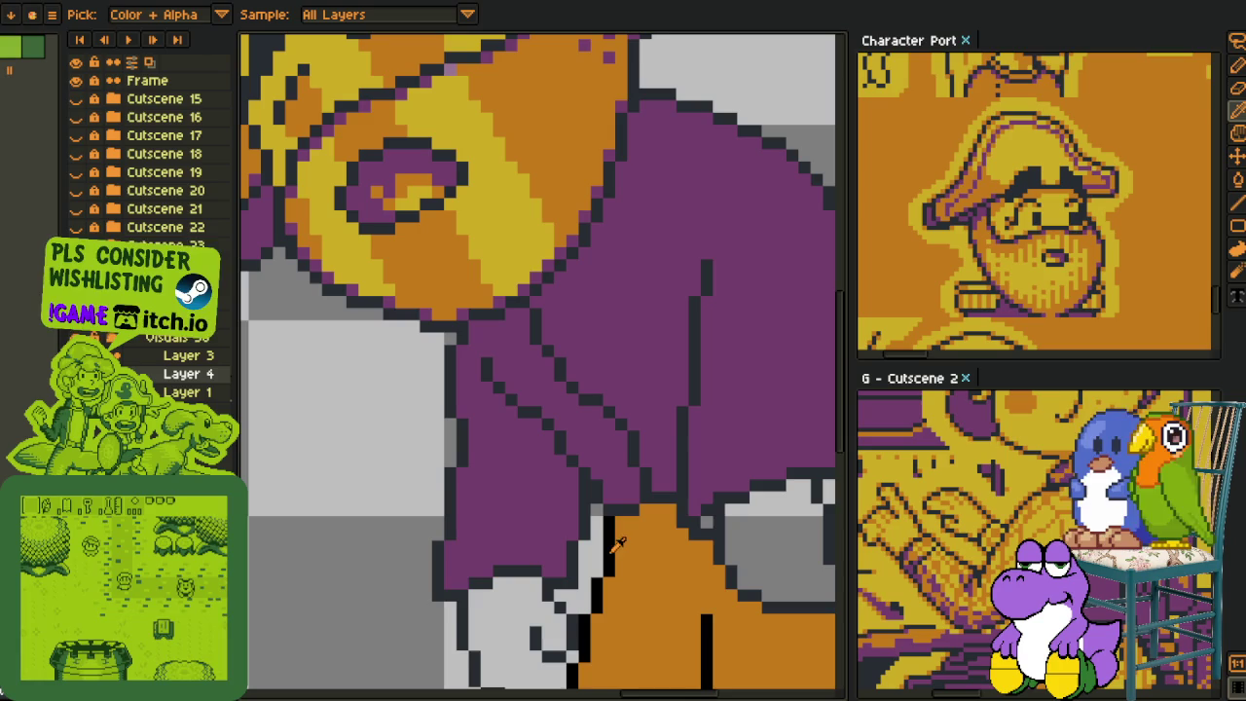
pyautogui.click(603, 550)
# - Run Replace Color again for the black lines and confirm it
pyautogui.hotkey('shift', 'r')
pyautogui.click(478, 579)
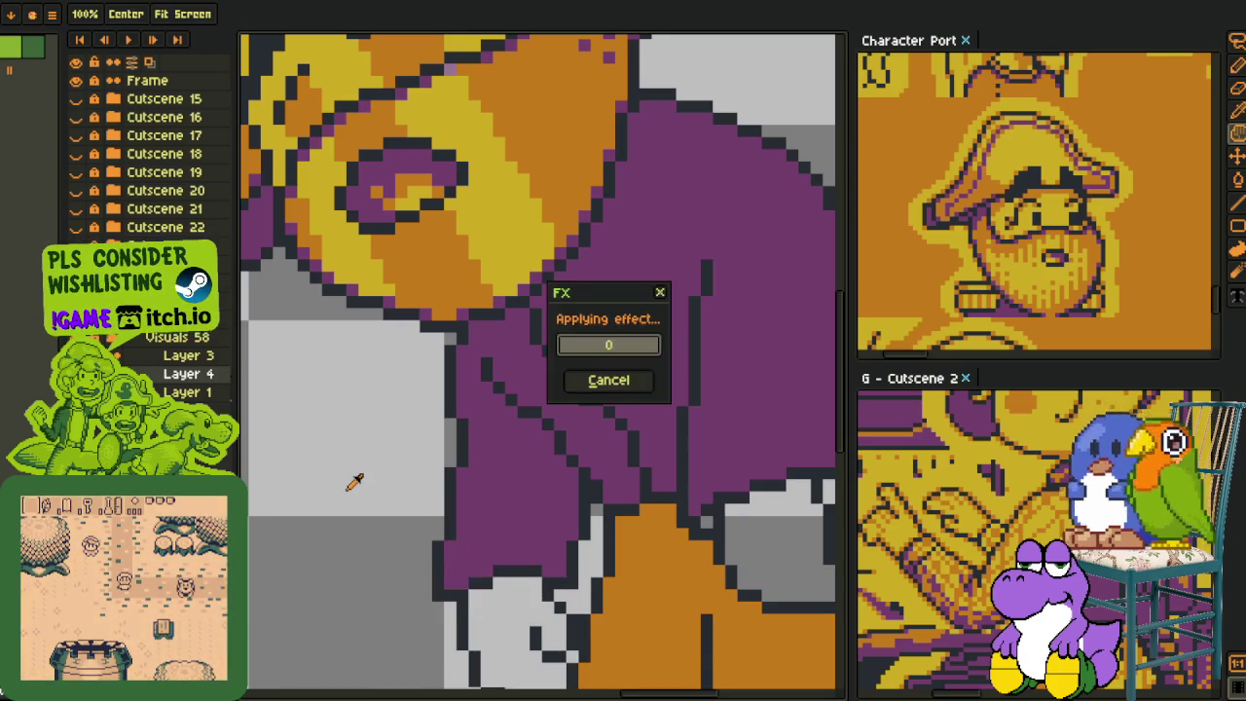
pyautogui.scroll(-3, 346, 475)
pyautogui.scroll(-2, 345, 475)
pyautogui.moveTo(338, 473)
pyautogui.mouseDown()
pyautogui.moveTo(422, 445)
pyautogui.moveTo(506, 392)
pyautogui.mouseUp()
pyautogui.moveTo(1042, 231); pyautogui.dragTo(1003, 192)
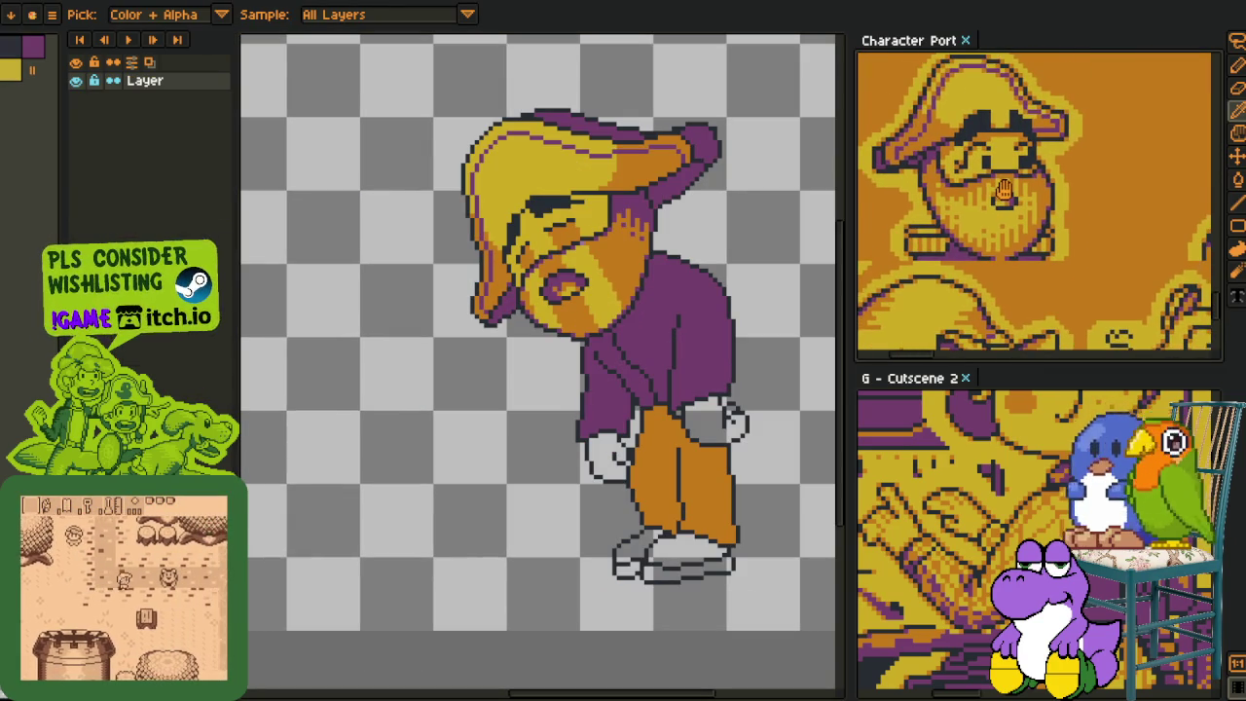
pyautogui.moveTo(658, 290); pyautogui.dragTo(562, 289)
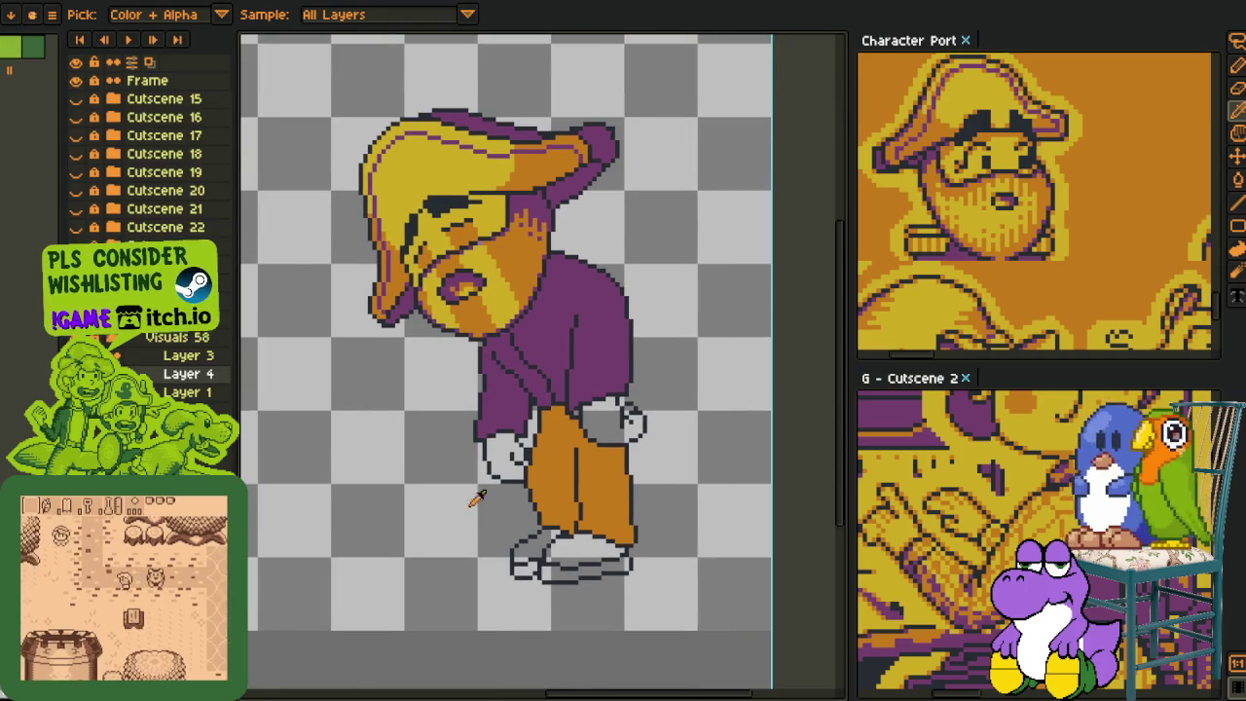
pyautogui.scroll(2, 526, 467)
pyautogui.moveTo(534, 399); pyautogui.dragTo(617, 496)
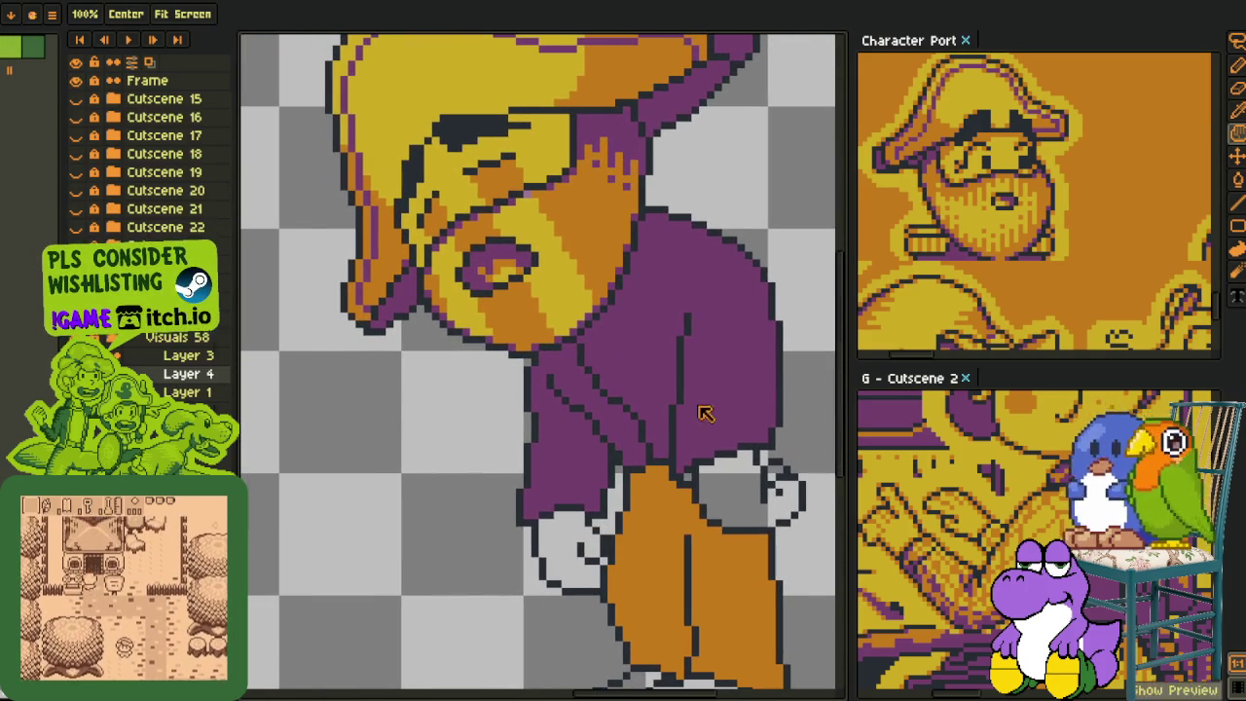
# - Zoom in on the character's upper body and sample the shirt purple
pyautogui.press('o')
pyautogui.moveTo(386, 412); pyautogui.dragTo(326, 442)
pyautogui.scroll(2, 326, 443)
pyautogui.scroll(-2, 326, 443)
pyautogui.scroll(-1, 494, 441)
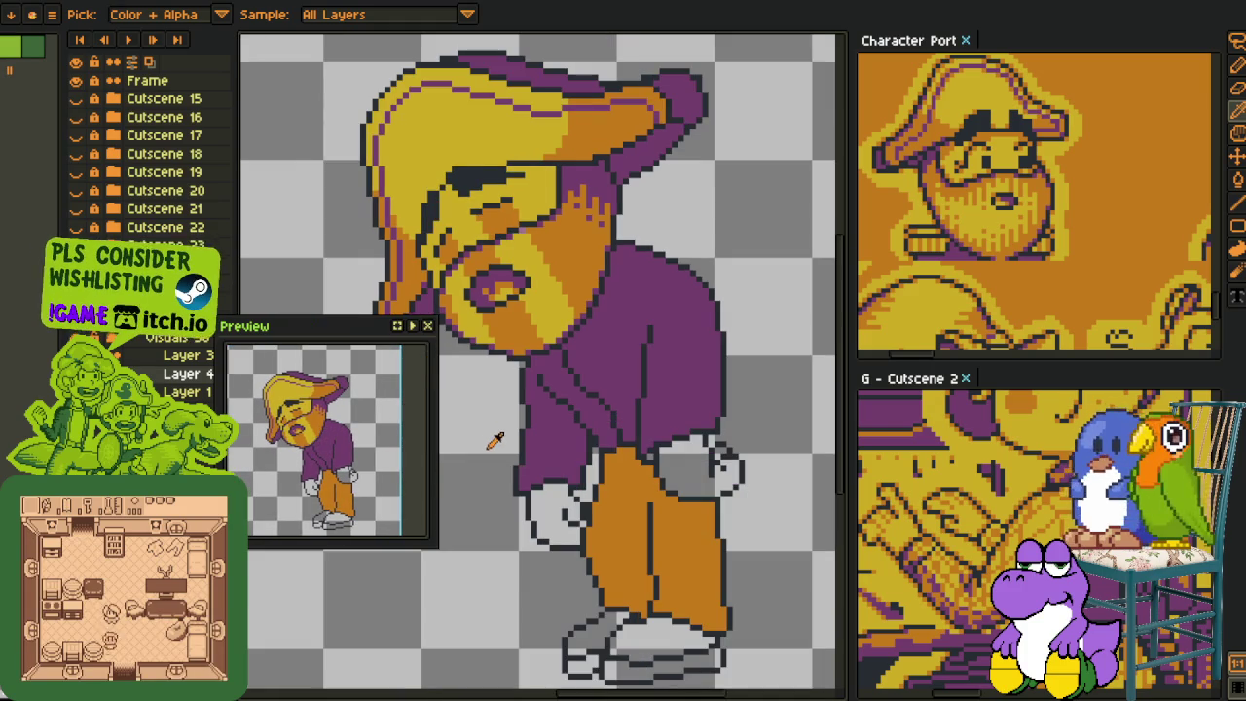
pyautogui.moveTo(504, 438); pyautogui.dragTo(519, 416)
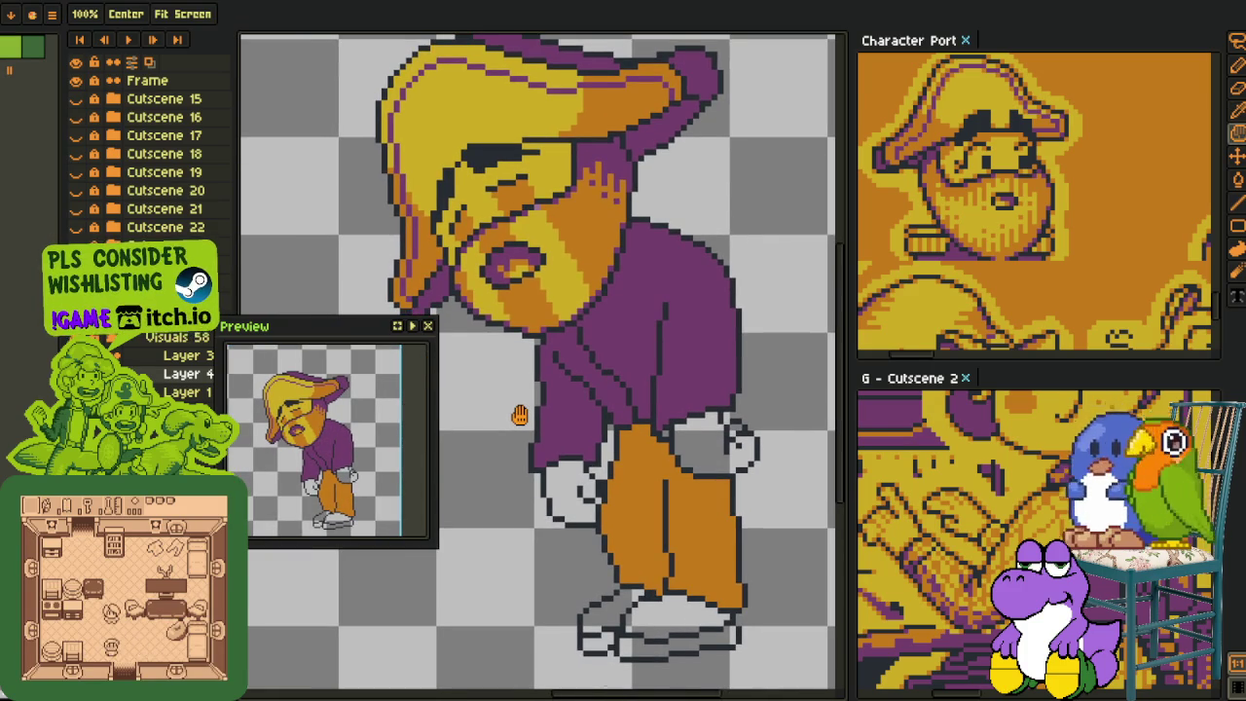
pyautogui.scroll(1, 519, 416)
pyautogui.scroll(1, 544, 417)
pyautogui.scroll(1, 603, 417)
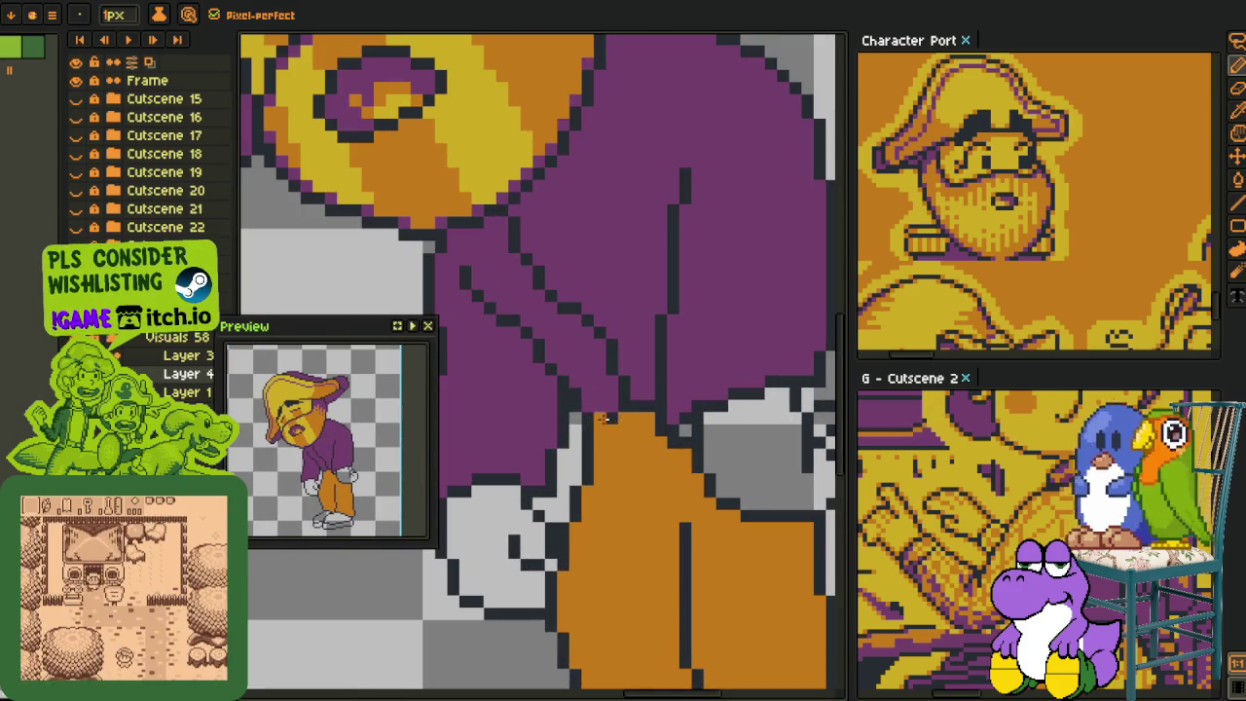
pyautogui.keyDown('alt'); pyautogui.click(628, 375); pyautogui.keyUp('alt')
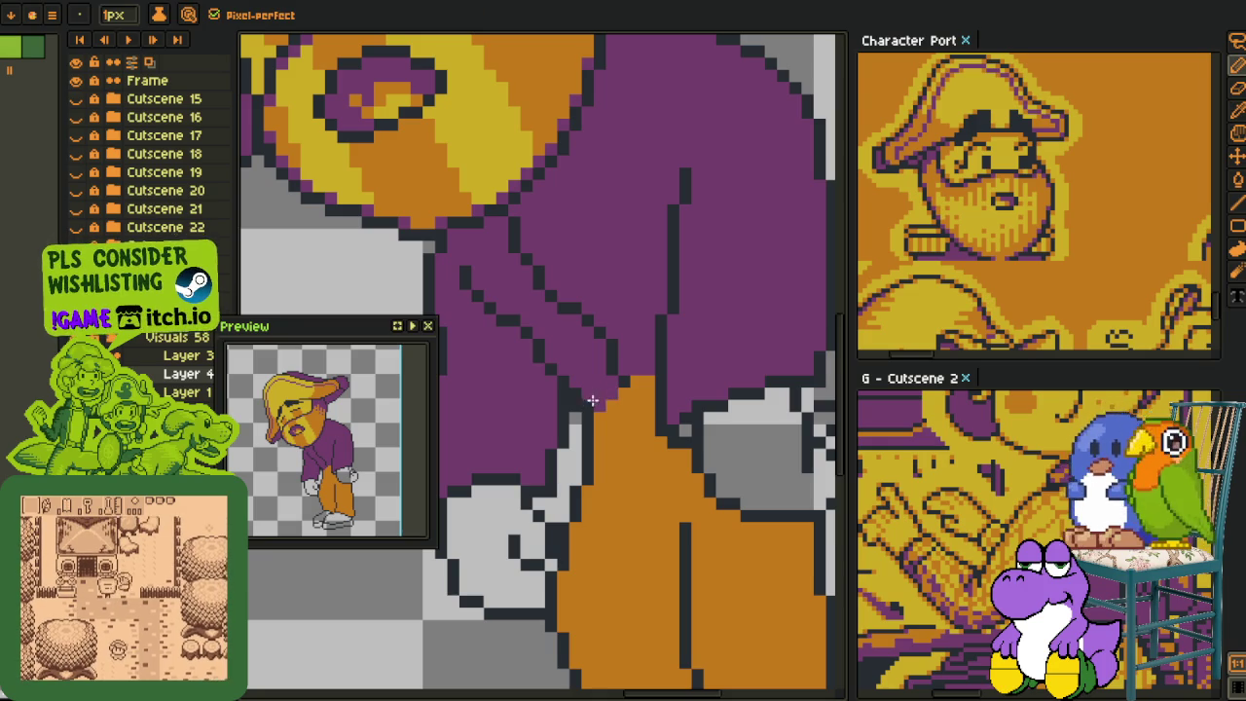
pyautogui.keyDown('alt'); pyautogui.click(638, 385); pyautogui.keyUp('alt')
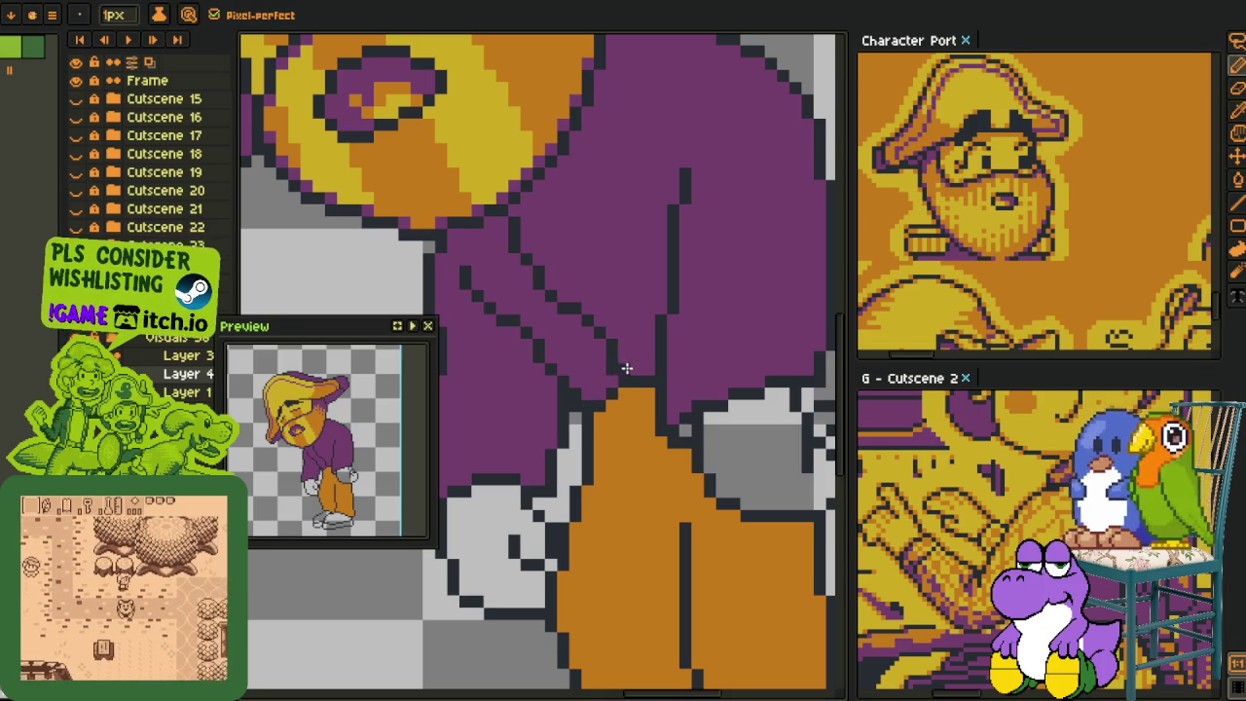
pyautogui.keyDown('alt'); pyautogui.click(612, 371); pyautogui.keyUp('alt')
pyautogui.scroll(-2, 613, 360)
pyautogui.scroll(-1, 613, 360)
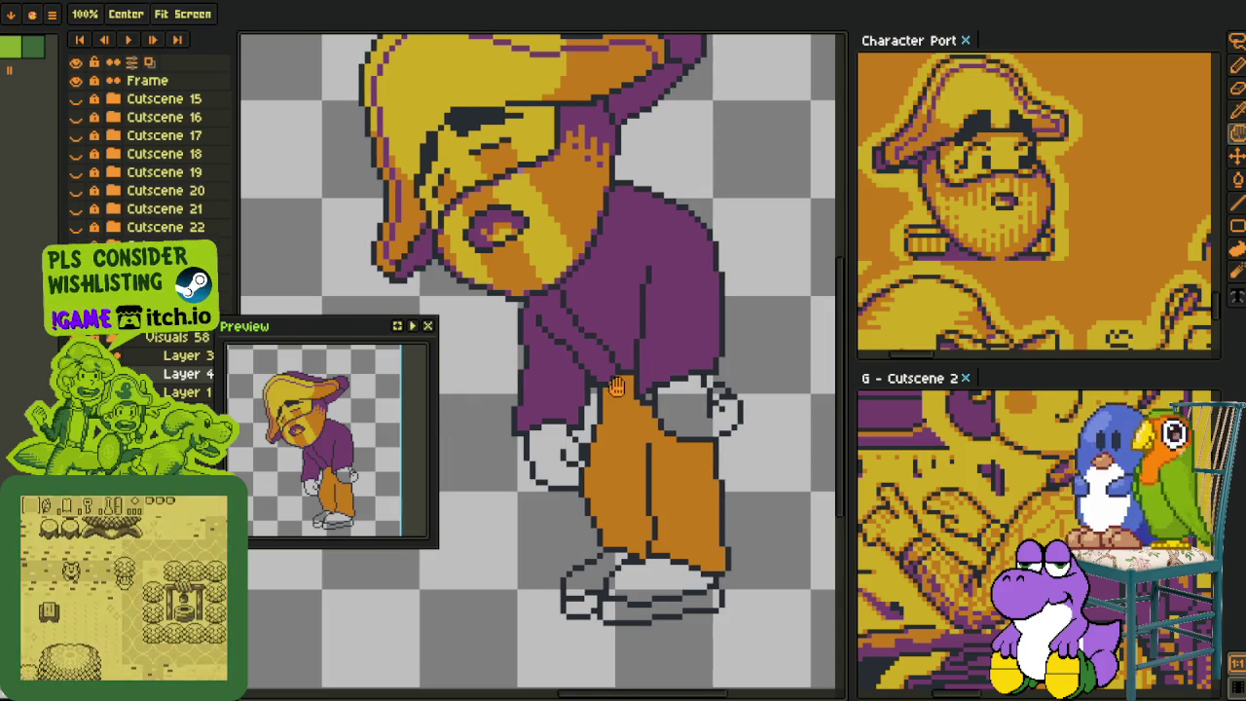
pyautogui.scroll(2, 533, 474)
pyautogui.scroll(2, 574, 290)
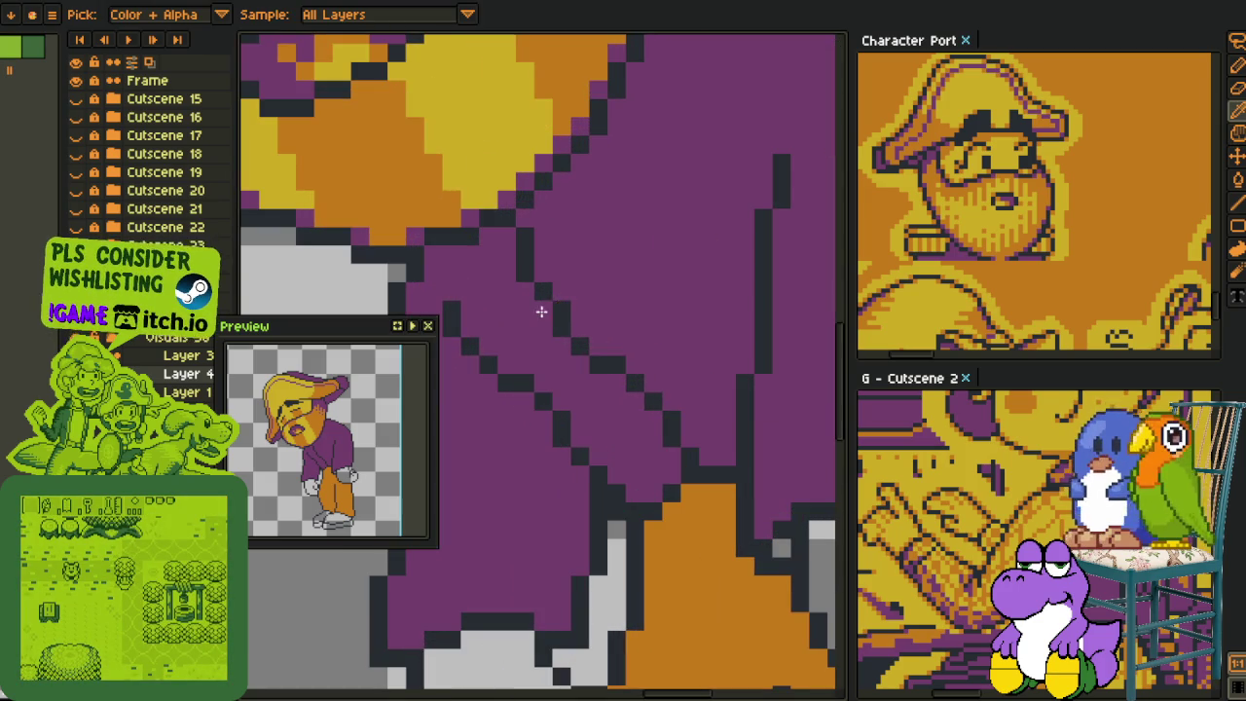
# - Paint over dark fold-line pixels on the shirt with purple
pyautogui.press('alt')
pyautogui.press('alt')
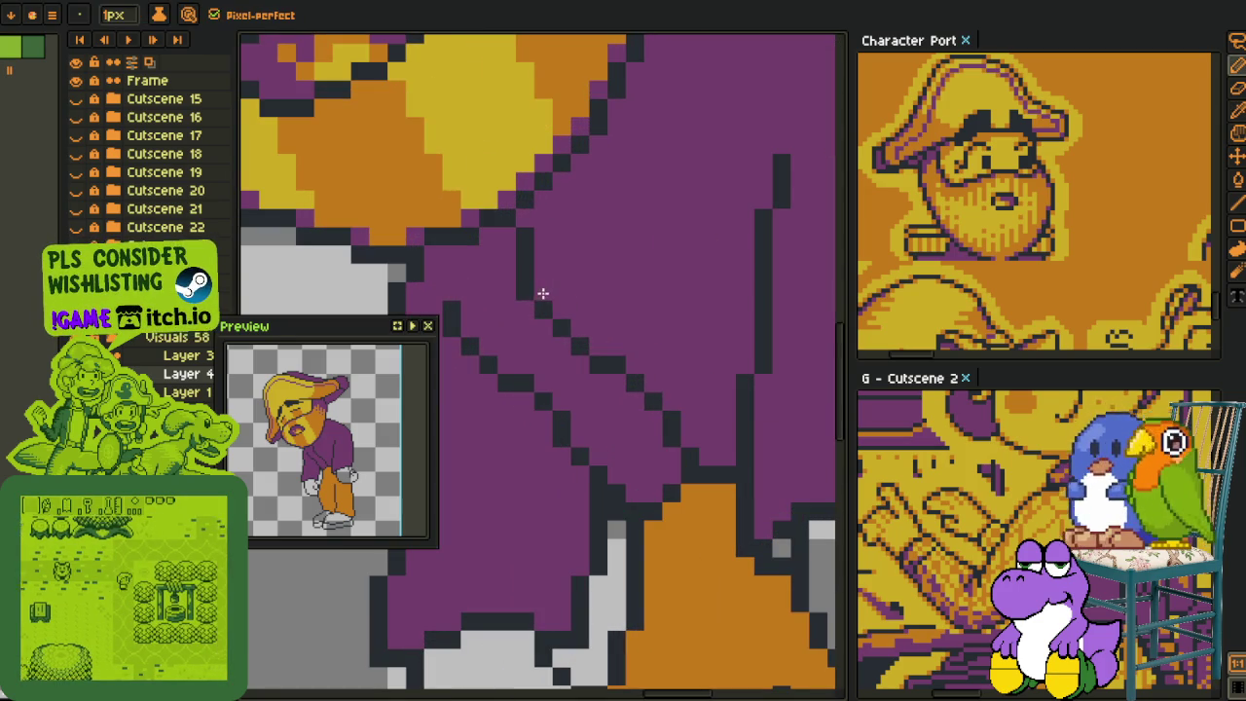
pyautogui.press('alt')
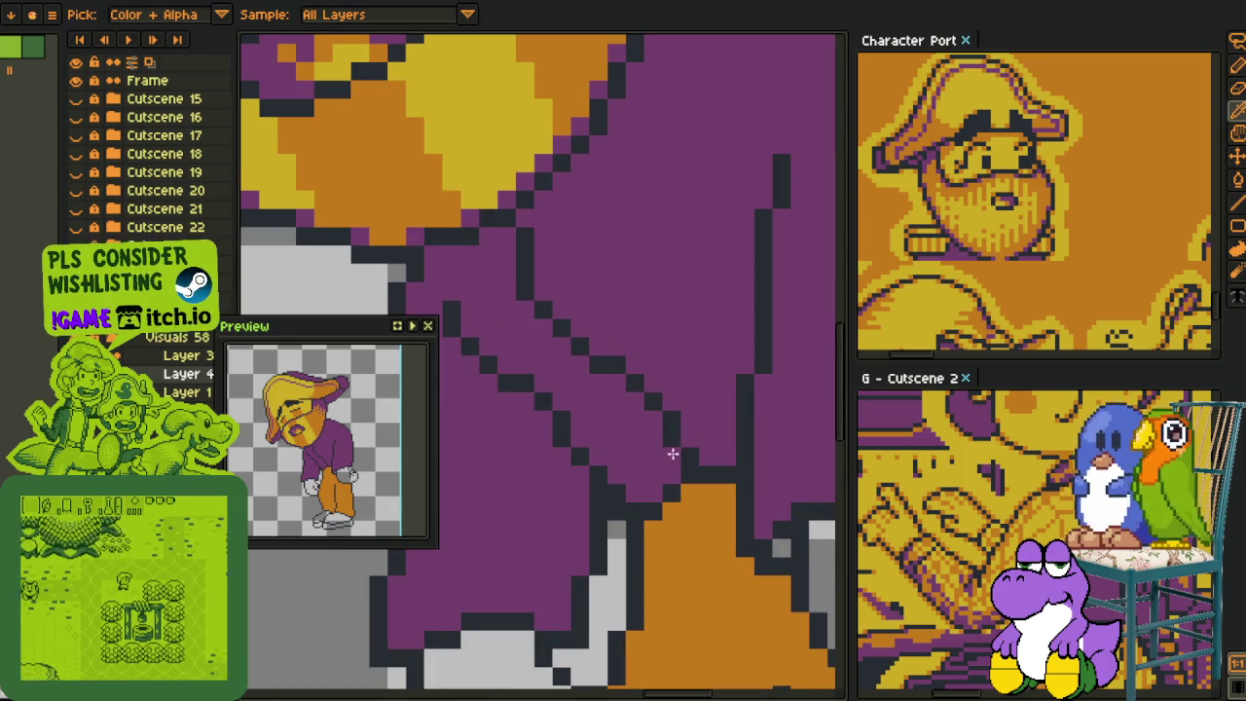
pyautogui.press('alt')
pyautogui.press('alt')
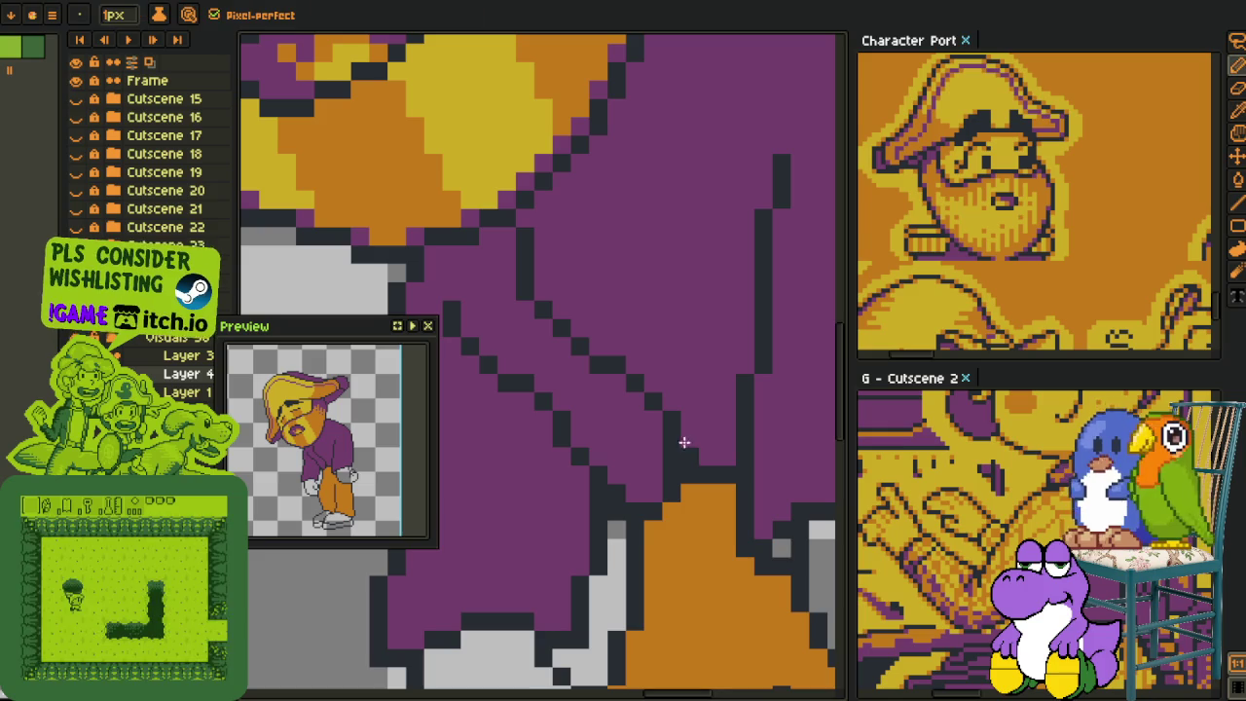
pyautogui.moveTo(679, 432); pyautogui.dragTo(671, 419)
pyautogui.press('alt')
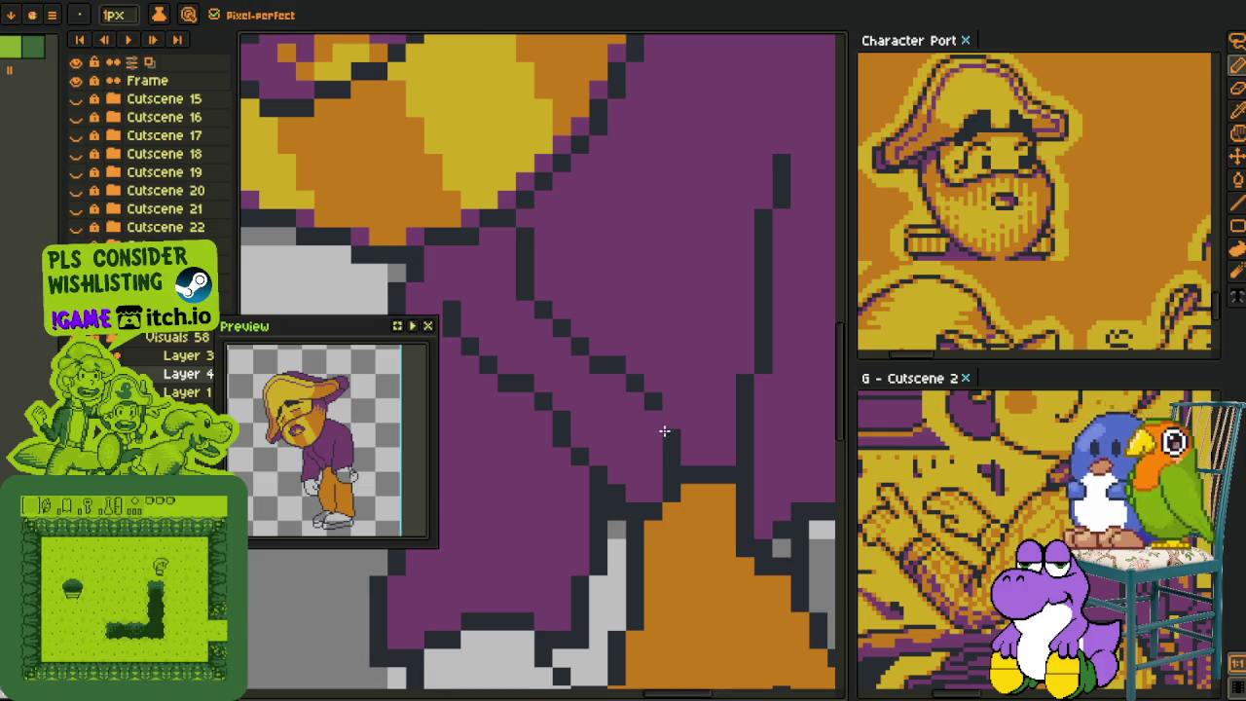
pyautogui.scroll(-3, 630, 380)
pyautogui.scroll(-1, 642, 340)
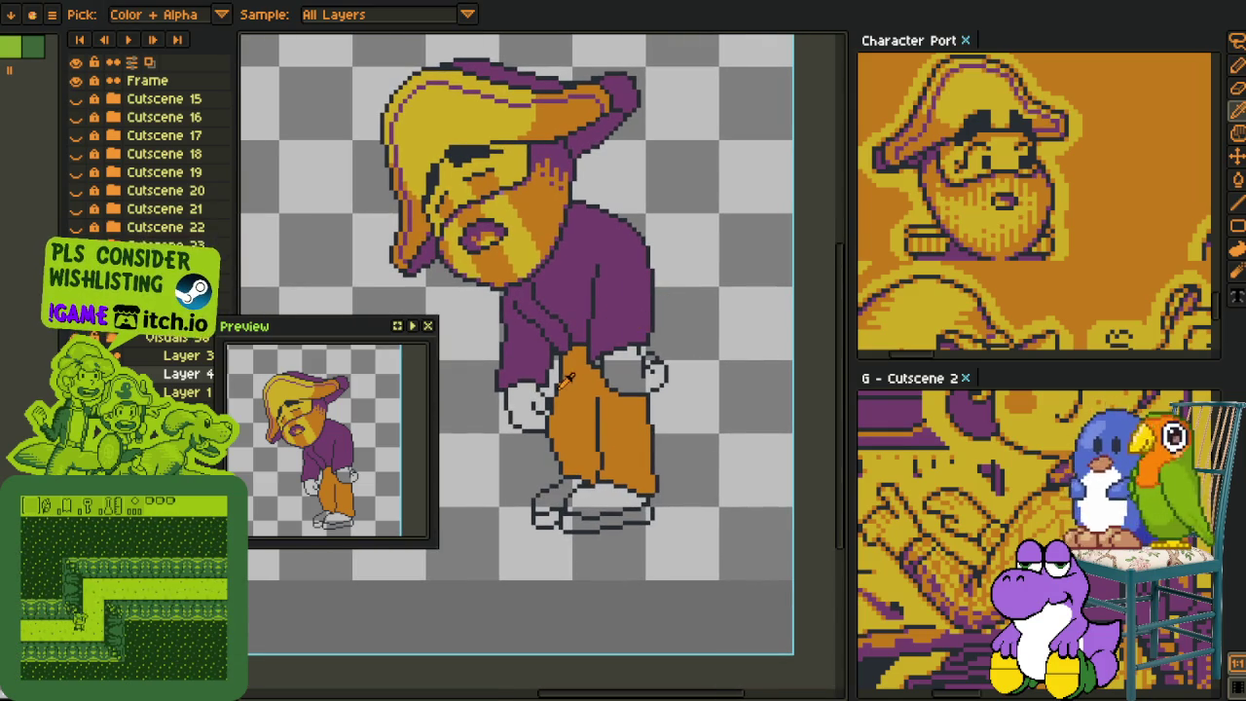
pyautogui.scroll(1, 595, 317)
pyautogui.scroll(1, 589, 326)
pyautogui.scroll(1, 582, 332)
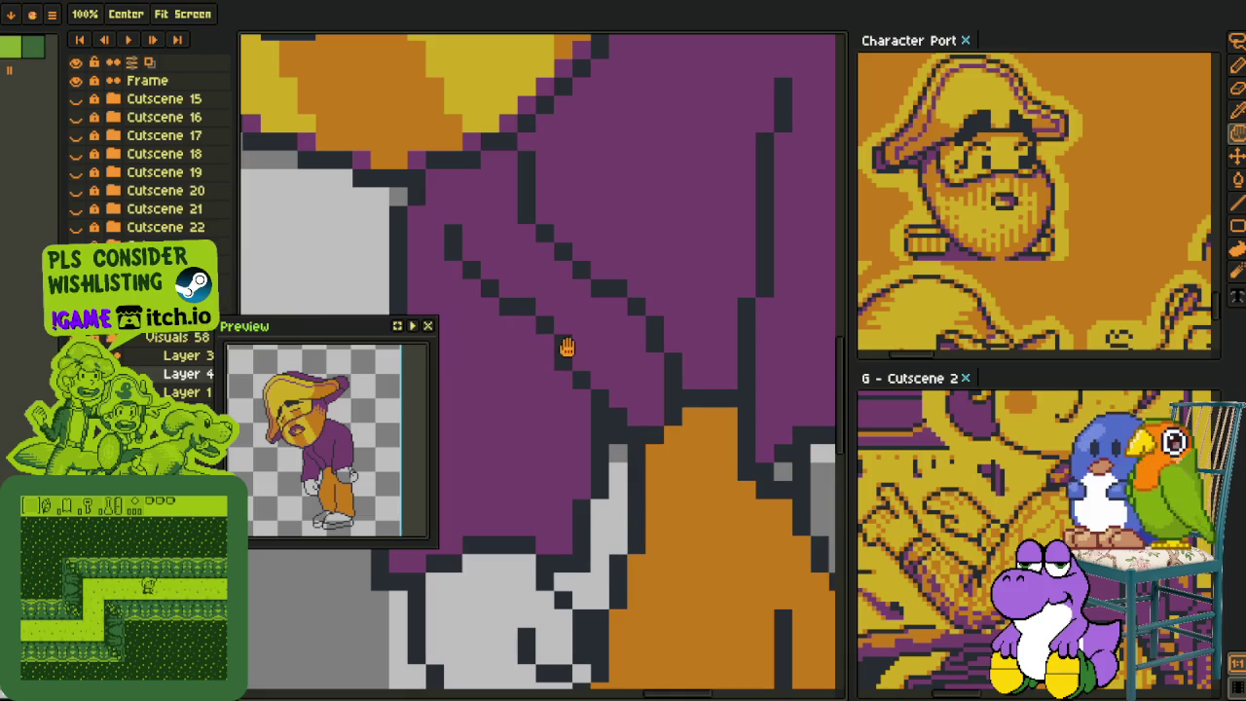
pyautogui.press('alt')
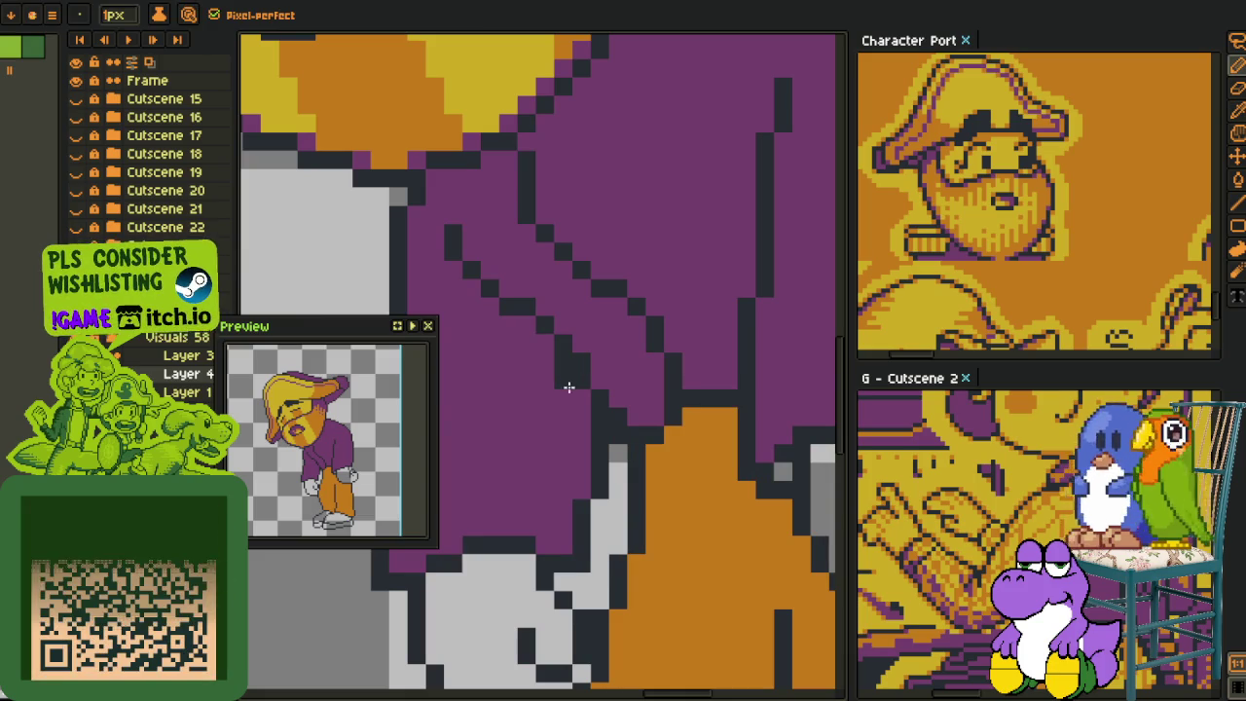
pyautogui.press('alt')
pyautogui.press('alt')
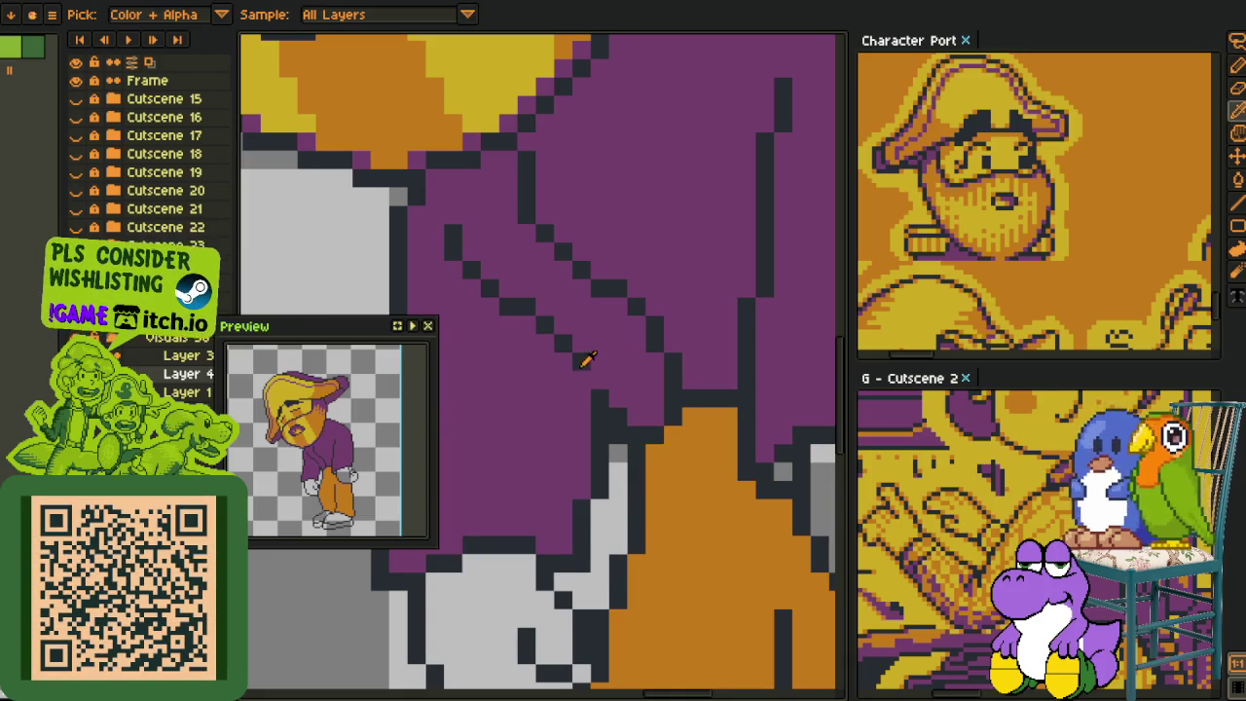
pyautogui.scroll(-3, 594, 376)
pyautogui.scroll(-2, 632, 360)
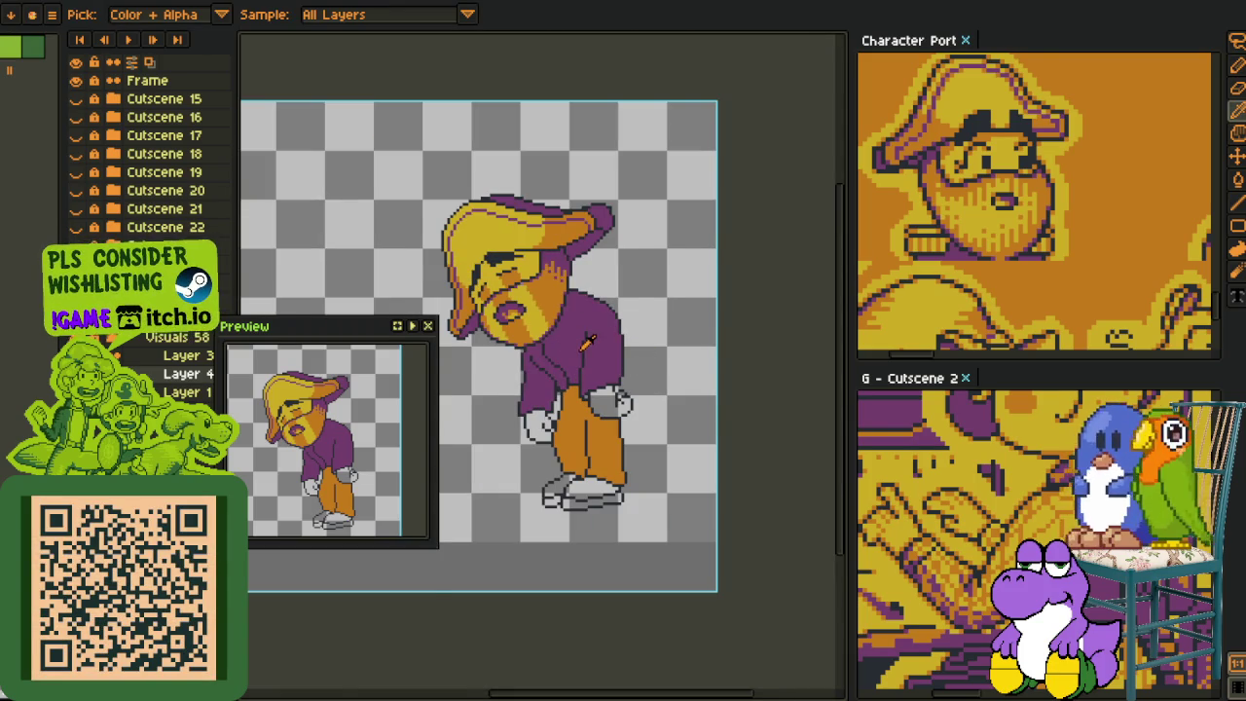
pyautogui.scroll(-1, 587, 343)
pyautogui.scroll(3, 590, 341)
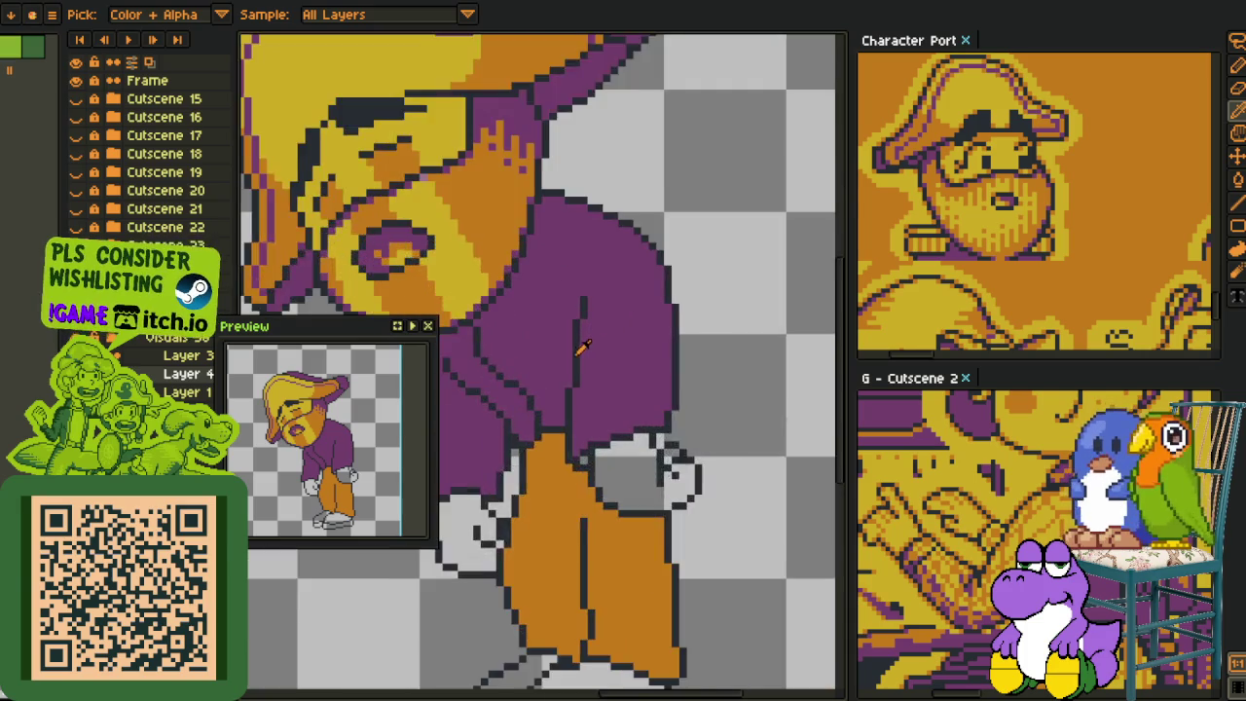
pyautogui.scroll(1, 589, 342)
pyautogui.scroll(1, 589, 344)
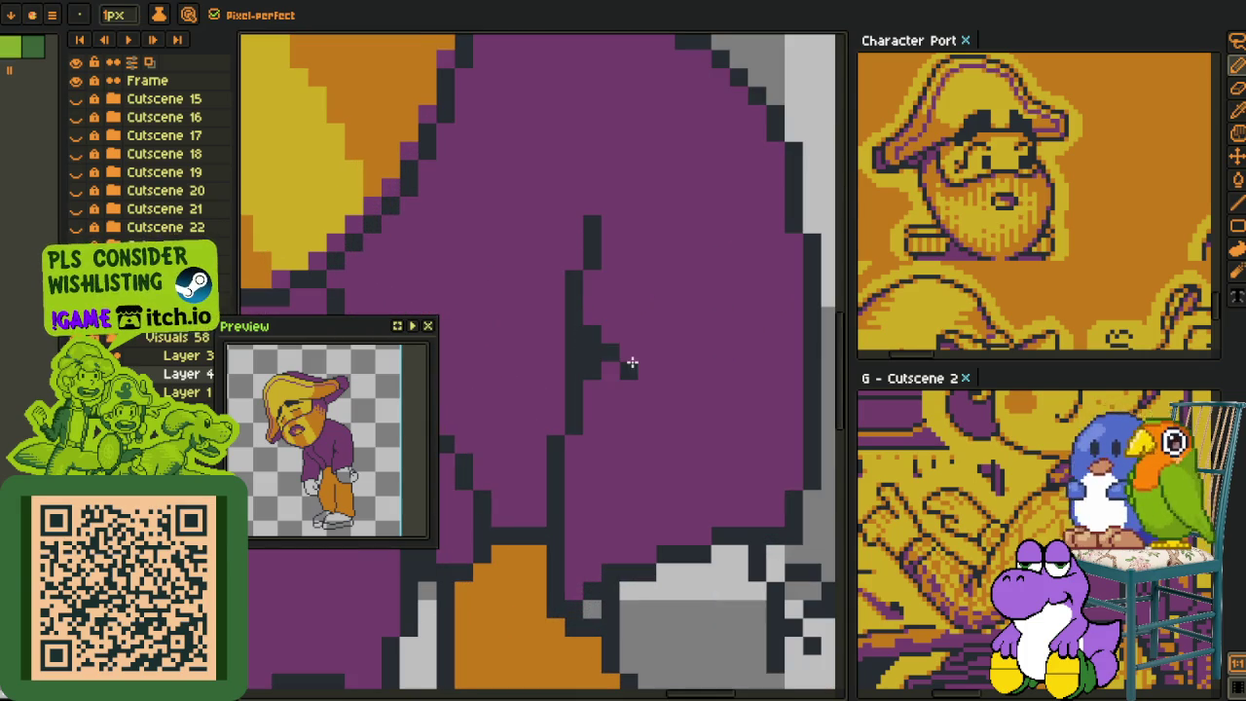
# - Repaint the remaining stray dark pixels purple, leaving a small fold notch mid-shirt
pyautogui.press('alt')
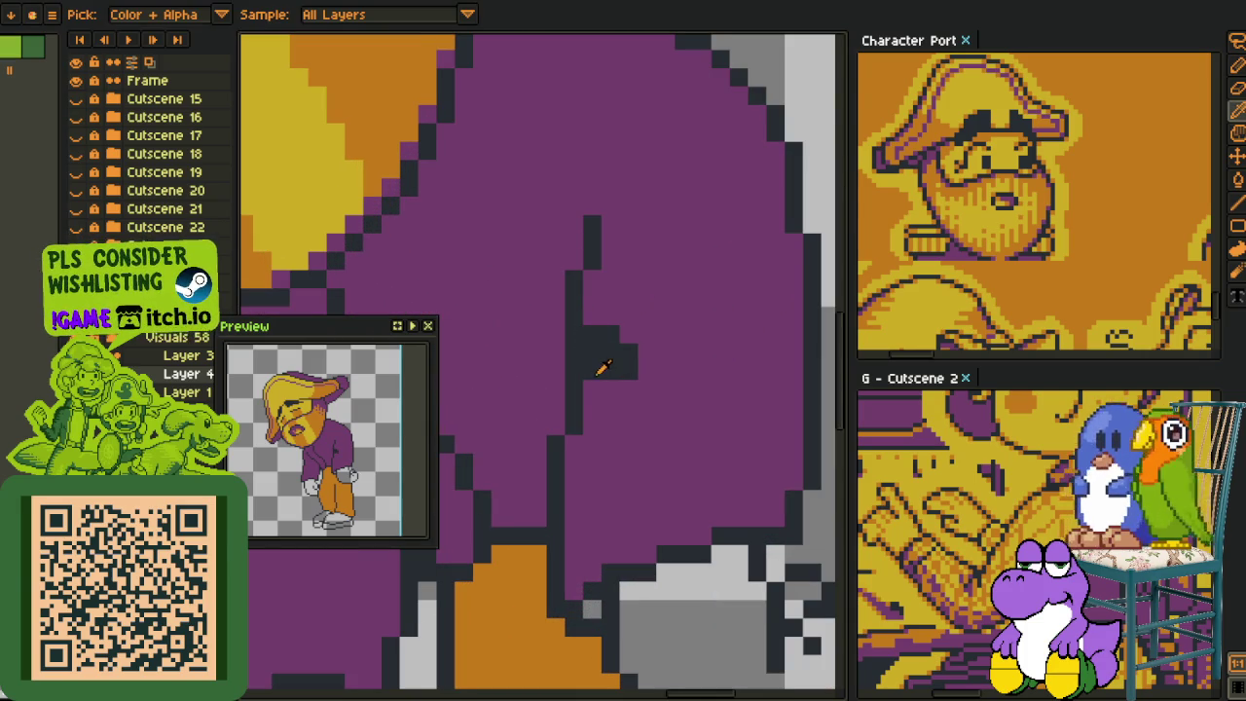
pyautogui.keyDown('alt'); pyautogui.click(599, 379); pyautogui.keyUp('alt')
pyautogui.scroll(-3, 601, 378)
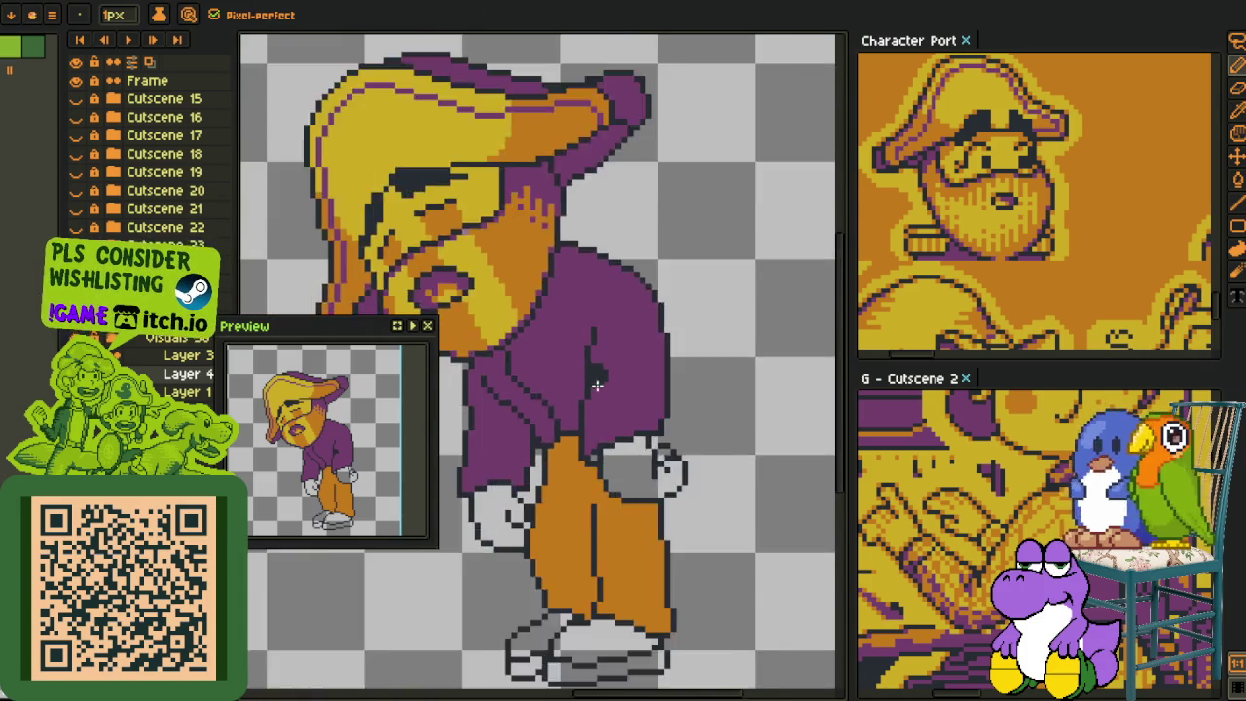
pyautogui.scroll(-1, 599, 377)
pyautogui.press('alt')
pyautogui.scroll(5, 594, 375)
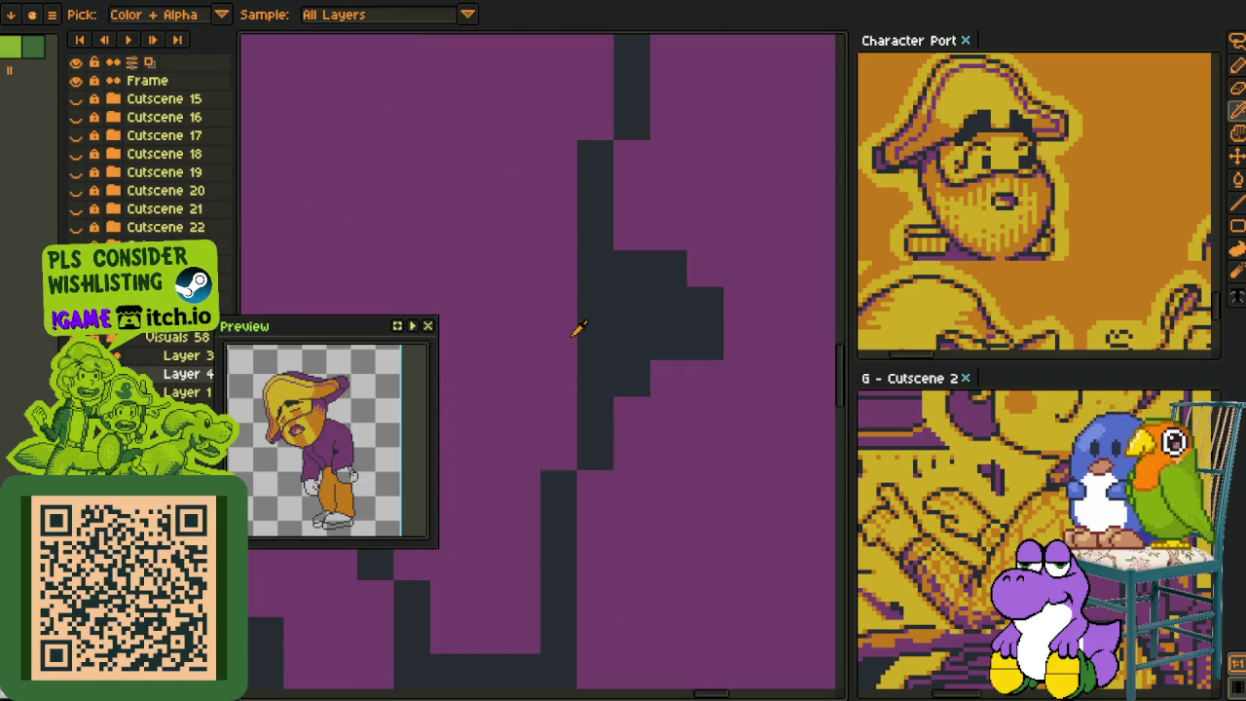
pyautogui.keyDown('alt'); pyautogui.click(574, 355); pyautogui.keyUp('alt')
pyautogui.moveTo(584, 336); pyautogui.dragTo(584, 387)
pyautogui.click(555, 481)
pyautogui.moveTo(584, 311); pyautogui.dragTo(591, 281)
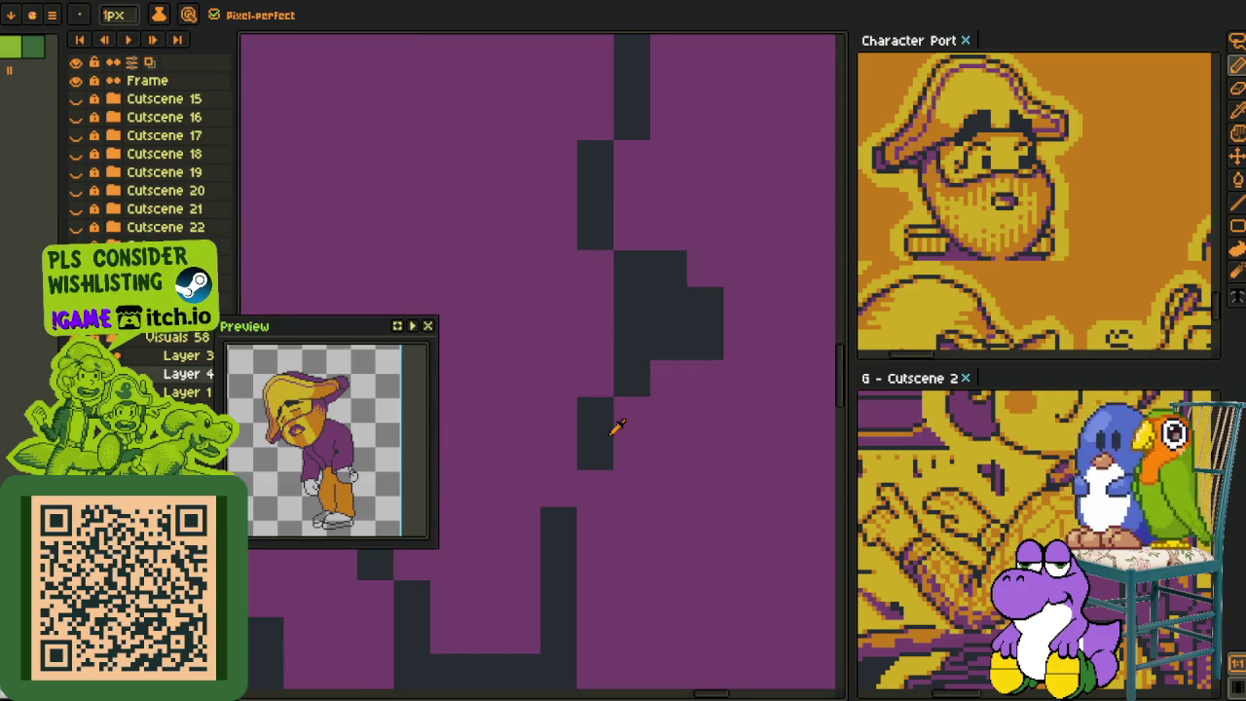
pyautogui.scroll(-1, 609, 398)
pyautogui.scroll(-2, 610, 370)
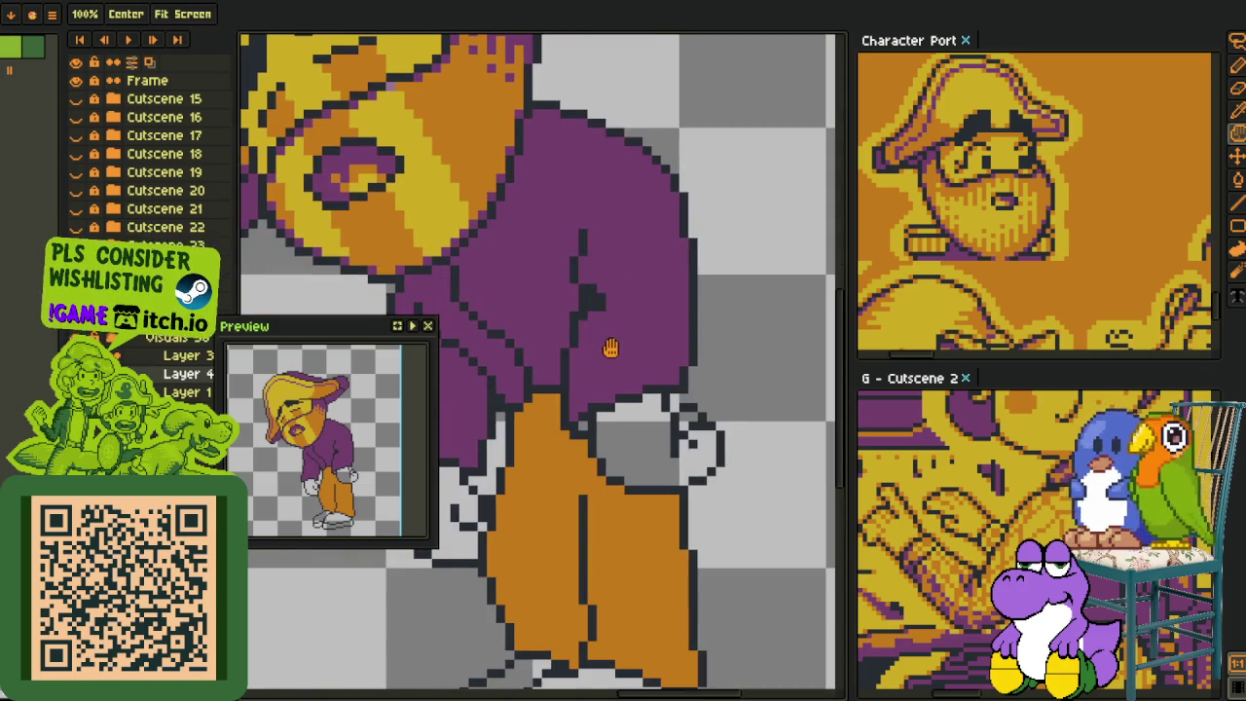
# - Sample the orange trouser colour from the sprite
pyautogui.press('alt')
pyautogui.keyDown('alt'); pyautogui.click(479, 167); pyautogui.keyUp('alt')
pyautogui.scroll(1, 597, 381)
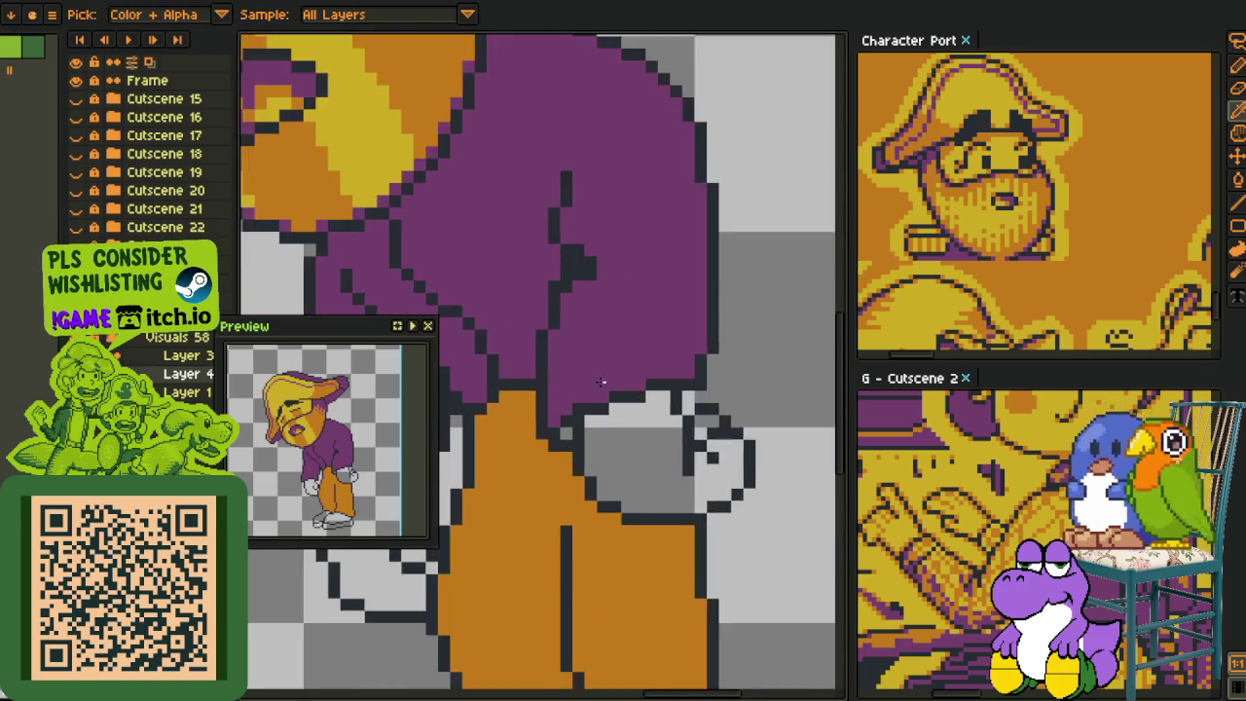
pyautogui.scroll(1, 497, 380)
pyautogui.scroll(-1, 538, 414)
pyautogui.scroll(-1, 537, 440)
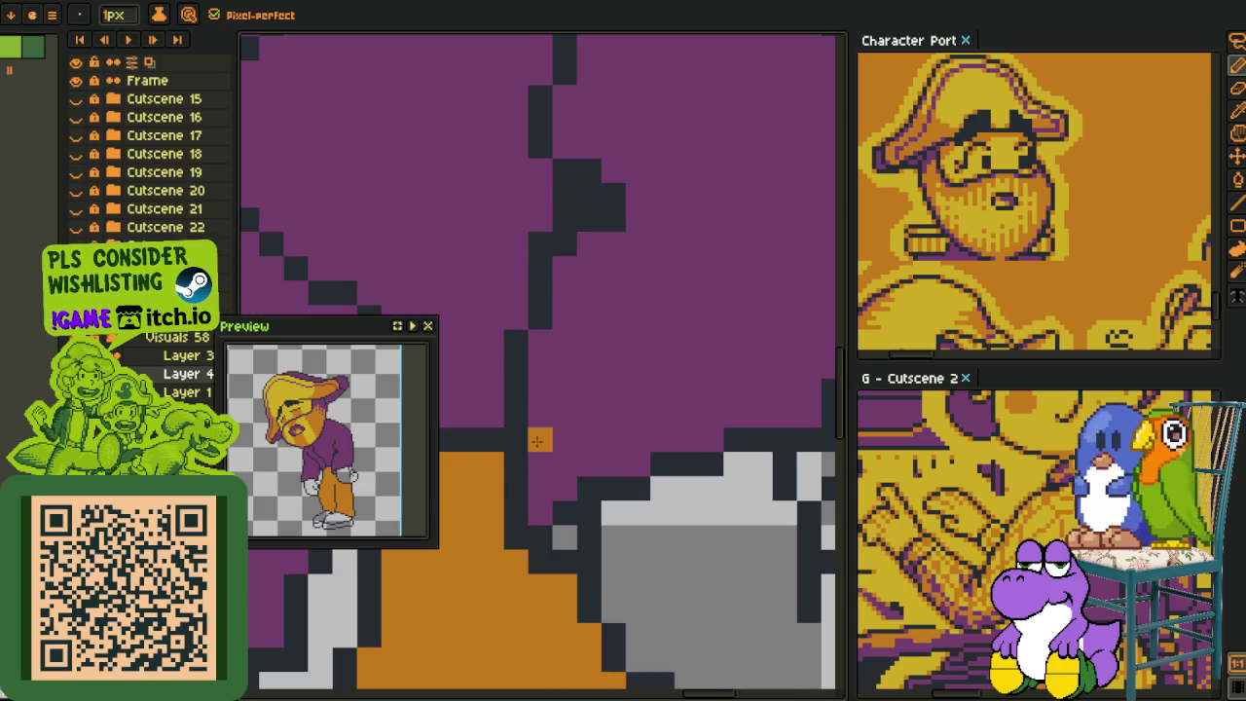
# - Extend the orange stroke and join the lower orange strip to the upper one
pyautogui.moveTo(563, 392); pyautogui.dragTo(582, 405)
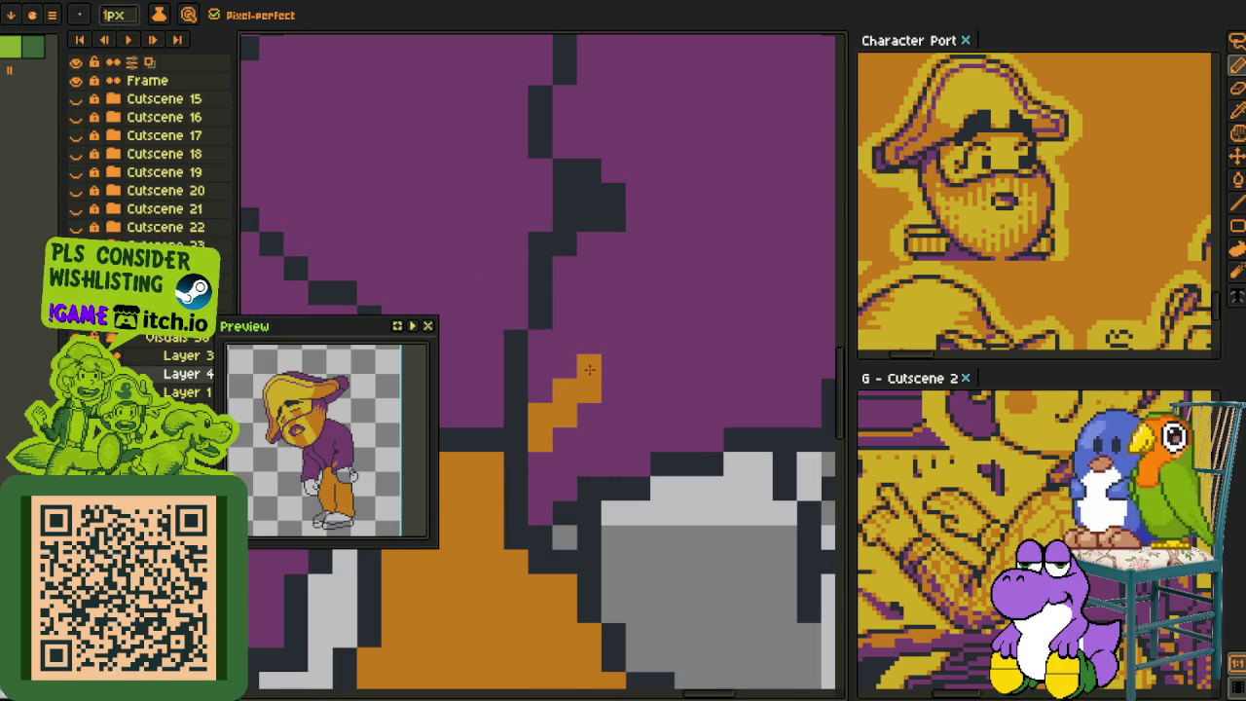
pyautogui.moveTo(705, 348); pyautogui.dragTo(589, 381)
pyautogui.moveTo(675, 377)
pyautogui.mouseDown()
pyautogui.moveTo(691, 380)
pyautogui.moveTo(605, 378)
pyautogui.mouseUp()
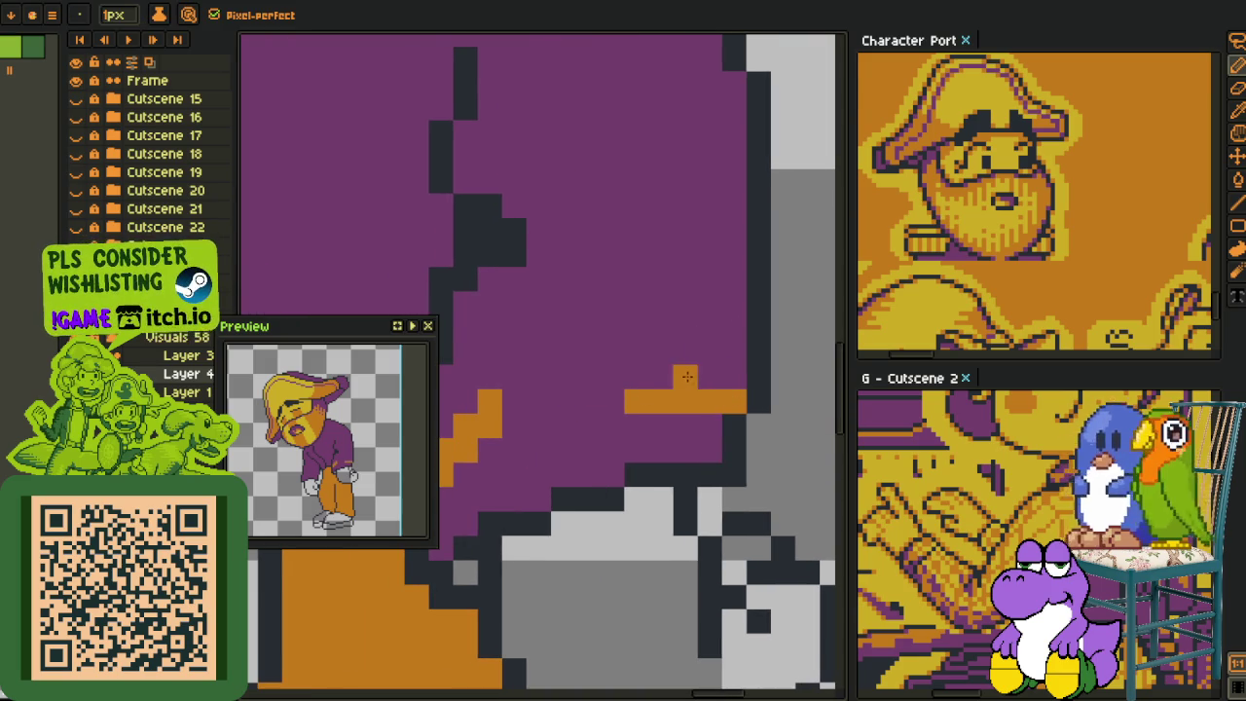
pyautogui.moveTo(520, 423)
pyautogui.mouseDown()
pyautogui.moveTo(514, 401)
pyautogui.moveTo(672, 352)
pyautogui.moveTo(707, 367)
pyautogui.mouseUp()
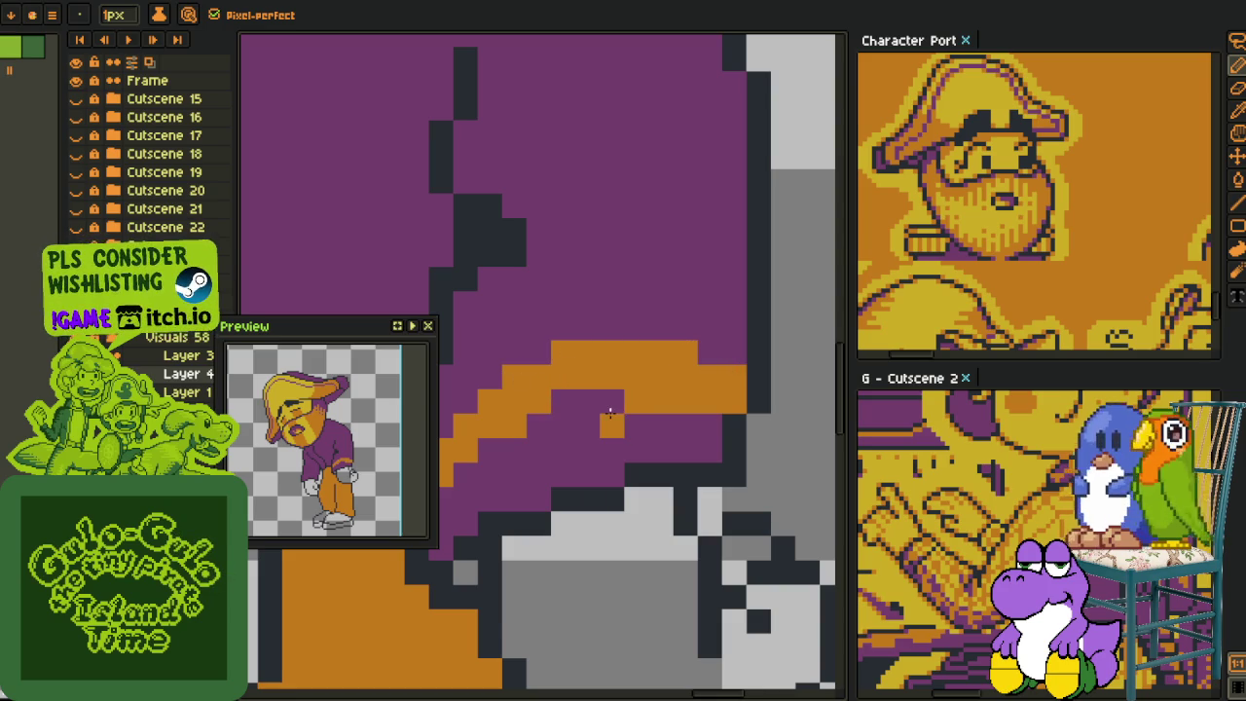
# - Repaint the stray orange pixels and the orange staircase on the shirt with purple
pyautogui.press('i')
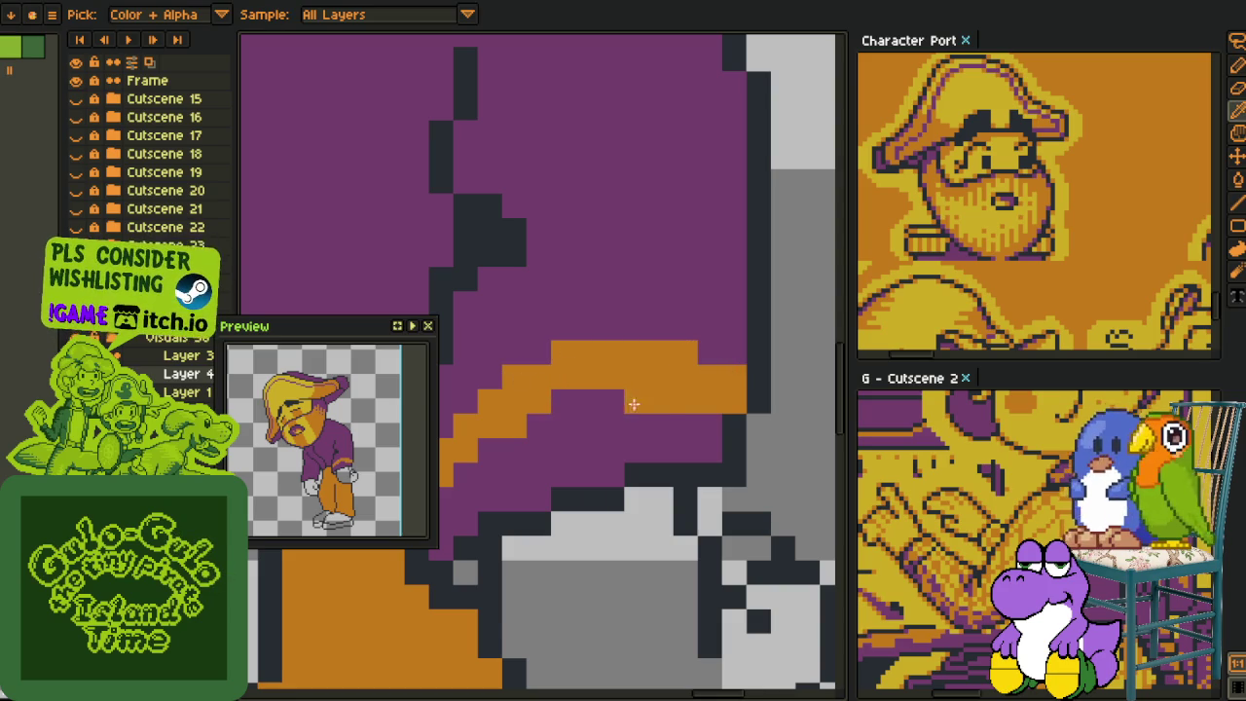
pyautogui.scroll(-1, 655, 409)
pyautogui.scroll(-1, 675, 379)
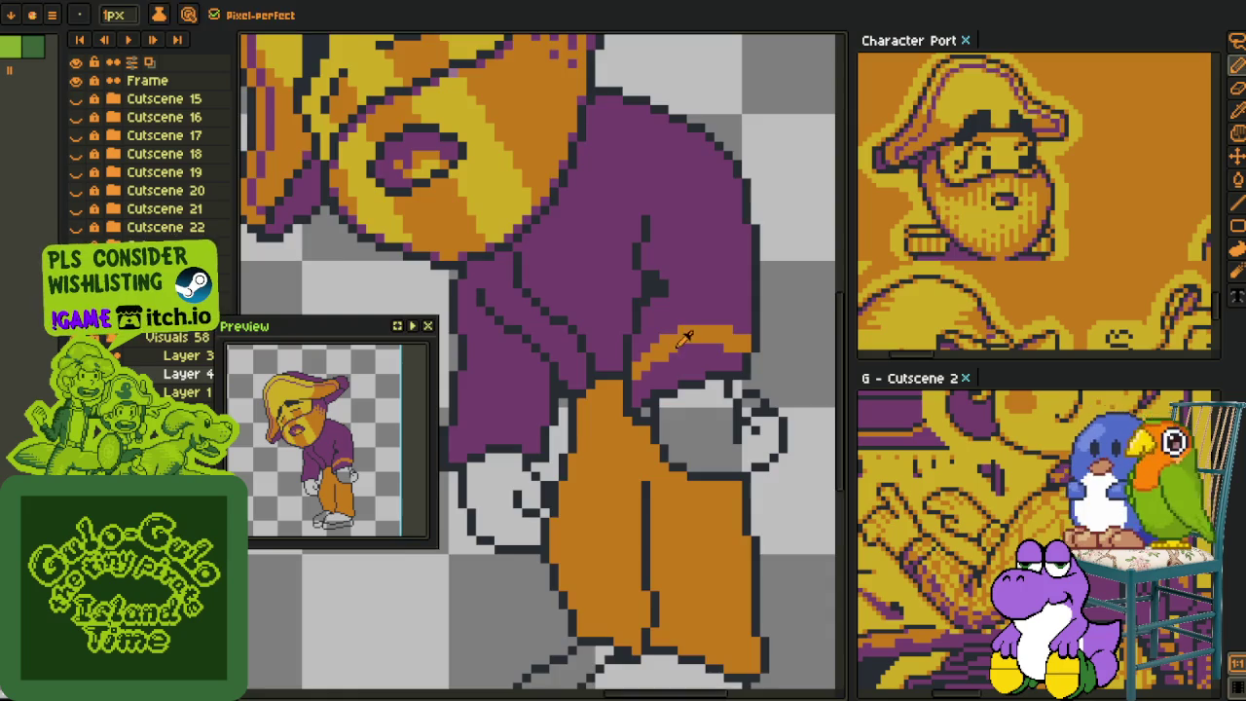
pyautogui.scroll(3, 686, 335)
pyautogui.moveTo(628, 354); pyautogui.dragTo(591, 358)
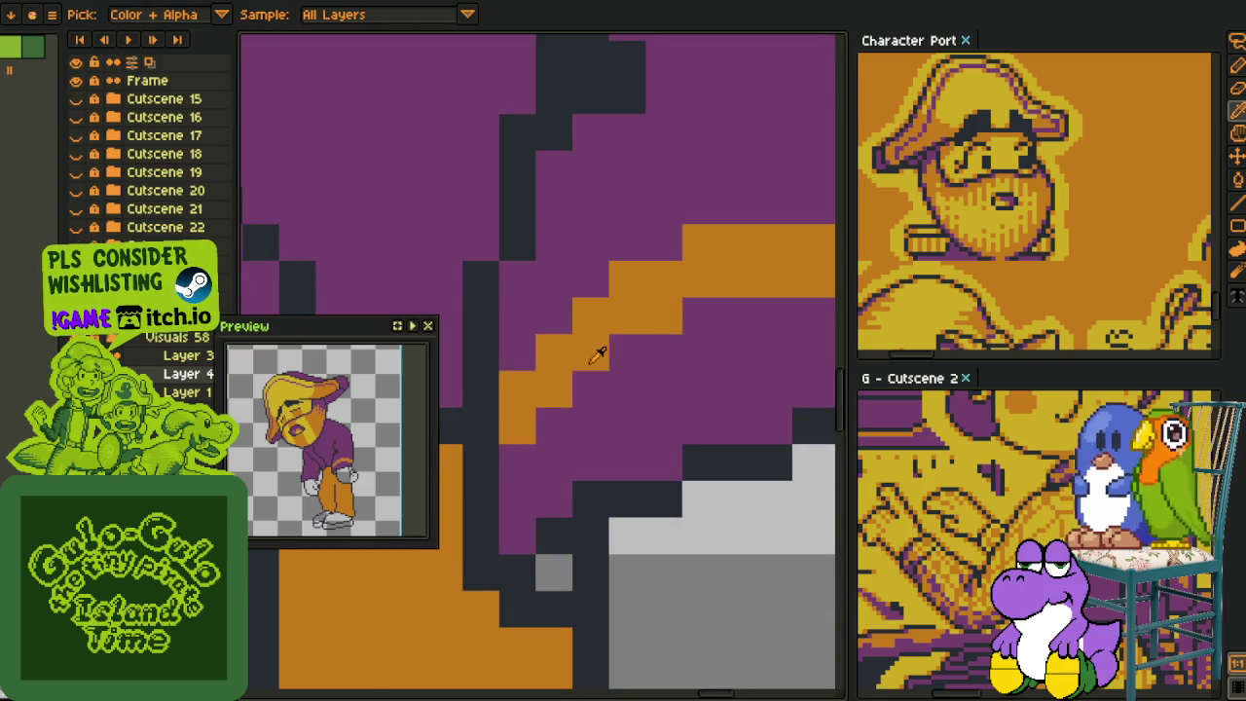
pyautogui.moveTo(595, 297)
pyautogui.mouseDown()
pyautogui.moveTo(662, 242)
pyautogui.moveTo(504, 325)
pyautogui.moveTo(647, 331)
pyautogui.moveTo(716, 367)
pyautogui.moveTo(668, 341)
pyautogui.mouseUp()
pyautogui.click(646, 440)
# - Draw the orange trim line across the shirt's lower edge, extending it to the right end
pyautogui.scroll(-4, 659, 444)
pyautogui.scroll(5, 661, 391)
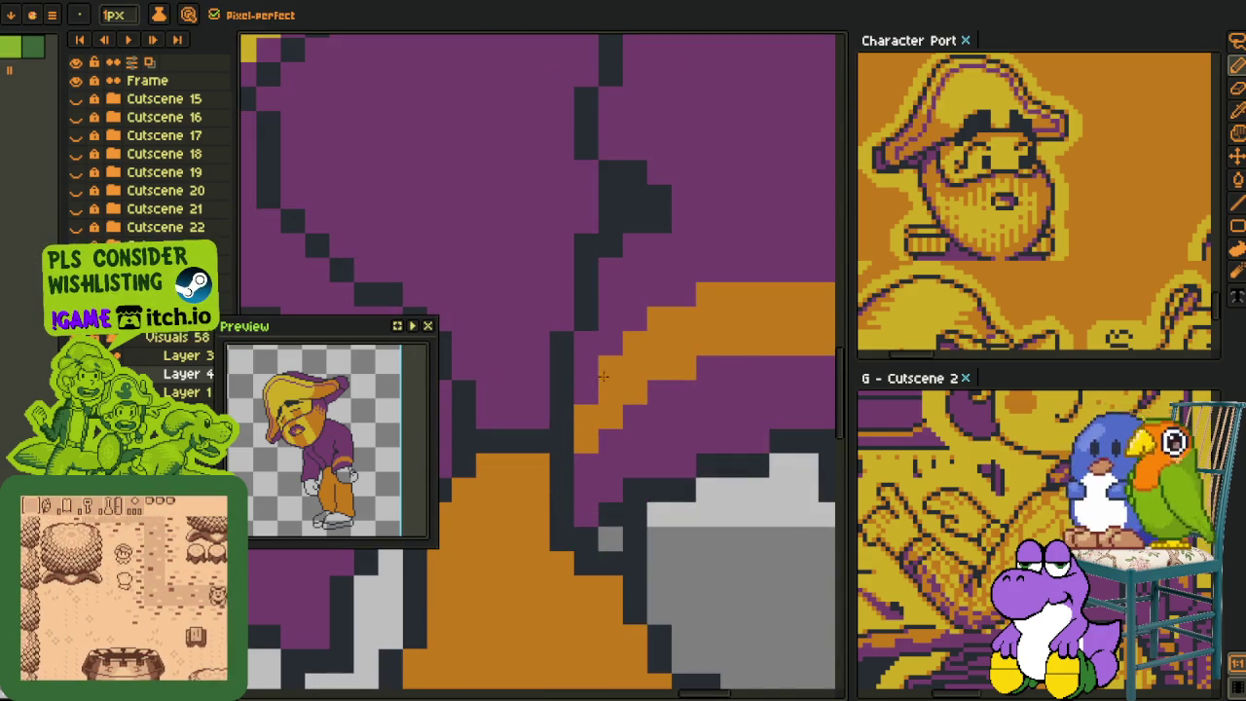
pyautogui.scroll(-5, 614, 358)
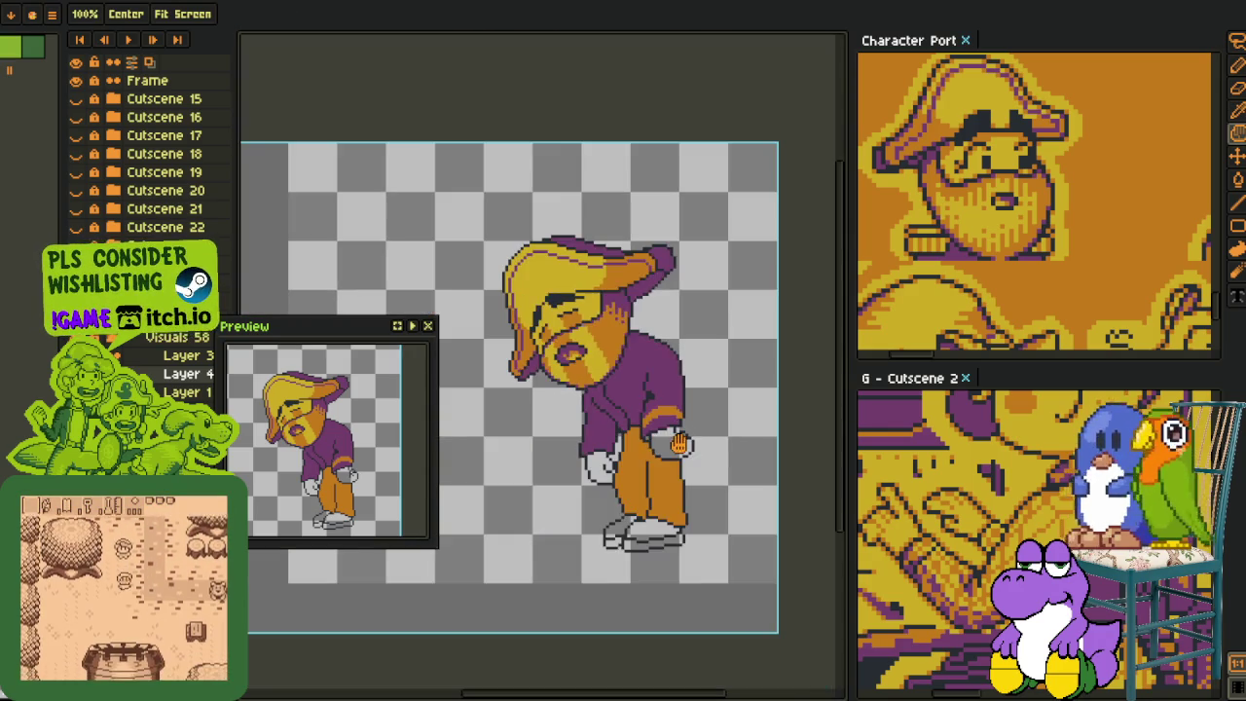
pyautogui.scroll(2, 679, 443)
pyautogui.scroll(1, 681, 442)
pyautogui.scroll(1, 584, 443)
pyautogui.scroll(1, 500, 453)
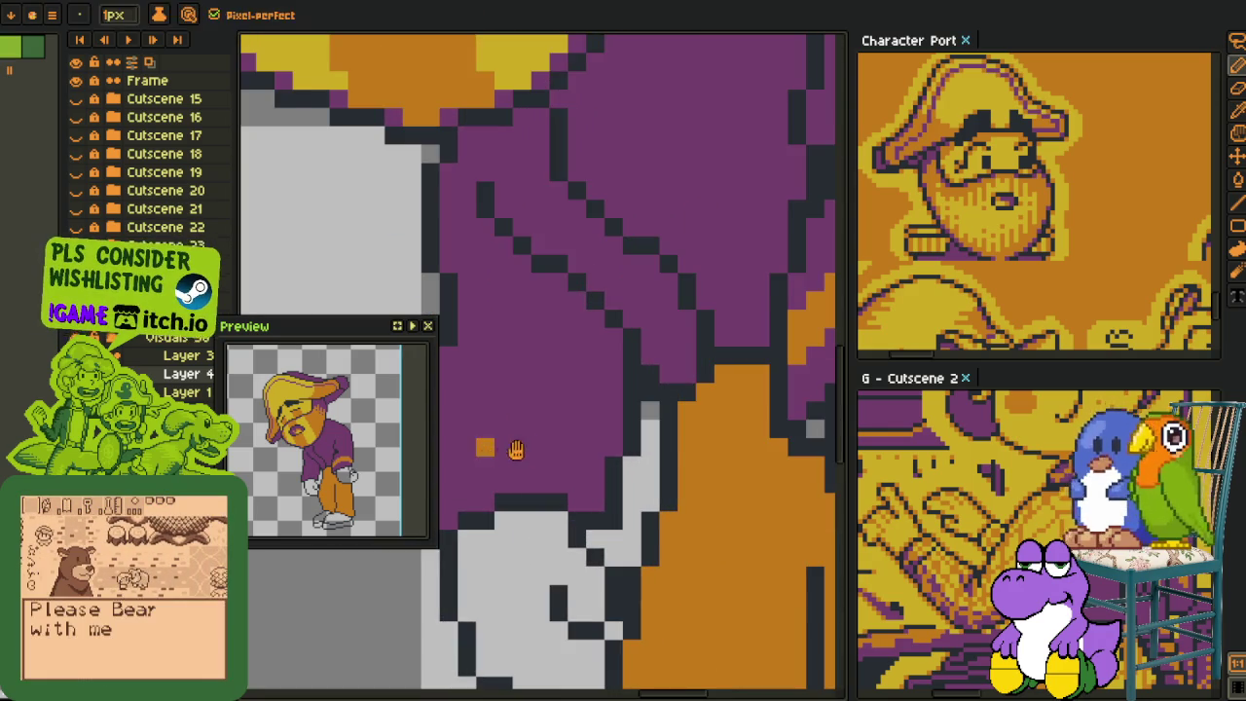
pyautogui.scroll(1, 500, 452)
pyautogui.scroll(1, 515, 467)
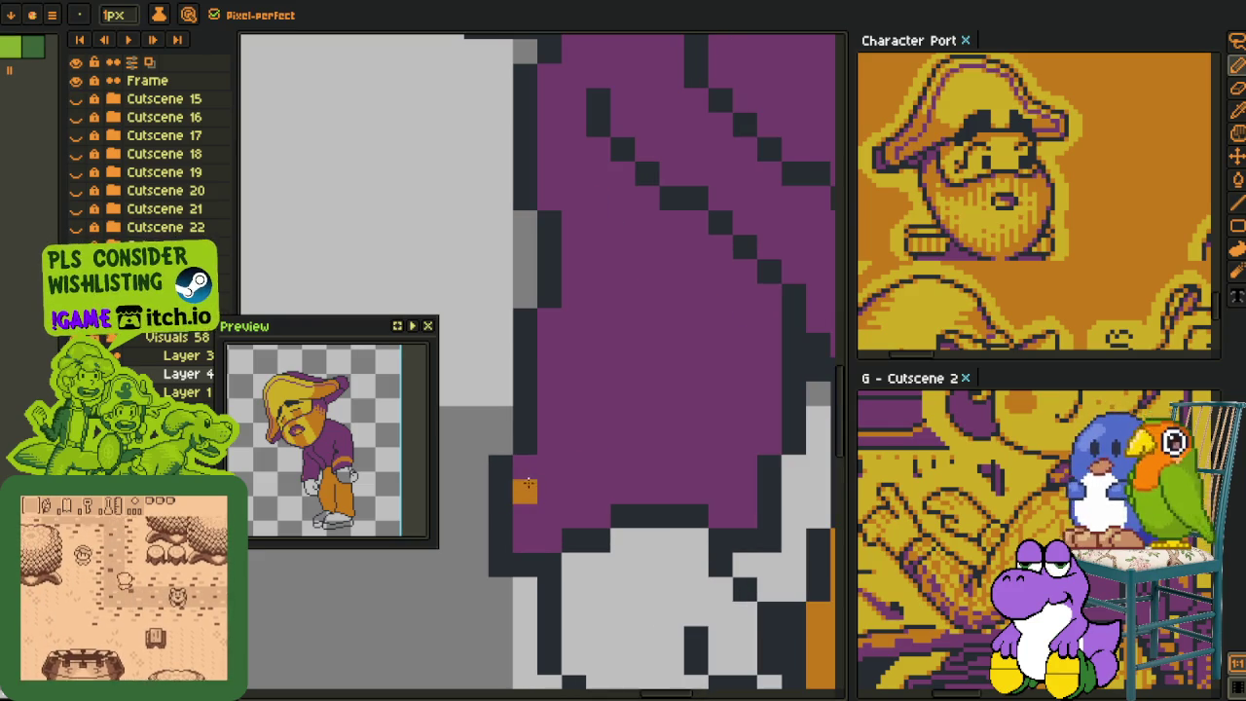
pyautogui.moveTo(526, 486); pyautogui.dragTo(647, 421)
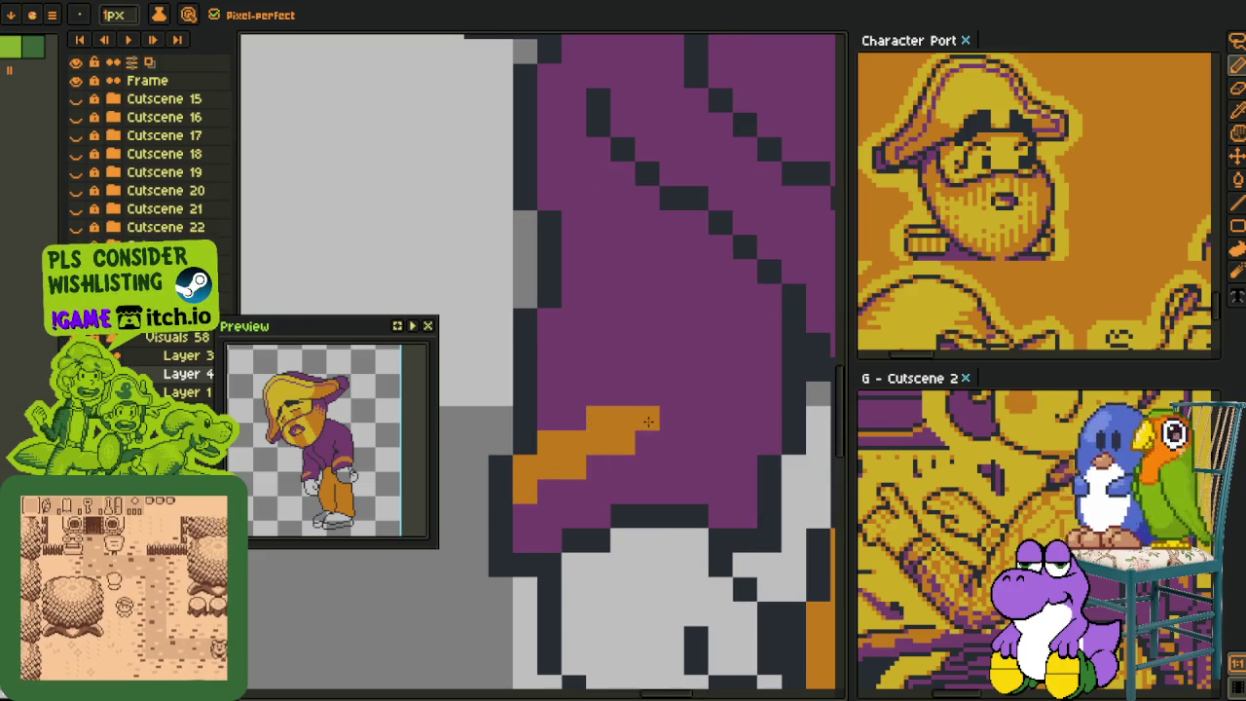
pyautogui.moveTo(652, 436)
pyautogui.mouseDown()
pyautogui.moveTo(681, 428)
pyautogui.moveTo(718, 458)
pyautogui.mouseUp()
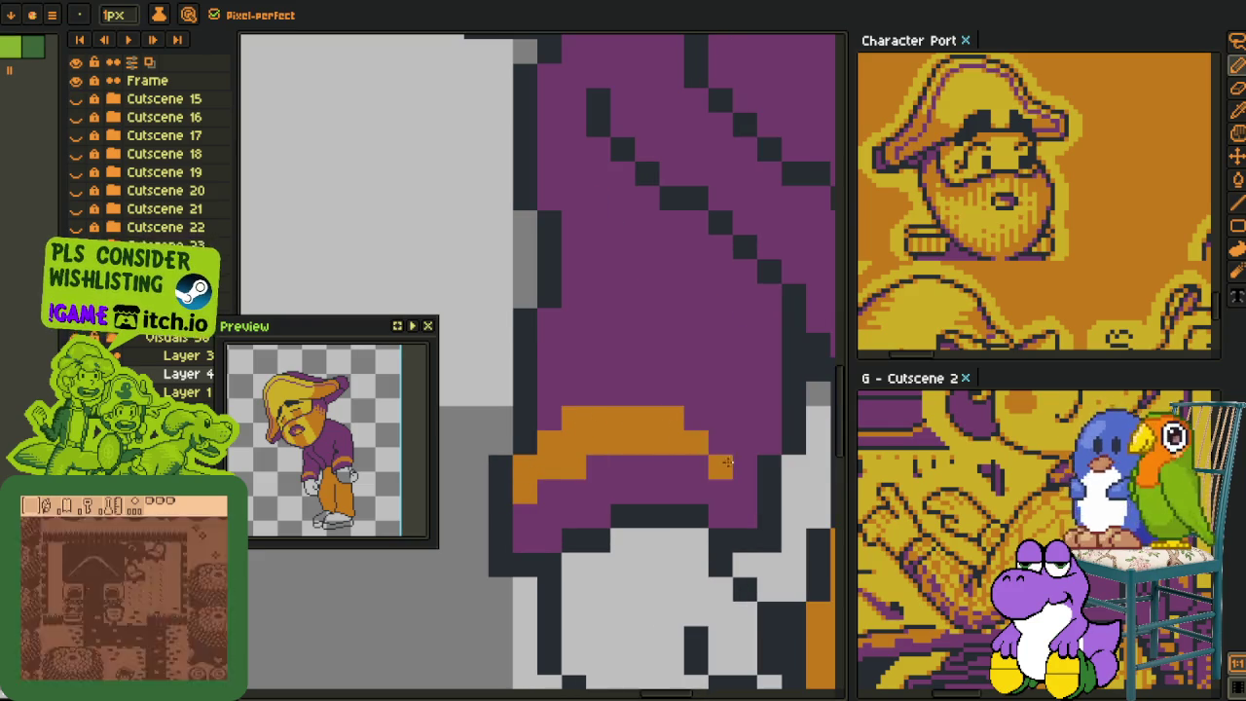
pyautogui.click(744, 471)
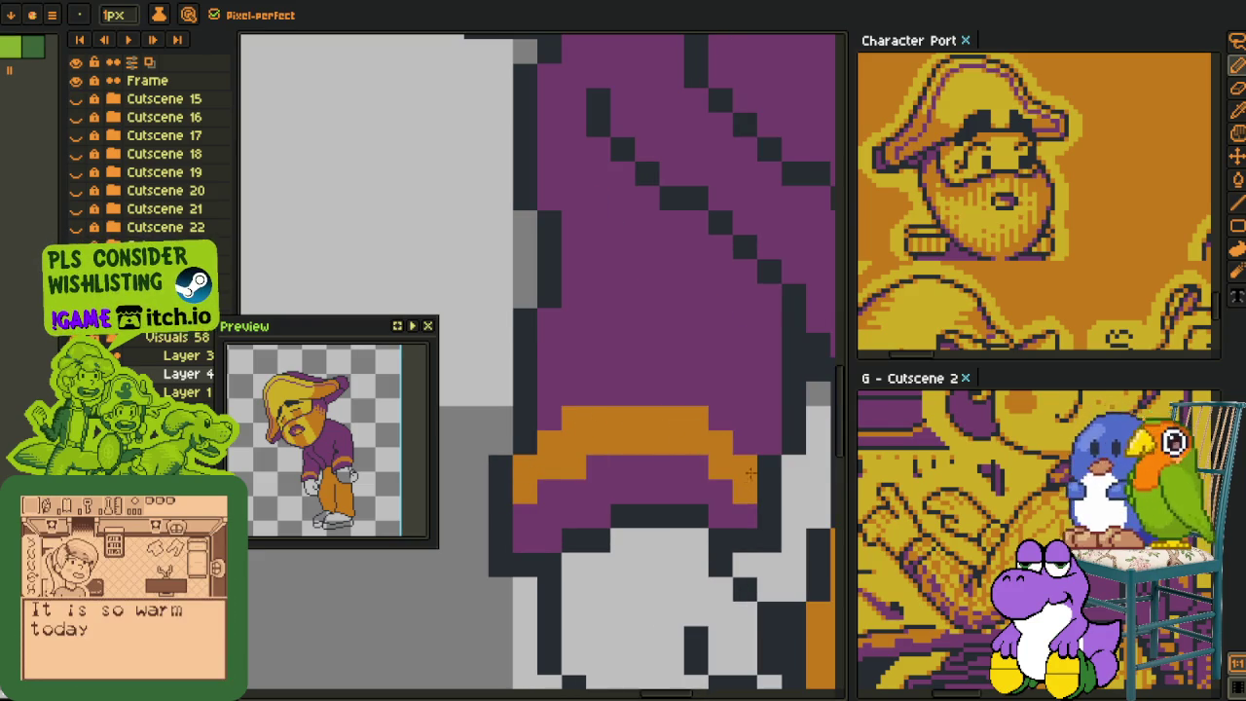
# - Sample a colour from the sprite again and zoom to review the trim
pyautogui.press('i')
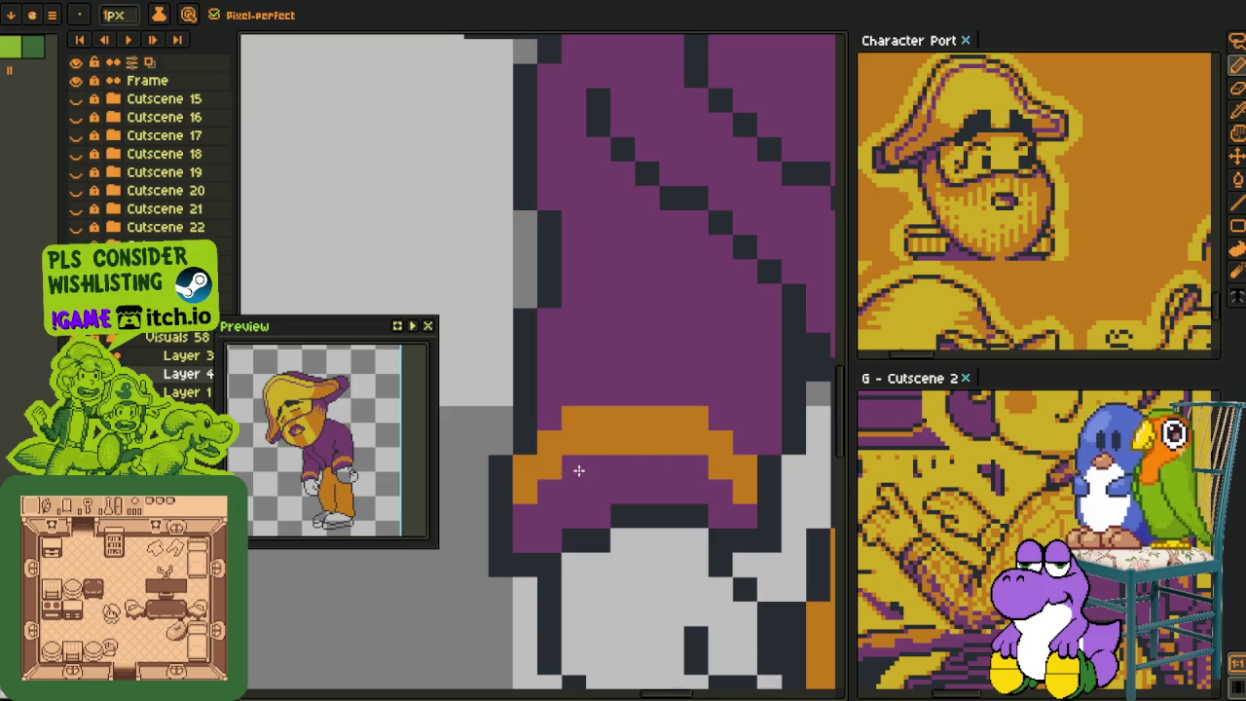
pyautogui.scroll(-1, 585, 413)
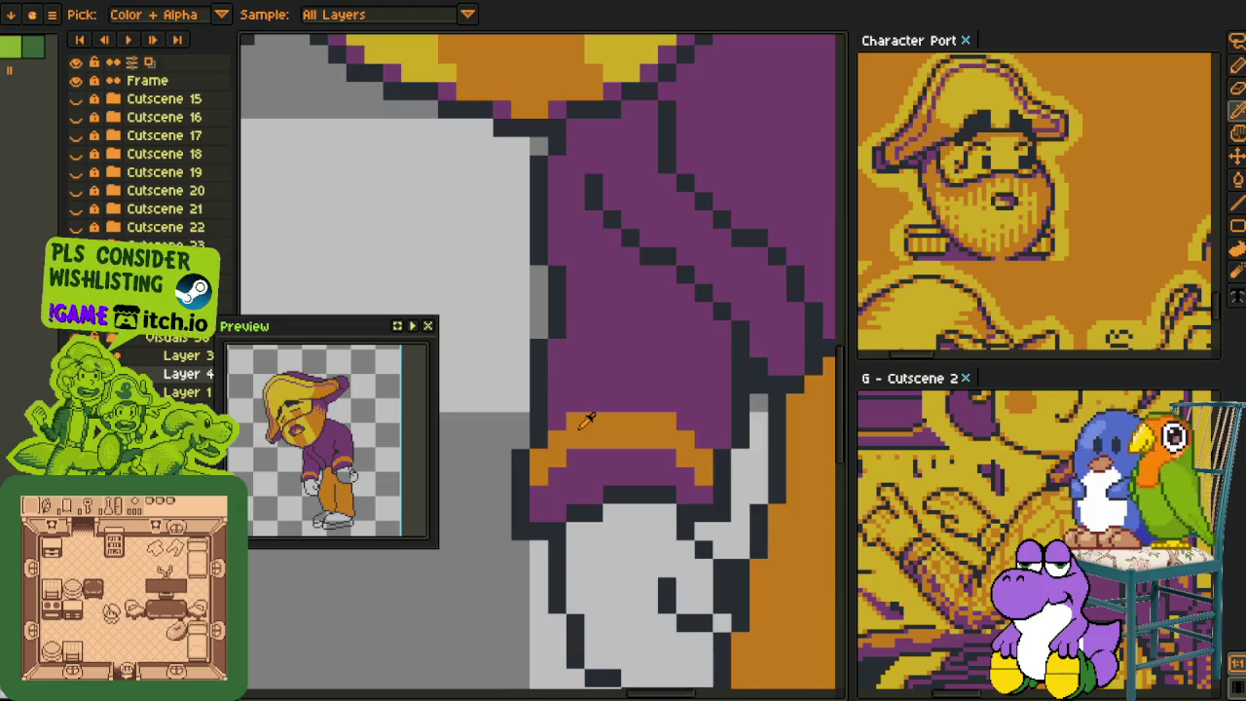
pyautogui.scroll(-1, 585, 412)
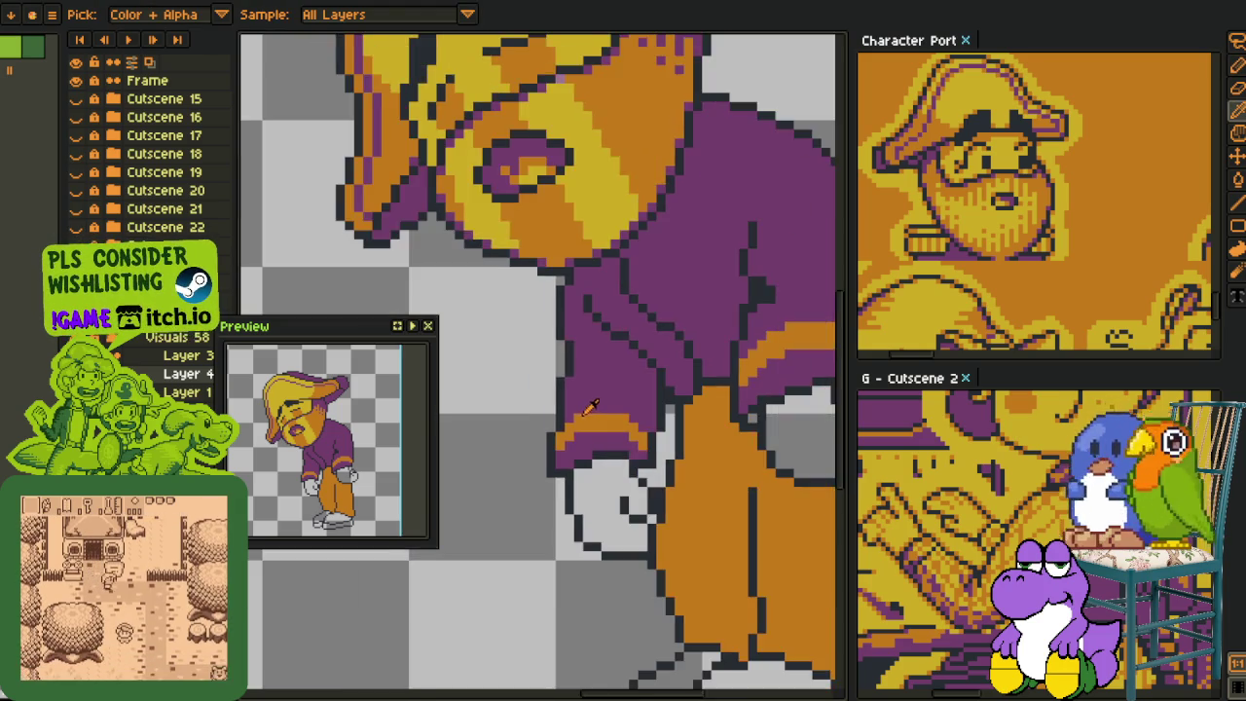
pyautogui.scroll(1, 623, 409)
pyautogui.scroll(1, 642, 405)
pyautogui.press('b')
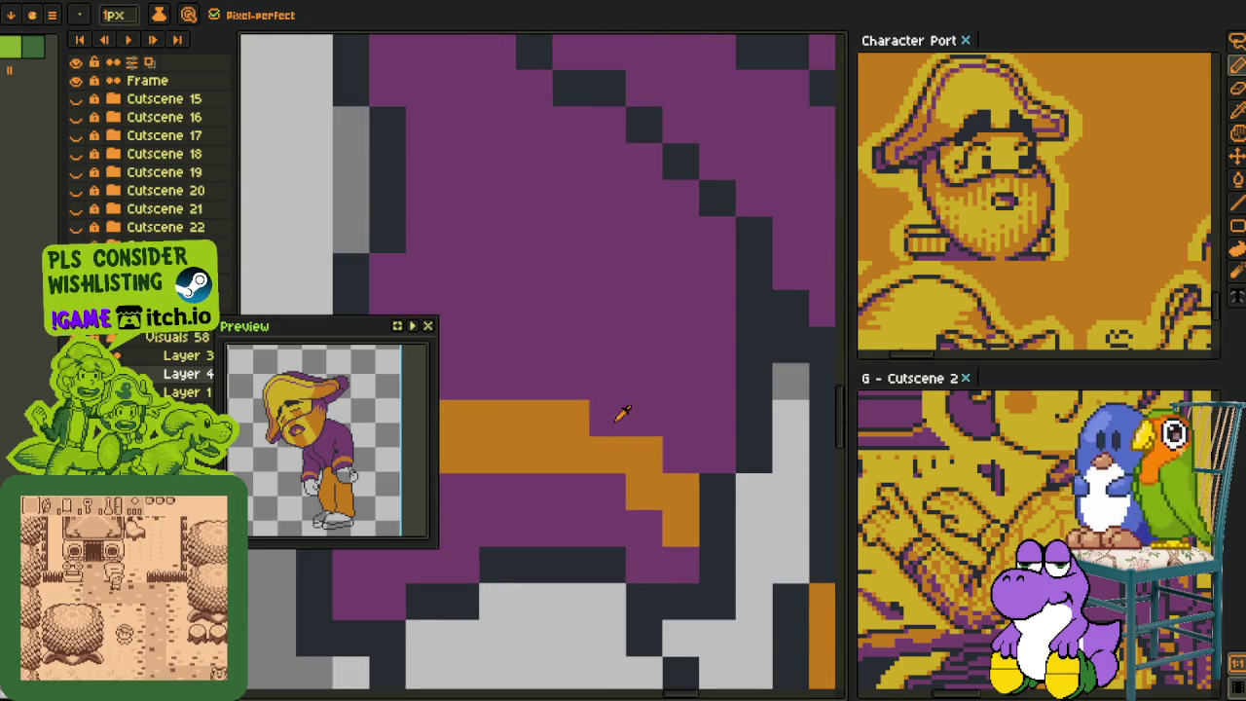
pyautogui.press('i')
pyautogui.scroll(-1, 685, 331)
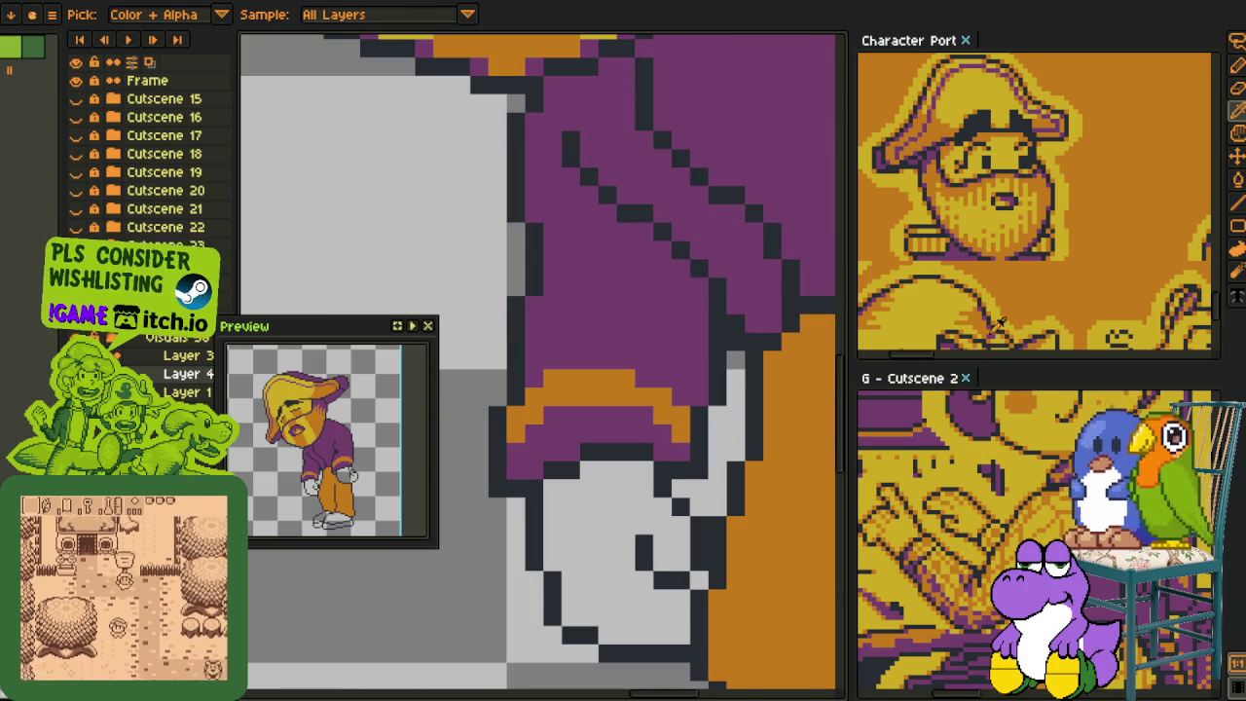
# - Browse the Character Portraits sheet, centring on the purple-hat portrait
pyautogui.click(912, 44)
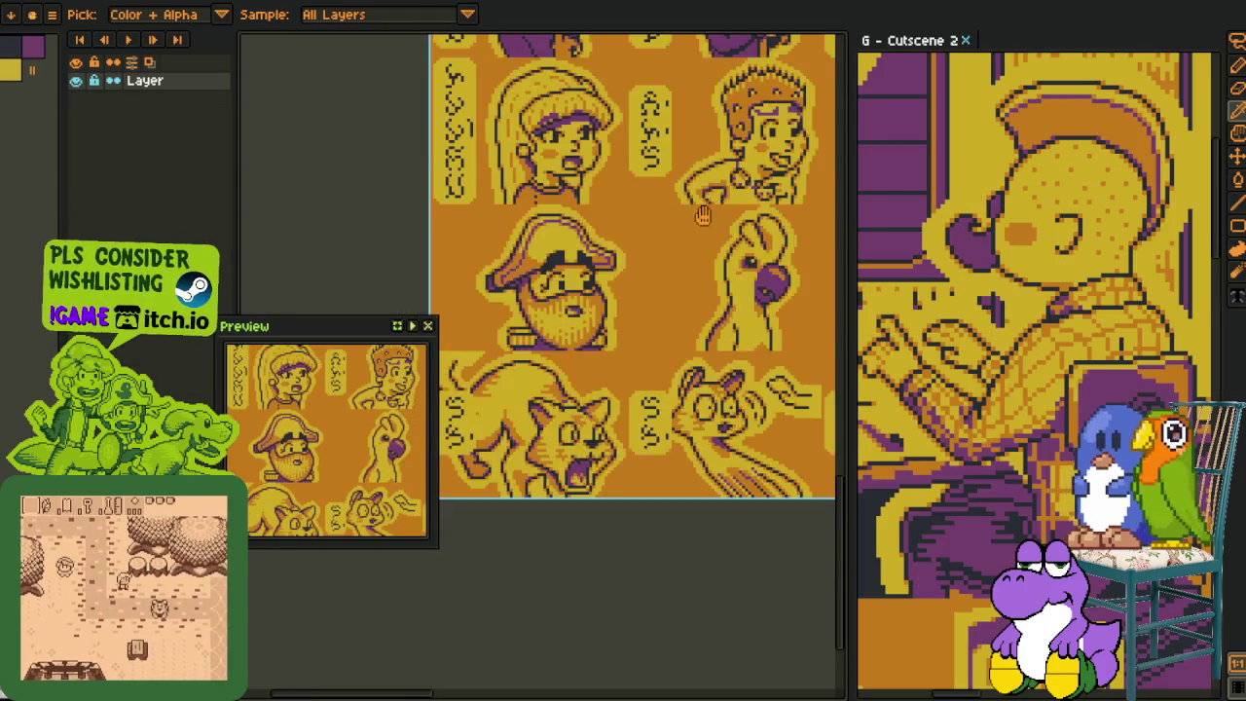
pyautogui.scroll(2, 590, 380)
pyautogui.moveTo(591, 380); pyautogui.dragTo(585, 582)
pyautogui.scroll(2, 477, 170)
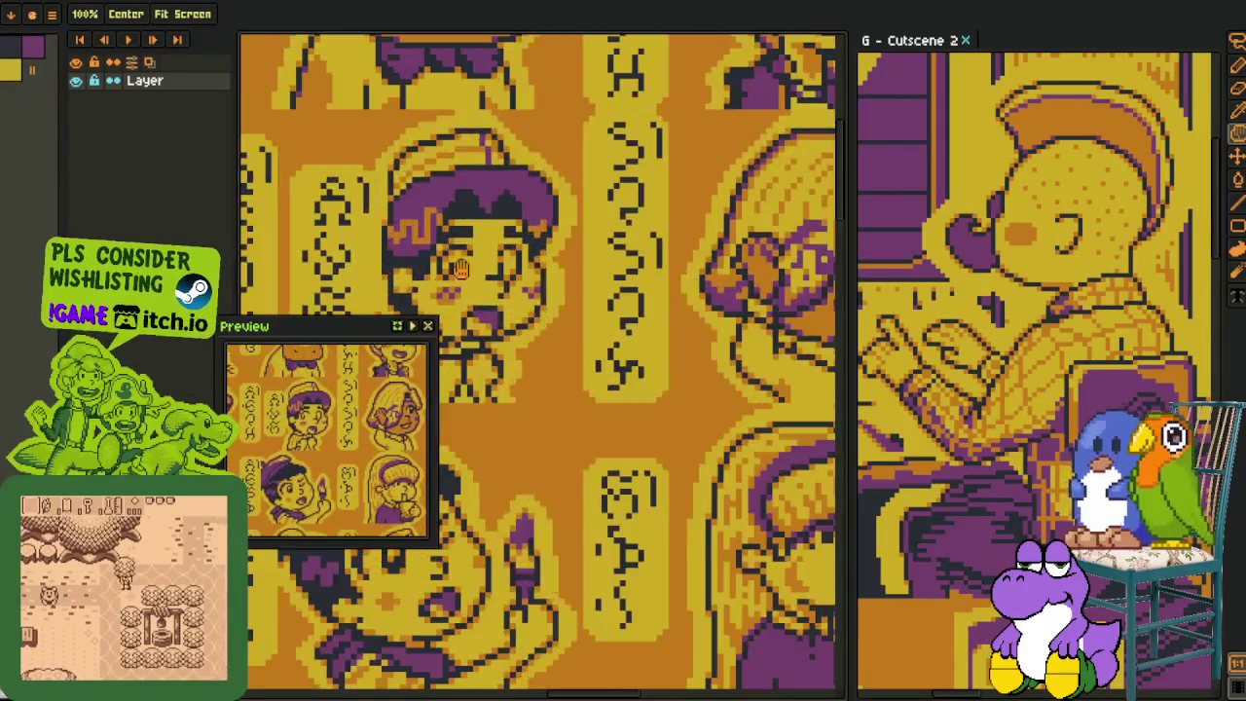
pyautogui.scroll(1, 477, 170)
pyautogui.moveTo(362, 330); pyautogui.dragTo(165, 289)
pyautogui.moveTo(390, 253)
pyautogui.mouseDown()
pyautogui.moveTo(553, 361)
pyautogui.moveTo(498, 305)
pyautogui.moveTo(547, 321)
pyautogui.mouseUp()
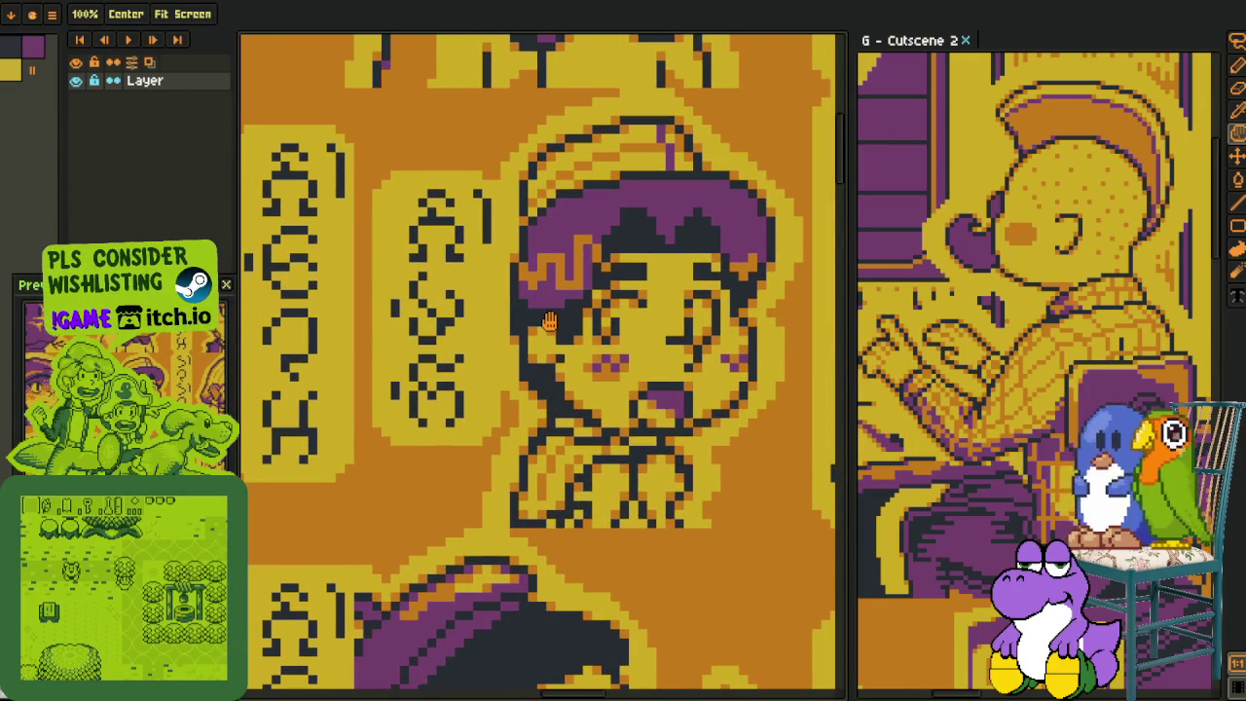
pyautogui.scroll(-4, 548, 312)
# - Dock the Character Portraits sheet beside the canvas and zoom in on the pirate portrait
pyautogui.press('o')
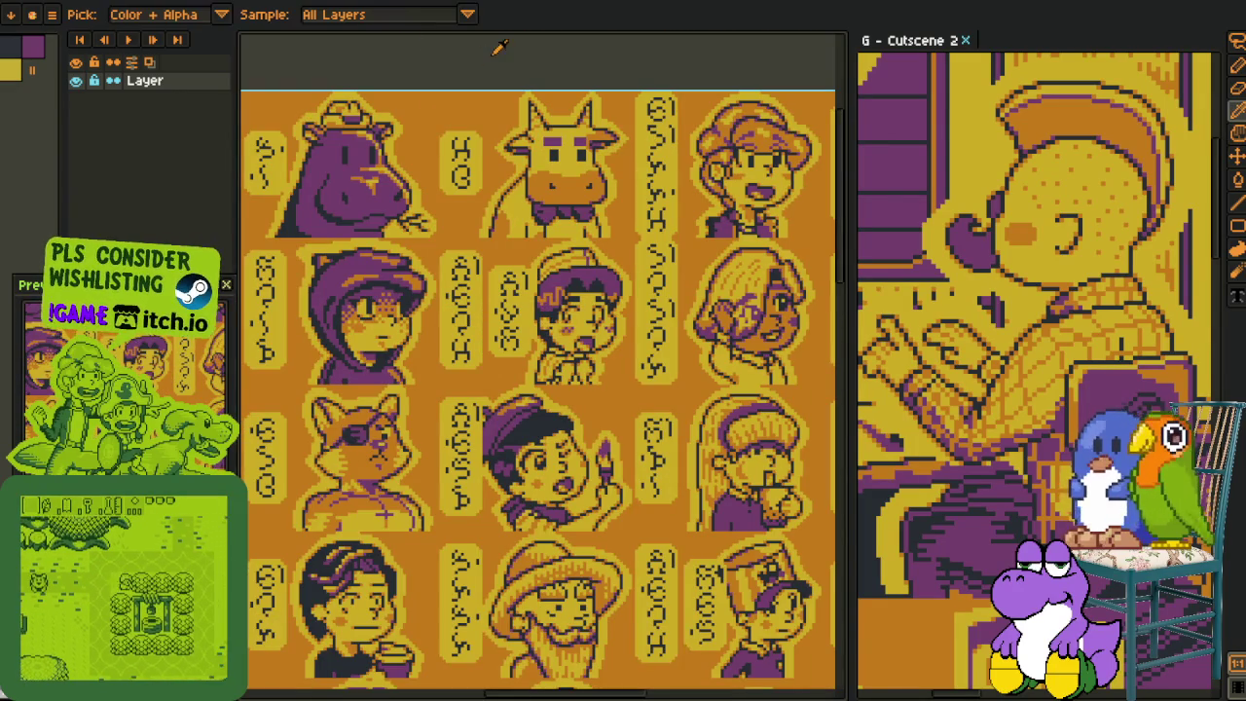
pyautogui.moveTo(399, 2); pyautogui.dragTo(973, 49)
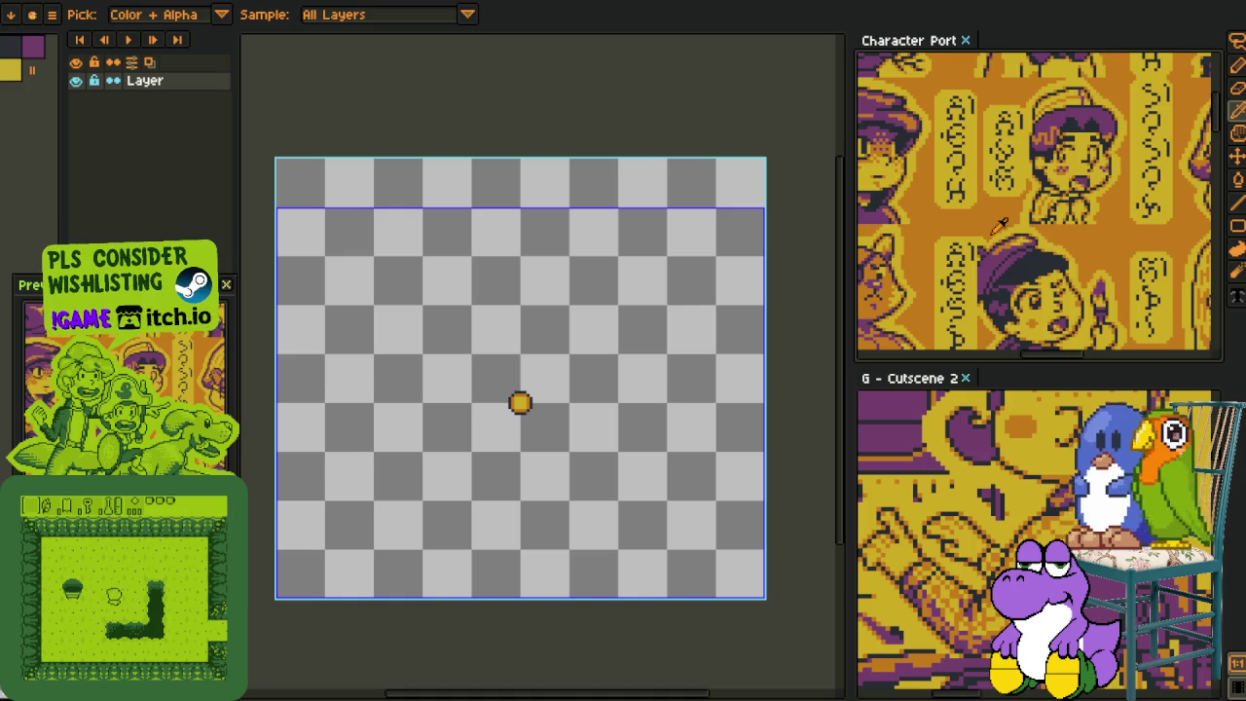
pyautogui.moveTo(1002, 226); pyautogui.dragTo(1023, 190)
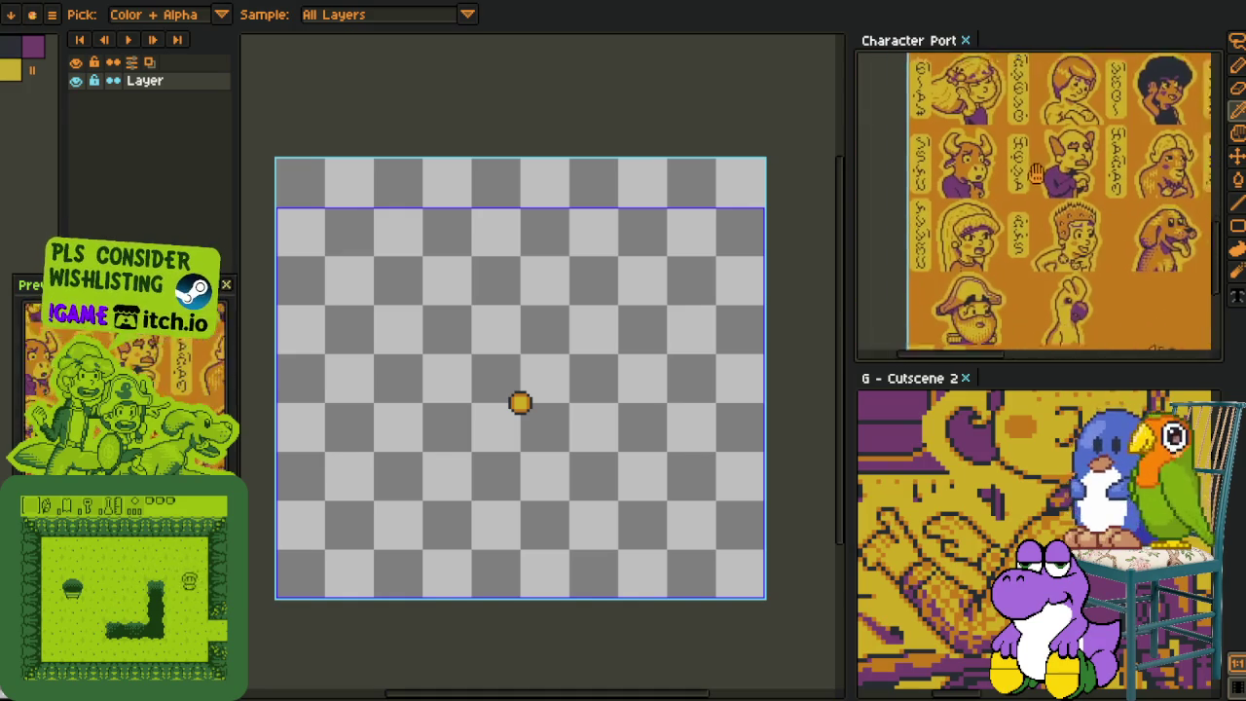
pyautogui.scroll(3, 1039, 292)
pyautogui.scroll(2, 1039, 292)
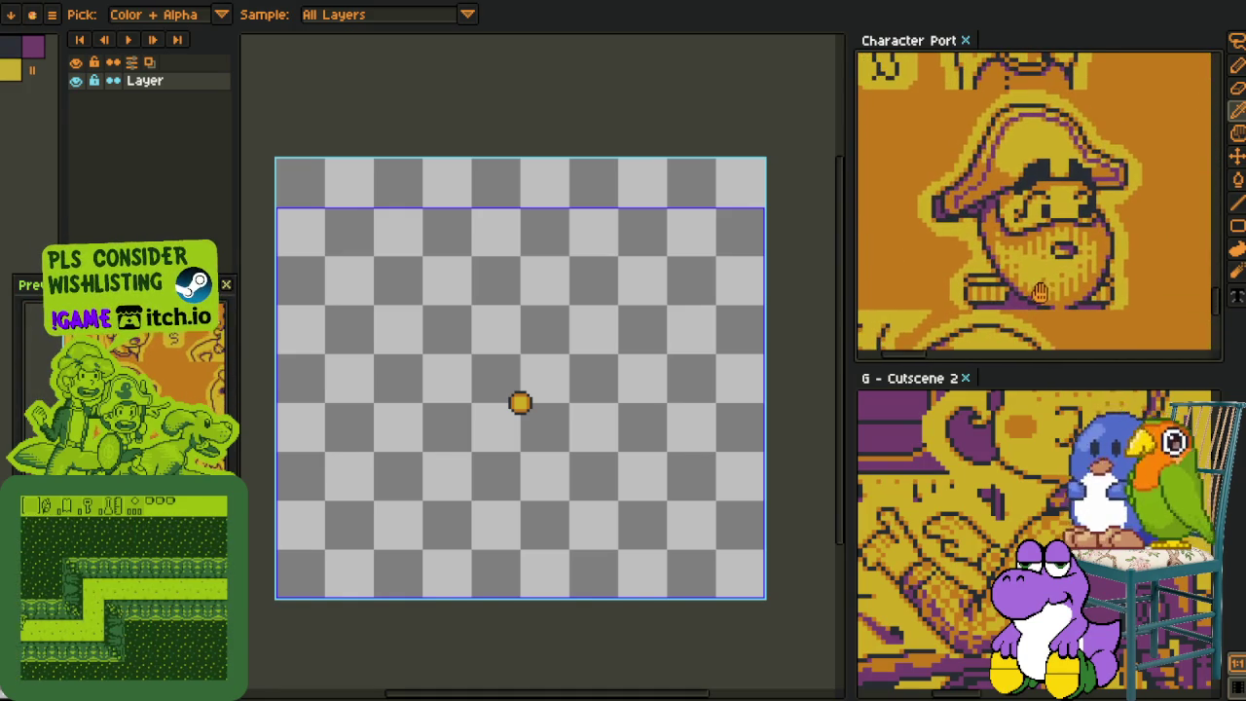
pyautogui.scroll(-2, 1033, 510)
pyautogui.scroll(-2, 1049, 438)
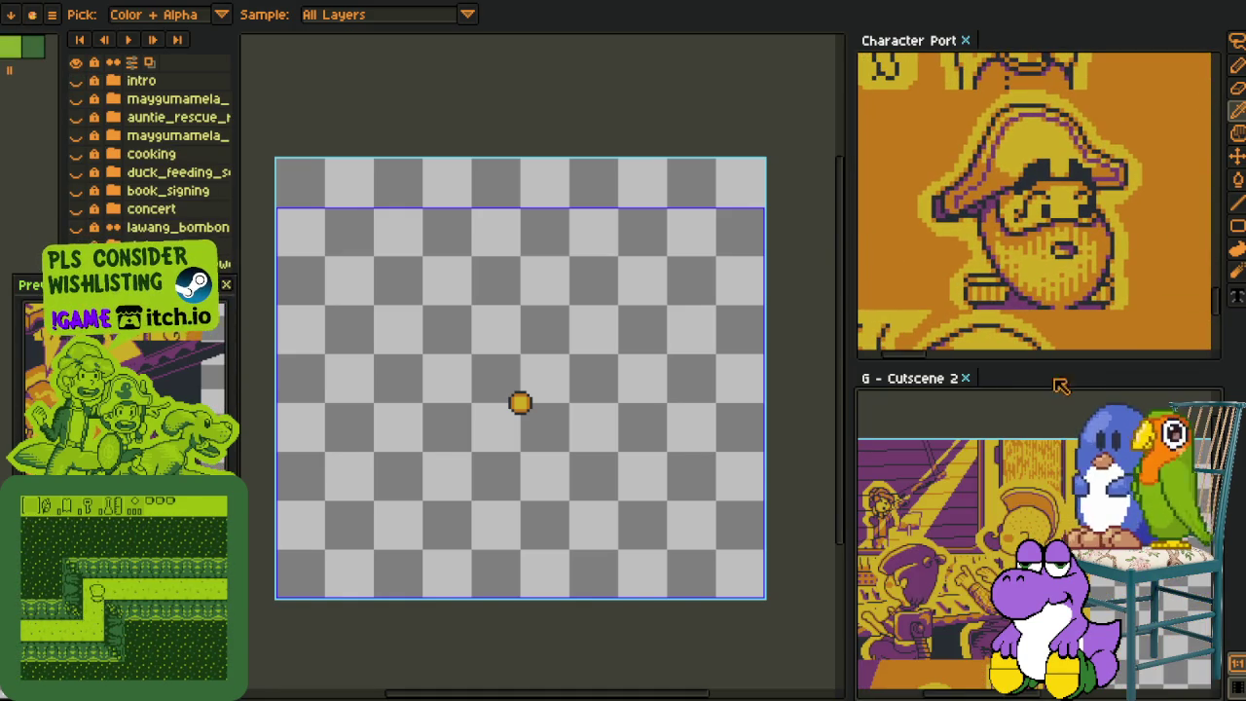
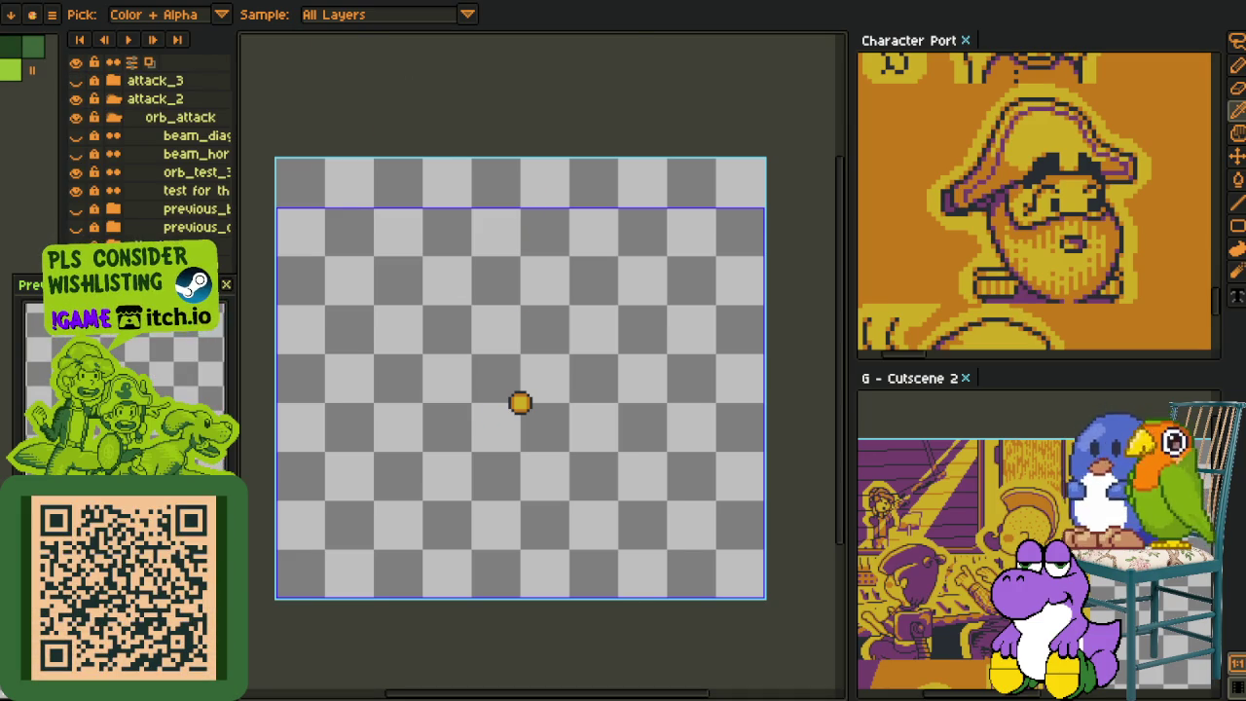
# - Lengthen the orange stripe on the pirate's purple sleeve by two pixels, then bring up the portrait sheet
pyautogui.press('h')
pyautogui.scroll(1, 609, 395)
pyautogui.press('i')
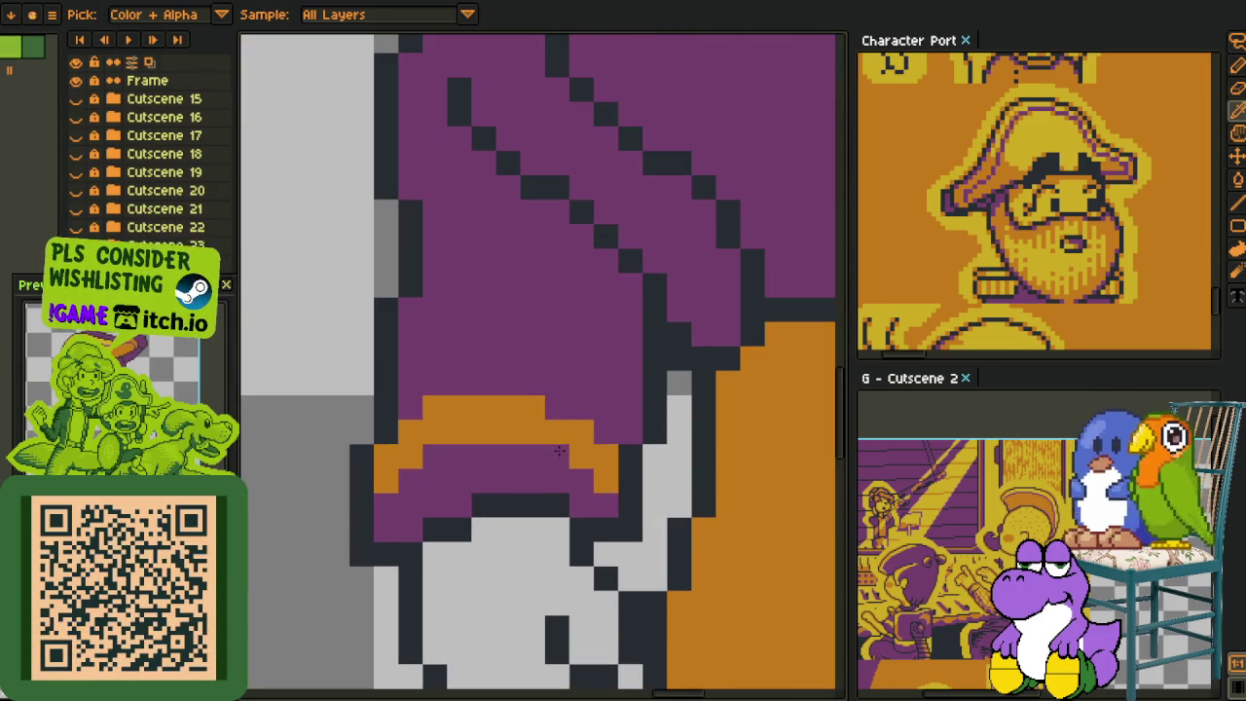
pyautogui.scroll(-1, 560, 450)
pyautogui.scroll(1, 601, 453)
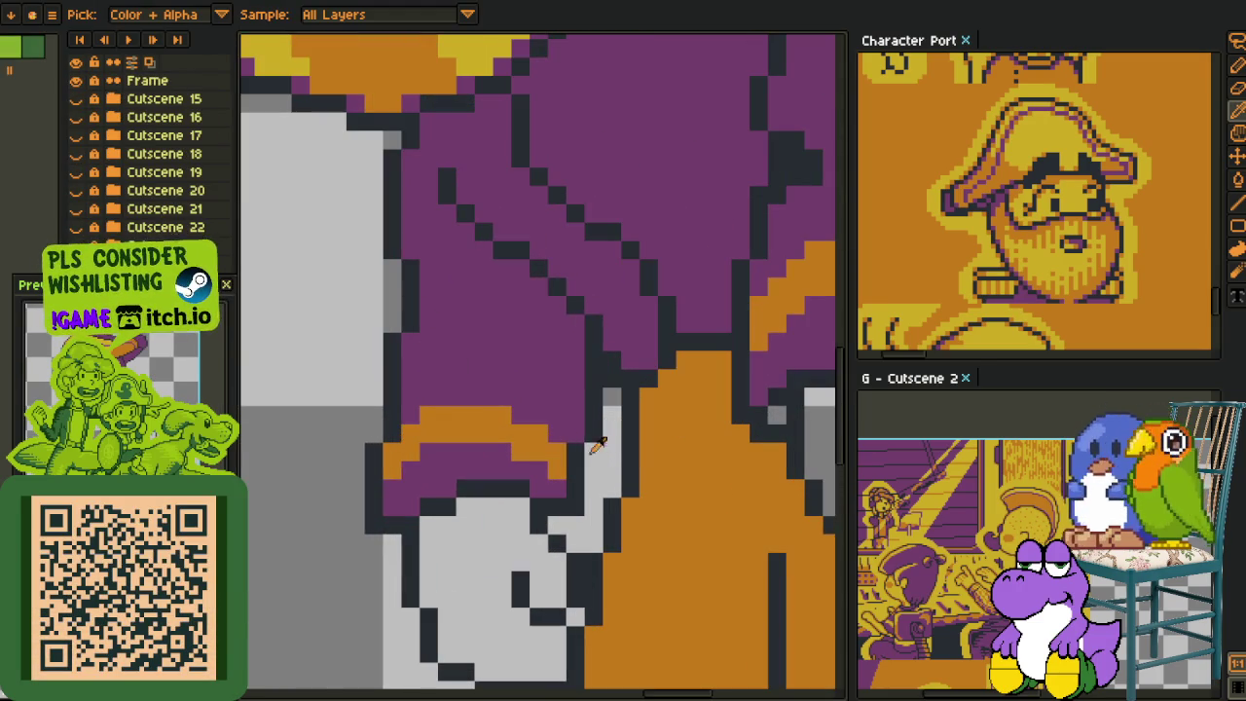
pyautogui.press('b')
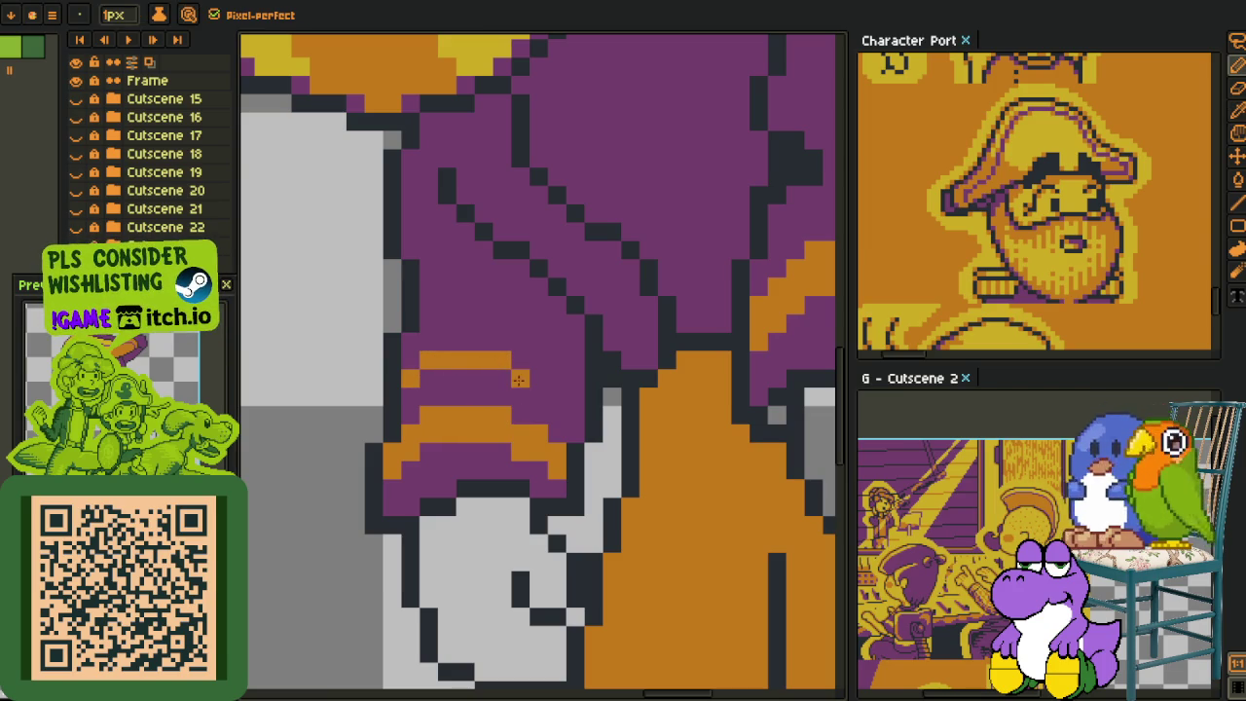
pyautogui.scroll(1, 574, 399)
pyautogui.press('i')
pyautogui.scroll(1, 530, 420)
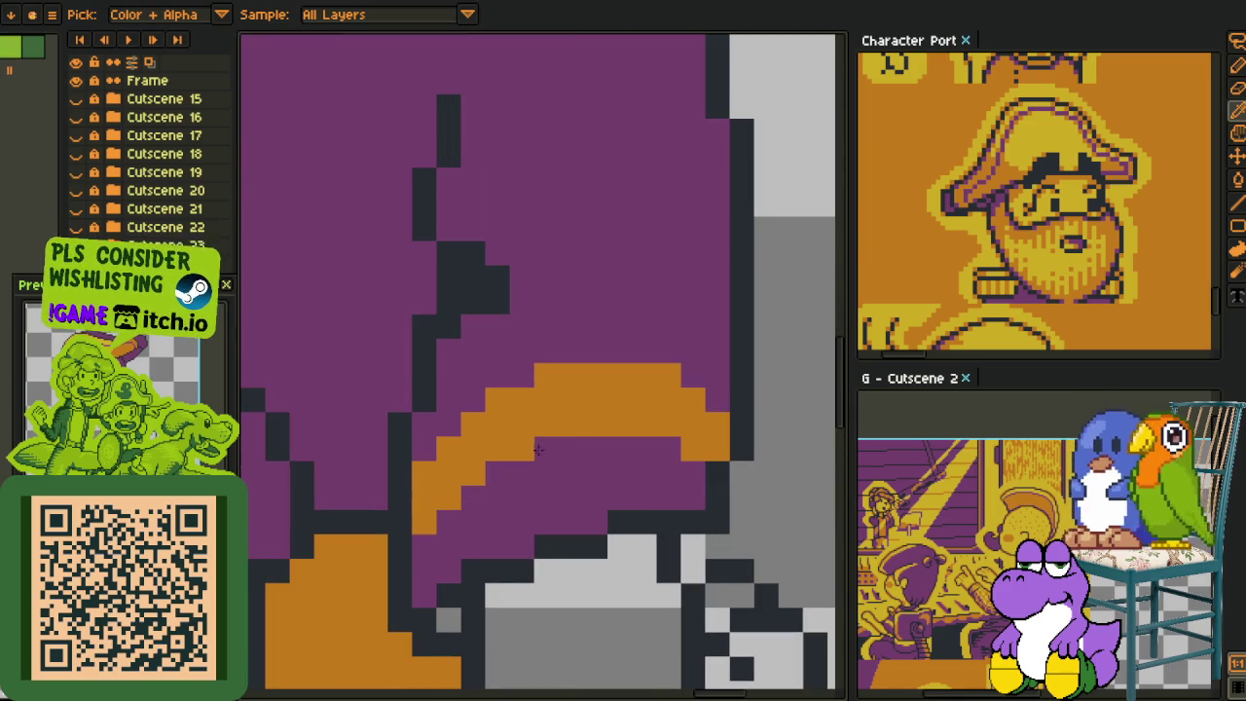
pyautogui.moveTo(537, 448); pyautogui.dragTo(497, 472)
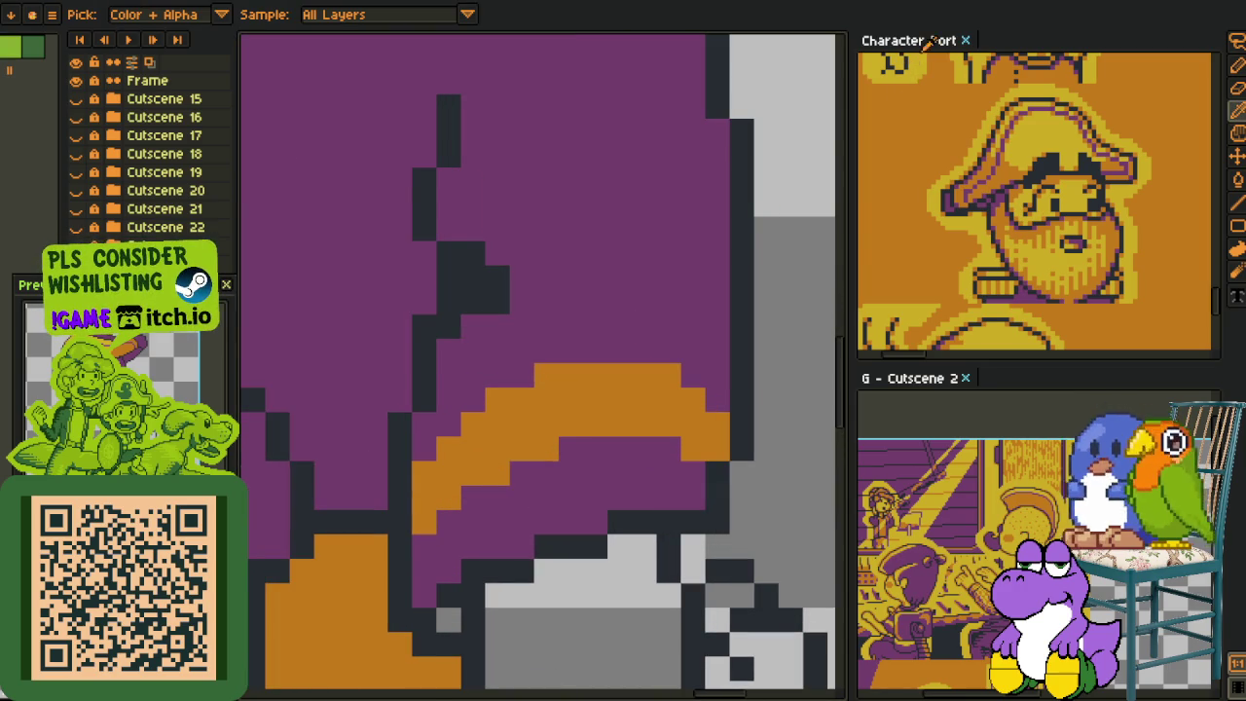
pyautogui.click(1032, 194)
# - Zoom and pan around the character portrait sheet
pyautogui.scroll(-3, 632, 298)
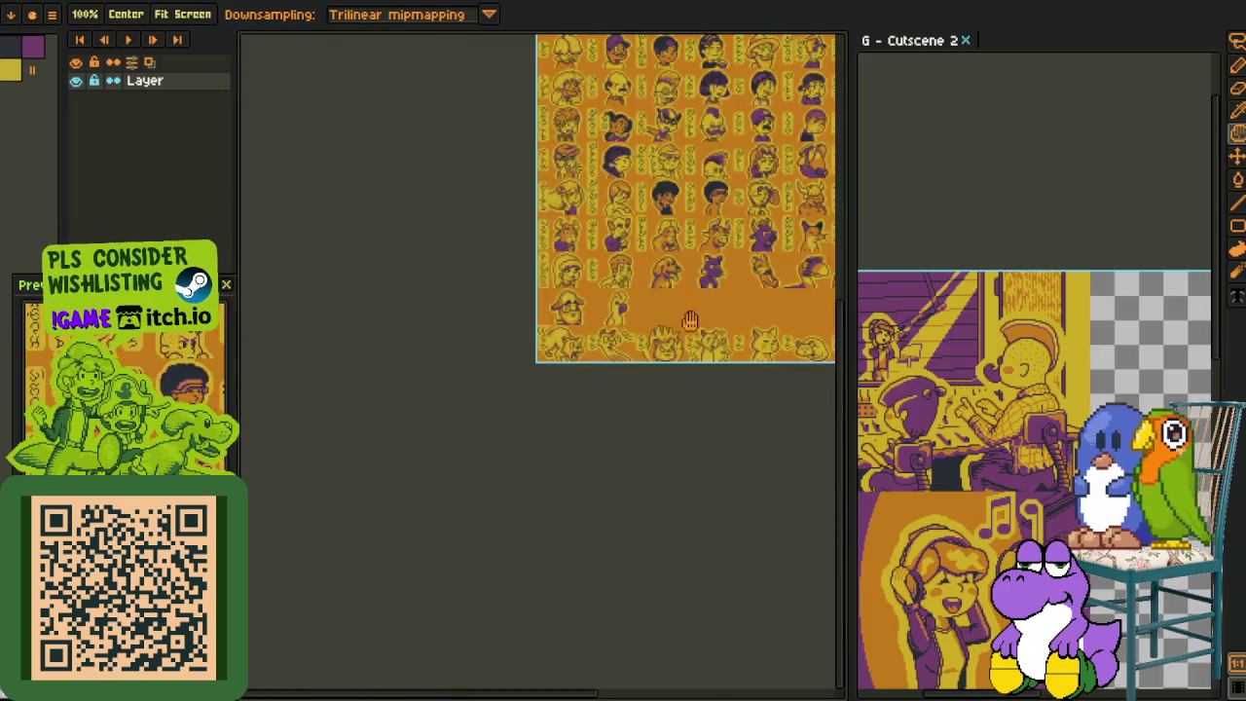
pyautogui.scroll(5, 663, 221)
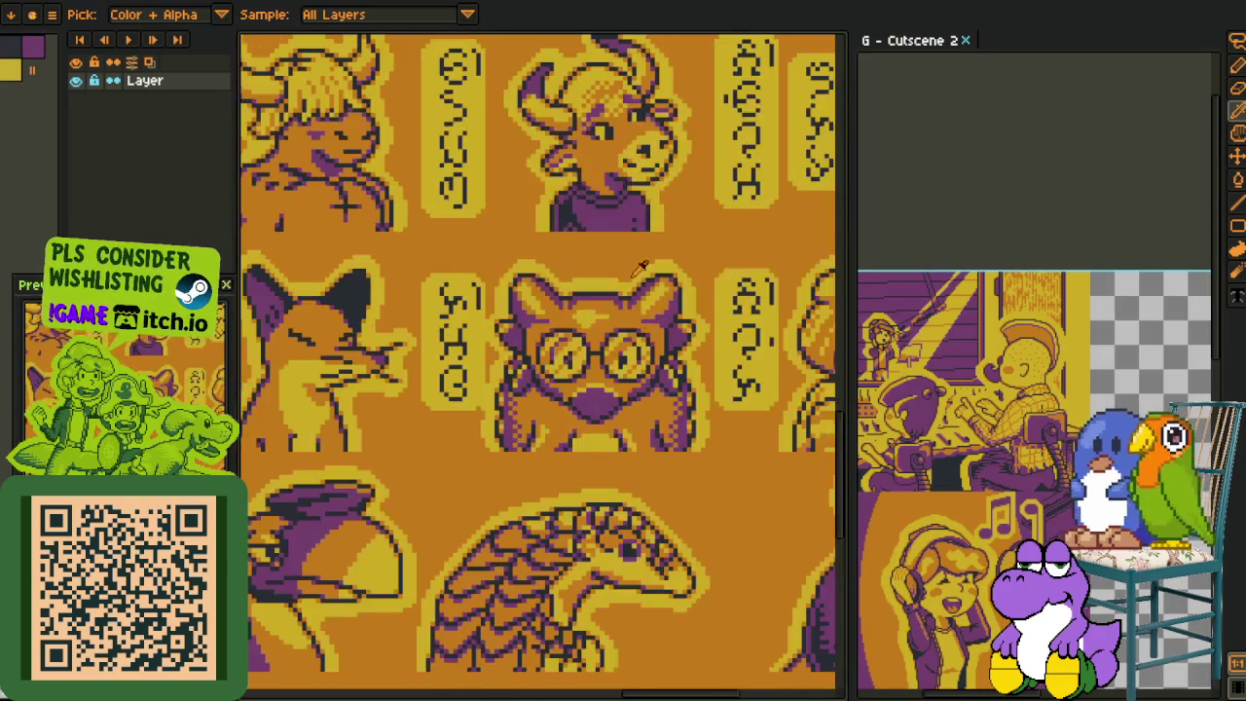
pyautogui.moveTo(684, 319)
pyautogui.mouseDown()
pyautogui.moveTo(518, 290)
pyautogui.moveTo(603, 360)
pyautogui.mouseUp()
pyautogui.scroll(2, 519, 290)
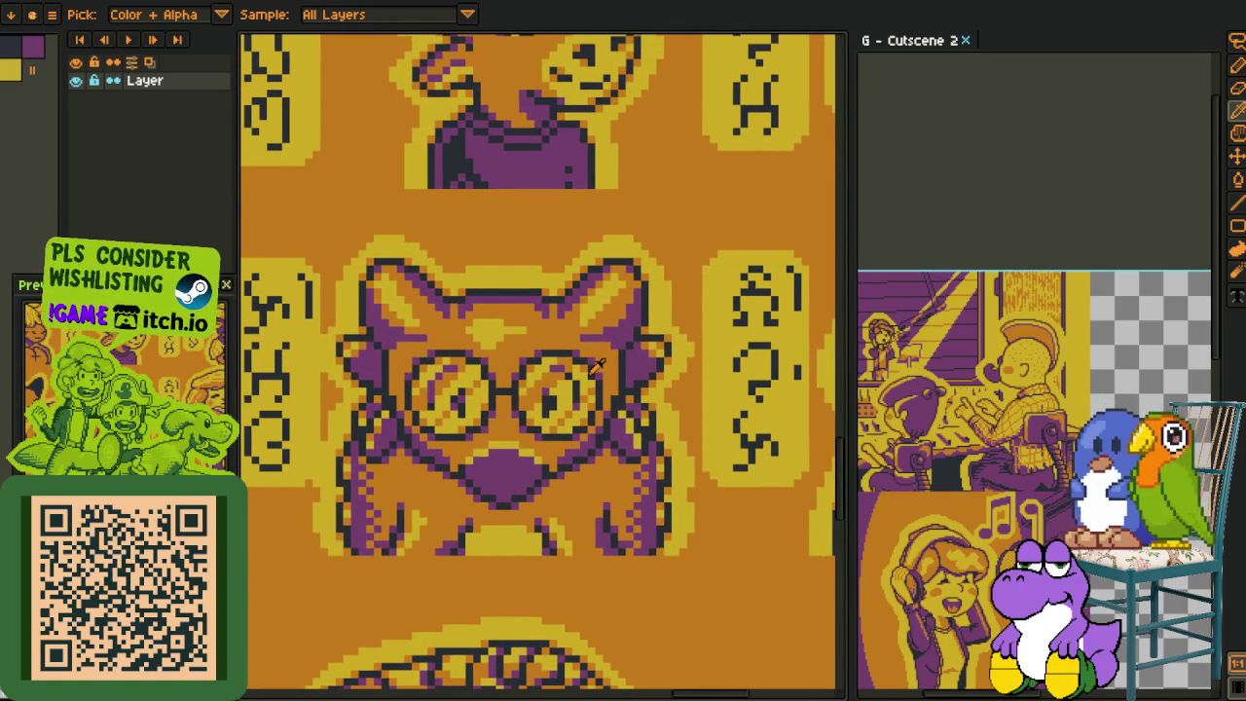
pyautogui.scroll(-2, 582, 357)
pyautogui.scroll(-2, 582, 357)
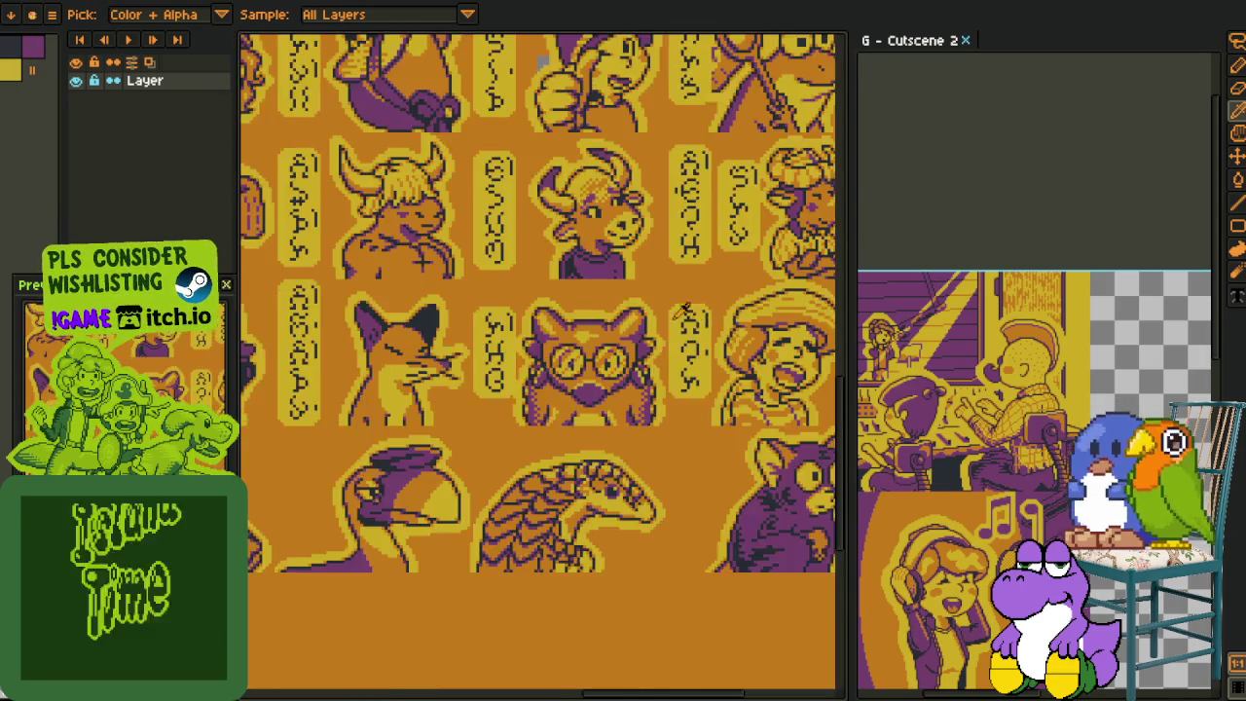
pyautogui.scroll(-1, 582, 357)
# - Dock the portrait sheet in the right panel and zoom in on the pirate captain's face
pyautogui.moveTo(807, 40); pyautogui.dragTo(973, 78)
pyautogui.moveTo(1037, 222)
pyautogui.mouseDown()
pyautogui.moveTo(1130, 276)
pyautogui.moveTo(1112, 209)
pyautogui.moveTo(1105, 241)
pyautogui.mouseUp()
pyautogui.scroll(1, 1112, 209)
pyautogui.scroll(2, 1112, 210)
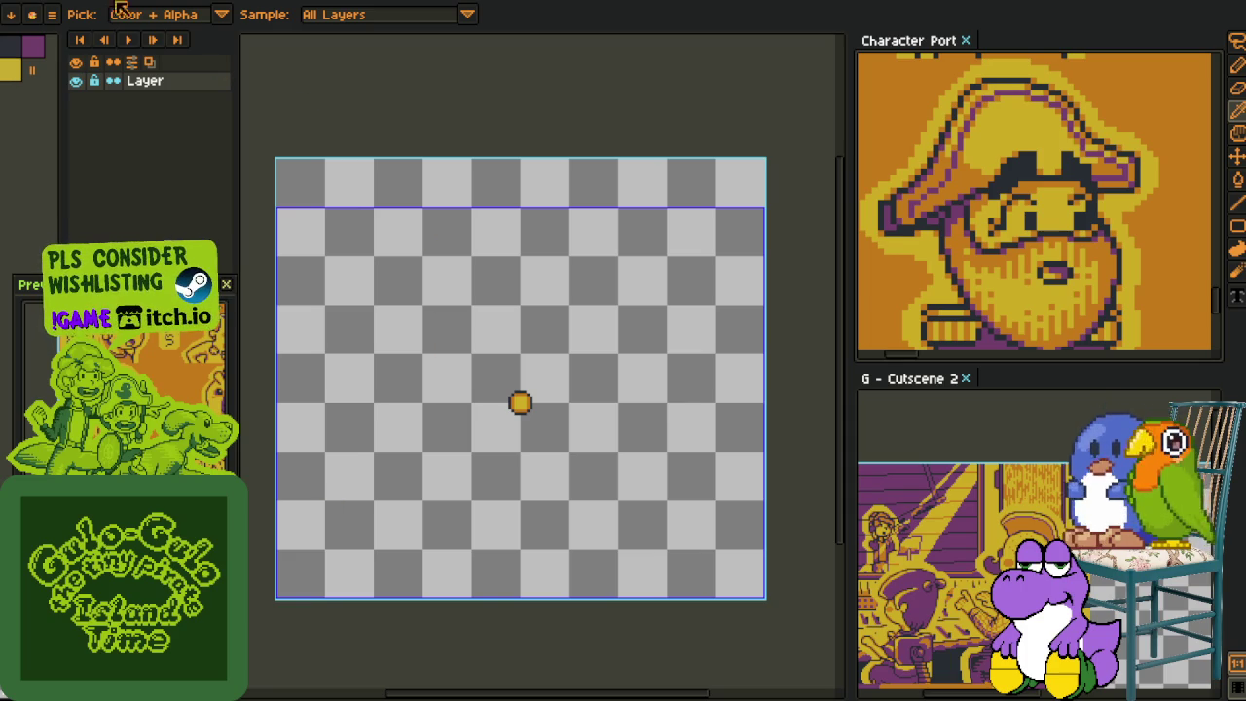
# - Back on the cutscene sprite, draw a diagonal orange stripe across the sleeve
pyautogui.hotkey('ctrl', 'Tab')
pyautogui.scroll(-1, 559, 351)
pyautogui.scroll(-1, 565, 414)
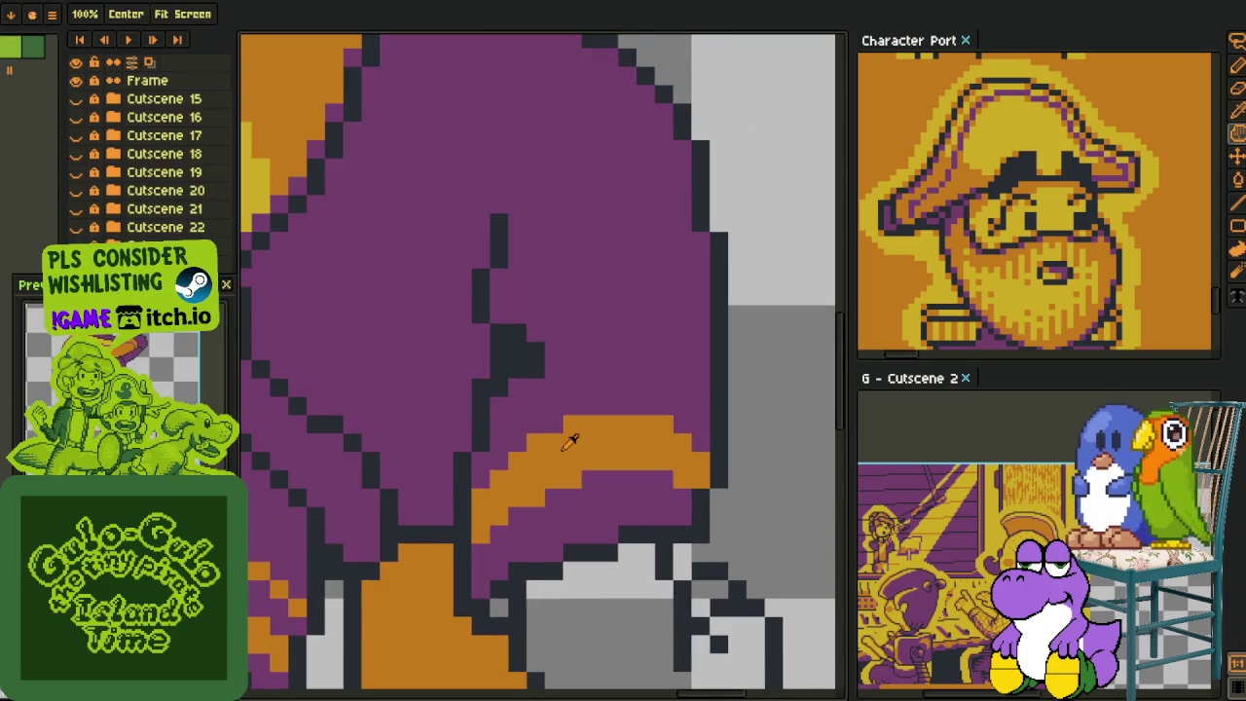
pyautogui.scroll(1, 564, 426)
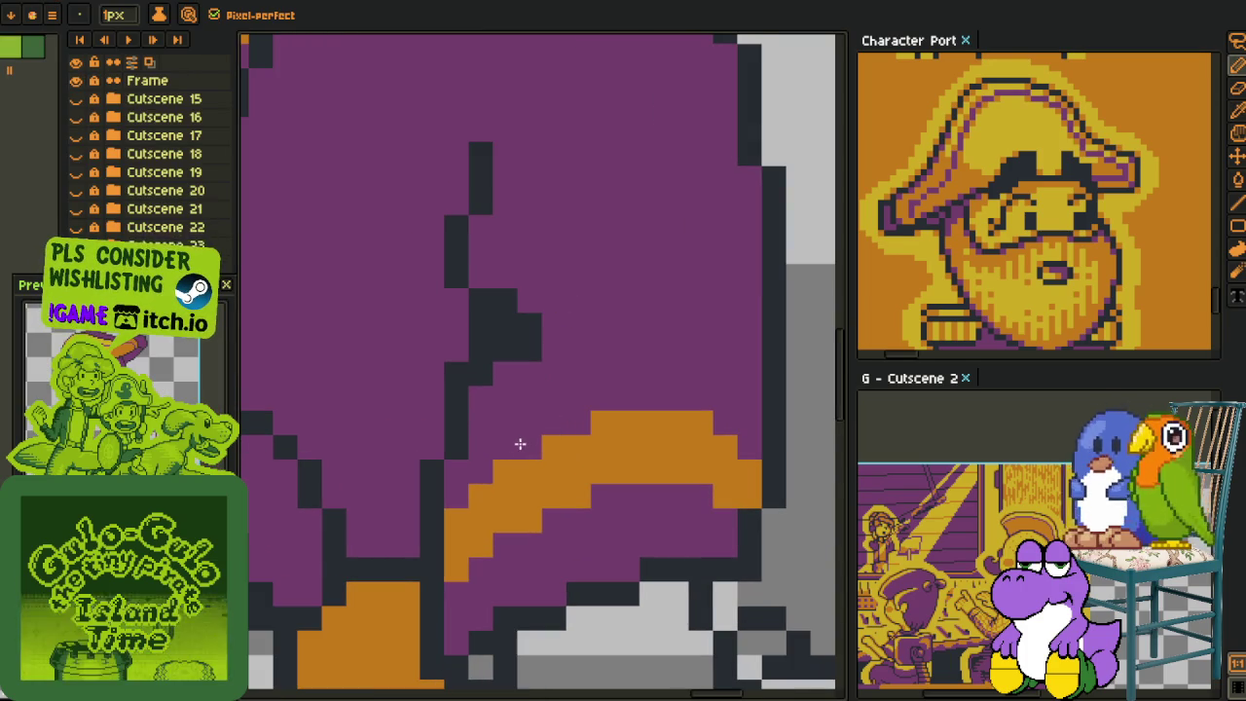
pyautogui.moveTo(474, 420)
pyautogui.mouseDown()
pyautogui.moveTo(576, 368)
pyautogui.moveTo(737, 376)
pyautogui.mouseUp()
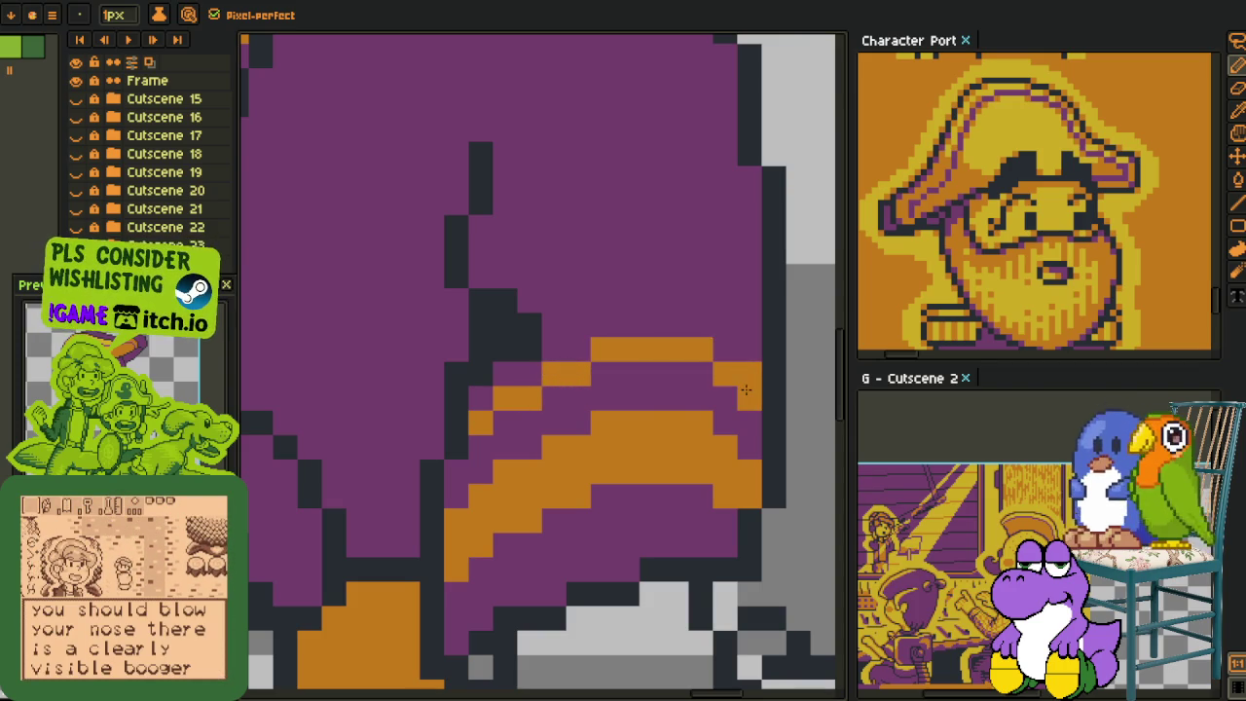
# - Draw a dark fold line on the purple torso
pyautogui.scroll(-5, 757, 360)
pyautogui.scroll(1, 503, 321)
pyautogui.scroll(2, 503, 322)
pyautogui.scroll(2, 503, 321)
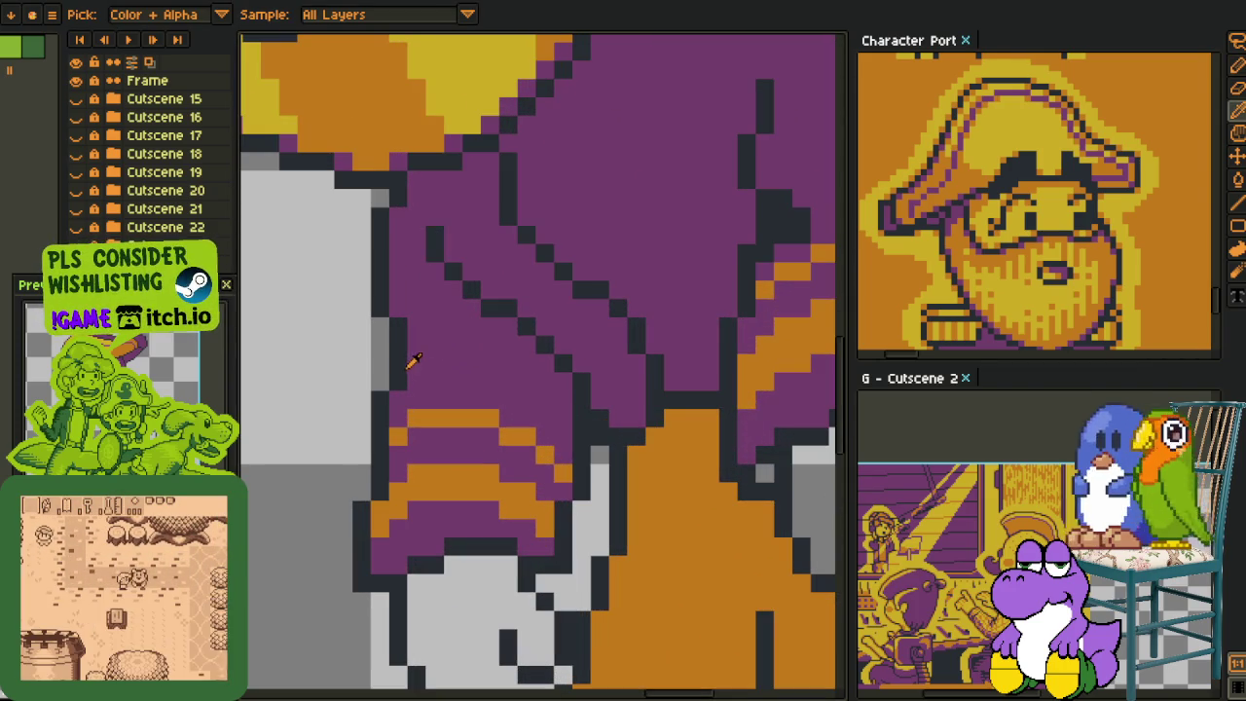
pyautogui.moveTo(423, 358)
pyautogui.mouseDown()
pyautogui.moveTo(465, 360)
pyautogui.moveTo(473, 344)
pyautogui.moveTo(494, 363)
pyautogui.moveTo(458, 375)
pyautogui.moveTo(419, 365)
pyautogui.mouseUp()
# - Alternate between eyedropper and pencil to refine the dark folds on the shirt
pyautogui.scroll(-3, 436, 347)
pyautogui.press('i')
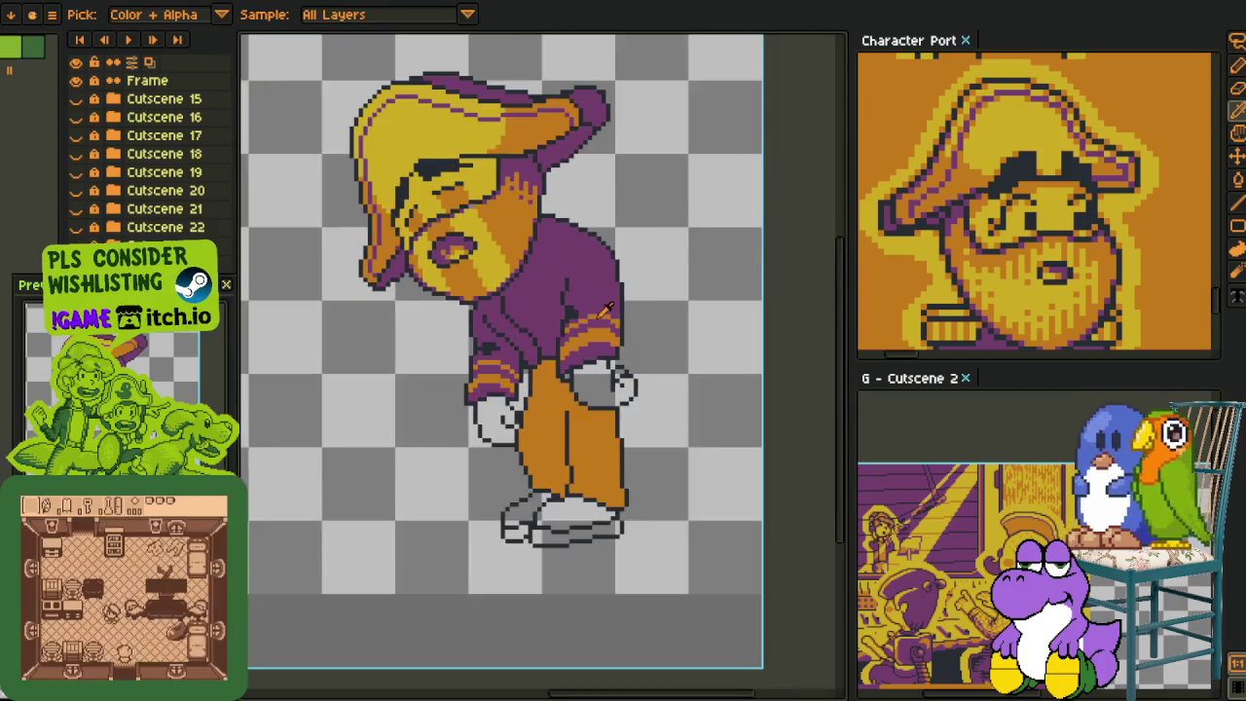
pyautogui.scroll(1, 592, 296)
pyautogui.scroll(1, 569, 324)
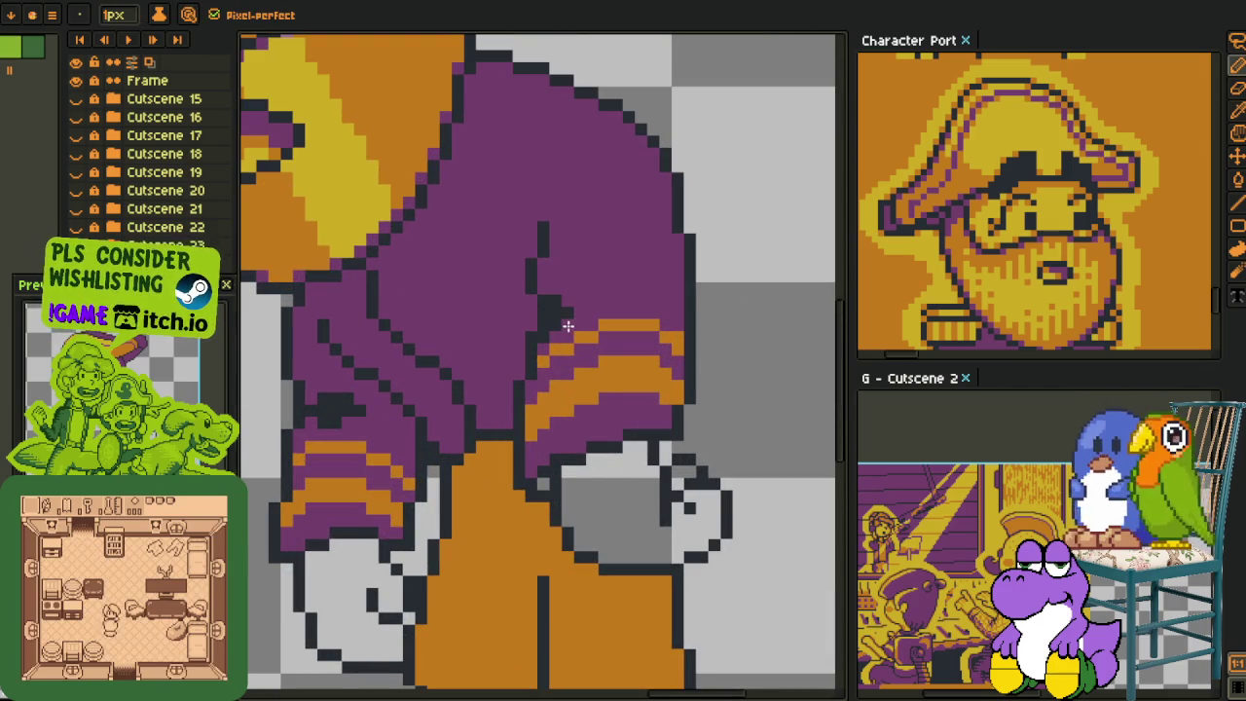
pyautogui.scroll(-1, 648, 273)
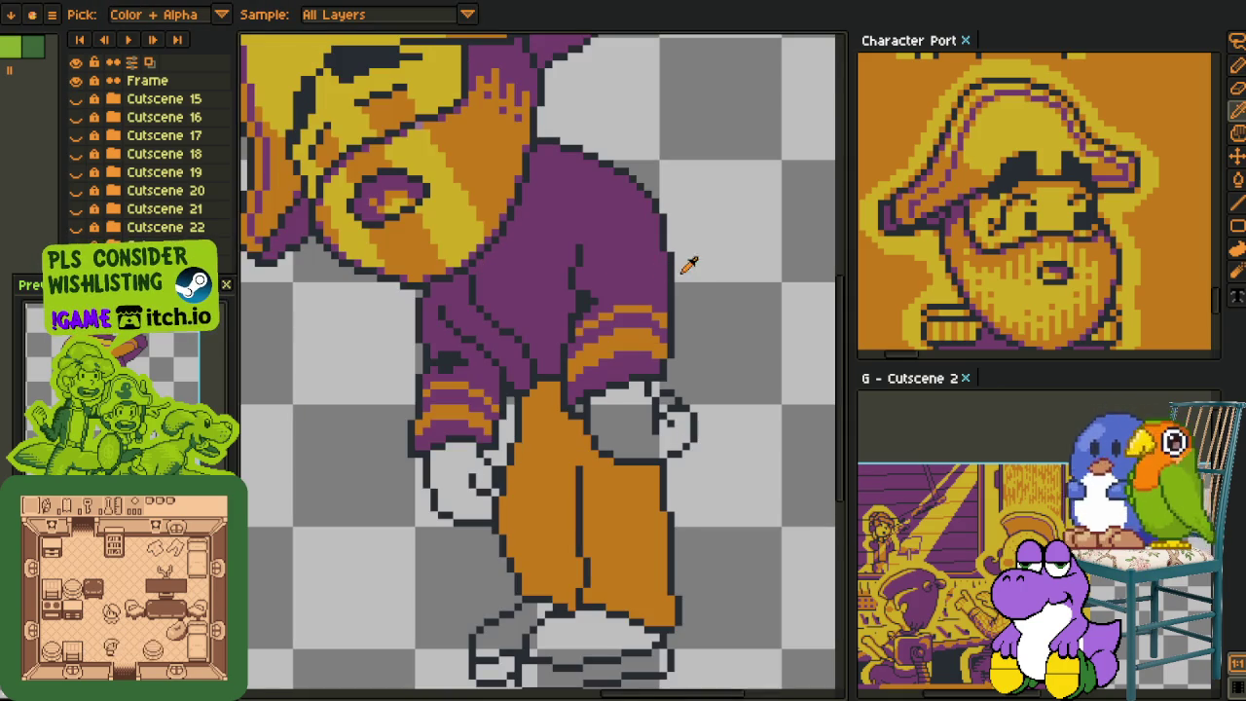
pyautogui.scroll(2, 610, 248)
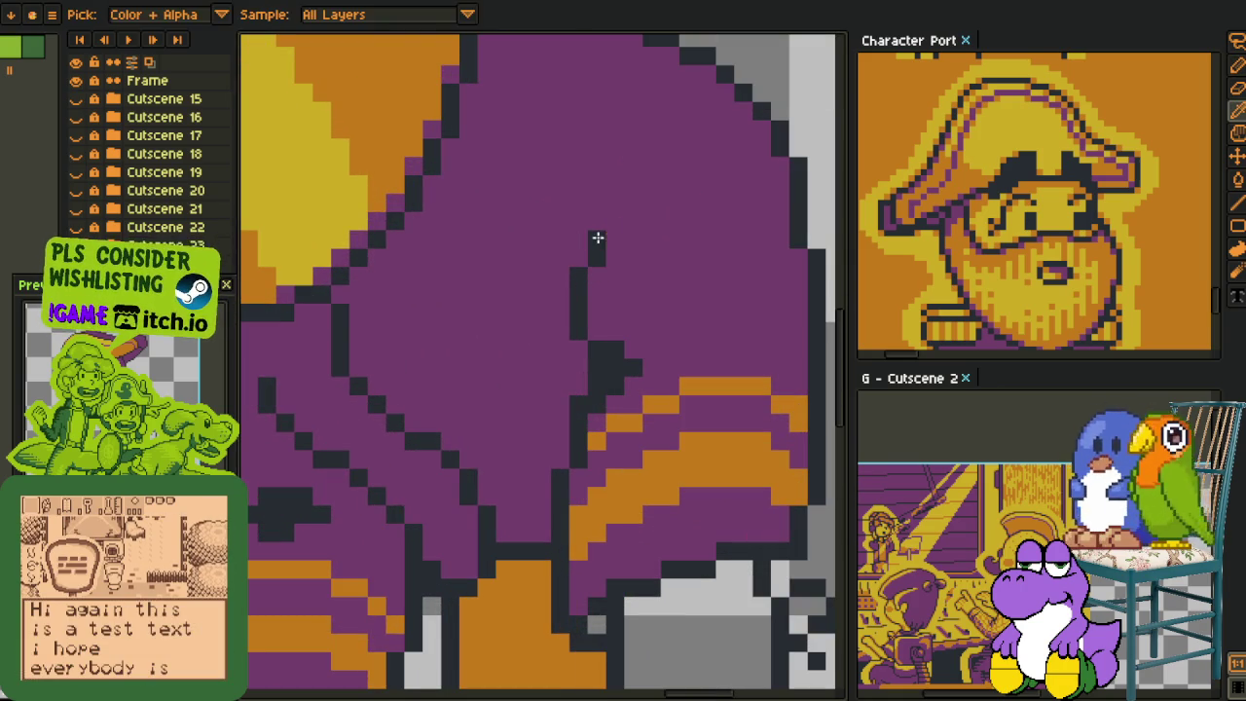
pyautogui.press('alt')
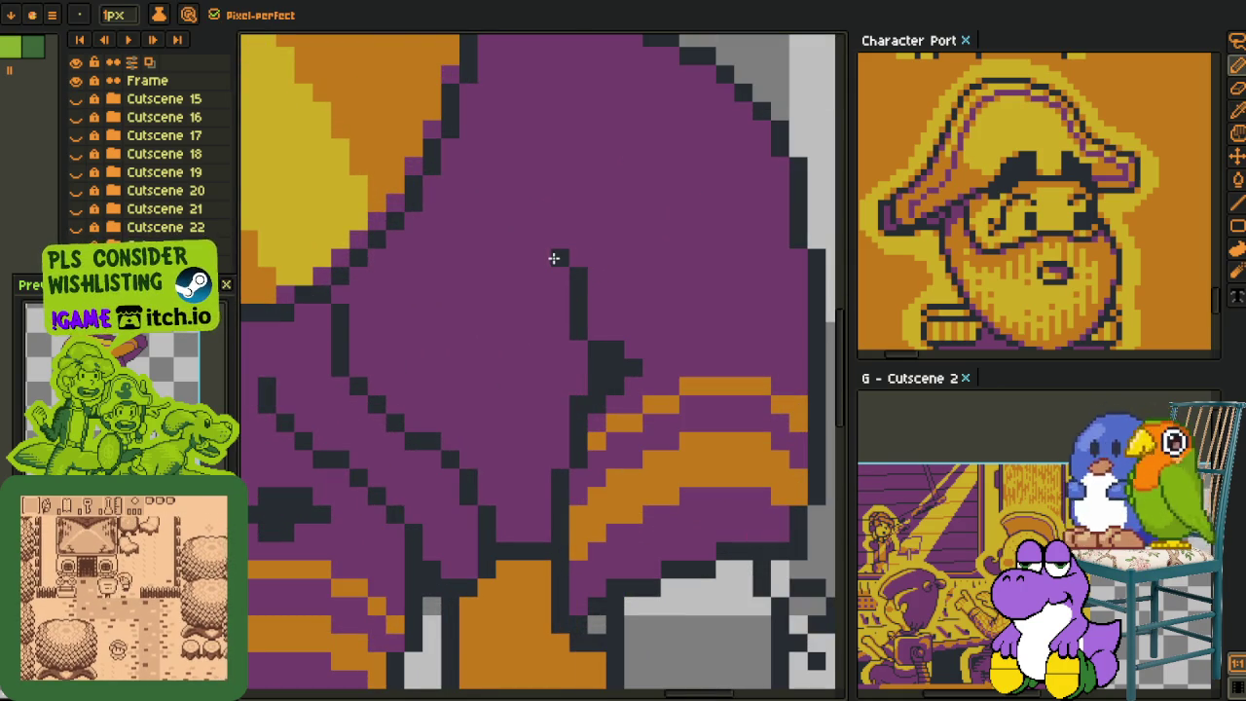
pyautogui.scroll(-2, 592, 251)
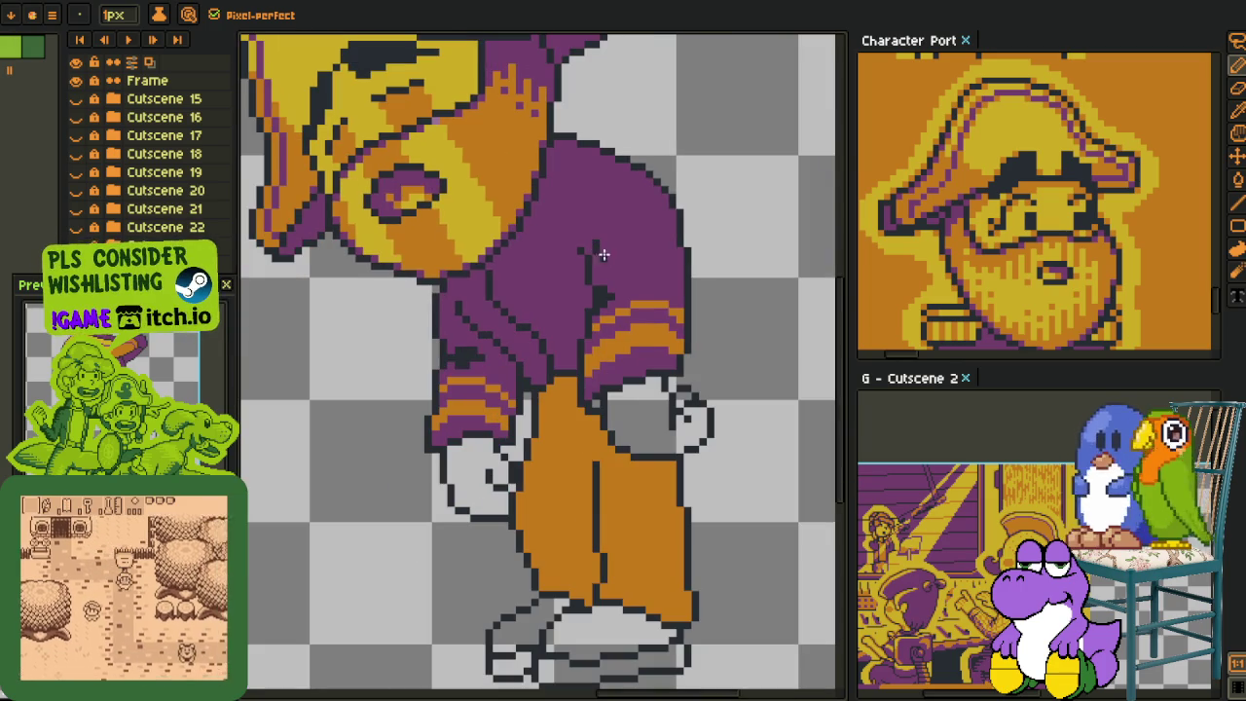
pyautogui.press('alt')
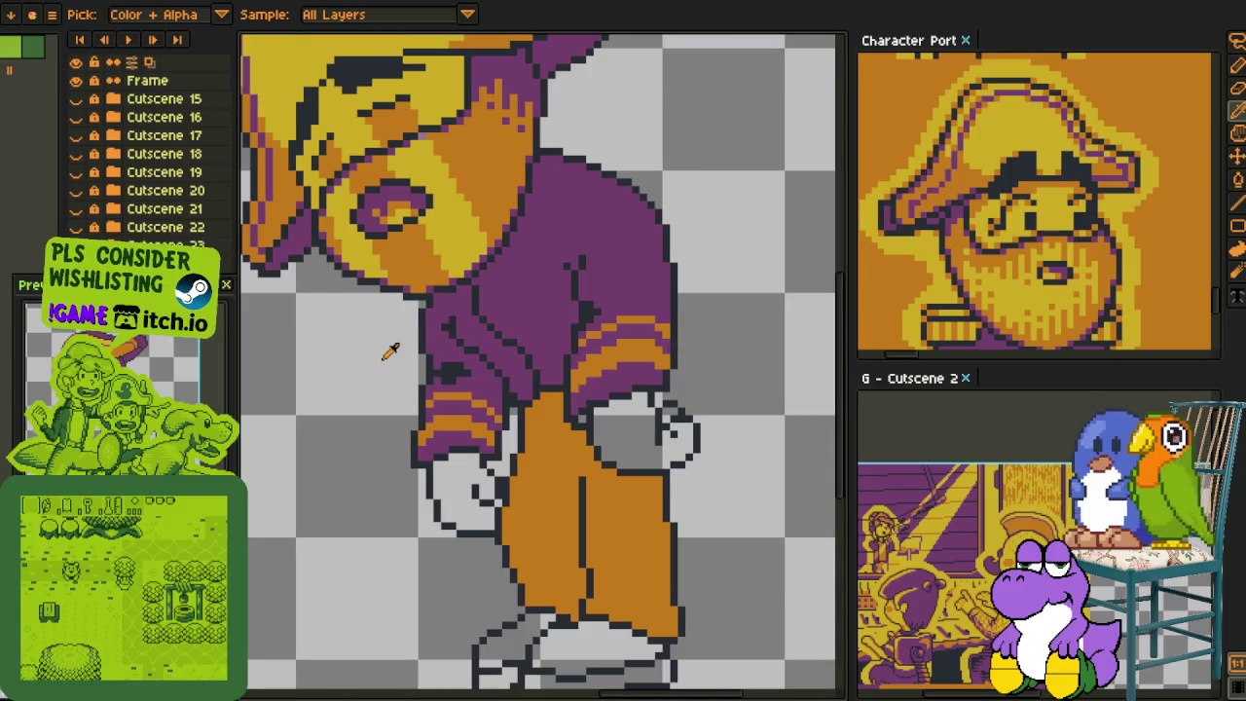
pyautogui.scroll(3, 584, 360)
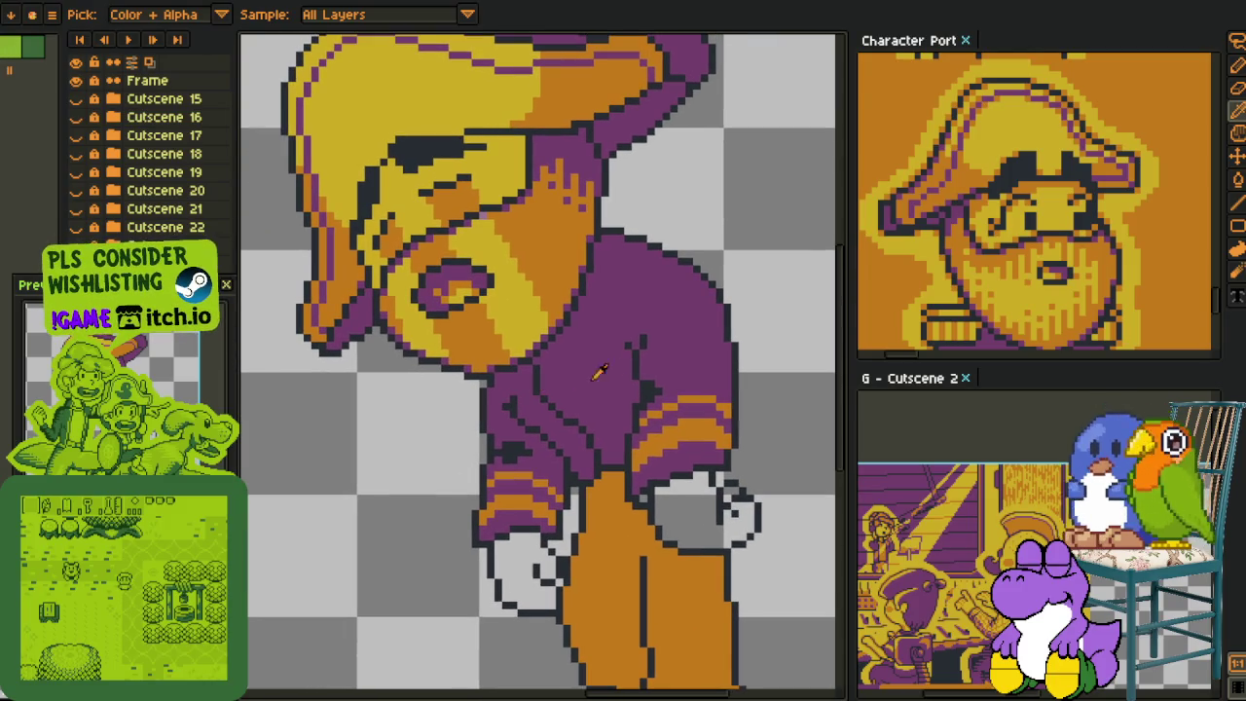
pyautogui.scroll(-2, 559, 394)
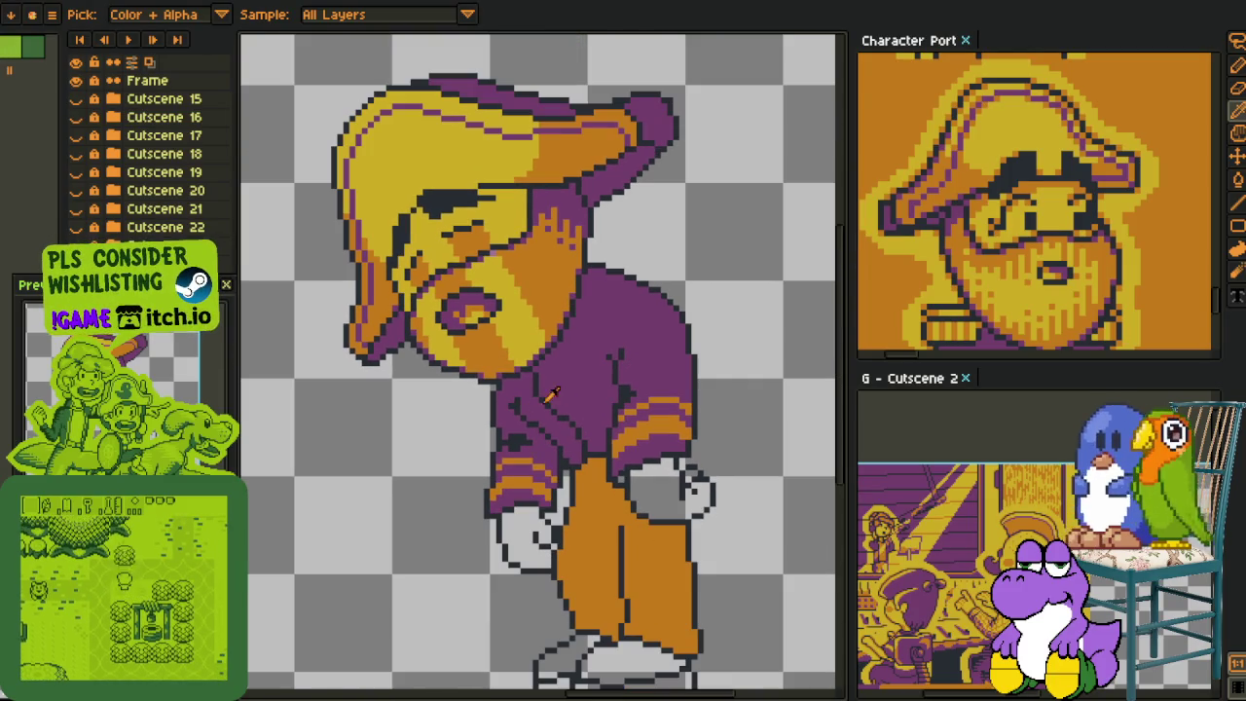
# - Pan and zoom to view the whole pirate
pyautogui.moveTo(559, 394); pyautogui.dragTo(535, 362)
pyautogui.scroll(-1, 536, 362)
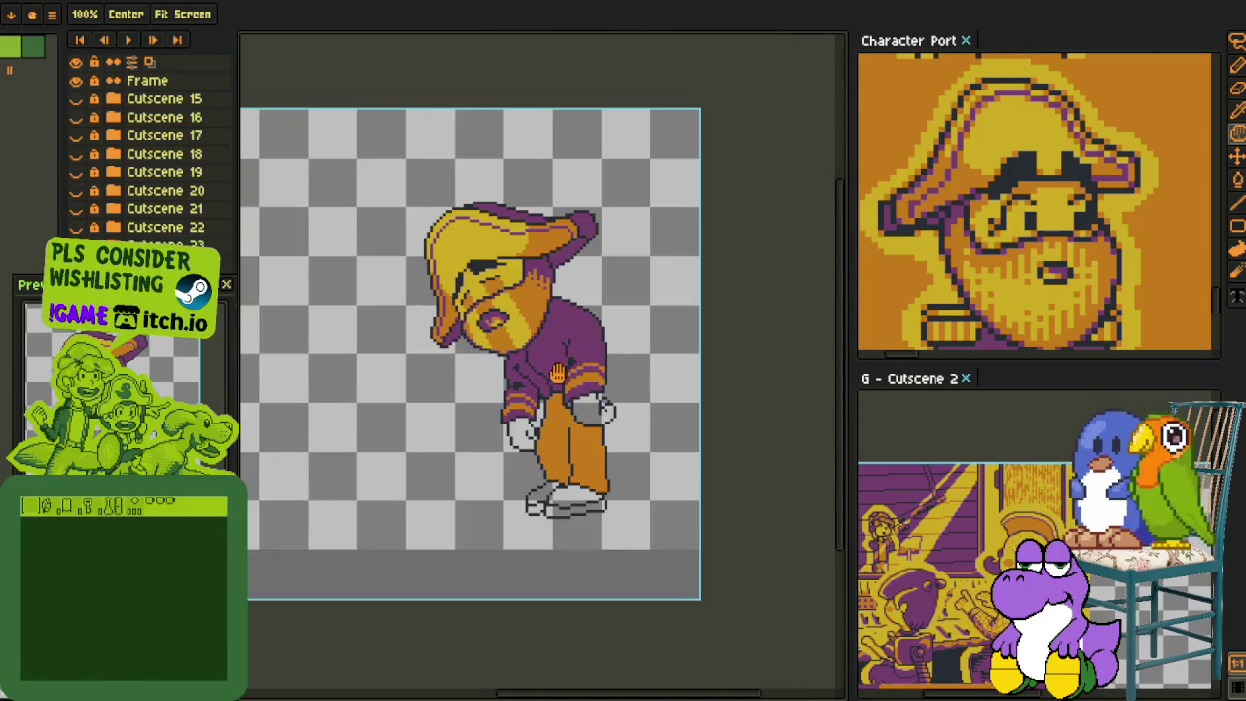
pyautogui.scroll(1, 535, 362)
pyautogui.scroll(1, 536, 362)
pyautogui.scroll(1, 506, 312)
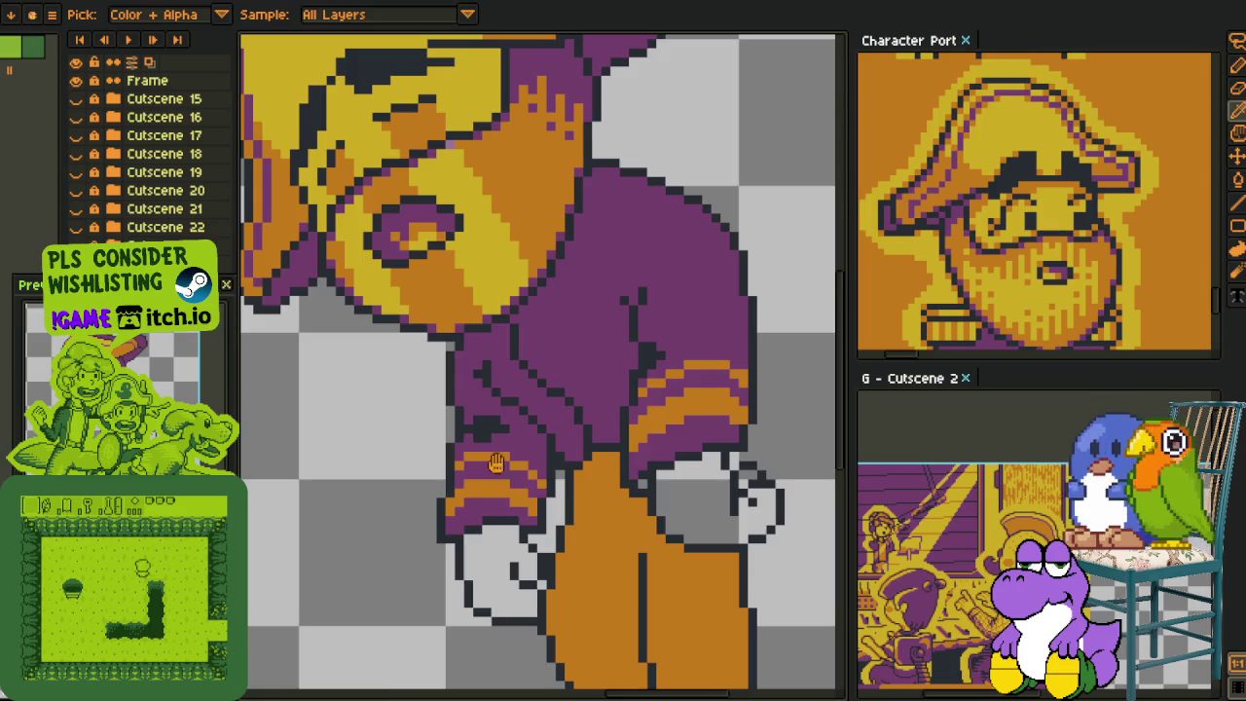
pyautogui.moveTo(496, 405); pyautogui.dragTo(491, 210)
pyautogui.press('b')
pyautogui.click(495, 410)
pyautogui.click(784, 353)
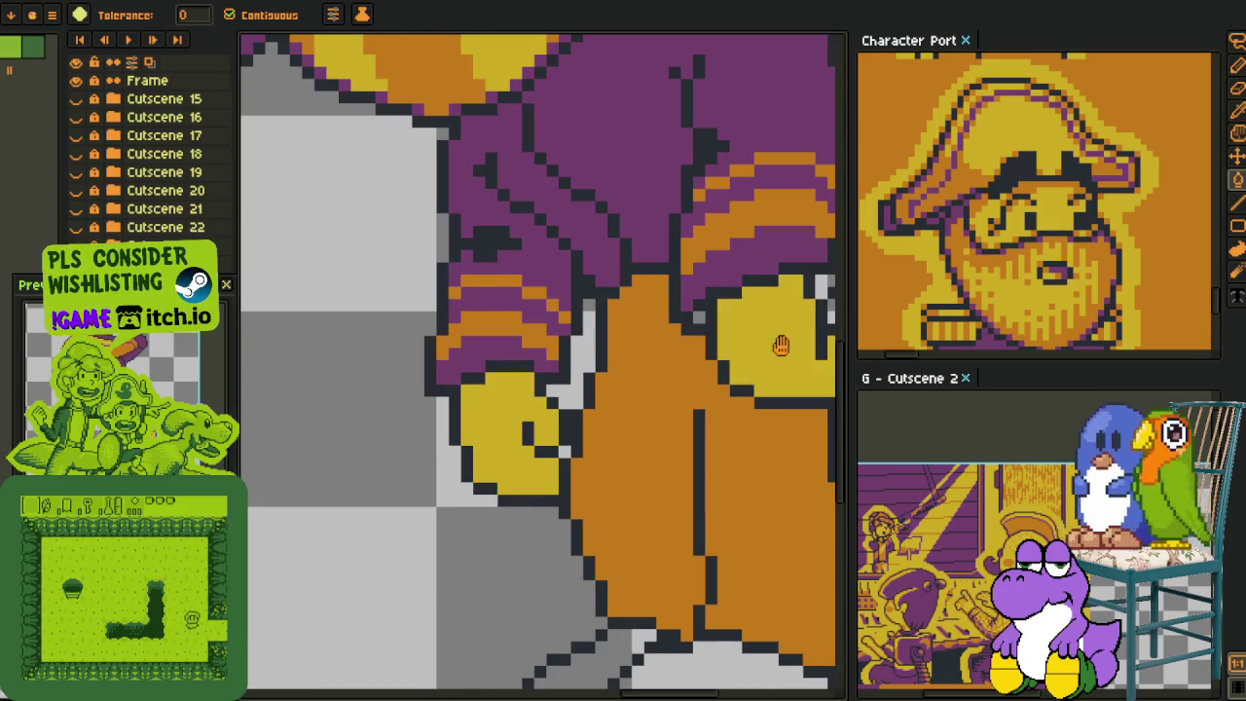
pyautogui.moveTo(784, 353); pyautogui.dragTo(551, 354)
pyautogui.scroll(1, 551, 354)
pyautogui.press('p')
pyautogui.click(732, 313)
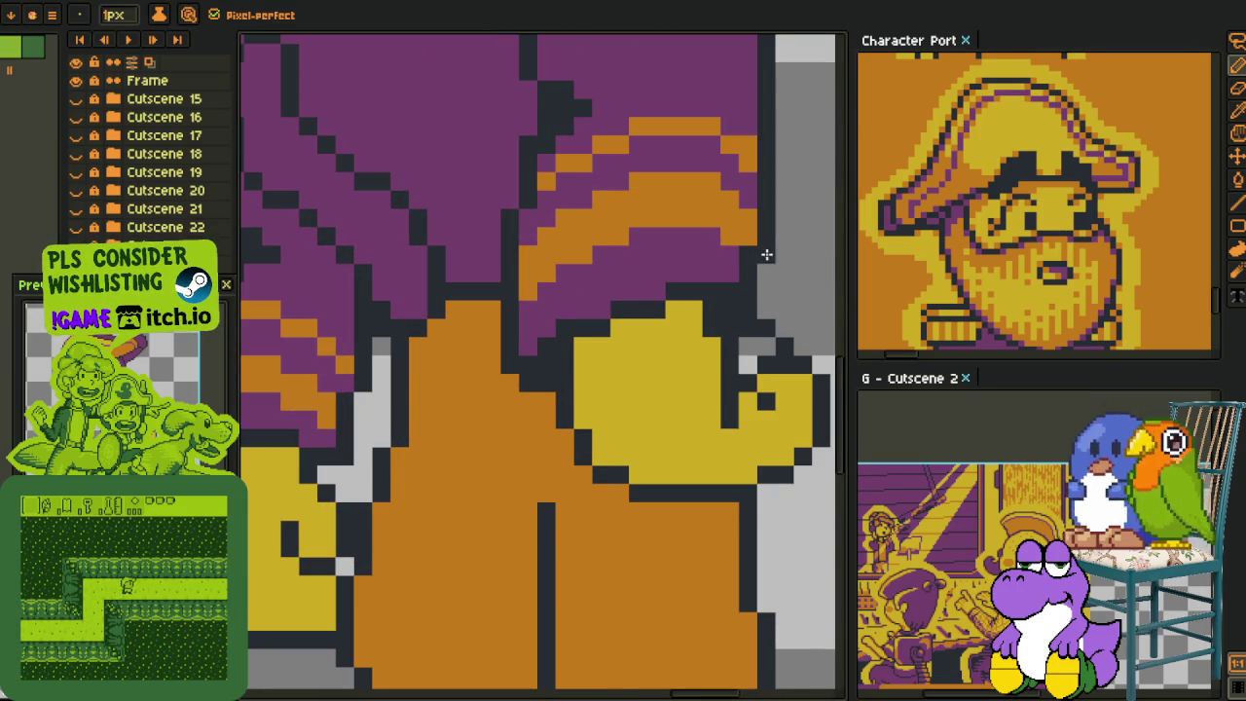
pyautogui.press('i')
pyautogui.scroll(-1, 746, 260)
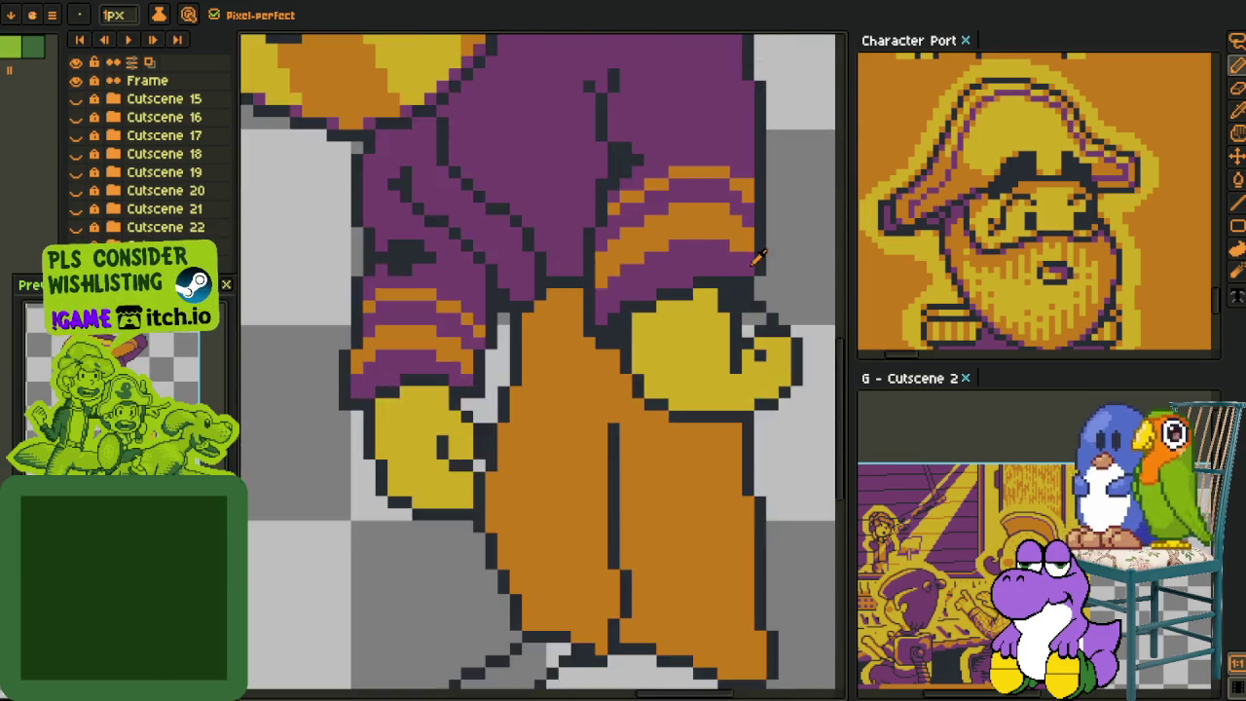
pyautogui.scroll(-1, 749, 261)
pyautogui.scroll(1, 759, 261)
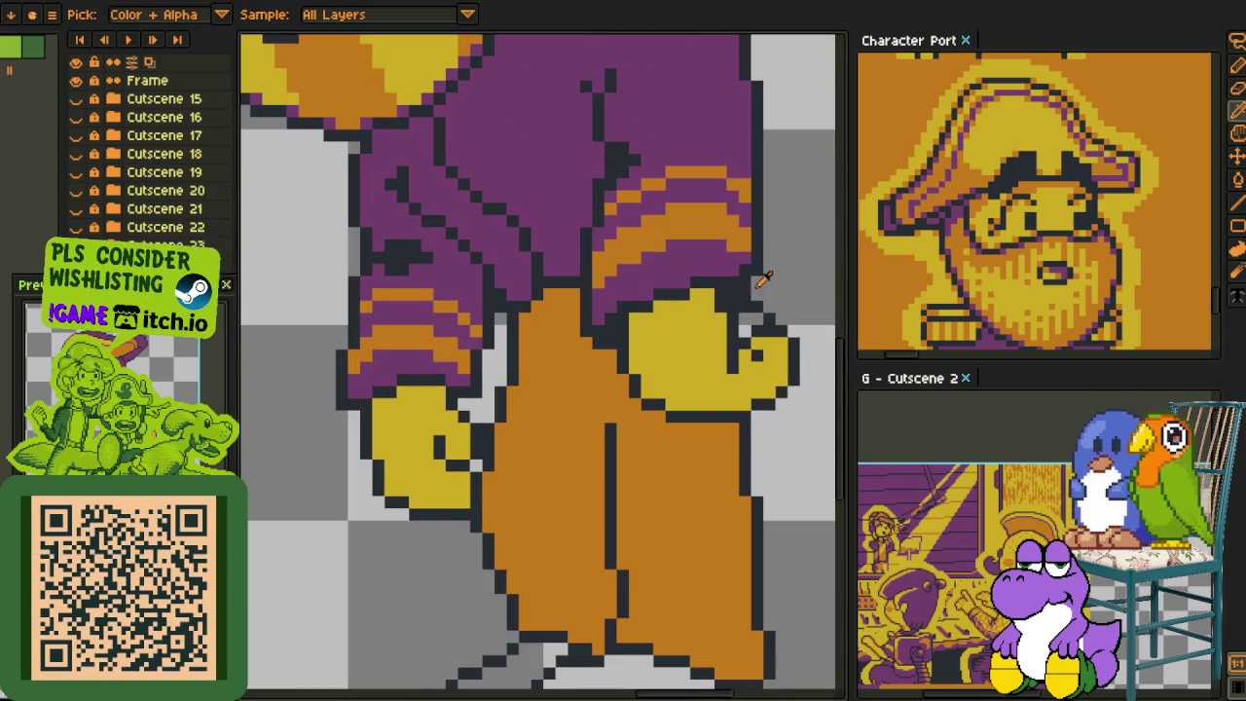
pyautogui.press('p')
pyautogui.press('i')
pyautogui.press('g')
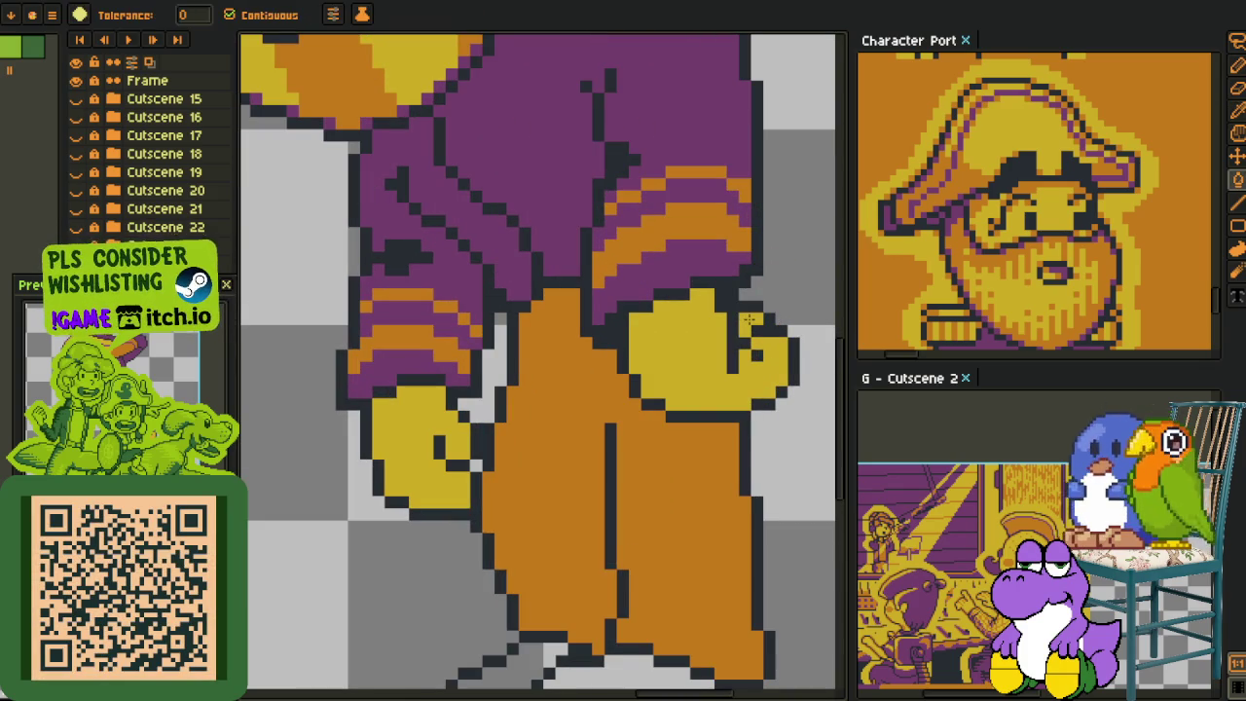
pyautogui.press('i')
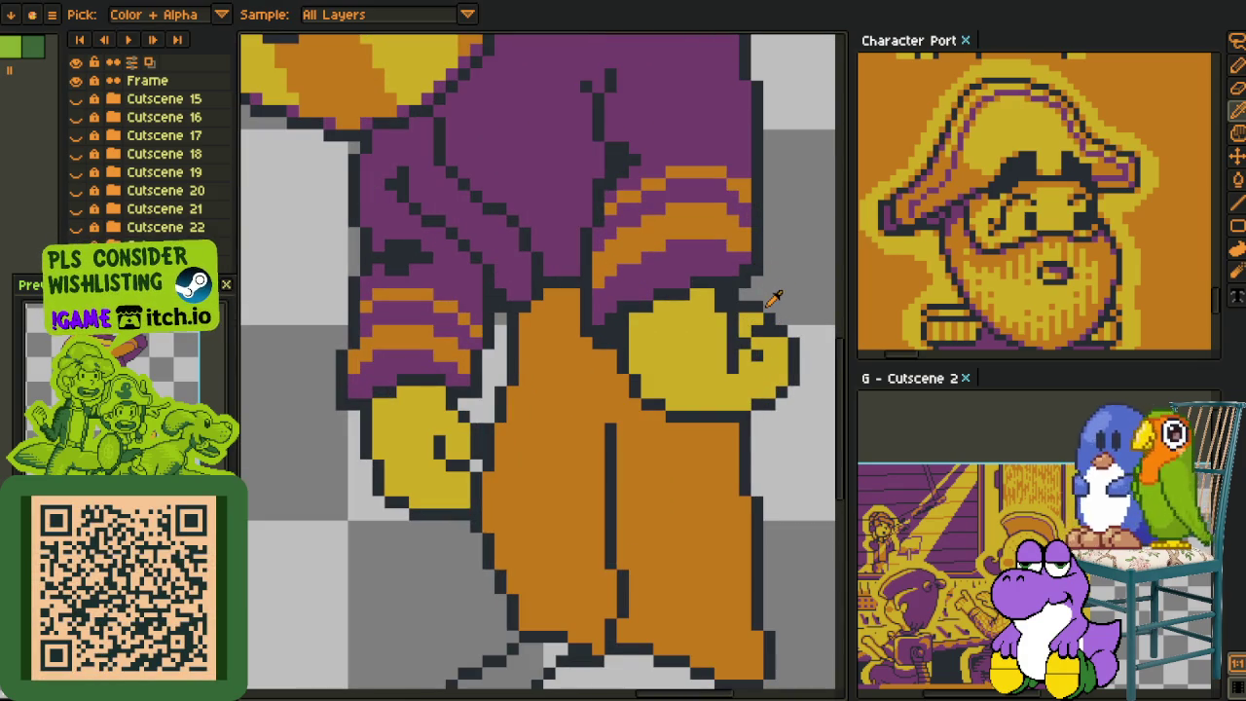
pyautogui.scroll(-1, 491, 409)
pyautogui.scroll(-1, 527, 426)
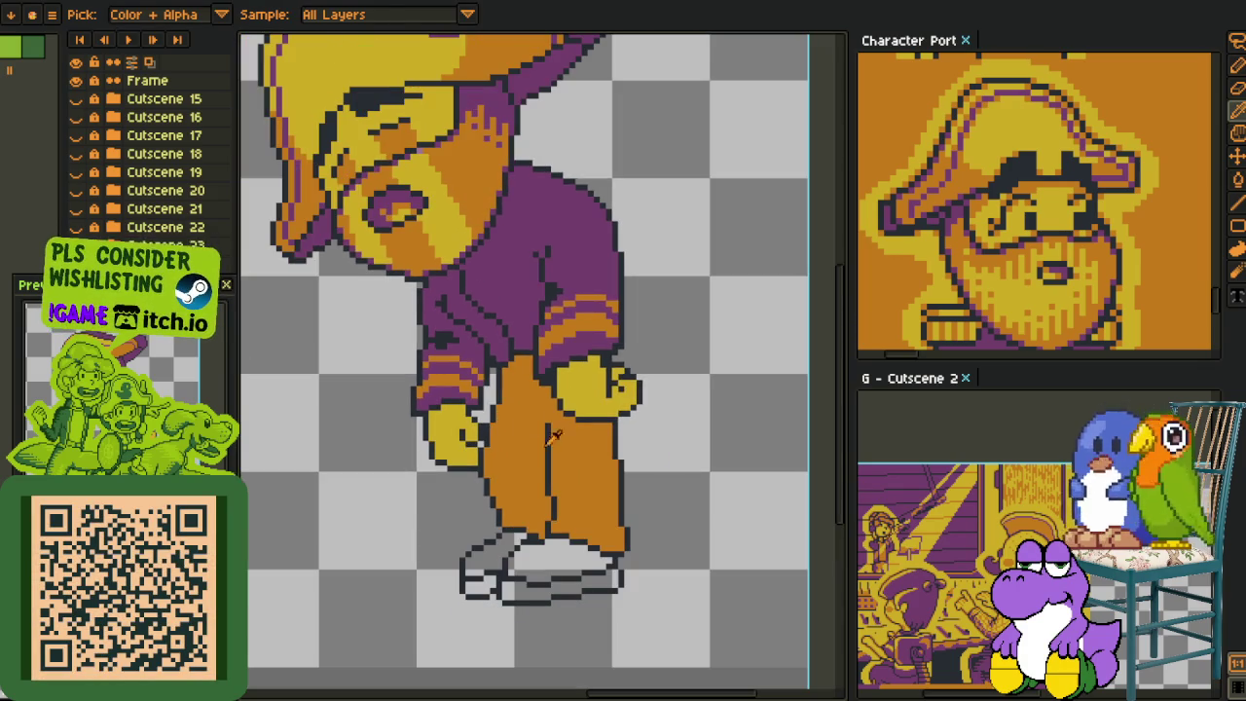
pyautogui.scroll(-1, 581, 408)
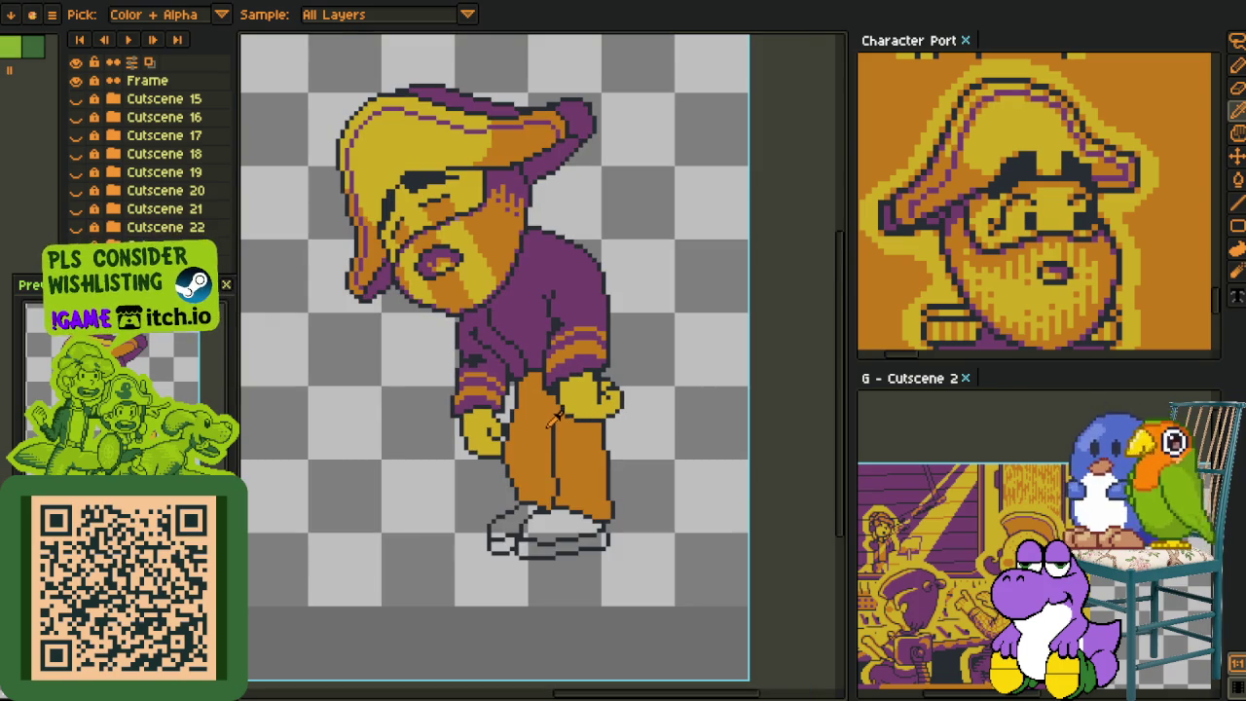
pyautogui.scroll(1, 560, 442)
pyautogui.scroll(1, 564, 389)
pyautogui.scroll(1, 579, 350)
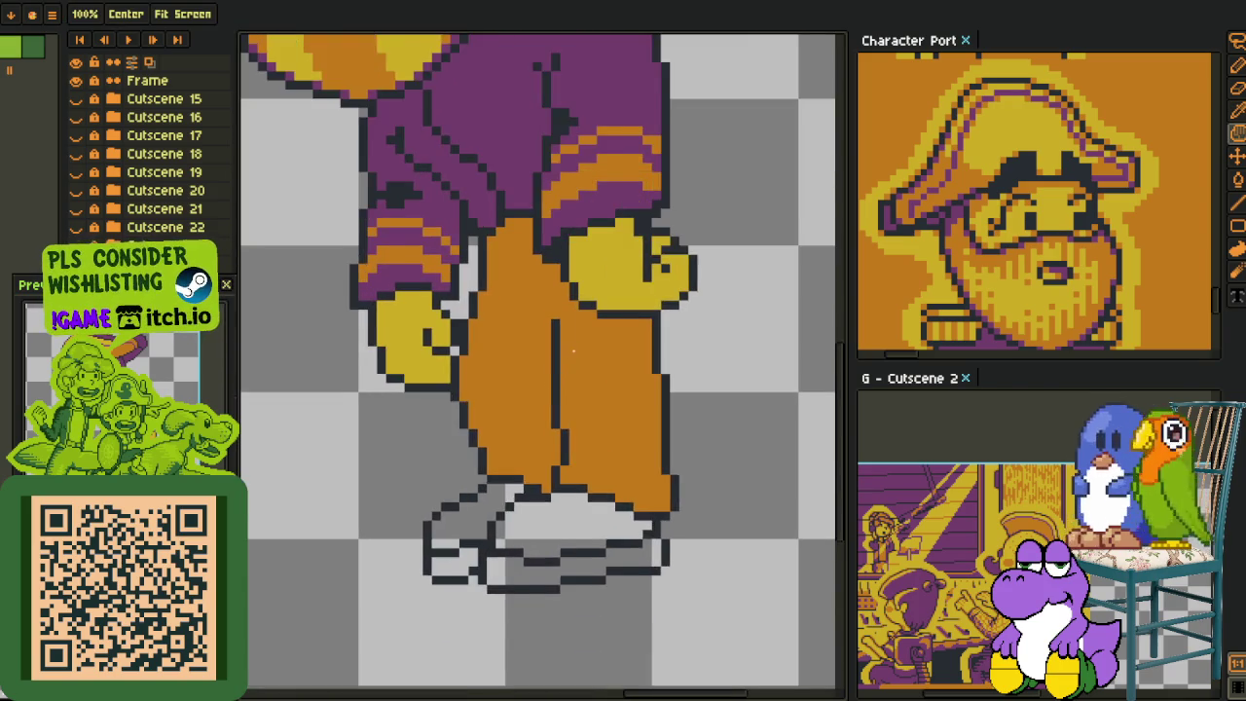
# - Move the lassoed front trouser leg slightly up and left and commit it
pyautogui.press('m')
pyautogui.moveTo(586, 324); pyautogui.dragTo(623, 554)
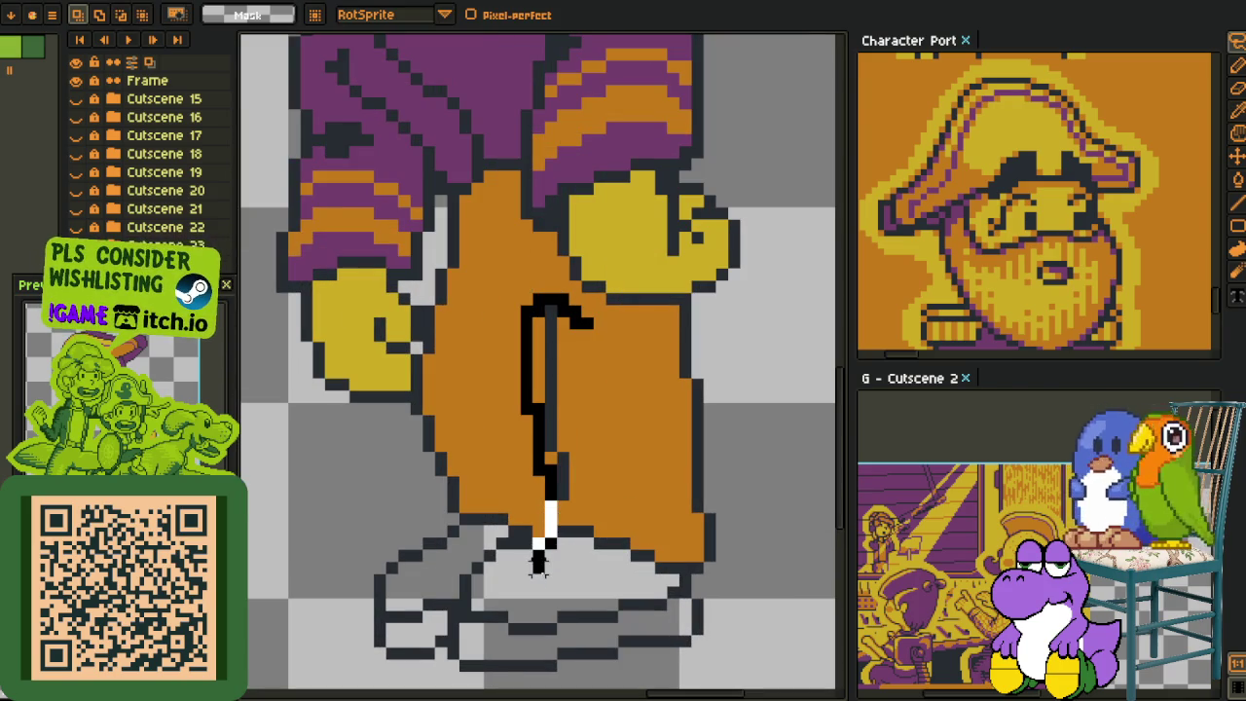
pyautogui.moveTo(570, 403); pyautogui.dragTo(550, 406)
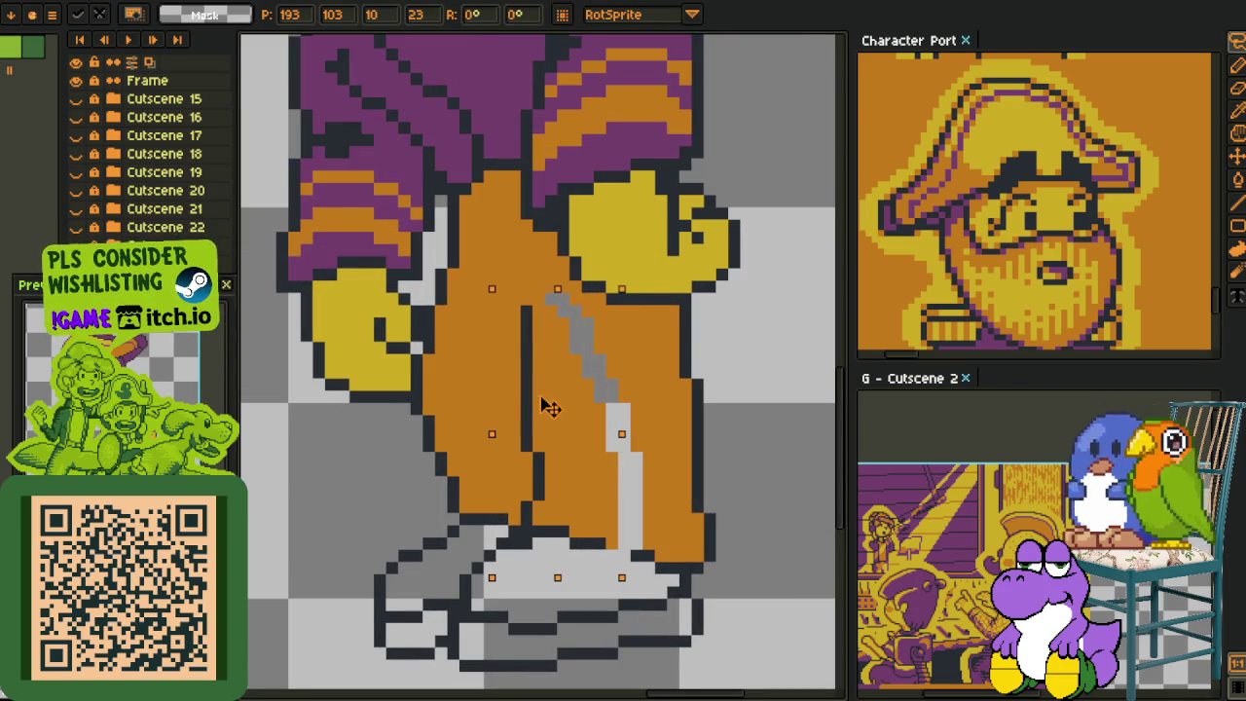
pyautogui.hotkey('ctrl', 'd')
# - Bucket-fill the leftover grey gap in the trousers with orange
pyautogui.press('i')
pyautogui.press('b')
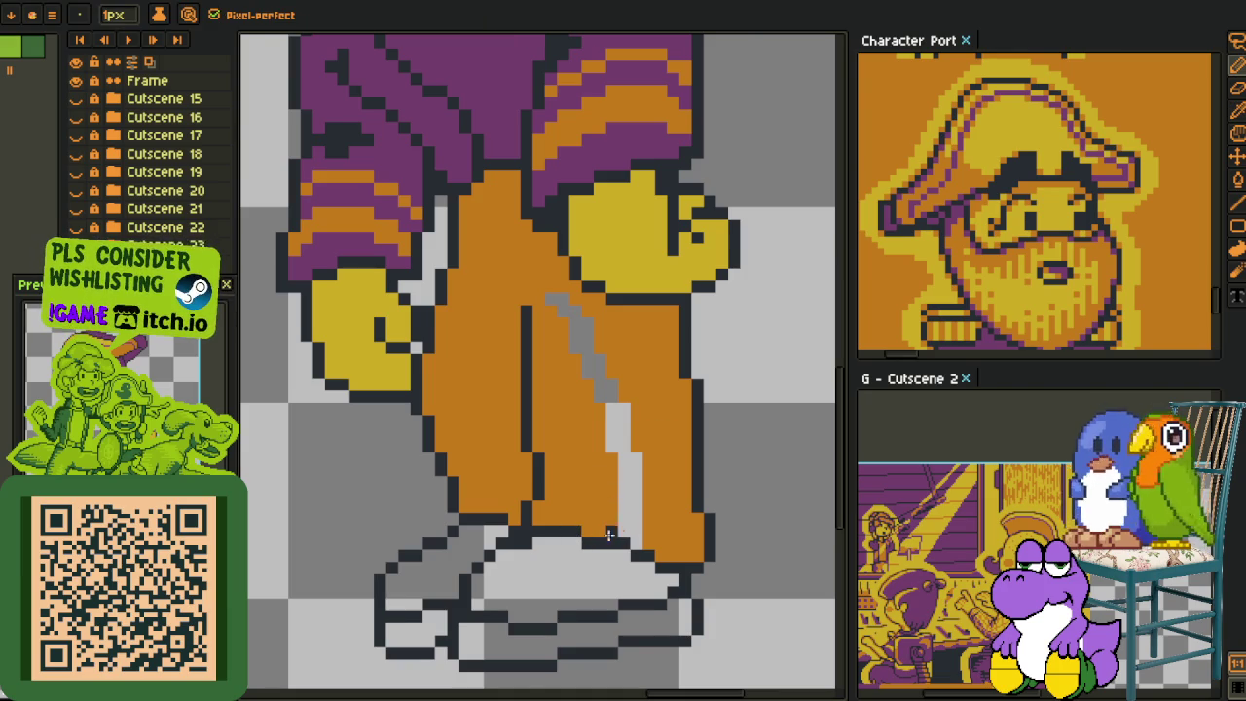
pyautogui.press('i')
pyautogui.press('b')
pyautogui.press('i')
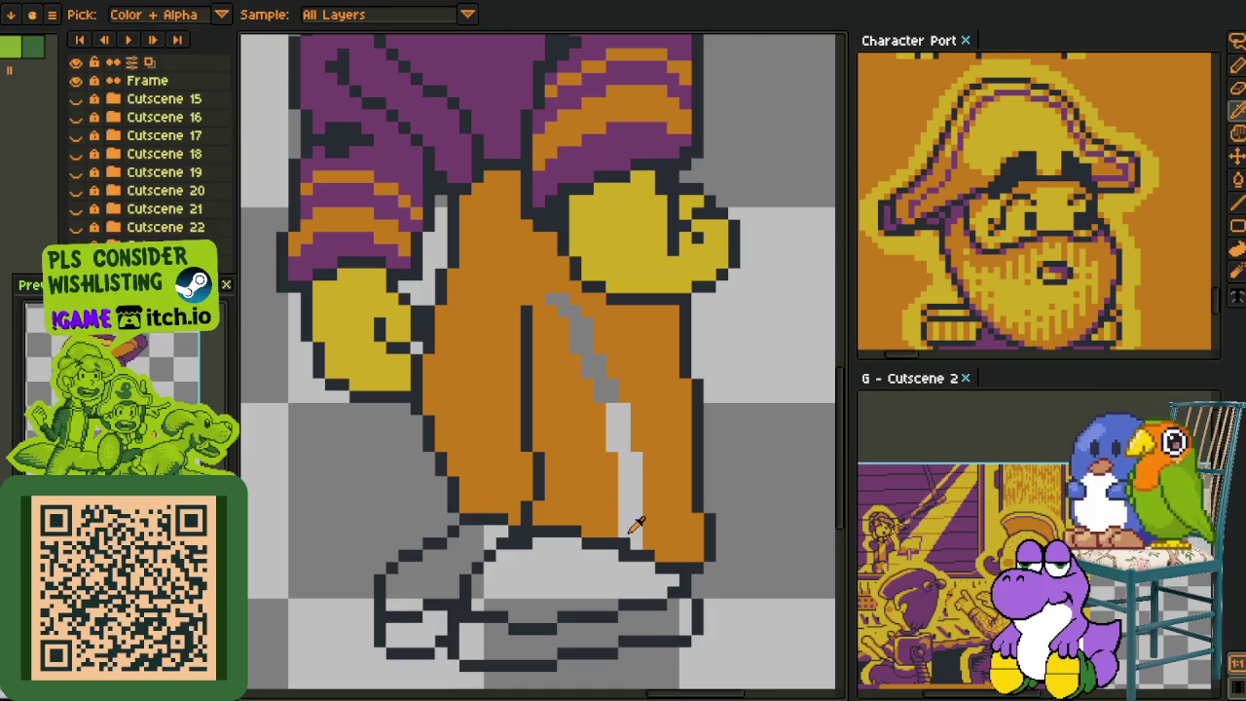
pyautogui.press('b')
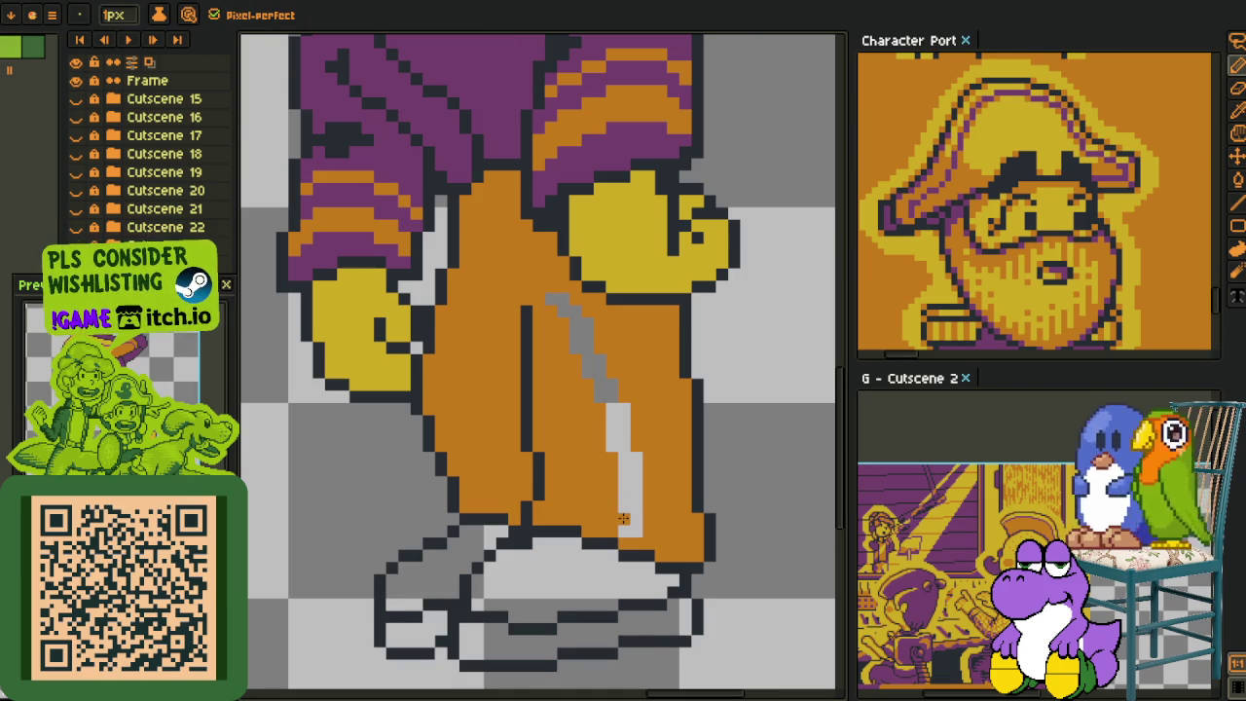
pyautogui.press('g')
pyautogui.click(623, 518)
pyautogui.scroll(-1, 652, 477)
pyautogui.scroll(-2, 693, 430)
pyautogui.press('i')
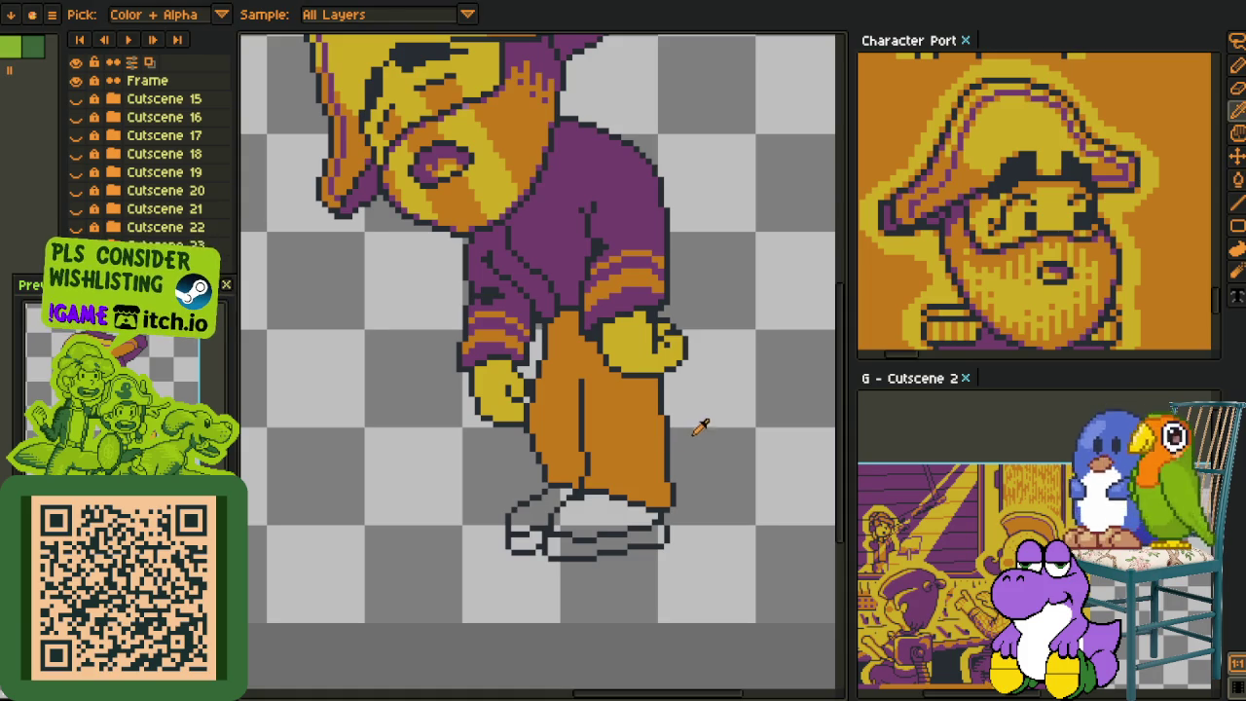
pyautogui.scroll(1, 650, 399)
pyautogui.scroll(1, 654, 400)
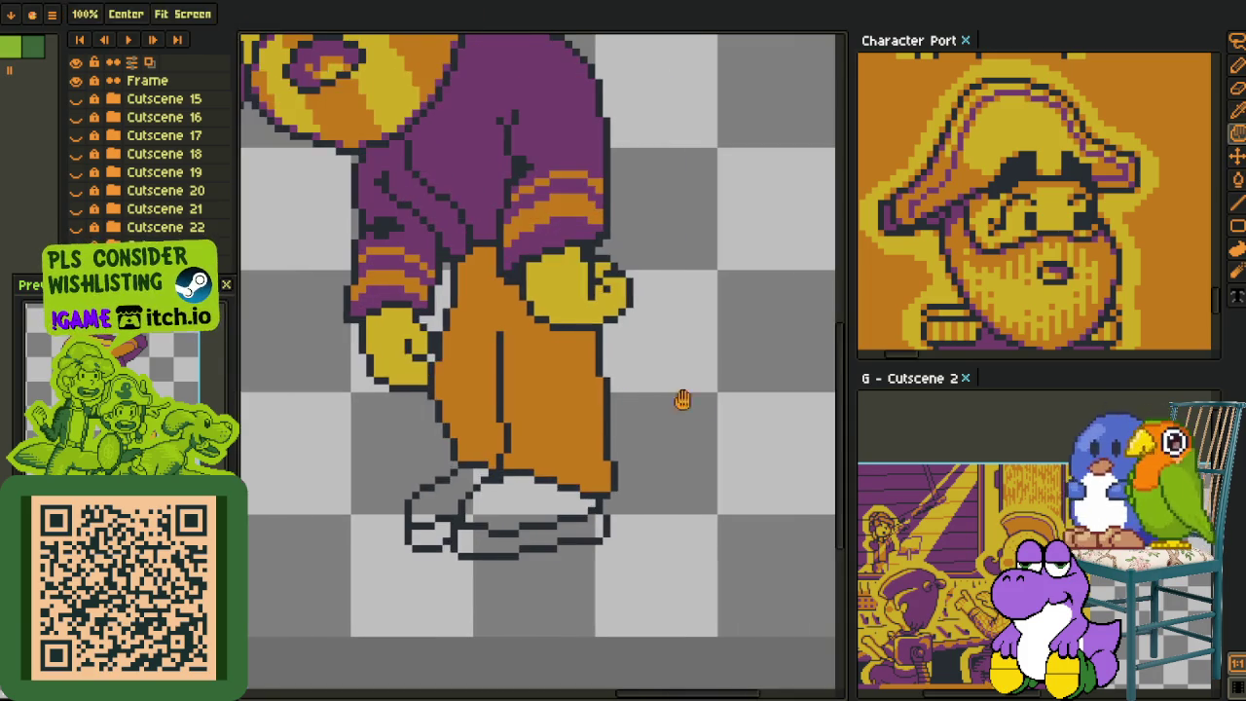
pyautogui.scroll(1, 667, 384)
pyautogui.scroll(1, 681, 364)
# - Marquee-select the outer edge of the front trouser leg, then release the selection
pyautogui.press('m')
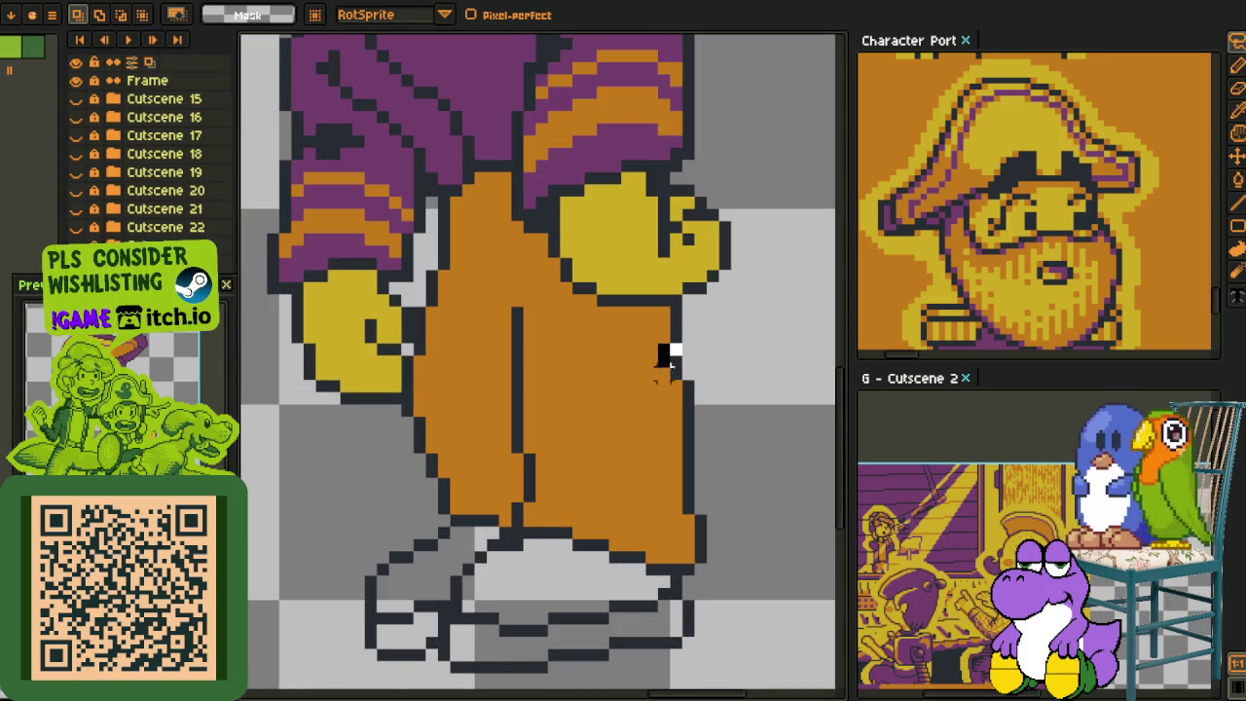
pyautogui.moveTo(631, 481); pyautogui.dragTo(722, 340)
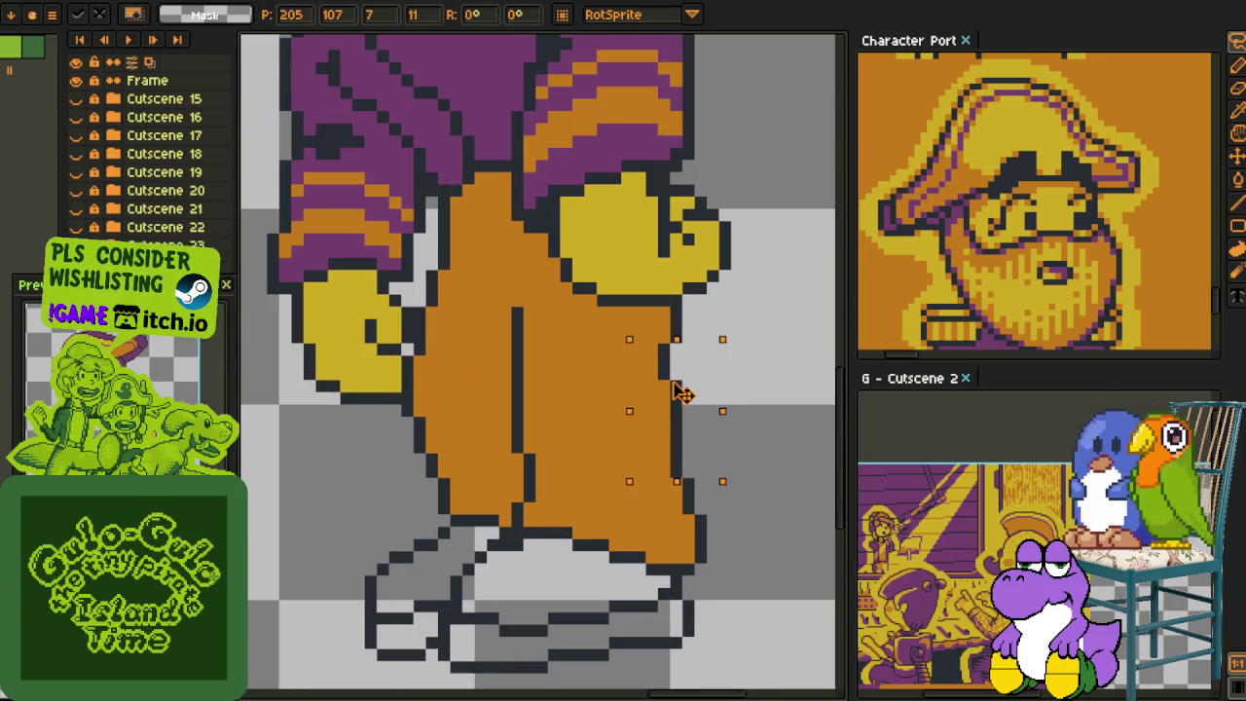
pyautogui.click(681, 393)
pyautogui.scroll(-2, 681, 392)
pyautogui.scroll(1, 681, 393)
pyautogui.scroll(1, 676, 394)
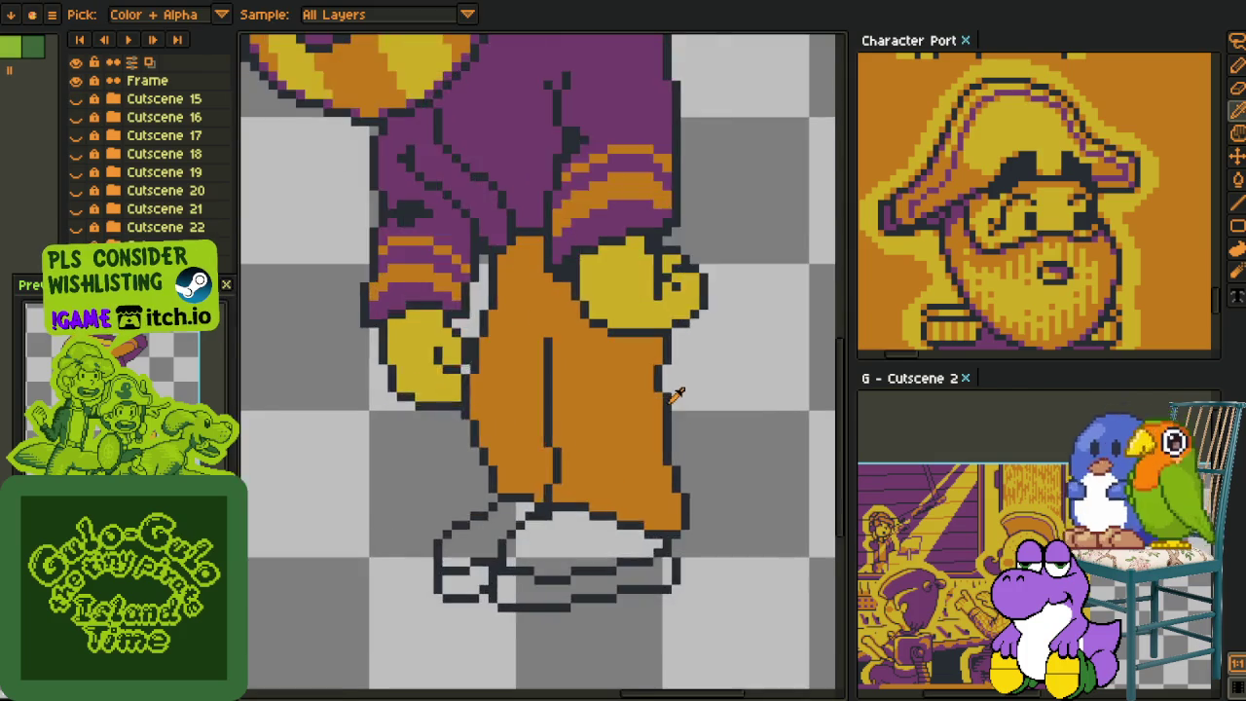
pyautogui.scroll(2, 674, 393)
# - Centre the whole pirate in view and move the Preview panel to the top
pyautogui.press('b')
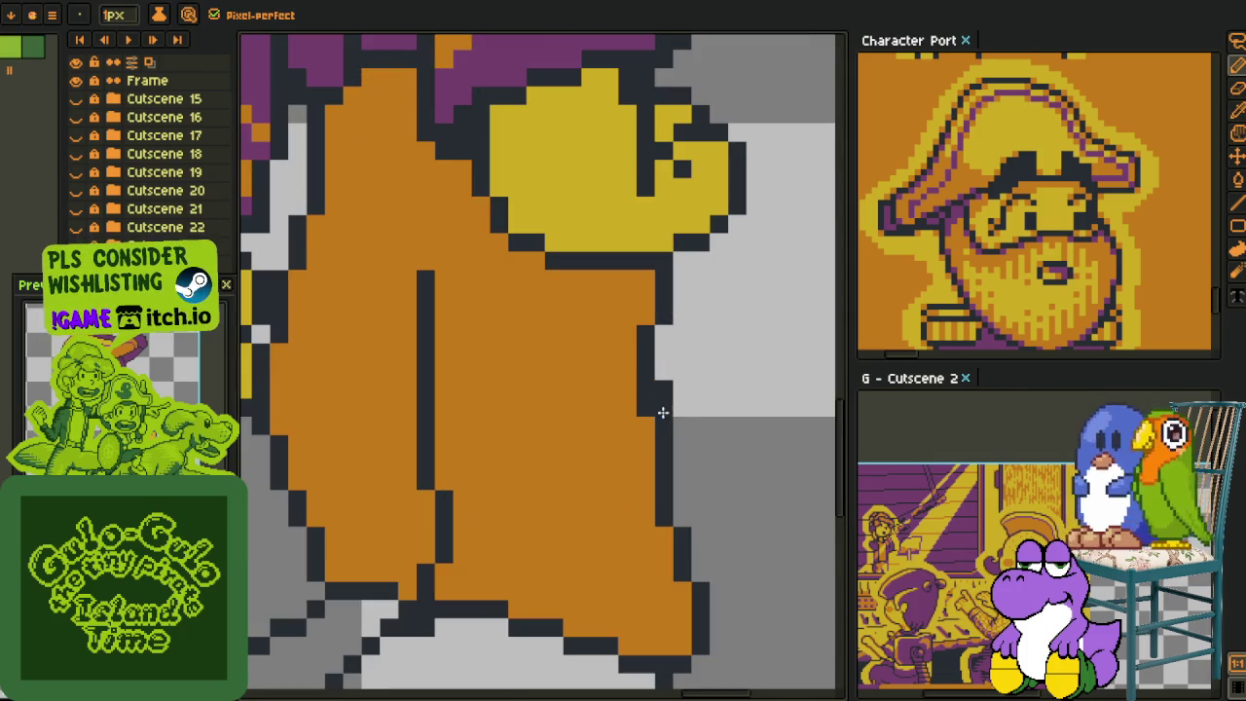
pyautogui.press('i')
pyautogui.scroll(-4, 671, 385)
pyautogui.scroll(1, 691, 381)
pyautogui.scroll(-1, 710, 378)
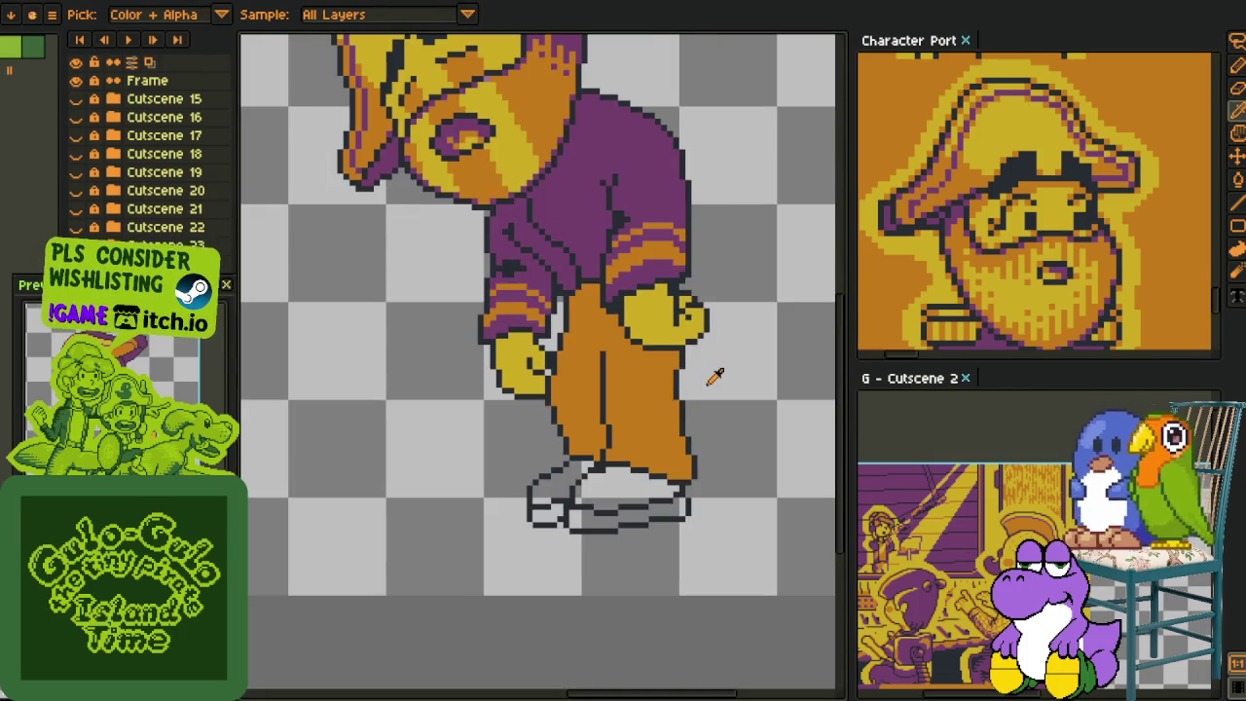
pyautogui.scroll(-1, 650, 368)
pyautogui.scroll(-1, 656, 360)
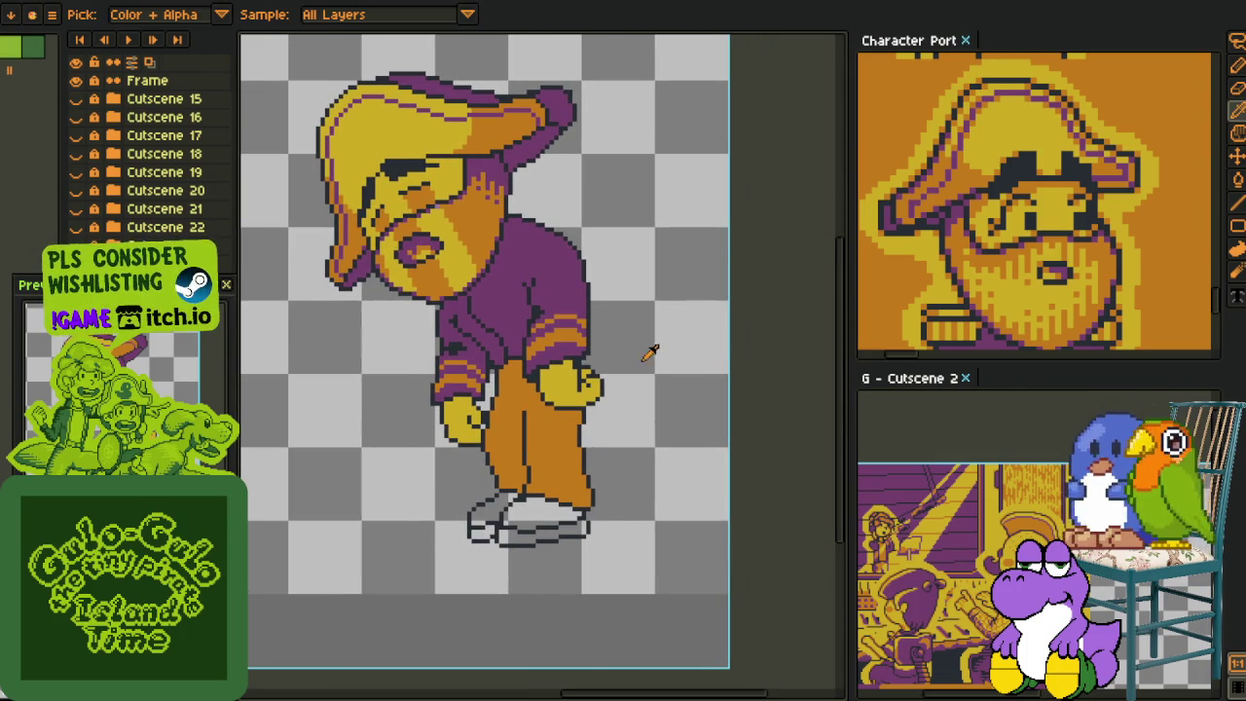
pyautogui.moveTo(516, 252); pyautogui.dragTo(571, 308)
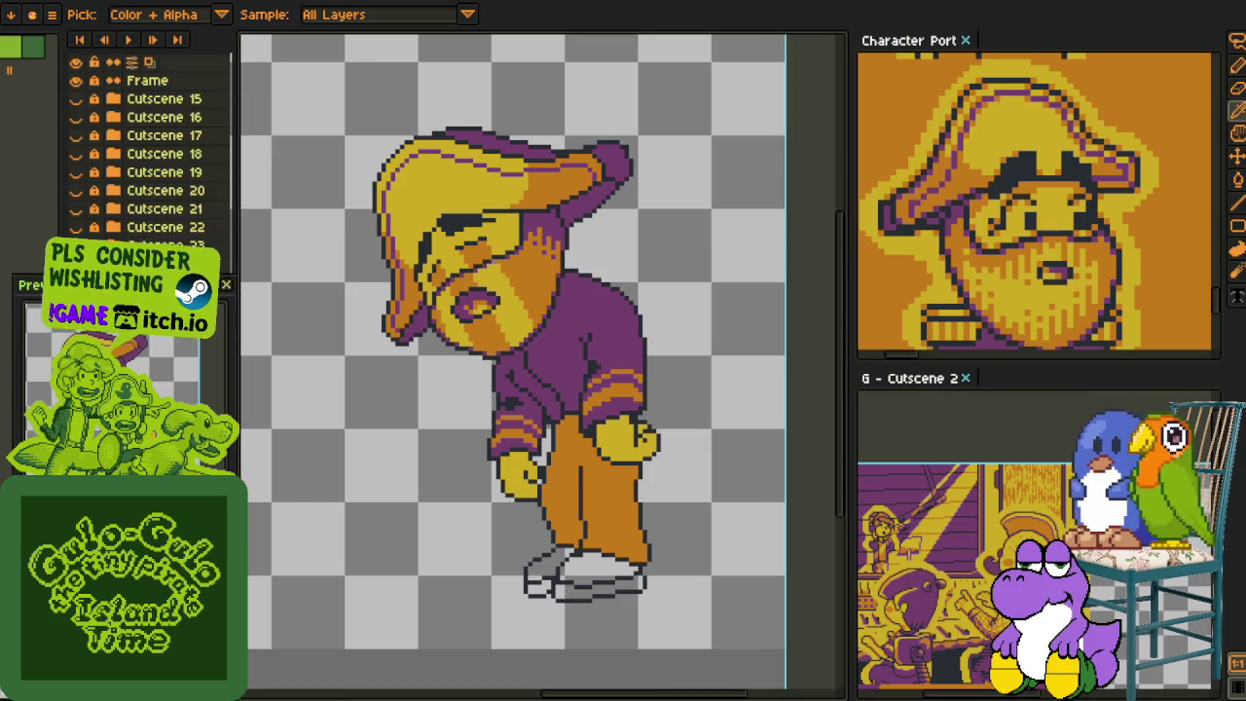
pyautogui.moveTo(126, 284); pyautogui.dragTo(82, 67)
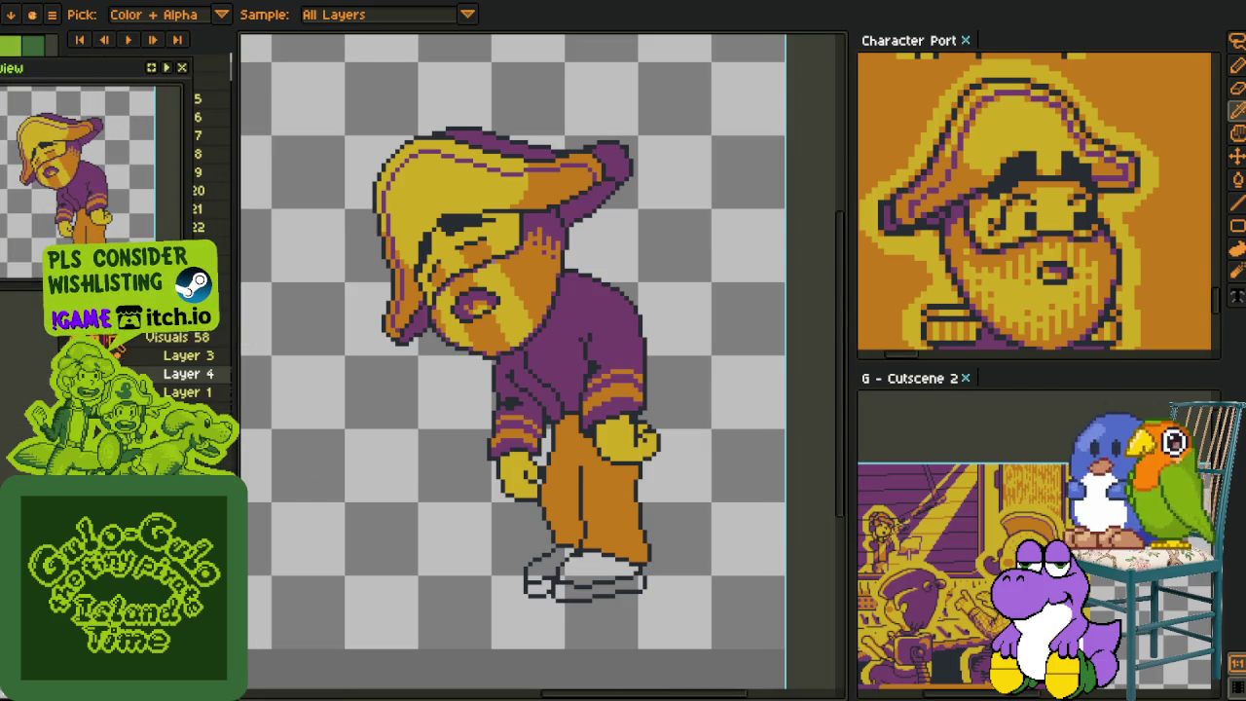
pyautogui.rightClick(171, 378)
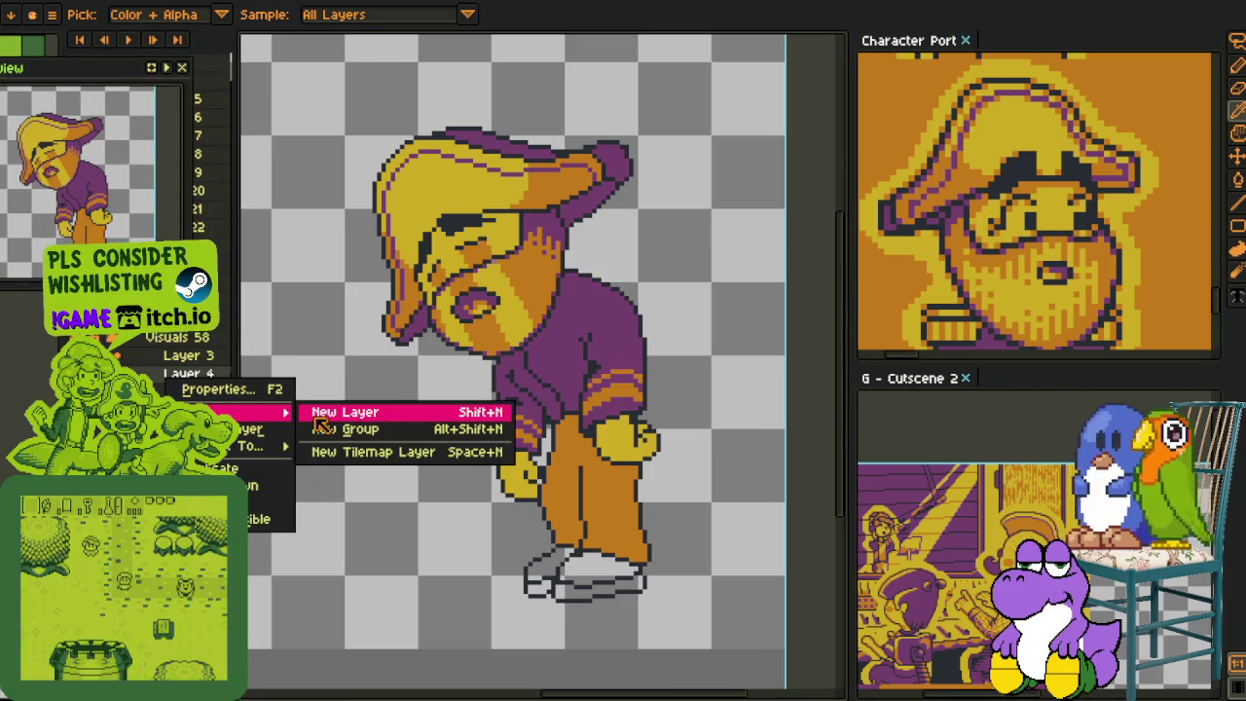
# - Add a new layer above Layer 4 and draw a short black line at the shoulder
pyautogui.click(324, 411)
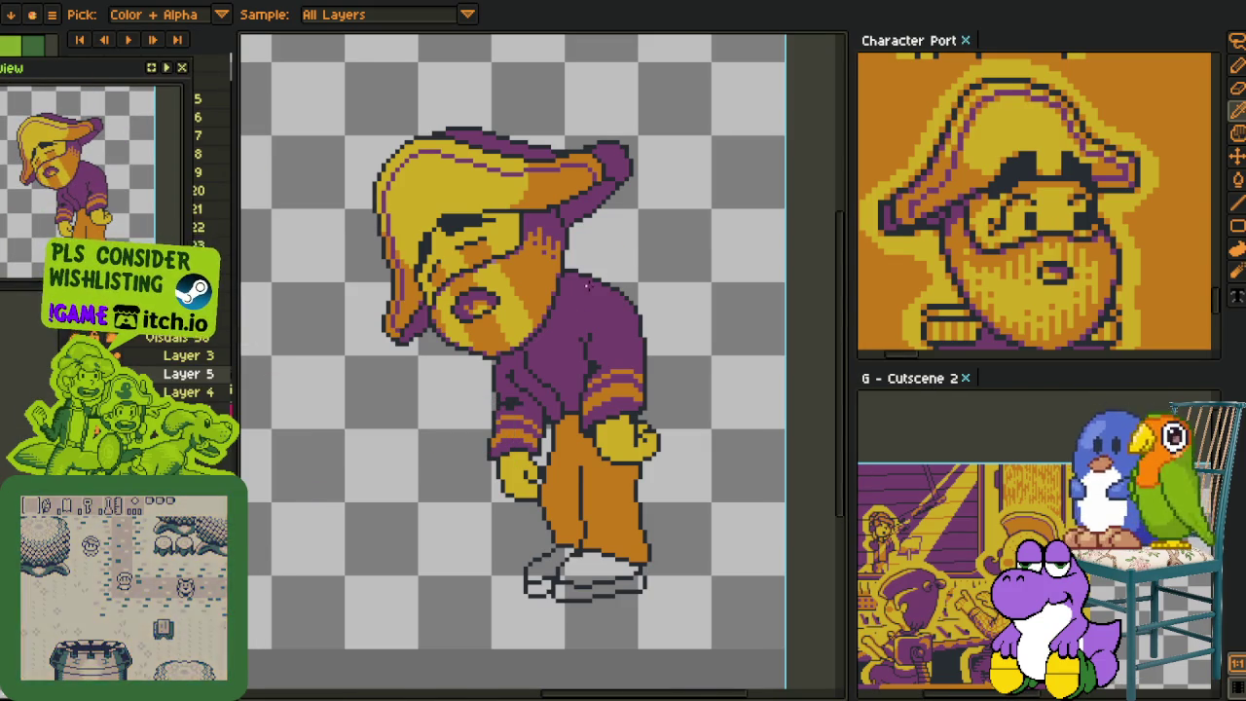
pyautogui.scroll(2, 590, 288)
pyautogui.scroll(1, 590, 288)
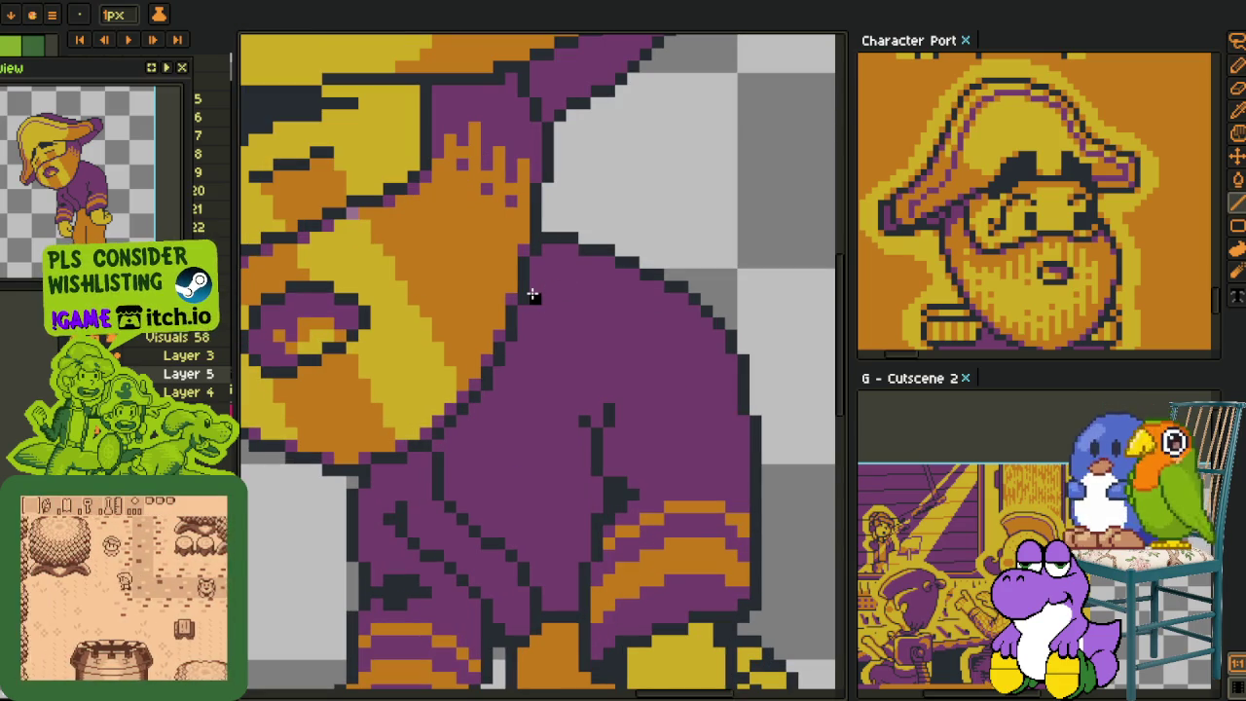
pyautogui.press('l')
pyautogui.moveTo(538, 260); pyautogui.dragTo(633, 235)
pyautogui.press('b')
pyautogui.click(652, 233)
pyautogui.scroll(1, 652, 234)
pyautogui.hotkey('ctrl', 'z')
pyautogui.click(564, 241)
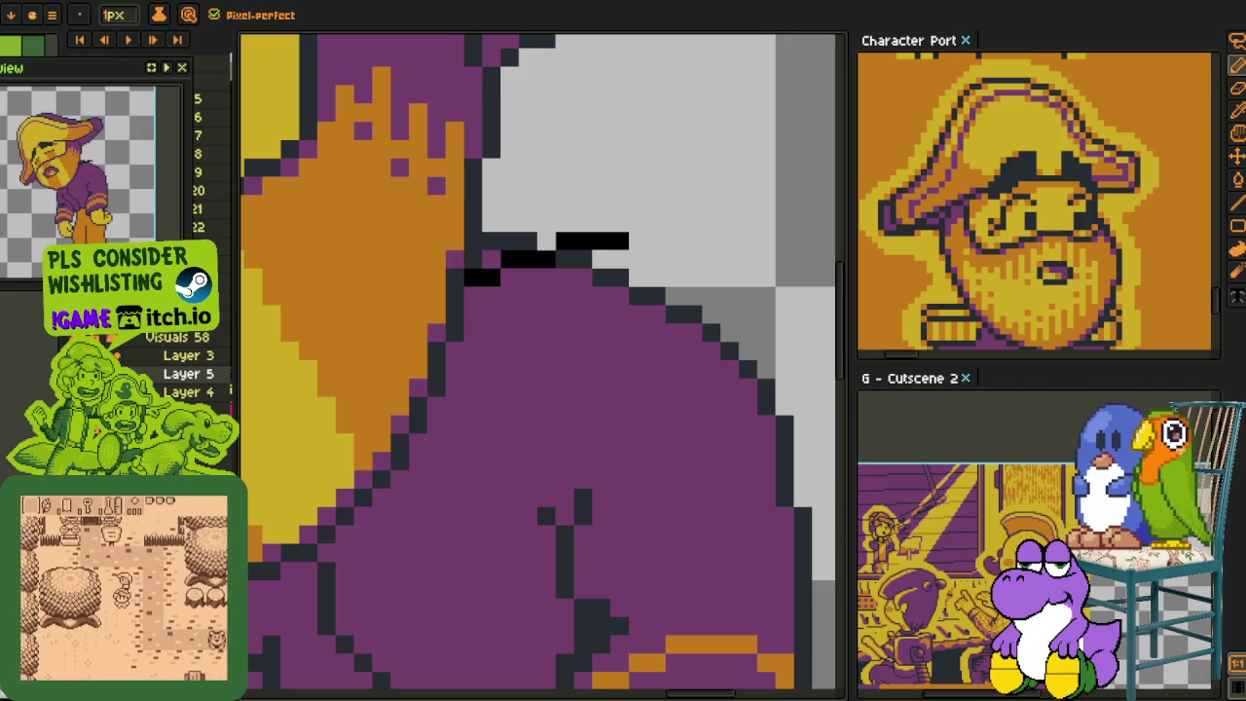
pyautogui.press('i')
pyautogui.press('b')
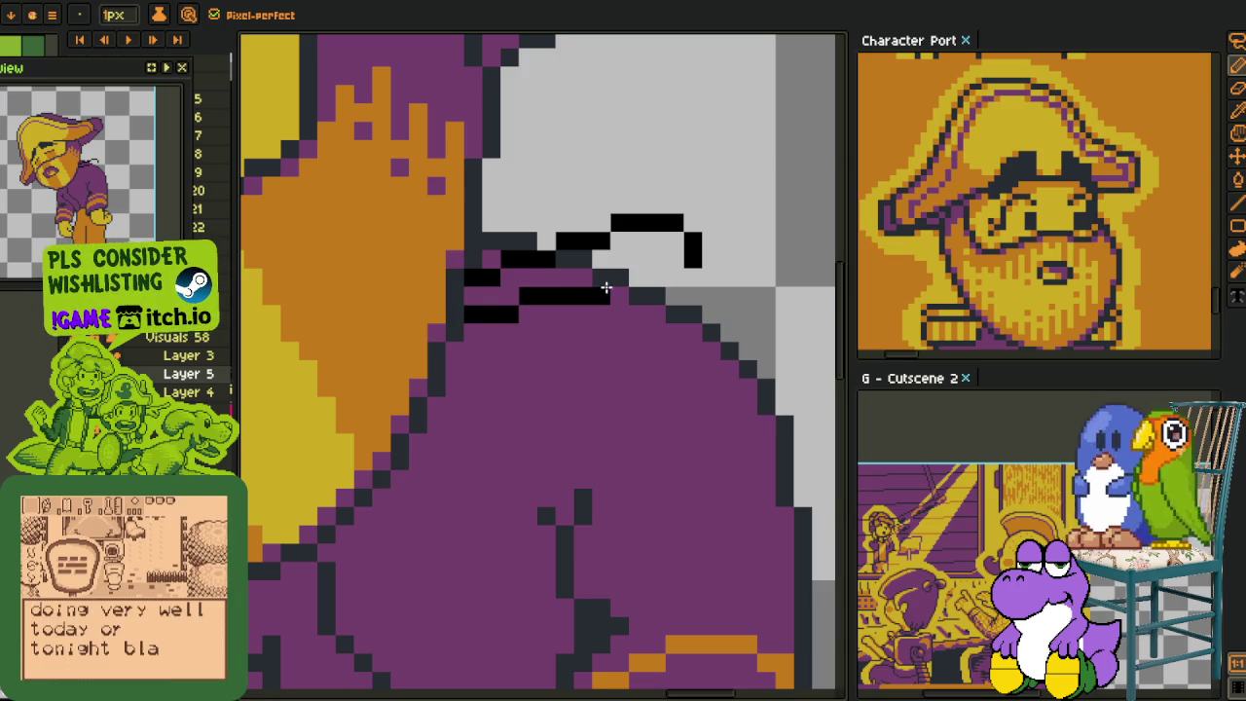
# - Draw the epaulette's black top outline and left side
pyautogui.moveTo(668, 290); pyautogui.dragTo(573, 317)
pyautogui.scroll(-2, 598, 295)
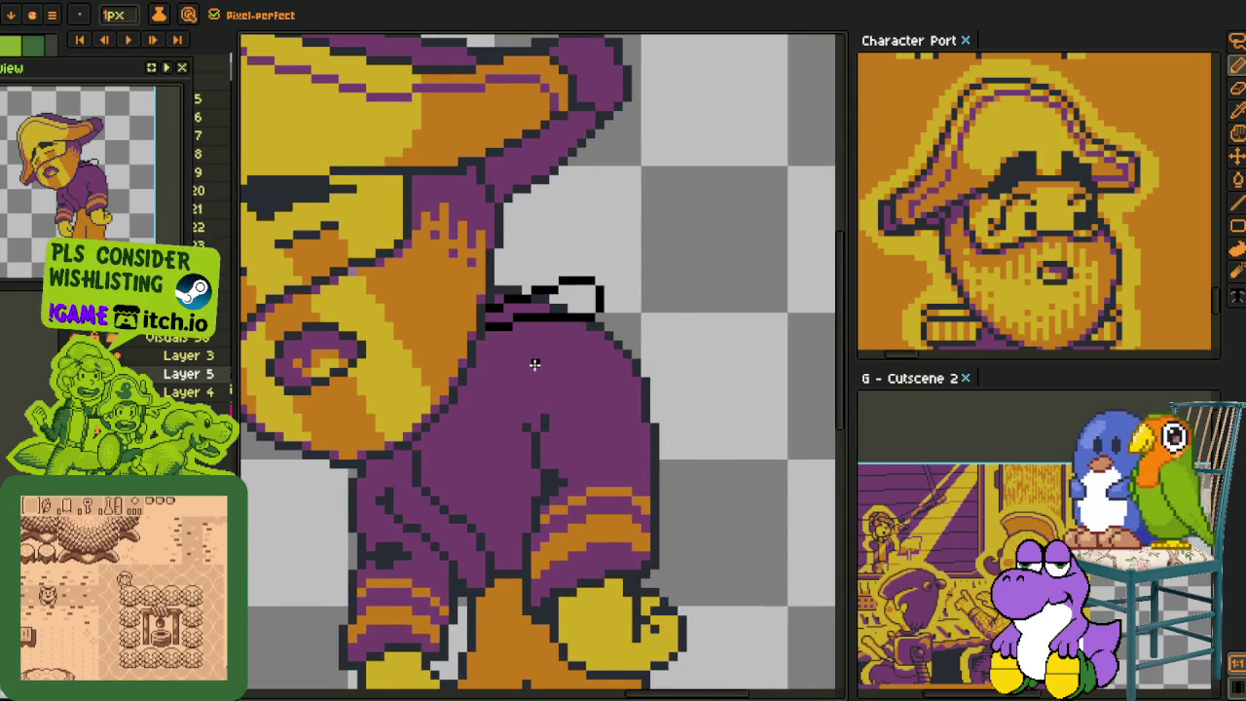
pyautogui.scroll(2, 543, 328)
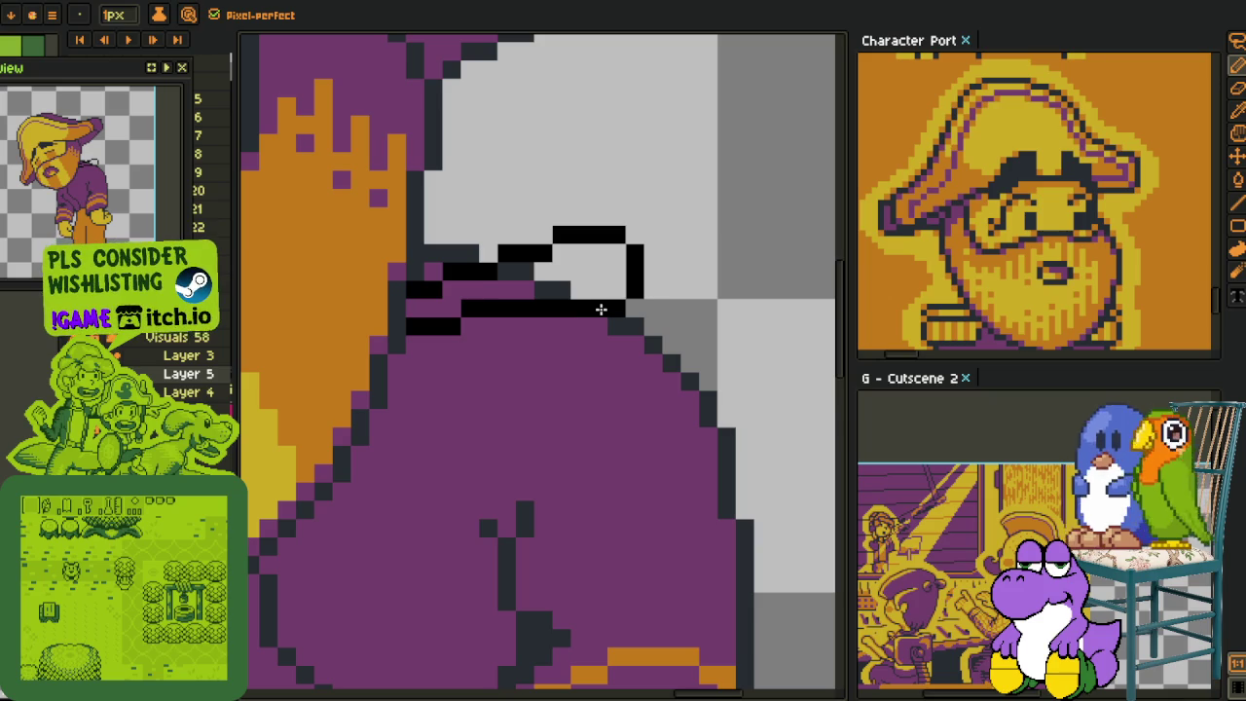
pyautogui.moveTo(614, 290)
pyautogui.mouseDown()
pyautogui.moveTo(575, 298)
pyautogui.moveTo(656, 385)
pyautogui.moveTo(648, 416)
pyautogui.moveTo(503, 433)
pyautogui.mouseUp()
pyautogui.hotkey('ctrl', 'z')
pyautogui.click(634, 399)
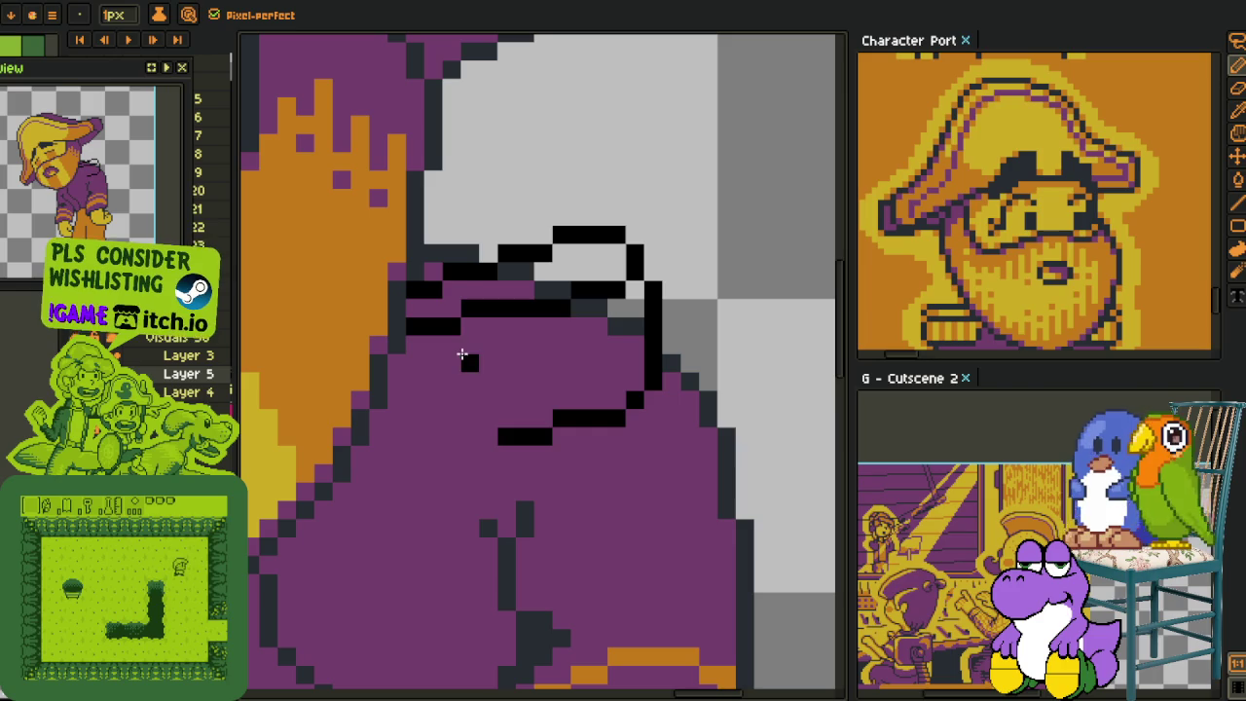
pyautogui.moveTo(451, 333)
pyautogui.mouseDown()
pyautogui.moveTo(449, 368)
pyautogui.moveTo(500, 435)
pyautogui.moveTo(473, 428)
pyautogui.mouseUp()
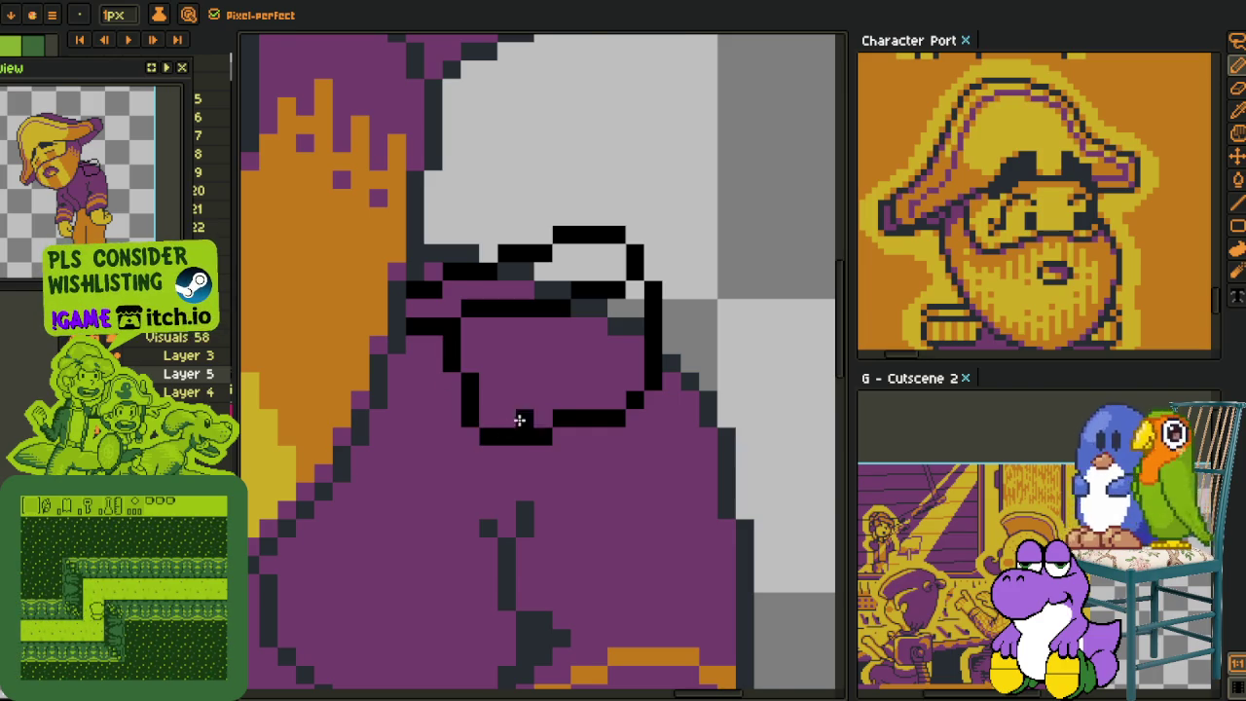
# - Start a row of orange pixels inside the top of the epaulette
pyautogui.scroll(-3, 574, 413)
pyautogui.scroll(1, 570, 383)
pyautogui.scroll(1, 570, 382)
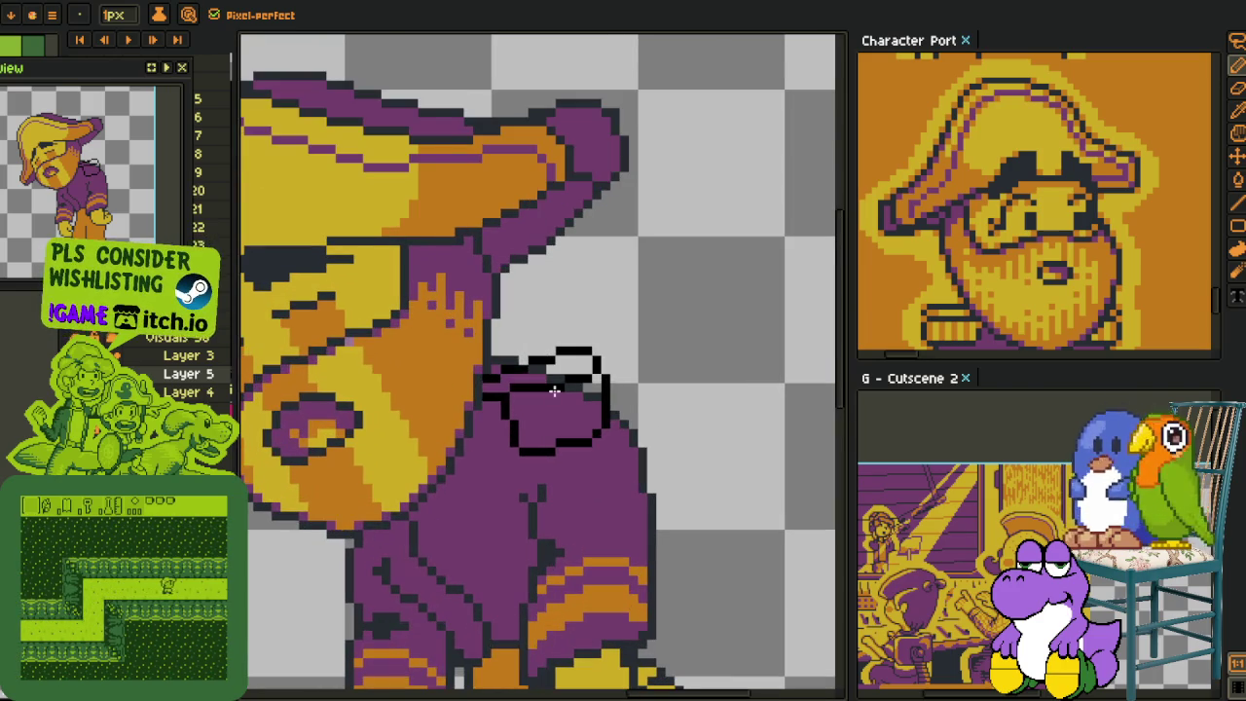
pyautogui.press('alt')
pyautogui.scroll(1, 483, 364)
pyautogui.click(505, 392)
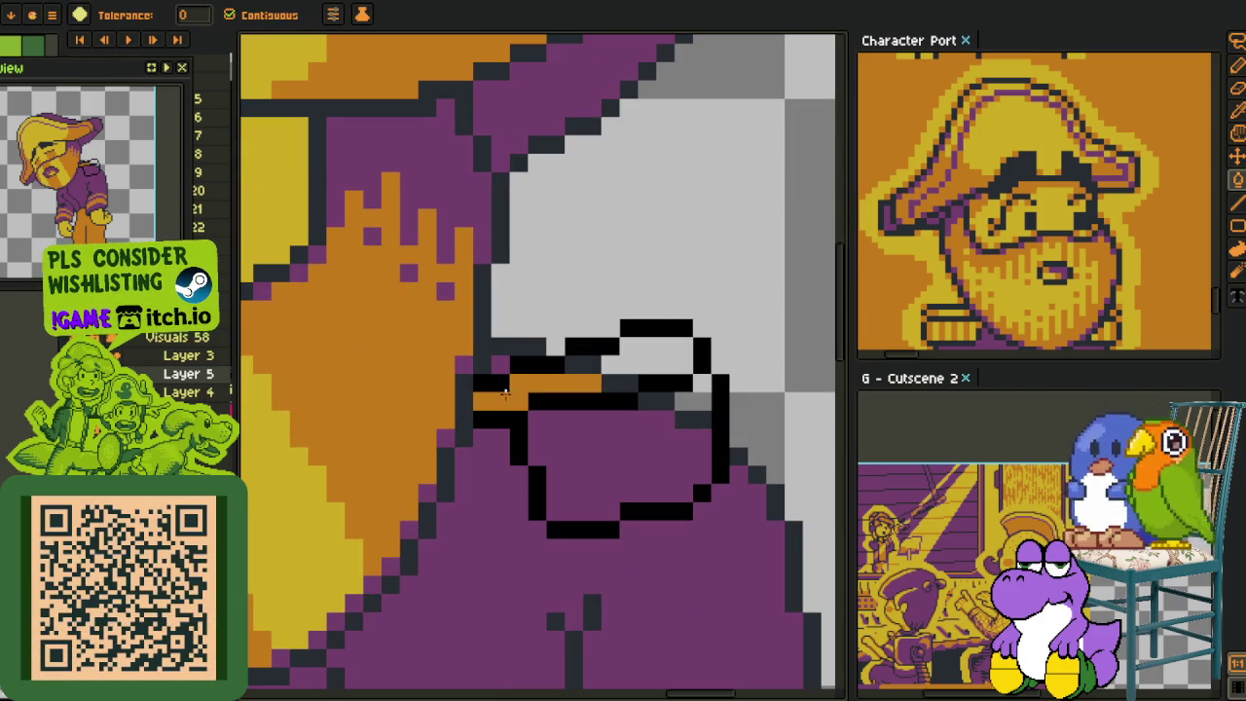
# - Bucket-fill the epaulette's upper and lower interior with orange
pyautogui.click(619, 382)
pyautogui.click(654, 353)
pyautogui.press('alt')
pyautogui.scroll(-2, 615, 387)
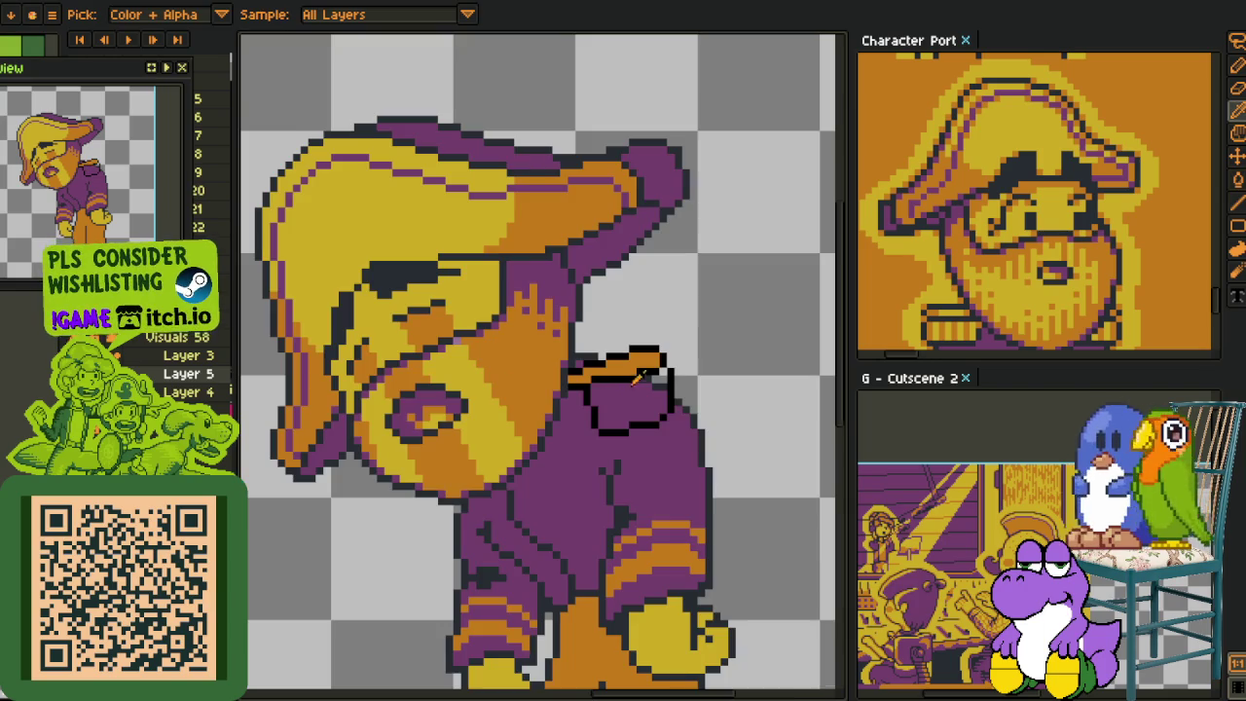
pyautogui.click(615, 387)
pyautogui.scroll(2, 635, 389)
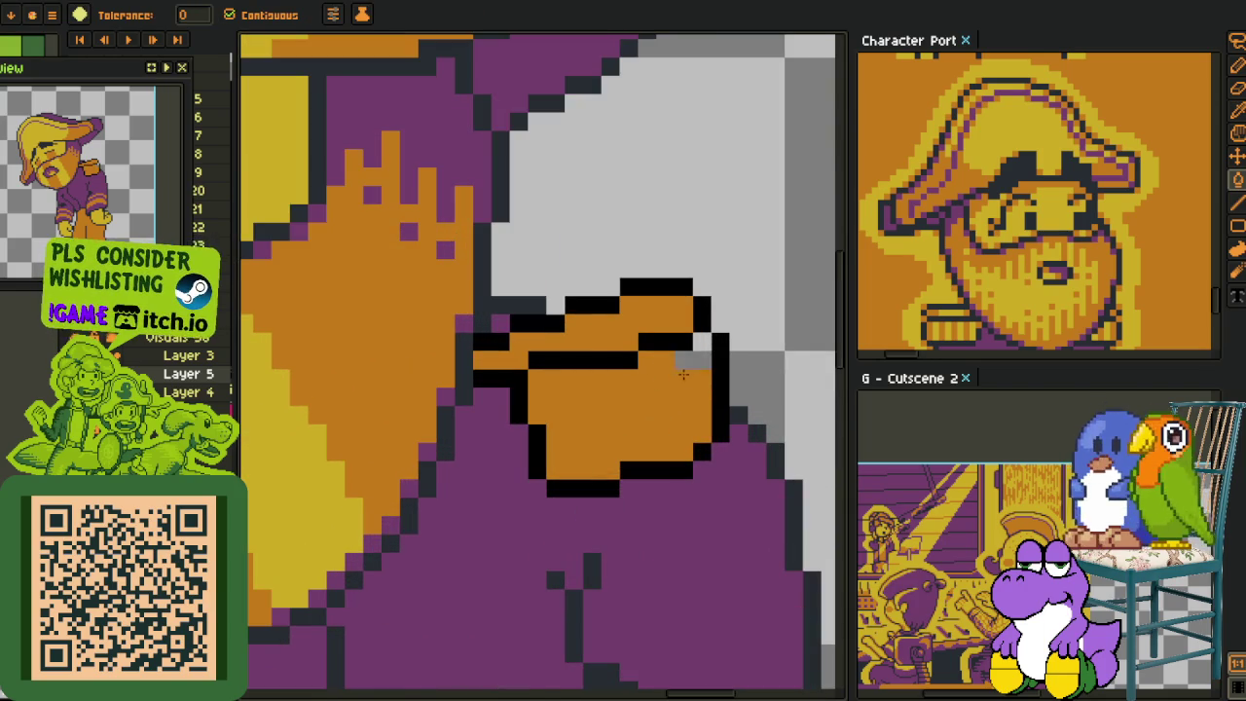
# - Pick yellow from the canvas and paint three vertical highlight stripes down the epaulette
pyautogui.press('alt')
pyautogui.scroll(-1, 702, 341)
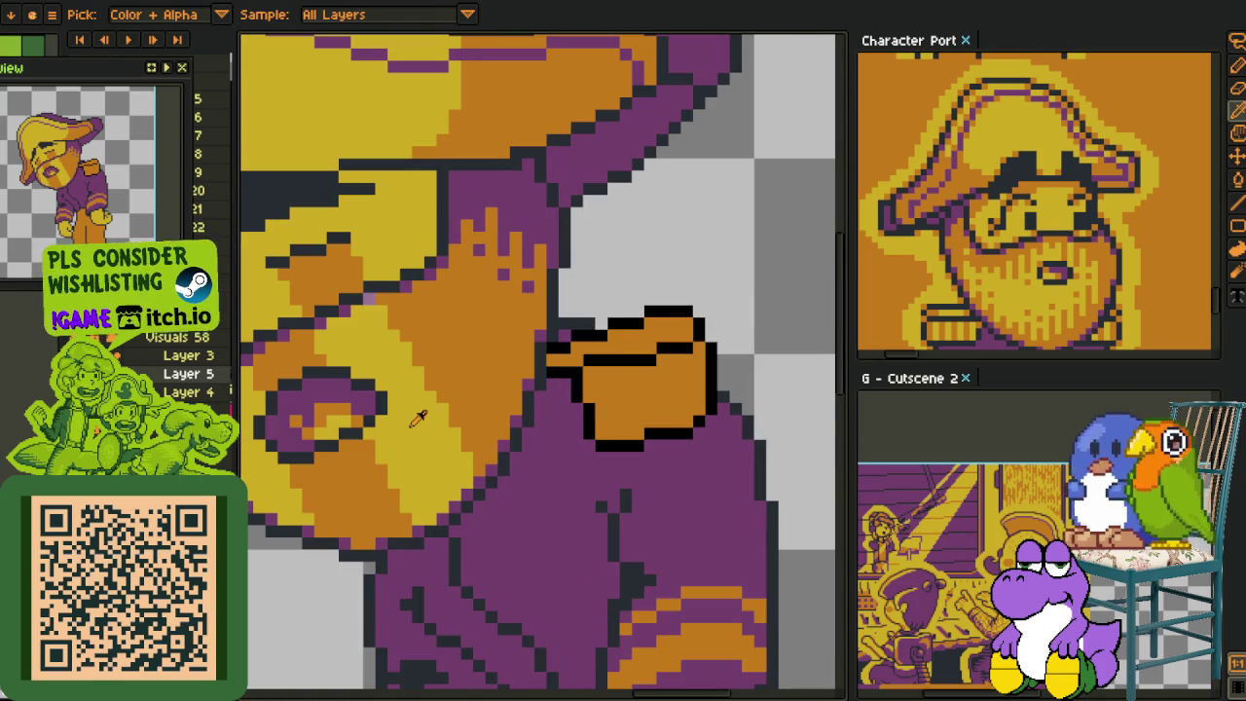
pyautogui.scroll(1, 626, 387)
pyautogui.moveTo(576, 352)
pyautogui.mouseDown()
pyautogui.moveTo(571, 391)
pyautogui.moveTo(600, 479)
pyautogui.mouseUp()
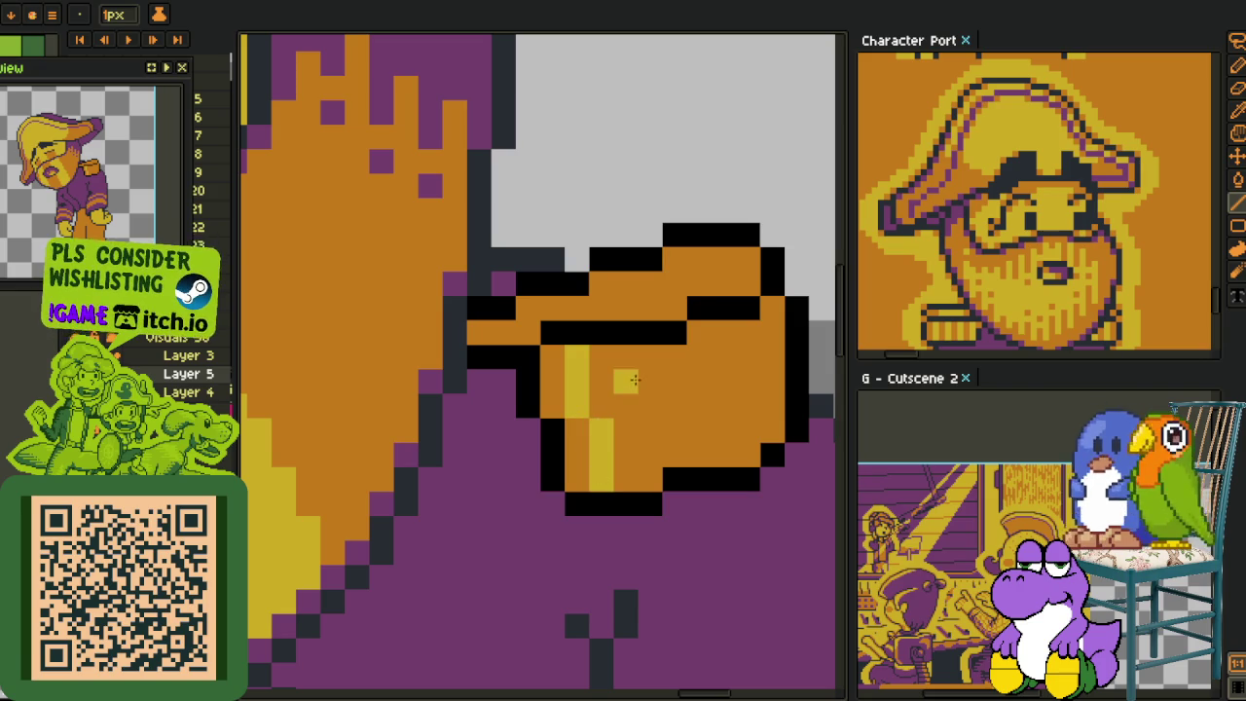
pyautogui.moveTo(639, 363)
pyautogui.mouseDown()
pyautogui.moveTo(641, 401)
pyautogui.moveTo(674, 455)
pyautogui.mouseUp()
pyautogui.moveTo(723, 330)
pyautogui.mouseDown()
pyautogui.moveTo(718, 407)
pyautogui.moveTo(738, 447)
pyautogui.mouseUp()
# - Recolour the remaining orange pixels along the epaulette's top and left edge yellow
pyautogui.press('i')
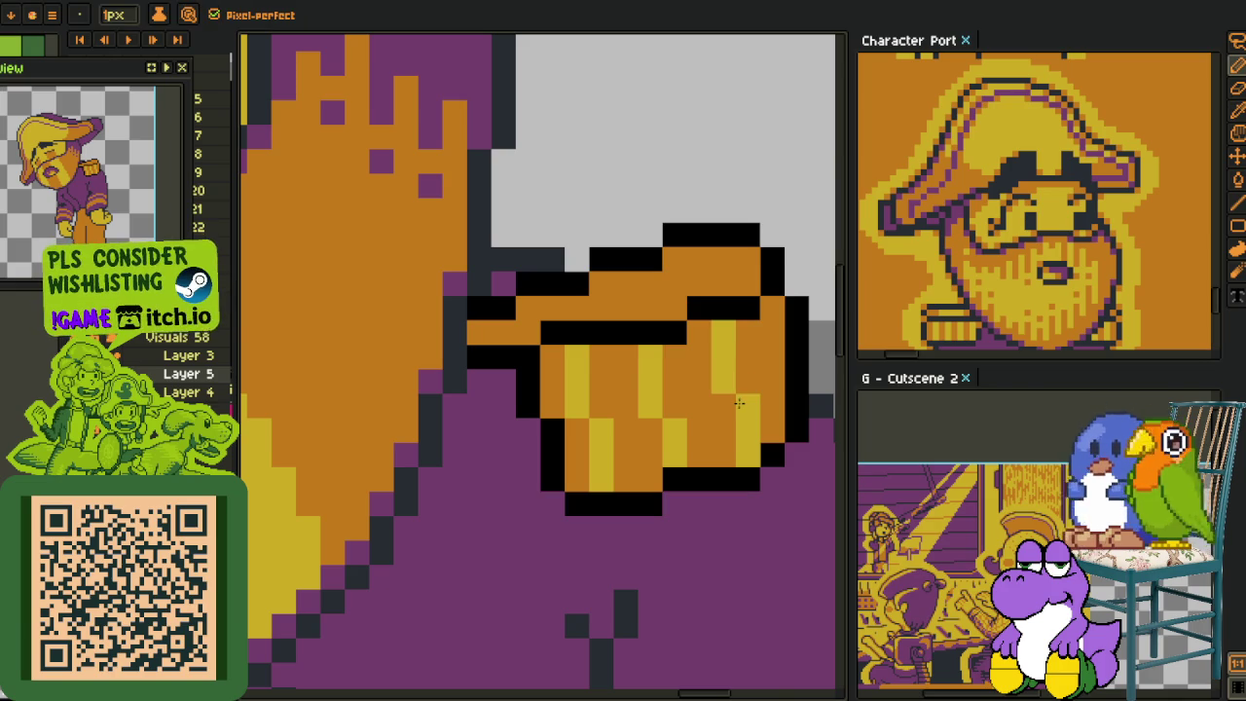
pyautogui.scroll(-3, 743, 380)
pyautogui.scroll(-1, 743, 384)
pyautogui.scroll(-1, 744, 384)
pyautogui.moveTo(769, 353); pyautogui.dragTo(682, 362)
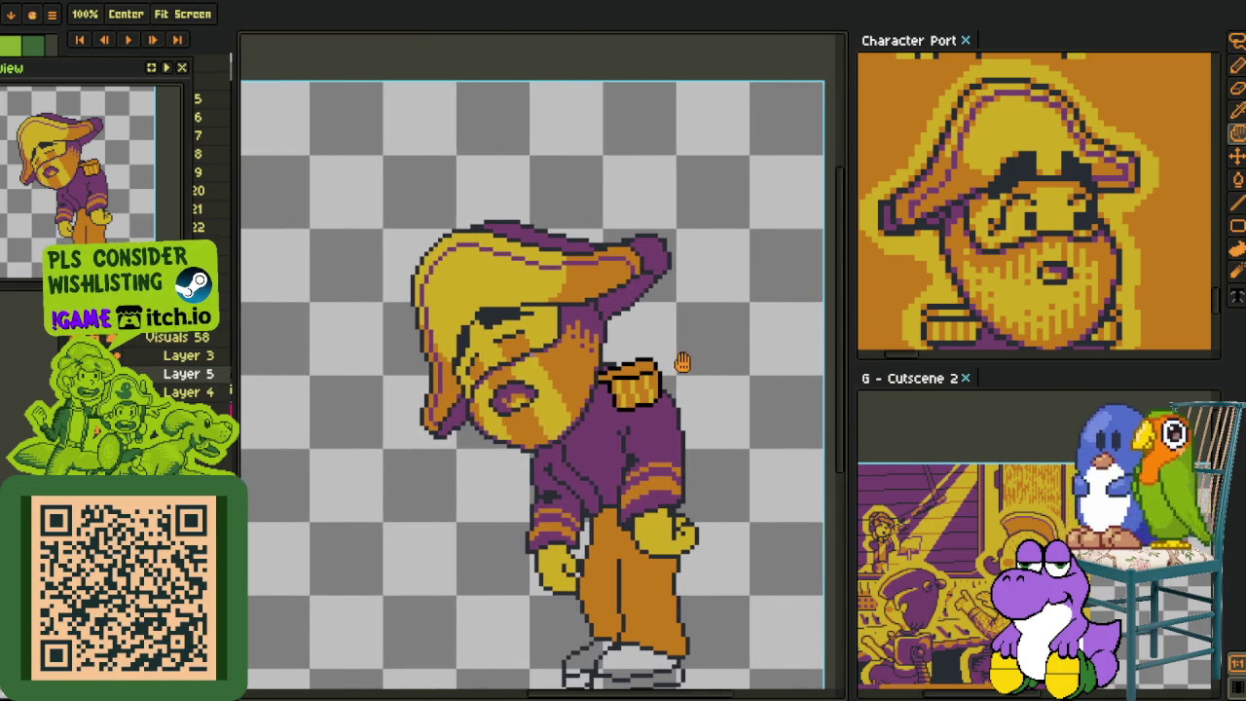
pyautogui.scroll(2, 668, 354)
pyautogui.scroll(2, 599, 399)
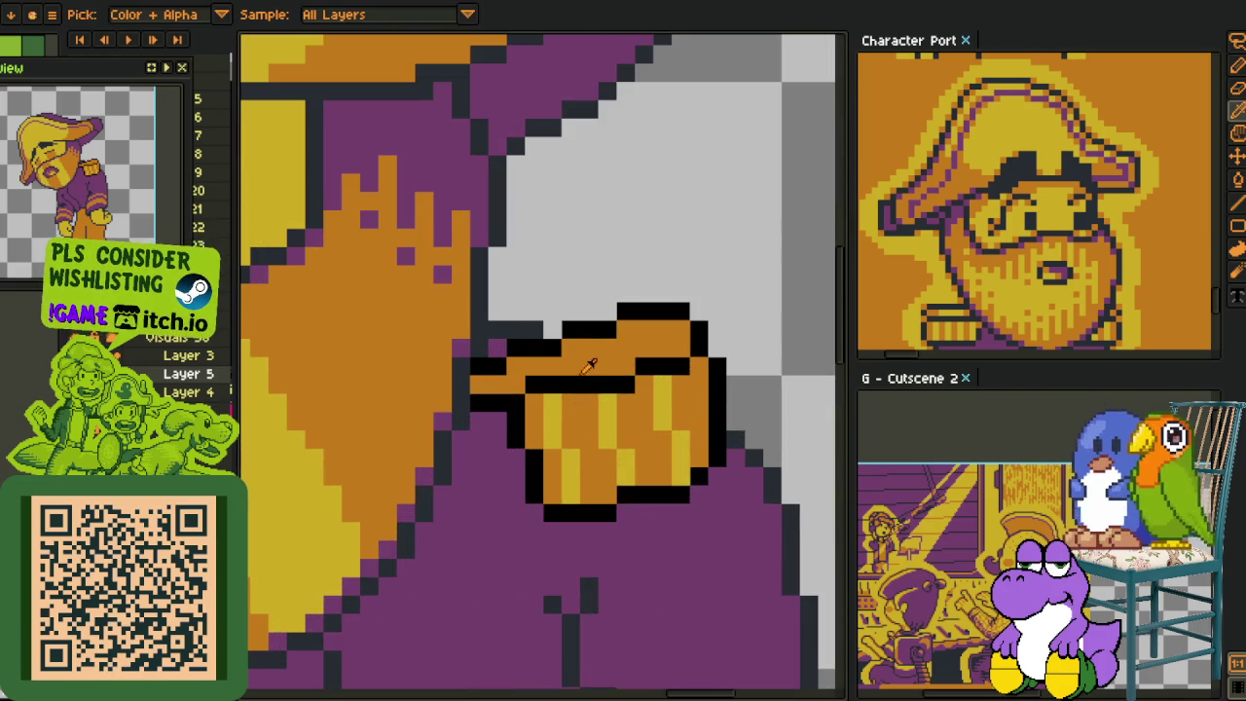
pyautogui.moveTo(574, 356)
pyautogui.mouseDown()
pyautogui.moveTo(670, 340)
pyautogui.moveTo(668, 321)
pyautogui.mouseUp()
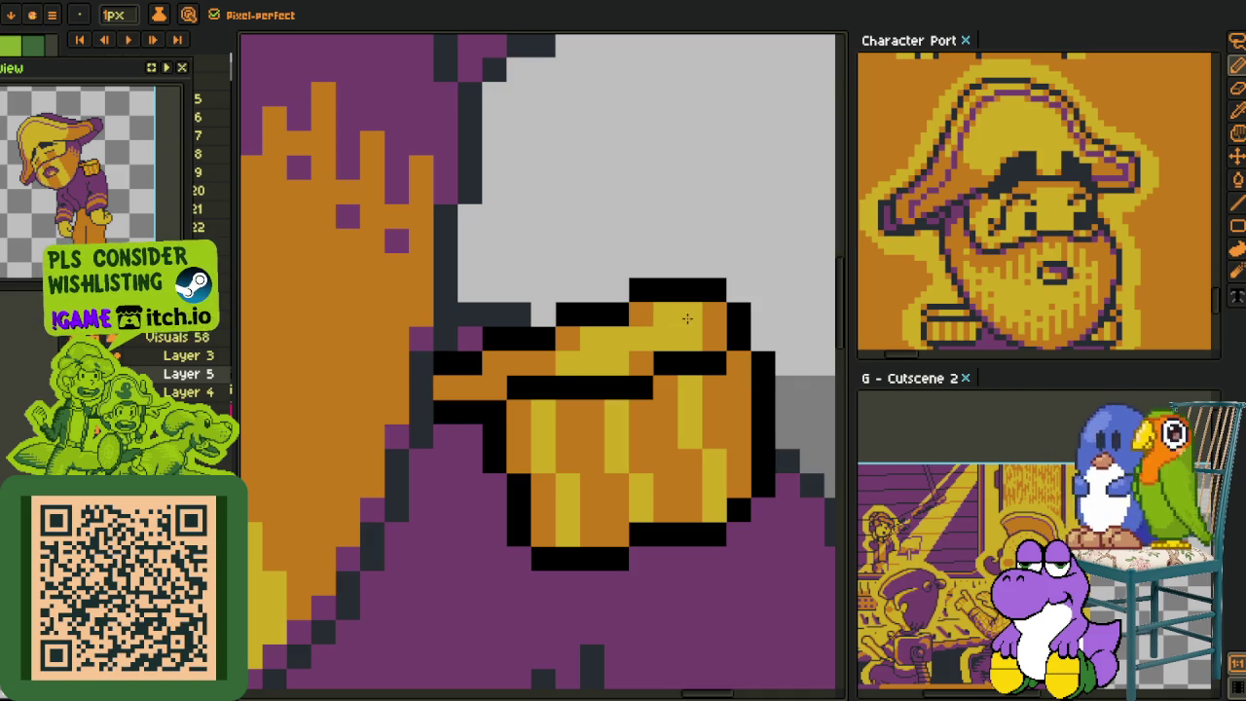
pyautogui.moveTo(543, 362); pyautogui.dragTo(507, 362)
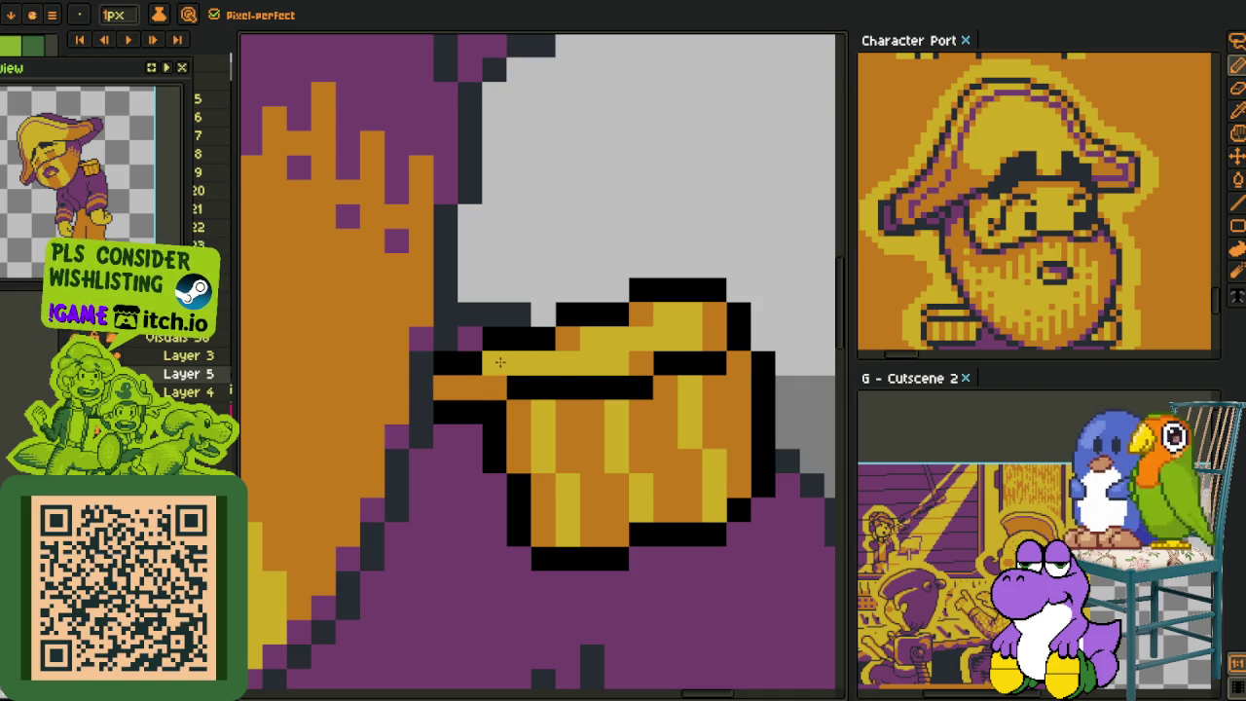
pyautogui.press('o')
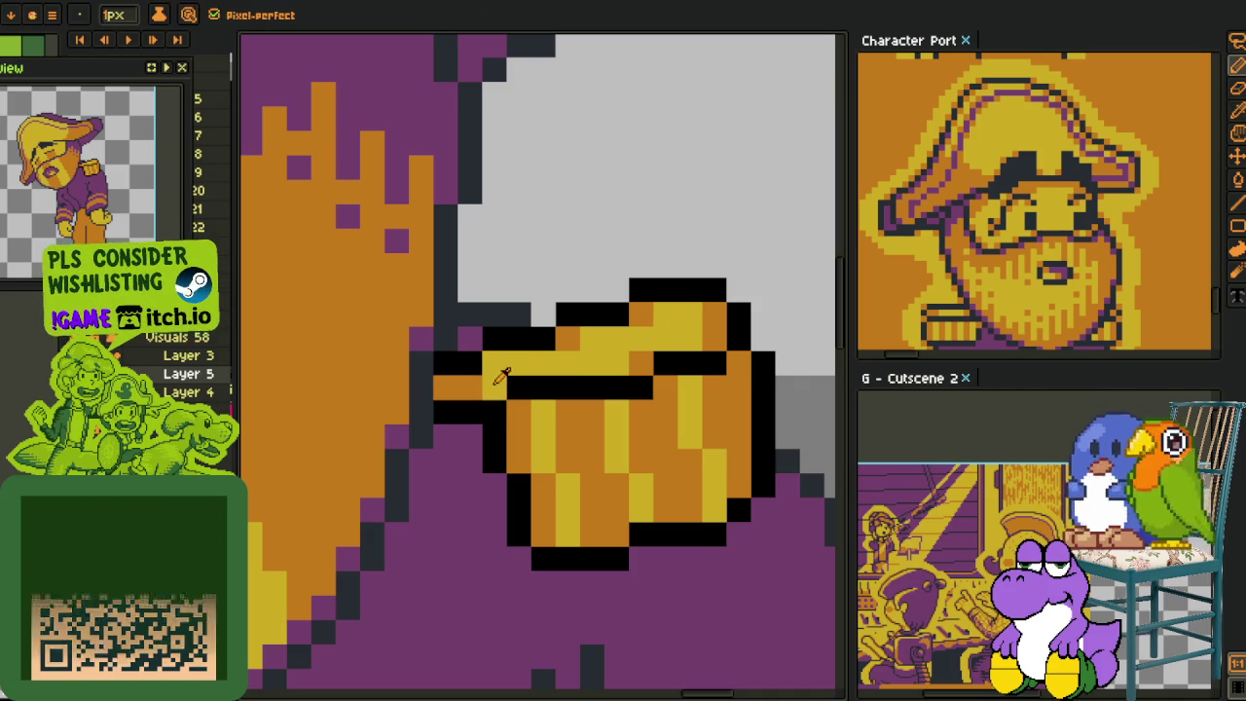
pyautogui.click(494, 385)
# - Extend the epaulette's black outline along its left and bottom edges
pyautogui.press('i')
pyautogui.scroll(-2, 542, 291)
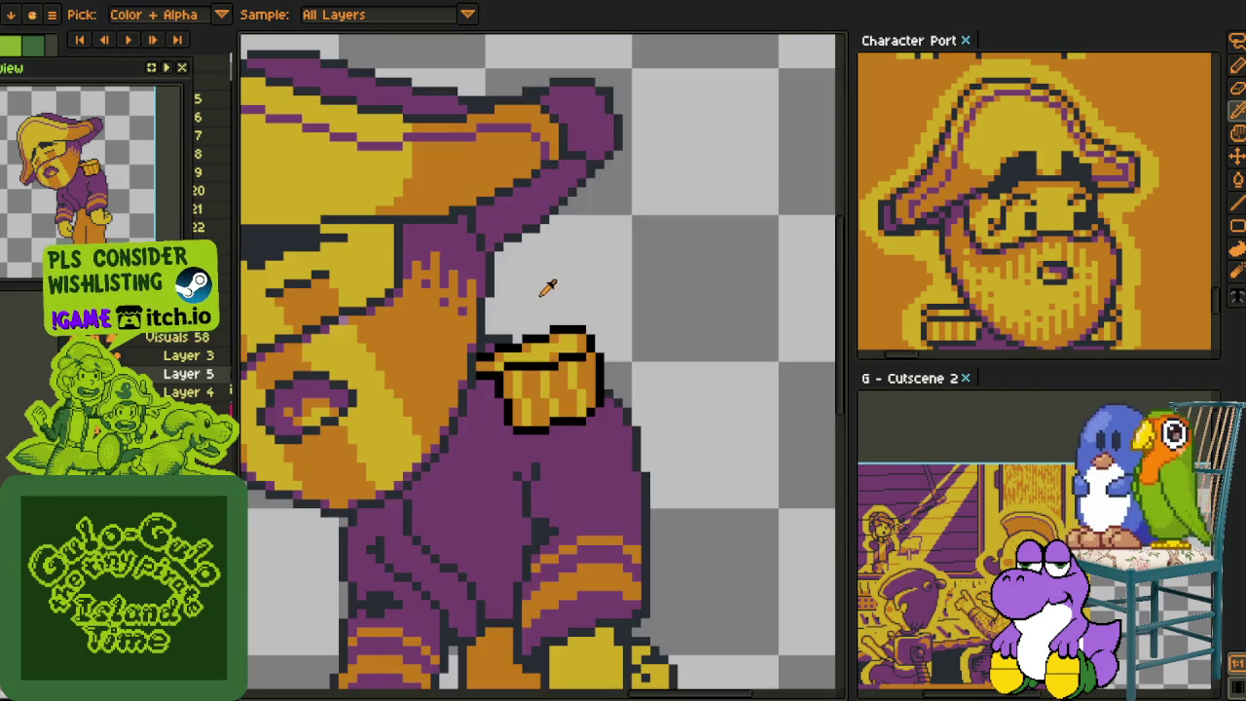
pyautogui.scroll(-2, 550, 311)
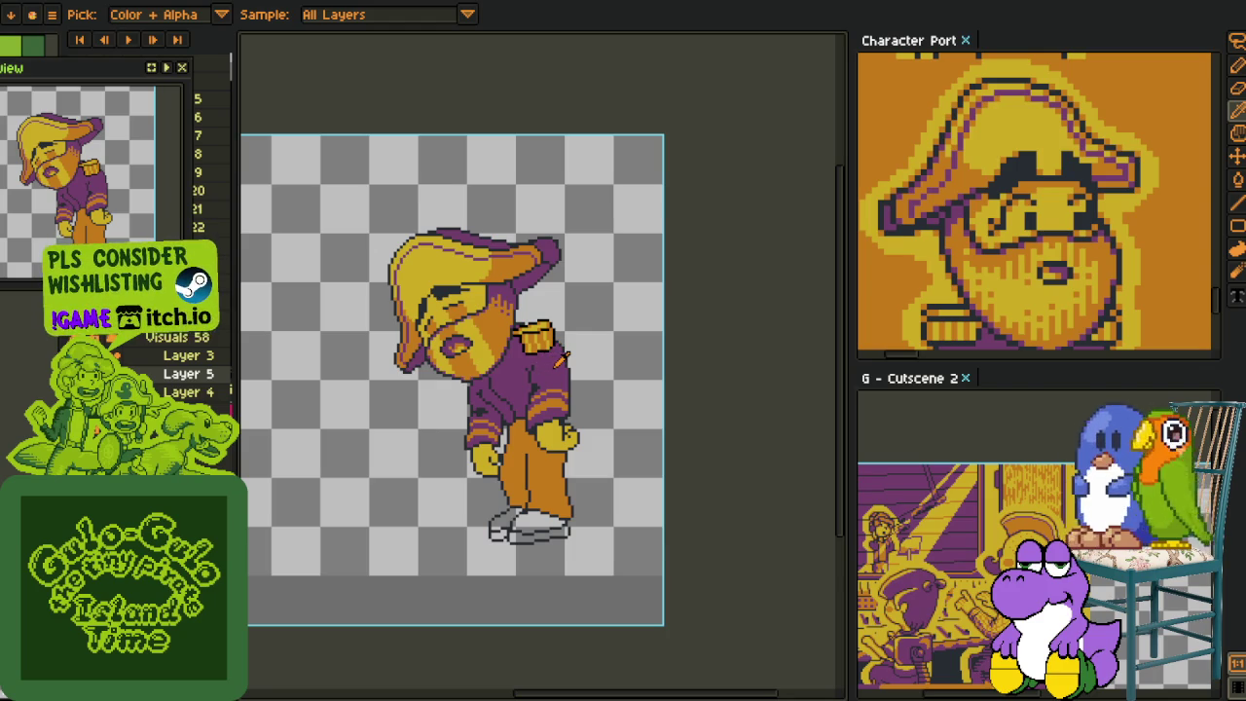
pyautogui.scroll(1, 561, 356)
pyautogui.scroll(1, 561, 356)
pyautogui.scroll(1, 562, 356)
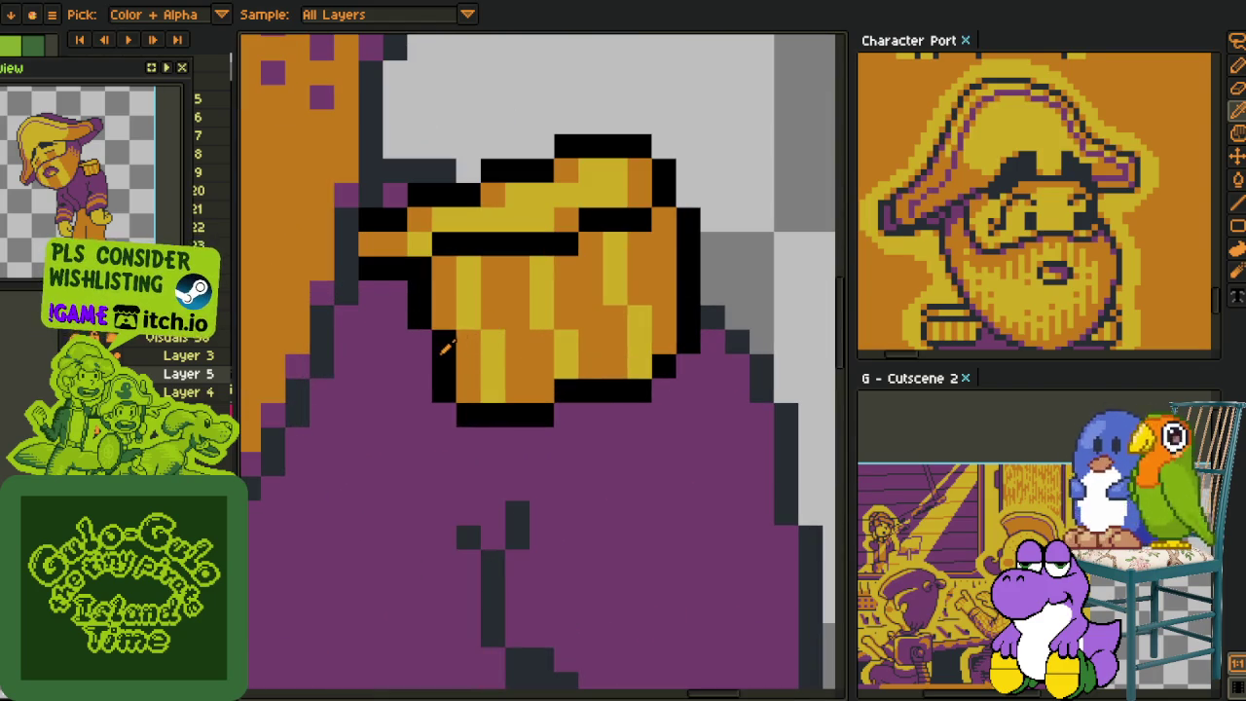
pyautogui.moveTo(418, 339)
pyautogui.mouseDown()
pyautogui.moveTo(397, 356)
pyautogui.moveTo(392, 395)
pyautogui.moveTo(439, 422)
pyautogui.moveTo(478, 372)
pyautogui.moveTo(444, 336)
pyautogui.moveTo(419, 394)
pyautogui.mouseUp()
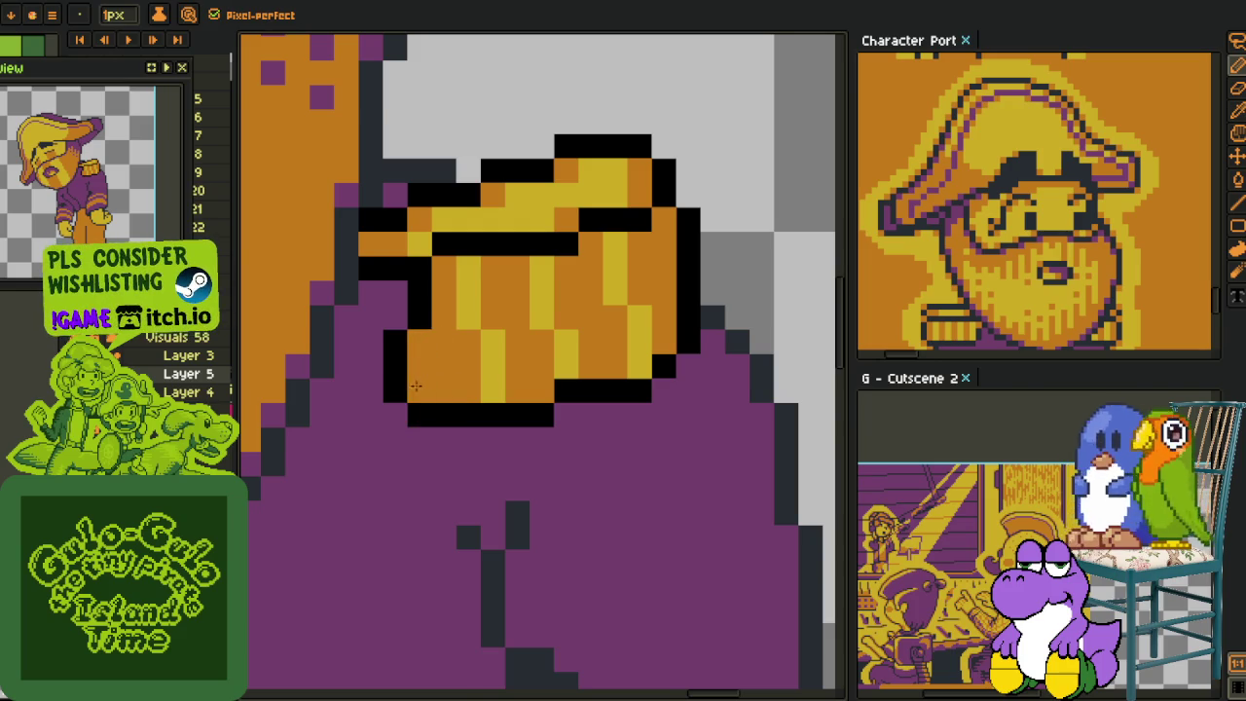
pyautogui.scroll(-1, 490, 370)
pyautogui.scroll(-2, 564, 362)
pyautogui.scroll(-1, 566, 363)
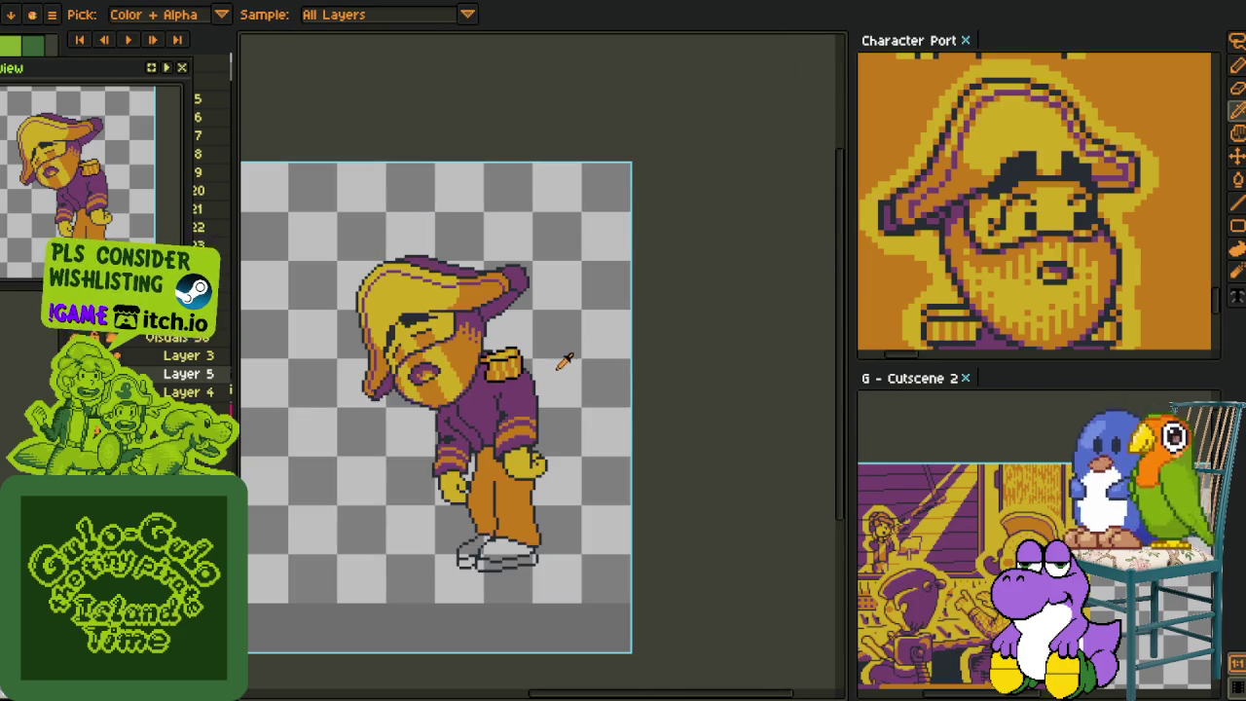
pyautogui.scroll(3, 480, 356)
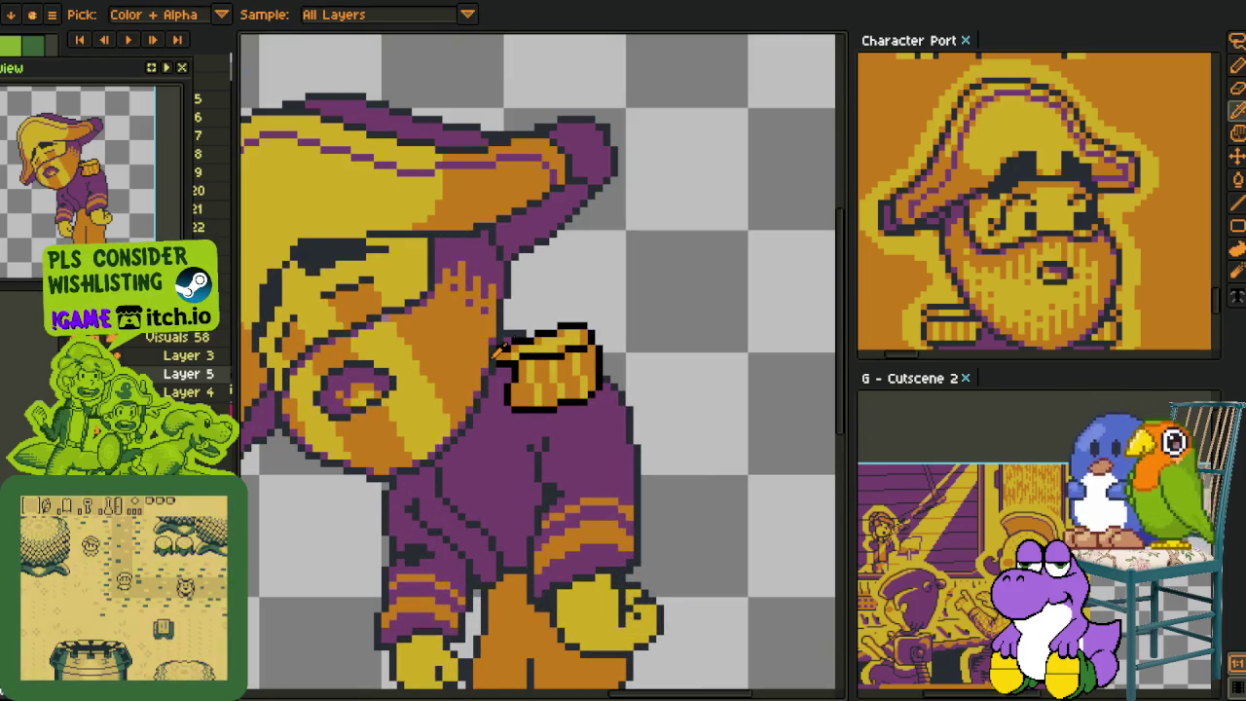
# - Replace colour #000000 with #20282f using Replace Color, then show the timeline
pyautogui.hotkey('shift', 'r')
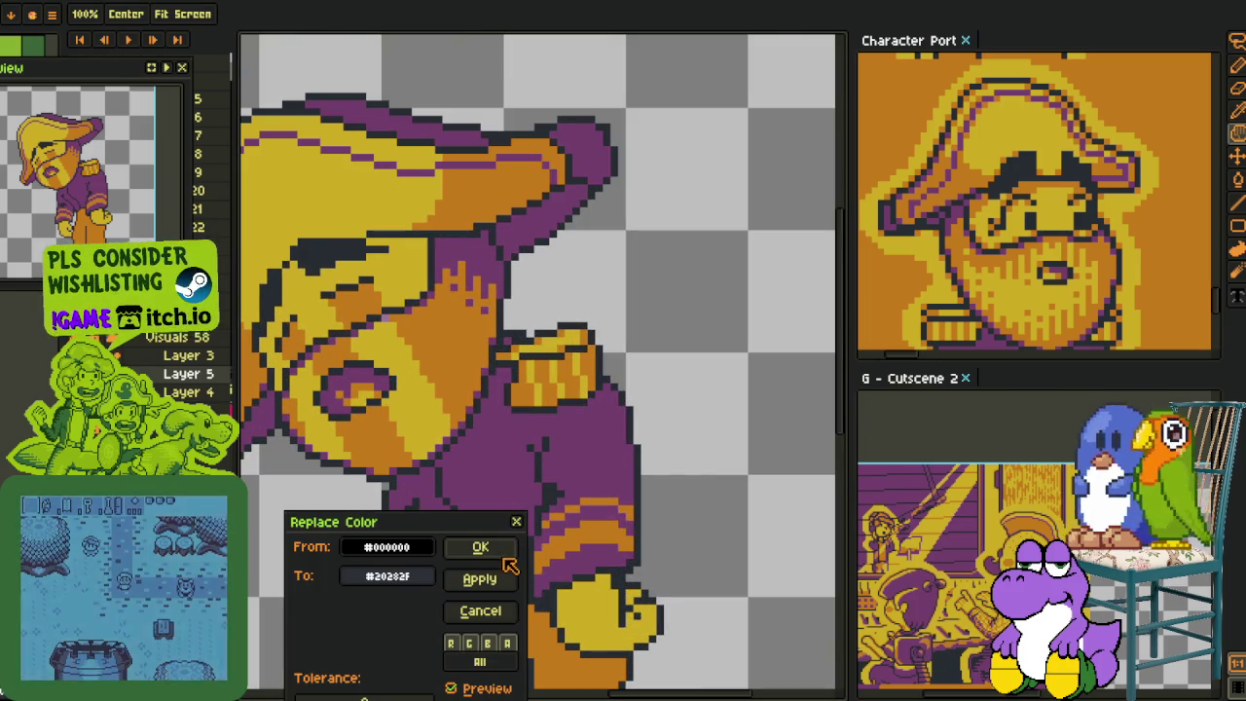
pyautogui.press('Return')
pyautogui.scroll(-3, 656, 352)
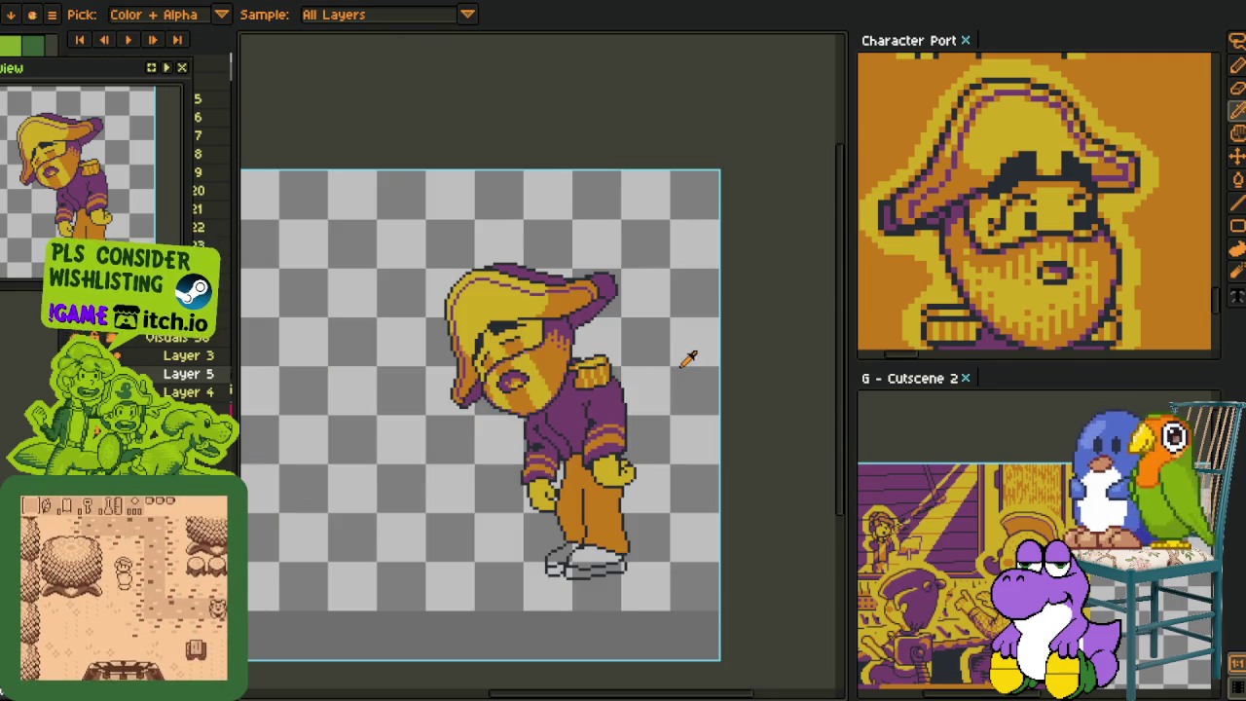
pyautogui.moveTo(661, 356); pyautogui.dragTo(610, 338)
pyautogui.press('Tab')
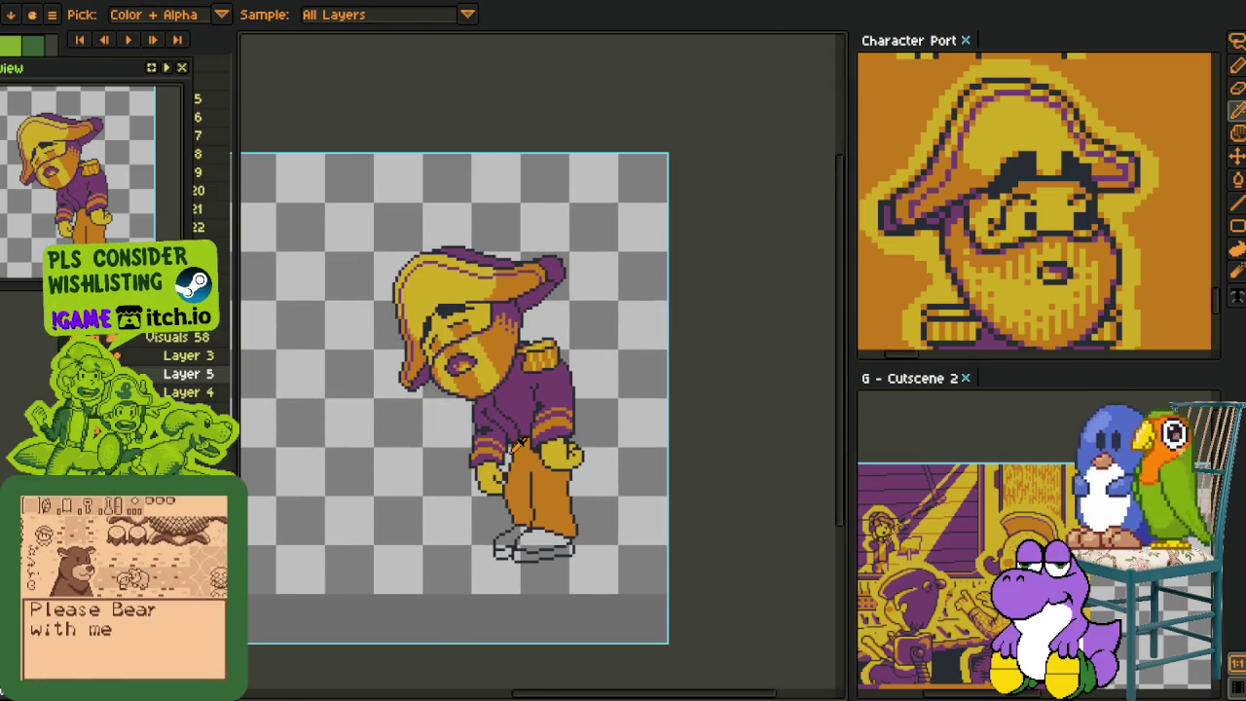